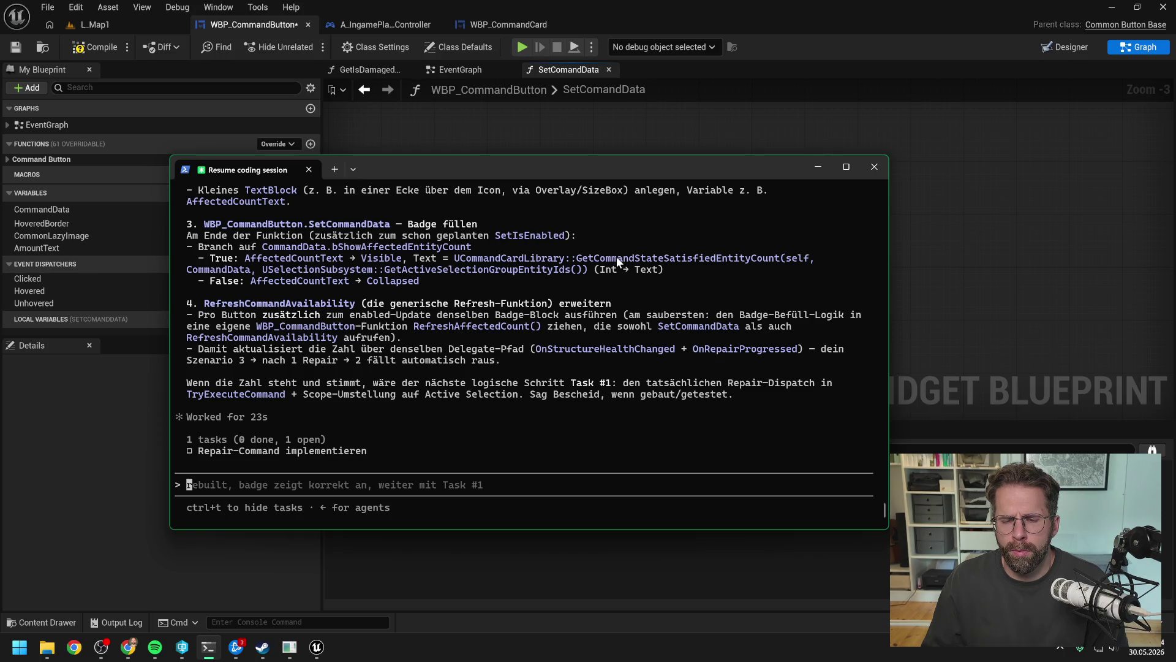
- Add a Get Command State Satisfied Entity Count node above the SetComandData function graph
click(924, 300)
right_click(833, 232)
text(get command sta)
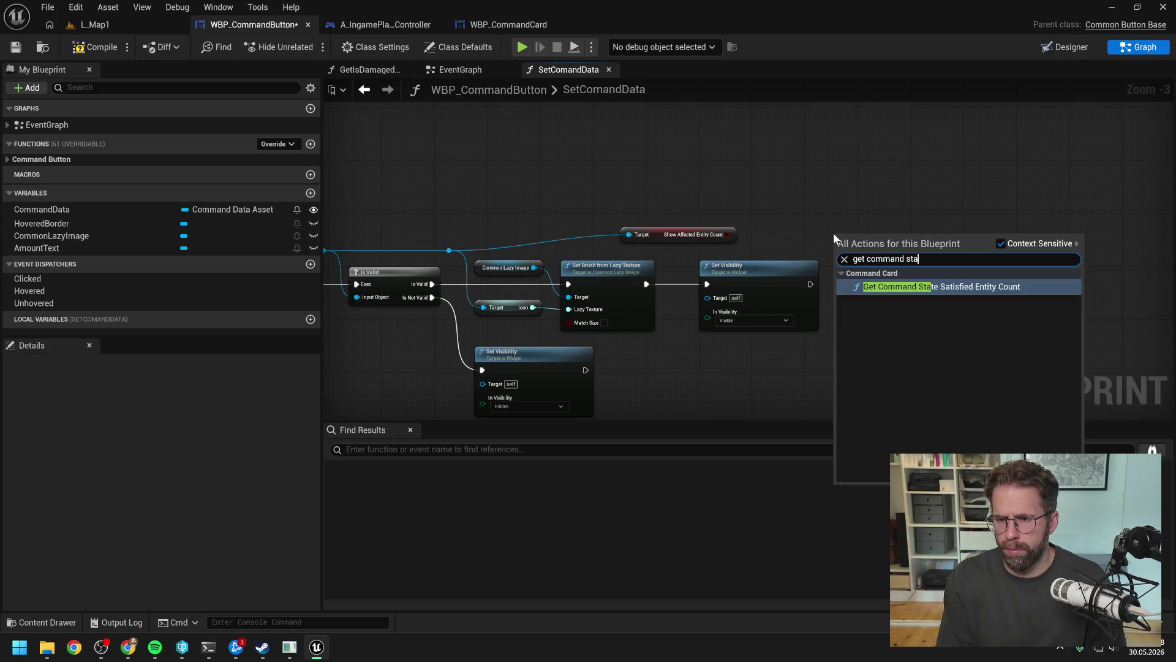
click(915, 284)
drag(882, 242, 847, 202)
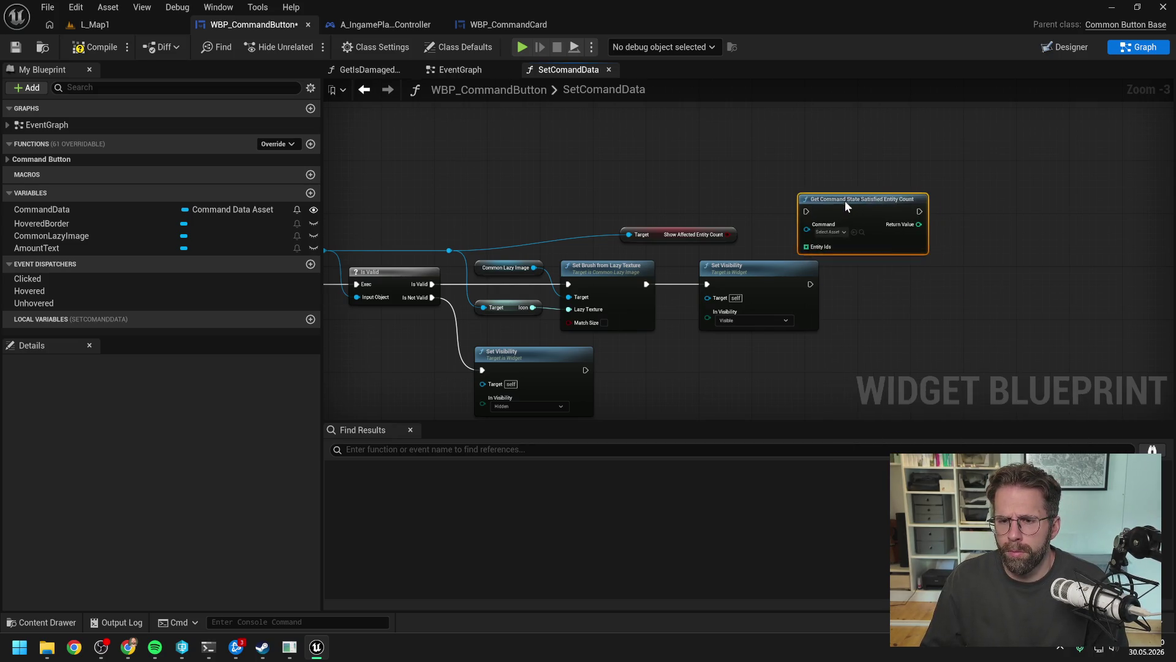
drag(737, 216, 855, 197)
scroll(855, 198, down, 1)
click(866, 196)
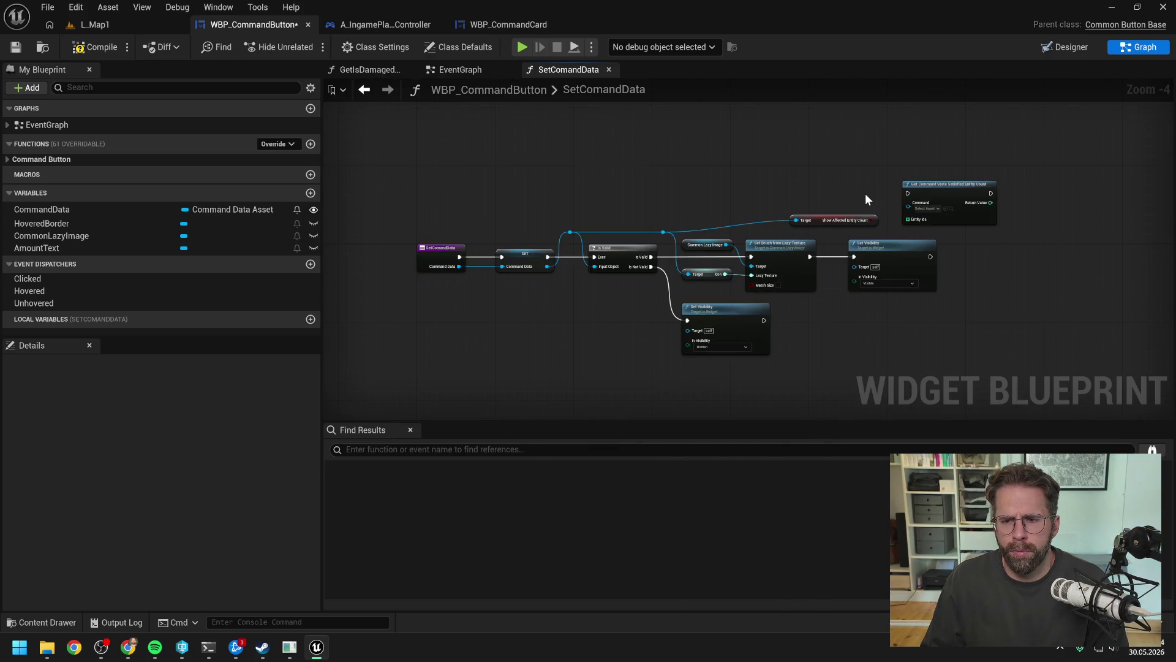
drag(876, 193, 748, 196)
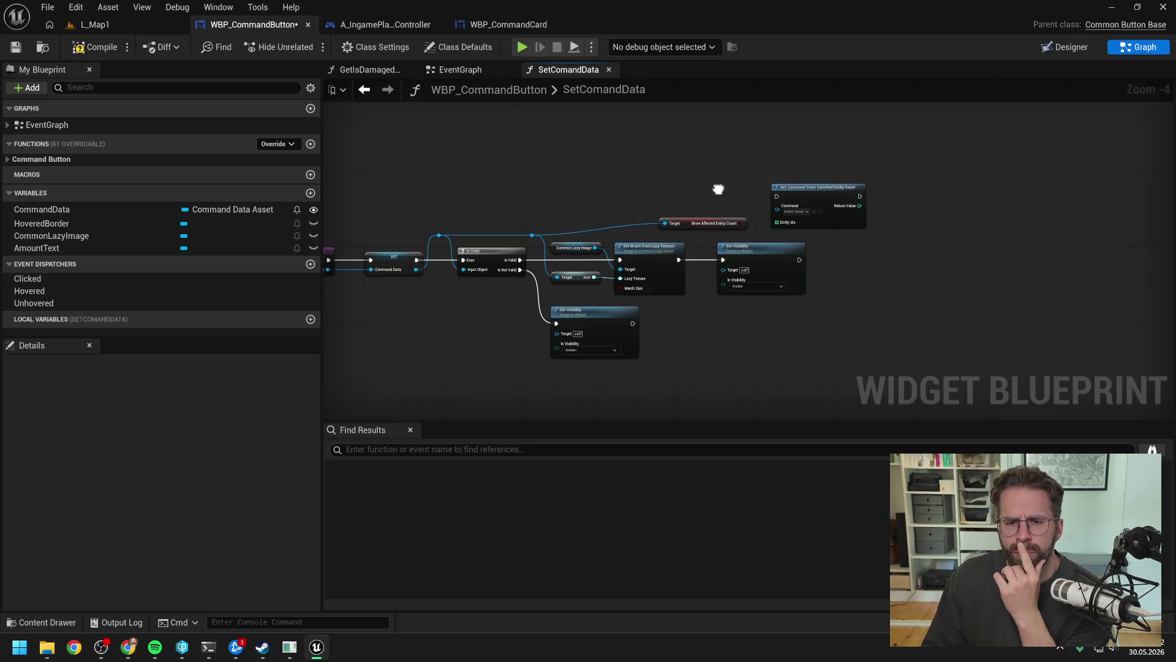
drag(749, 196, 815, 185)
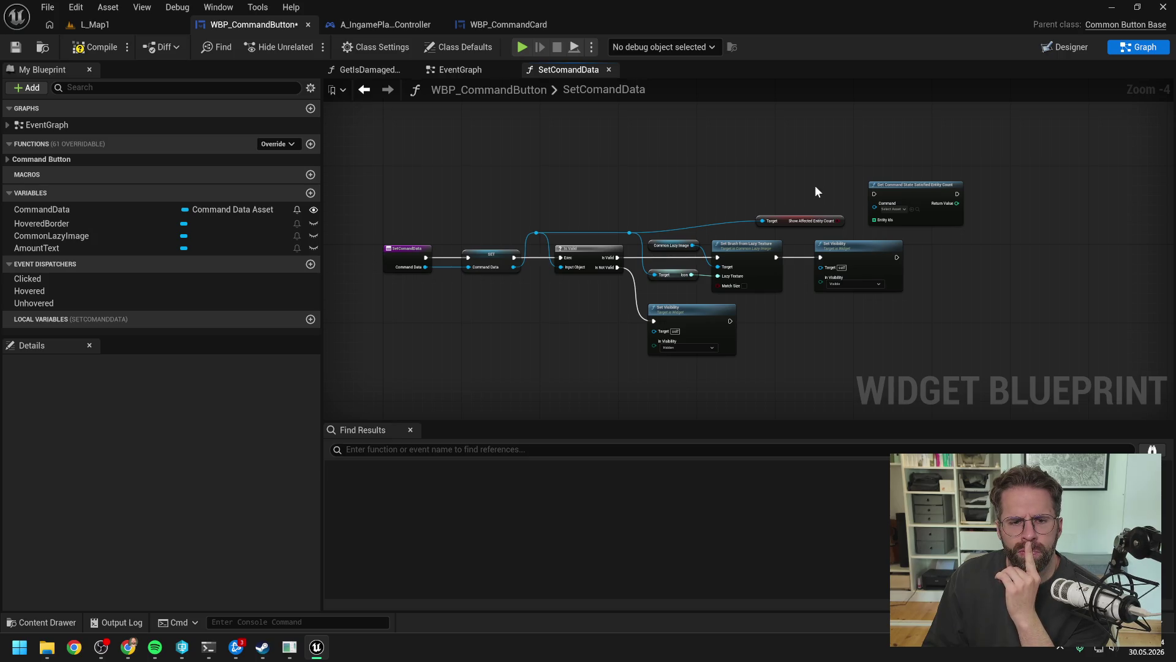
mouse_move(824, 181)
mouse_down()
mouse_move(724, 178)
mouse_move(793, 180)
mouse_up()
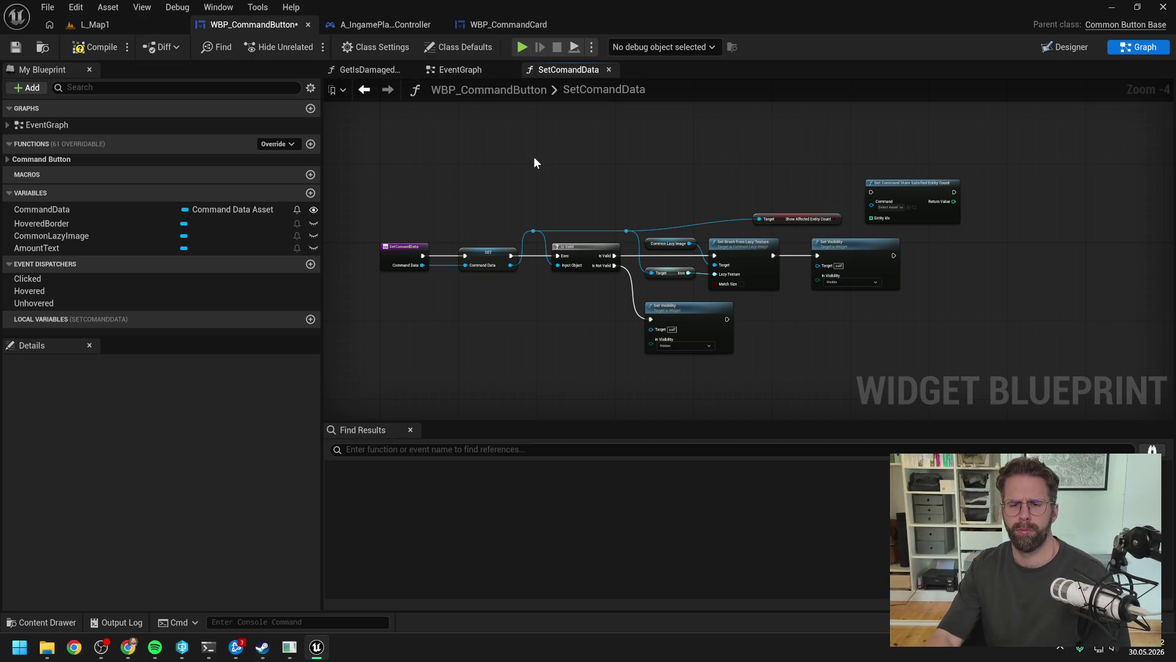
- Cut the selection, Get Is Command Executable and Set Is Enabled nodes from RefreshCommandButtons, then reopen SetComandData
click(511, 24)
click(660, 195)
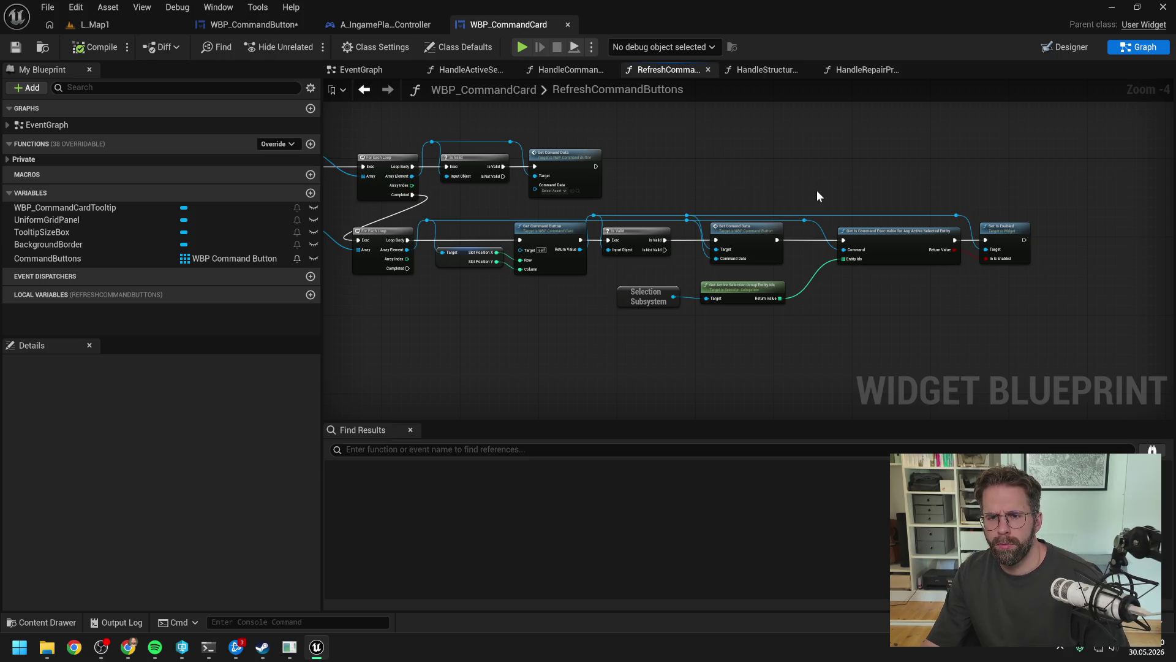
mouse_move(816, 190)
mouse_down()
mouse_move(976, 184)
mouse_move(836, 185)
mouse_up()
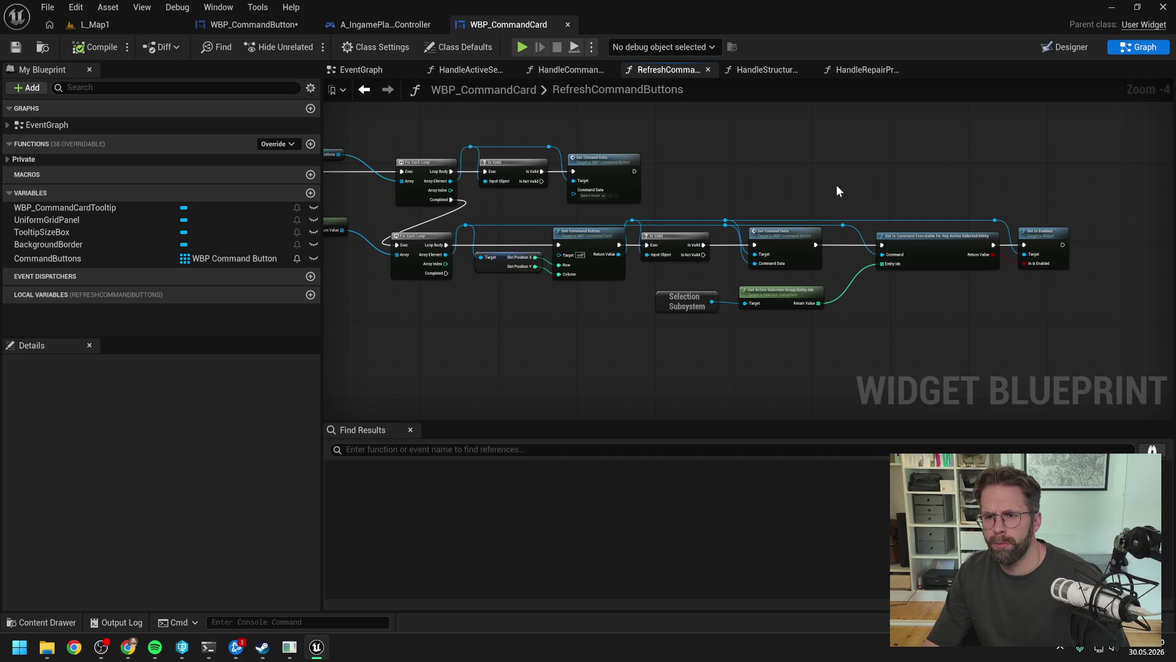
drag(842, 199, 1060, 296)
drag(913, 324, 744, 287)
click(862, 238)
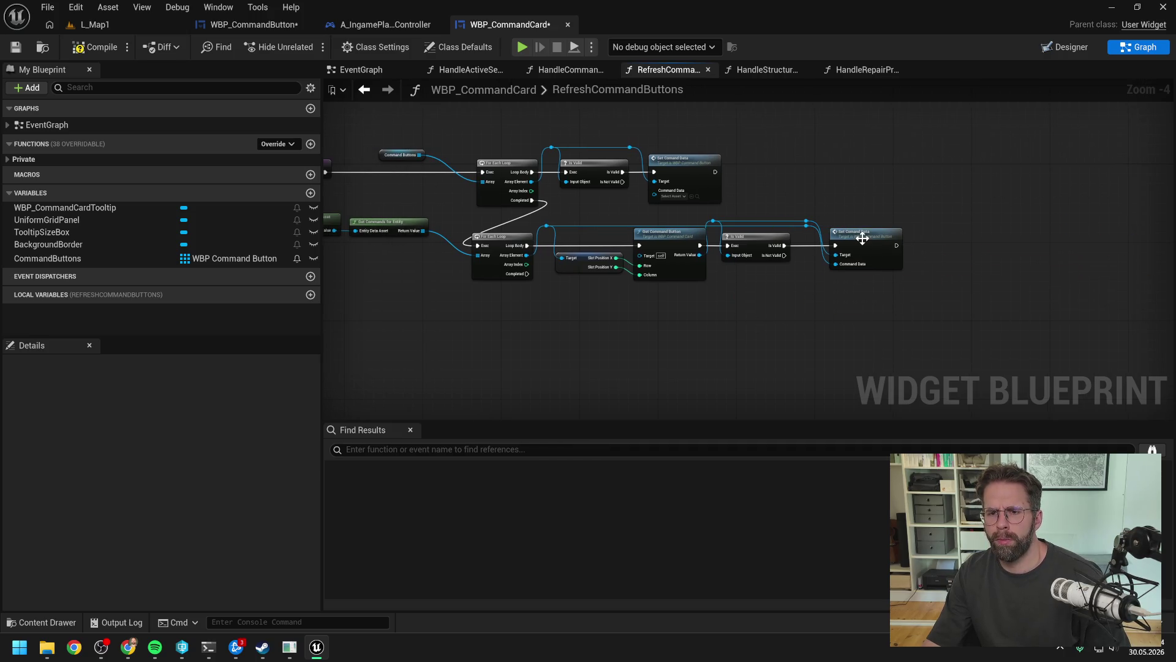
double_click(861, 238)
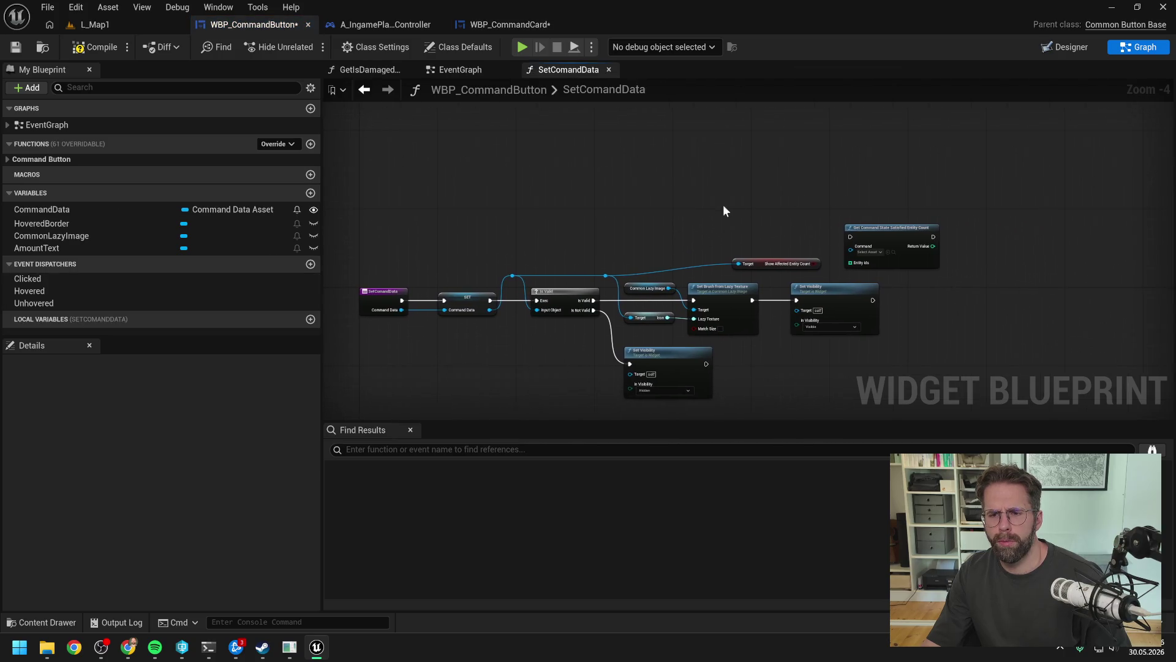
- Paste the executable-check nodes and run Get Is Command Executable after Set Visibility
key(ctrl+v)
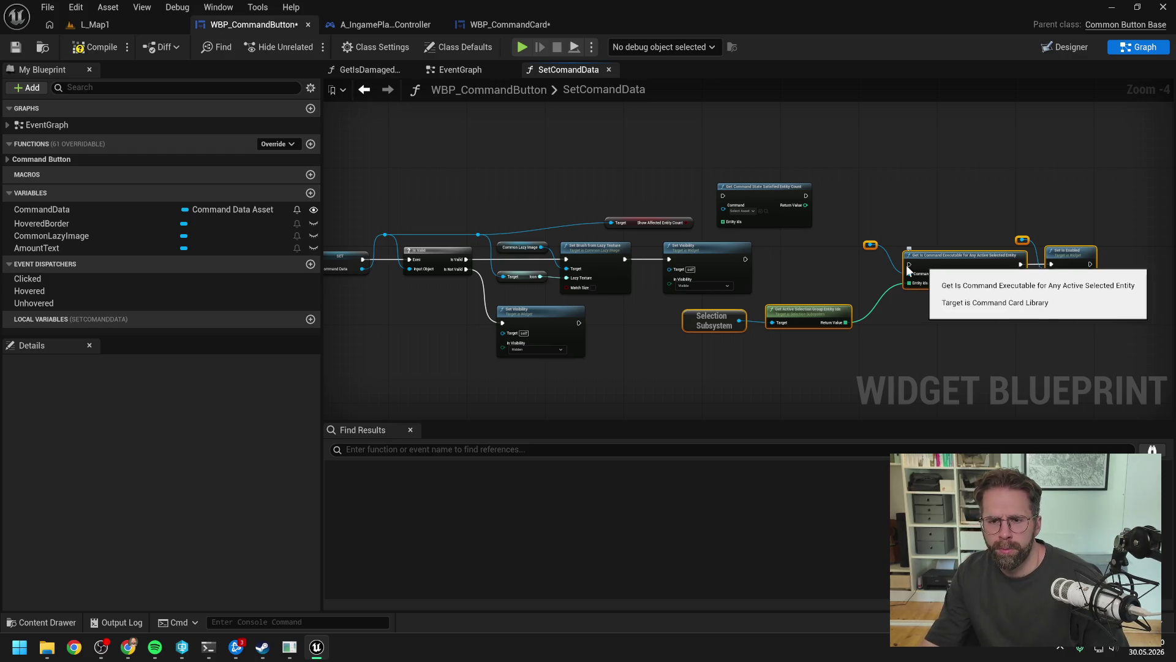
mouse_move(945, 267)
mouse_down()
mouse_move(999, 272)
mouse_move(1015, 245)
mouse_move(930, 261)
mouse_up()
drag(746, 259, 895, 268)
drag(843, 218, 1035, 288)
mouse_move(949, 268)
mouse_down()
mouse_move(926, 254)
mouse_move(934, 258)
mouse_up()
click(851, 277)
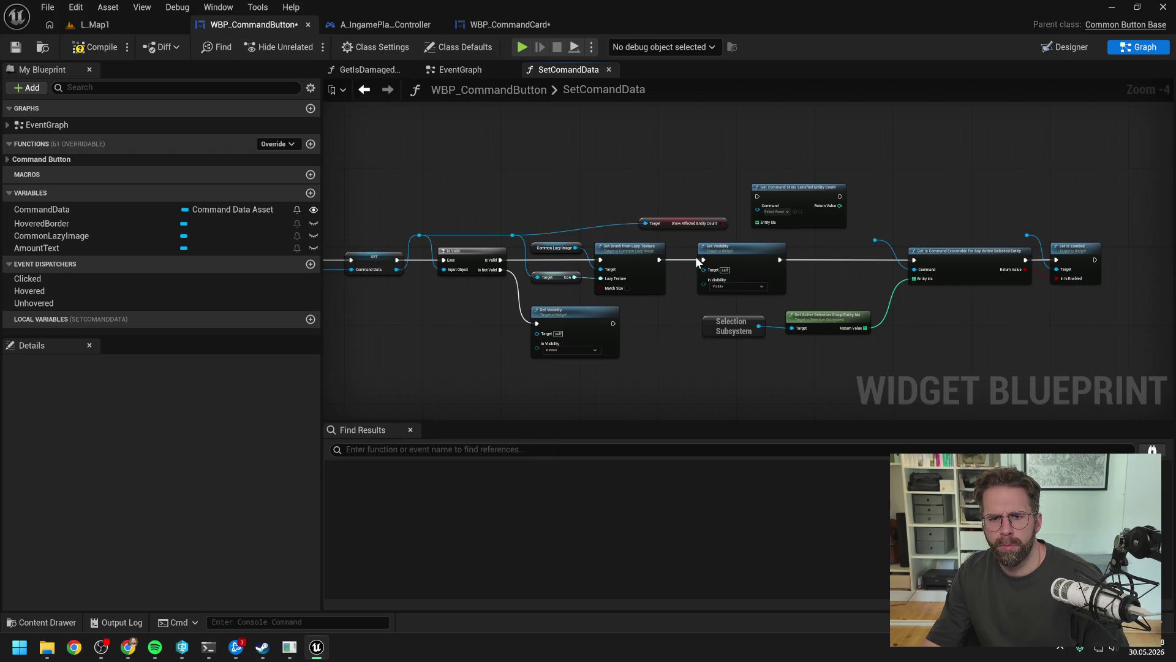
- Detach Show Affected Entity Count and route CommandData into the executable check's Command pin
alt+click(645, 223)
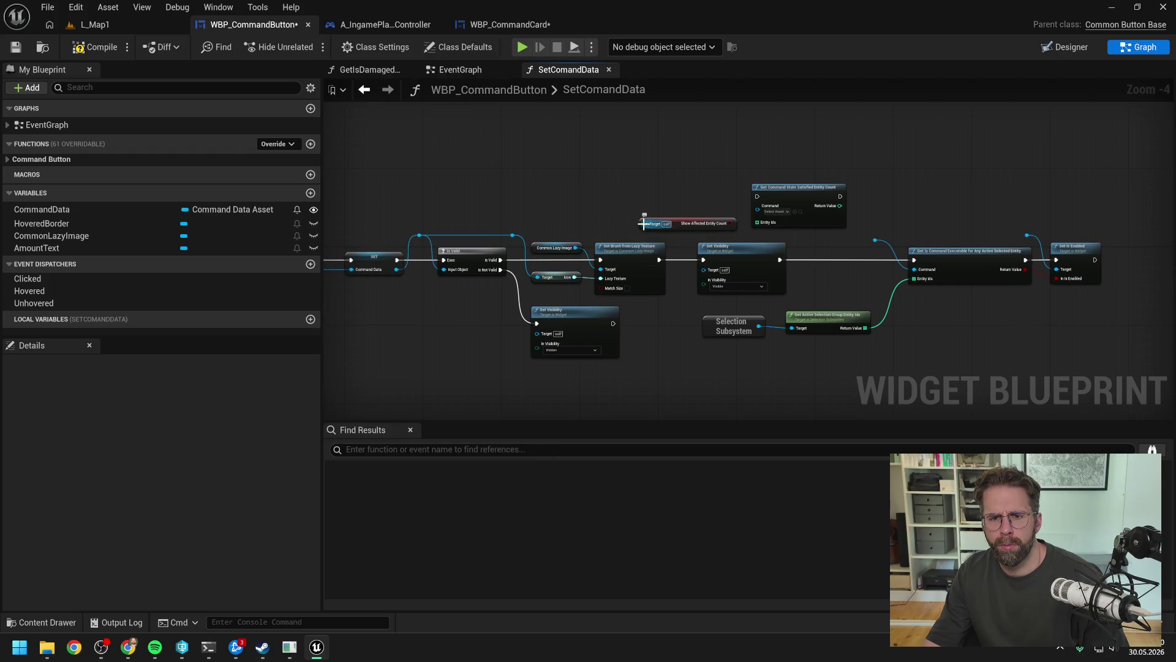
drag(679, 227, 687, 202)
drag(512, 235, 877, 238)
double_click(875, 236)
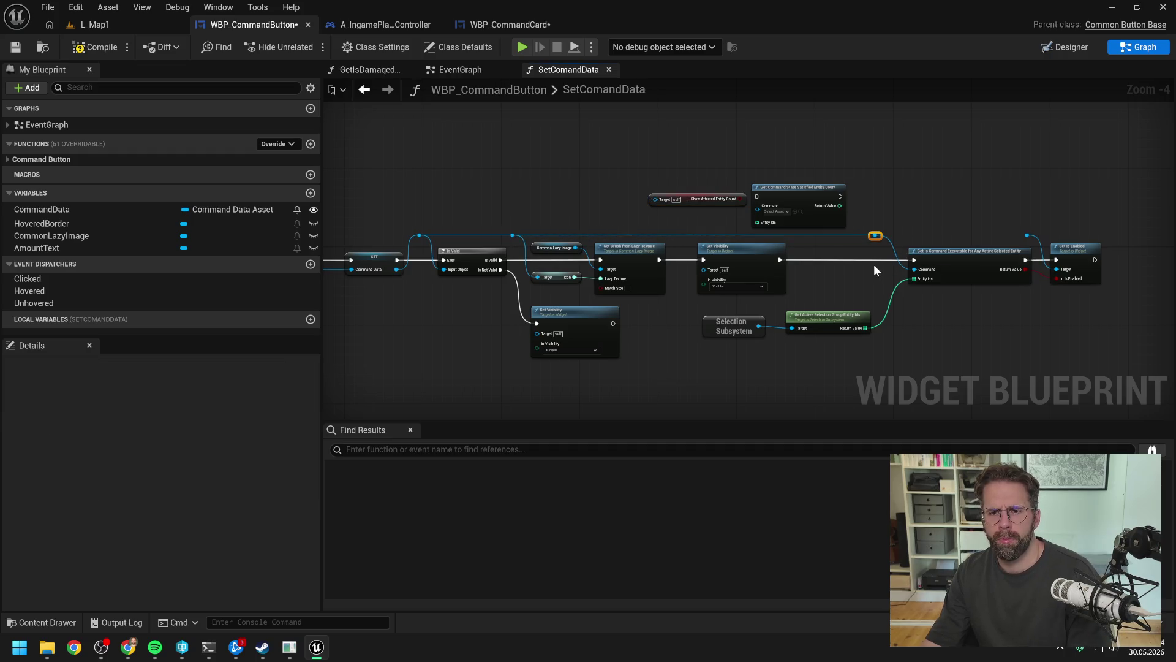
click(922, 215)
- Tidy the pasted nodes and delete the stray reroute feeding Set Is Enabled's Target
drag(761, 301, 652, 295)
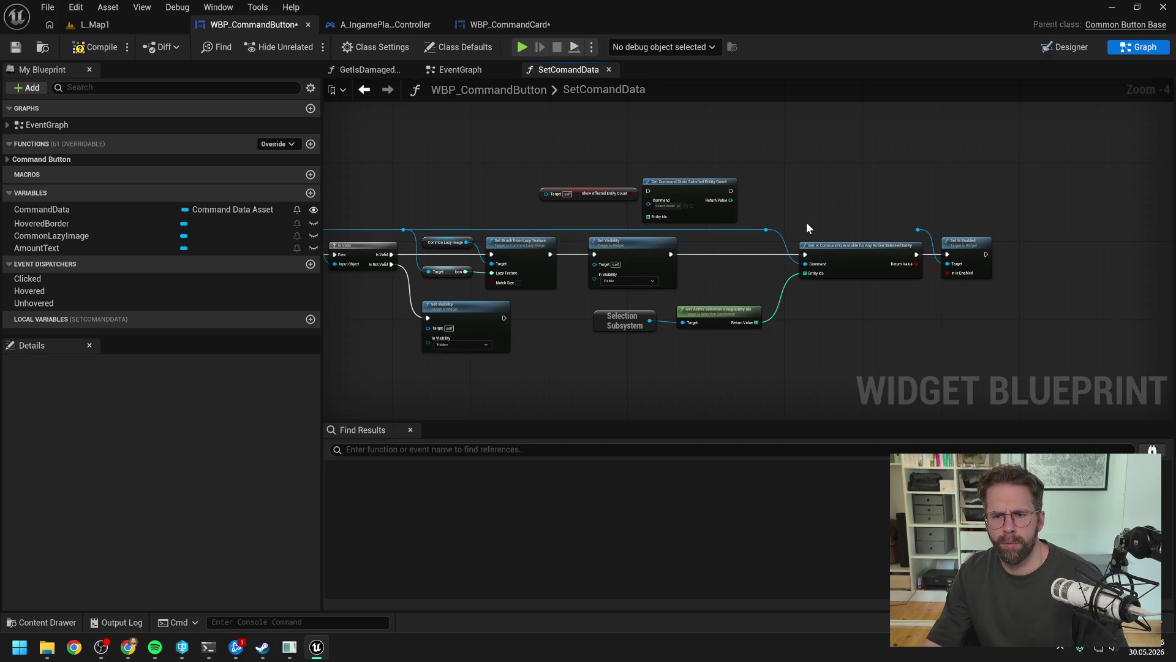
mouse_move(824, 236)
mouse_down()
mouse_move(846, 260)
mouse_move(793, 260)
mouse_up()
click(690, 310)
mouse_move(691, 309)
mouse_down()
mouse_move(637, 305)
mouse_move(674, 308)
mouse_up()
mouse_move(642, 256)
mouse_down()
mouse_move(686, 256)
mouse_move(638, 251)
mouse_up()
click(708, 277)
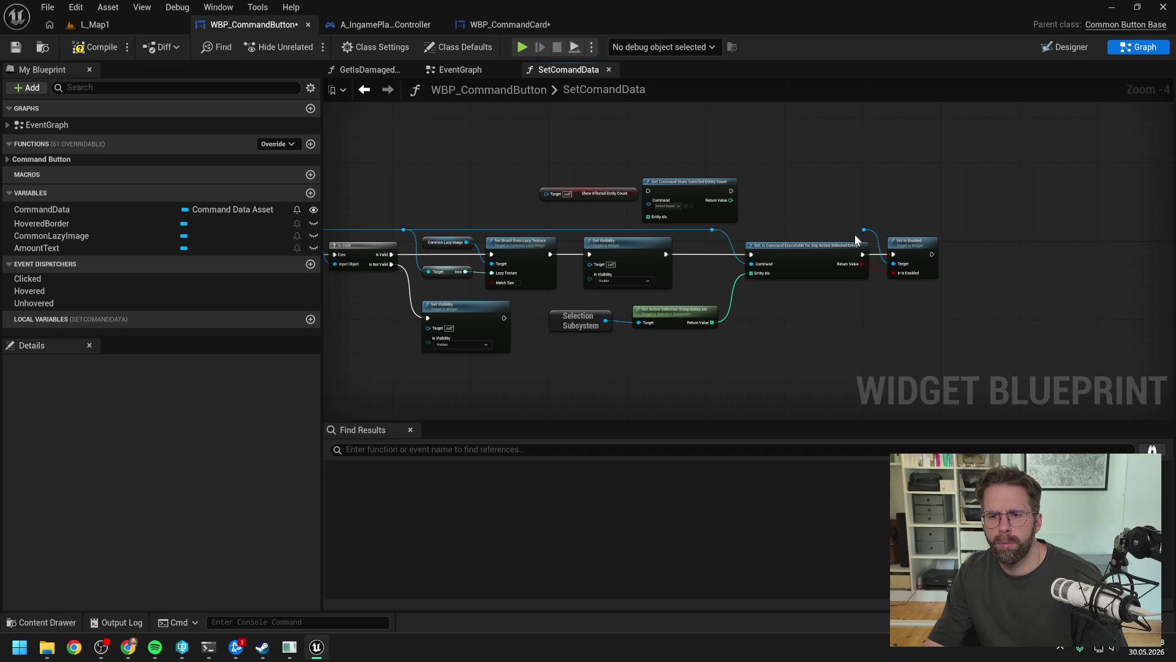
key(Delete)
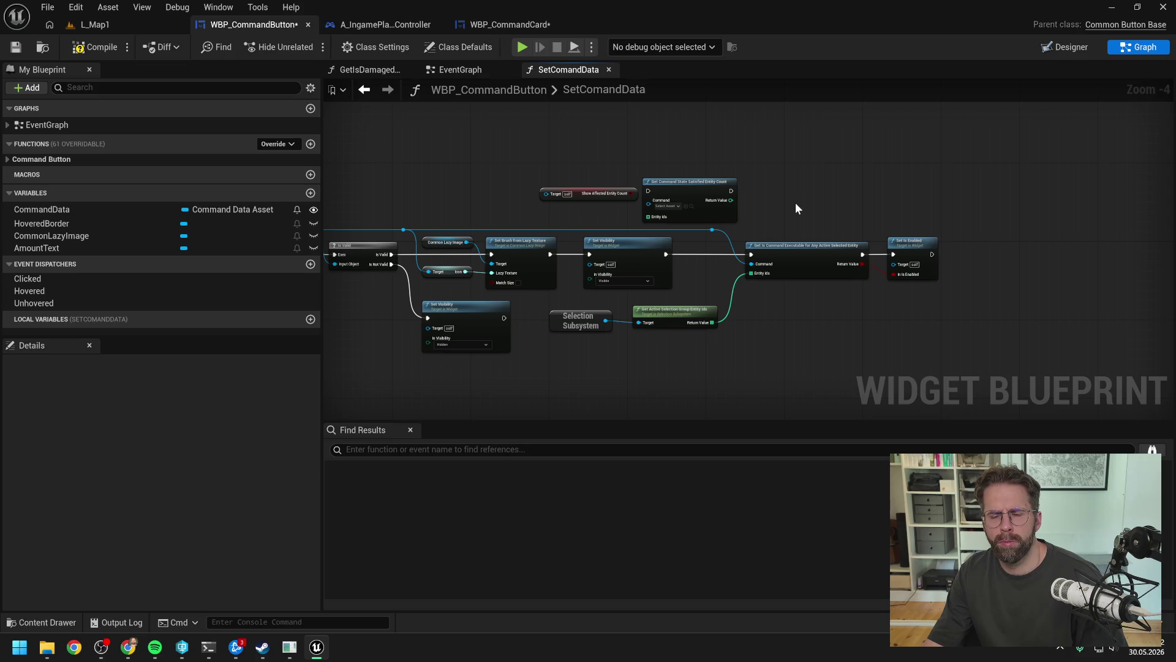
mouse_move(796, 208)
mouse_down()
mouse_move(942, 213)
mouse_move(822, 209)
mouse_up()
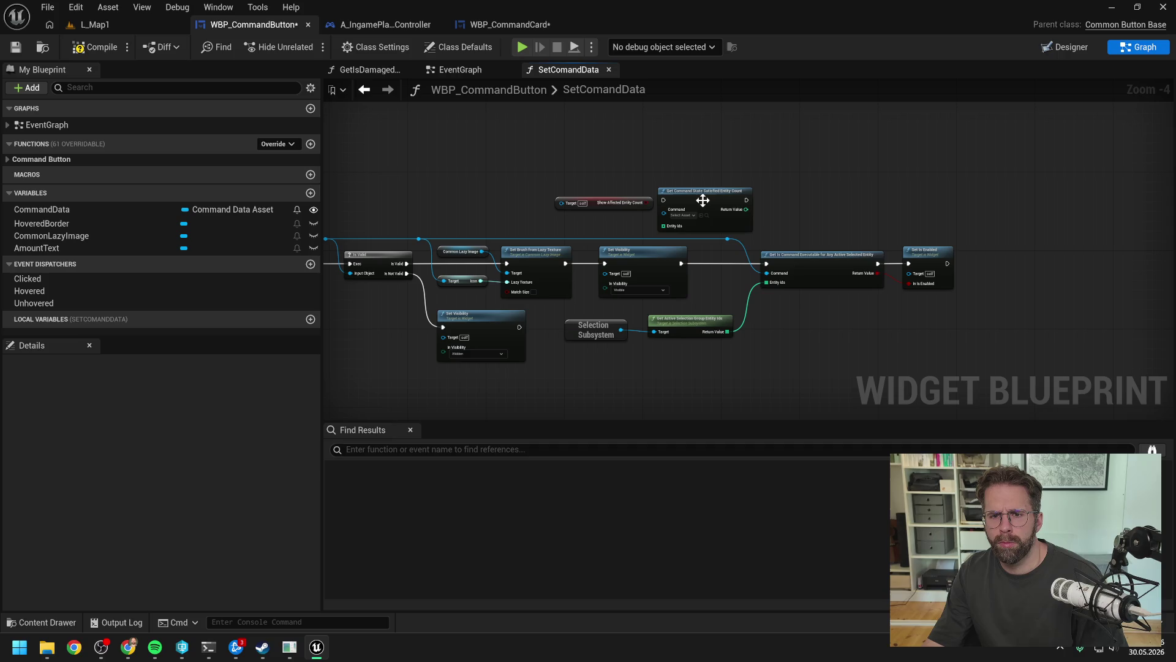
- Place Get Command State Satisfied Entity Count after Set Is Enabled and wire its execution input
drag(705, 205, 833, 222)
mouse_move(941, 225)
mouse_down()
mouse_move(1056, 255)
mouse_move(1025, 248)
mouse_up()
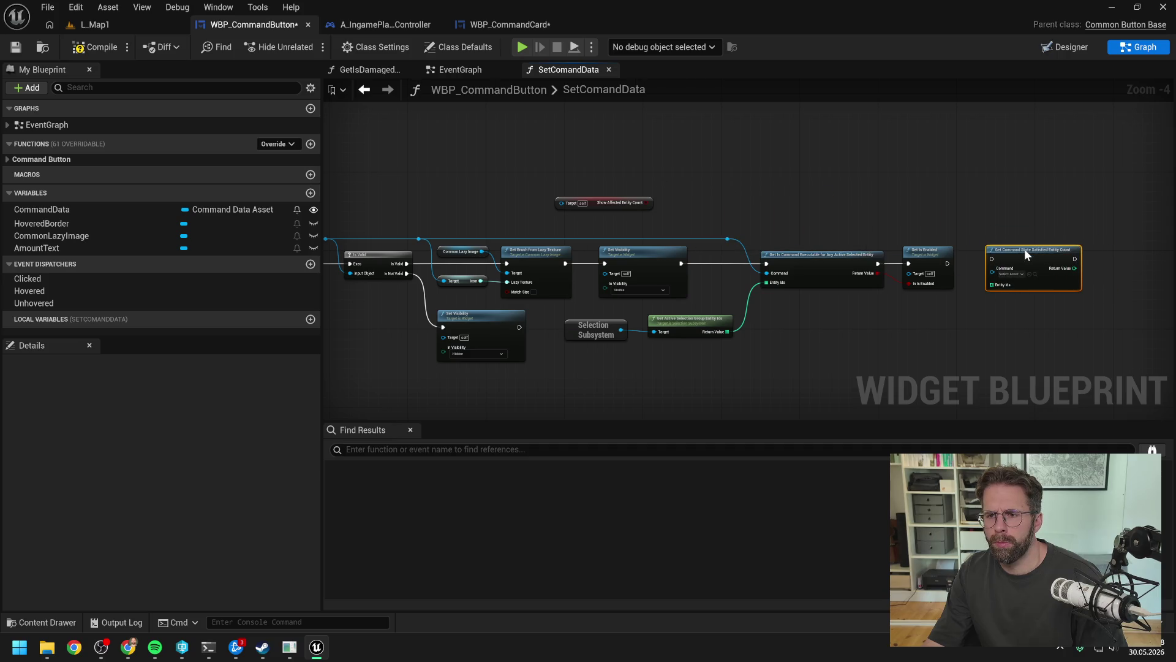
drag(1043, 321, 914, 304)
drag(917, 249, 916, 254)
drag(845, 258, 893, 253)
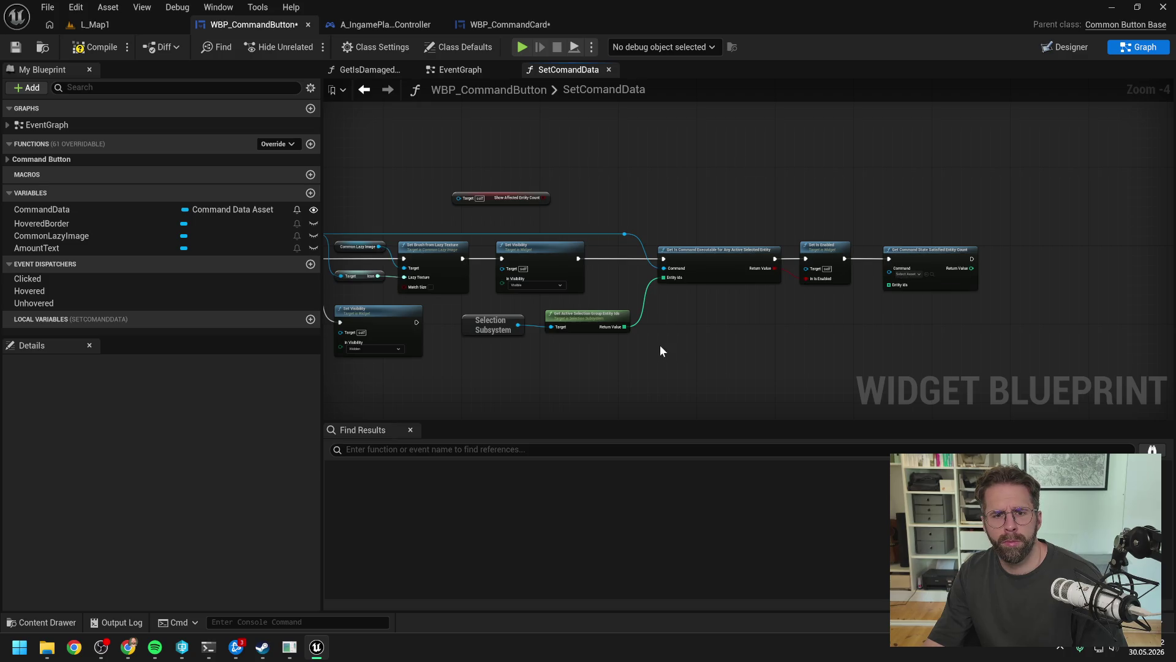
- Feed the selected entity IDs and command data into the count node, tidying wires with reroutes
mouse_move(625, 329)
mouse_down()
mouse_move(881, 307)
mouse_move(888, 285)
mouse_move(821, 321)
mouse_up()
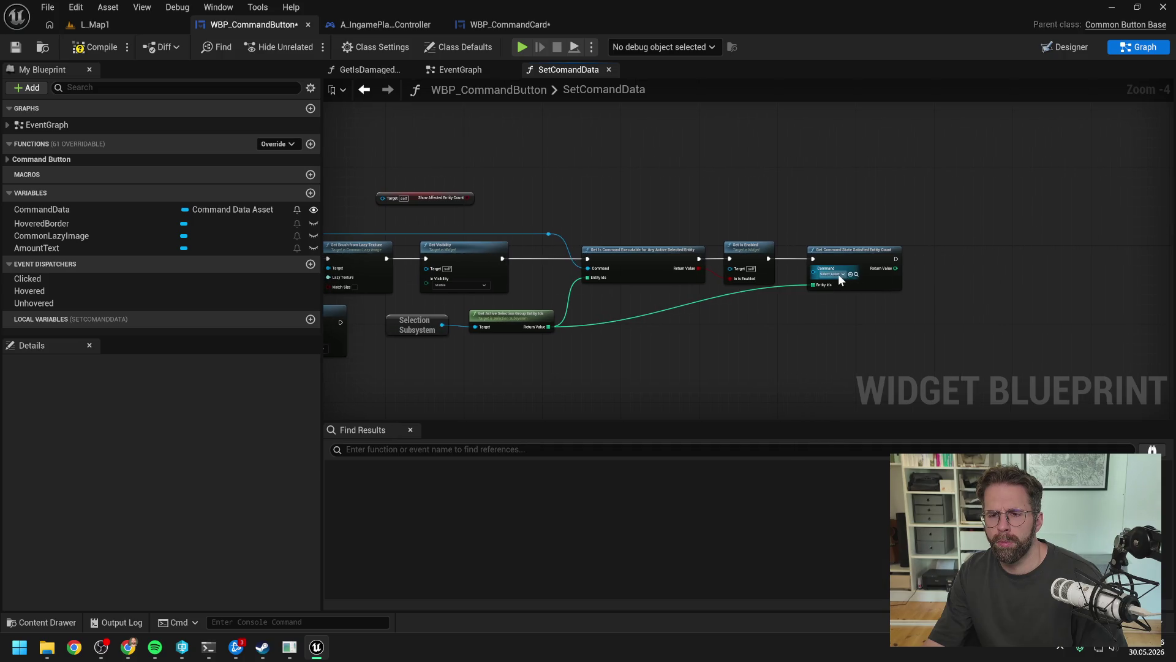
drag(560, 235, 870, 268)
double_click(833, 235)
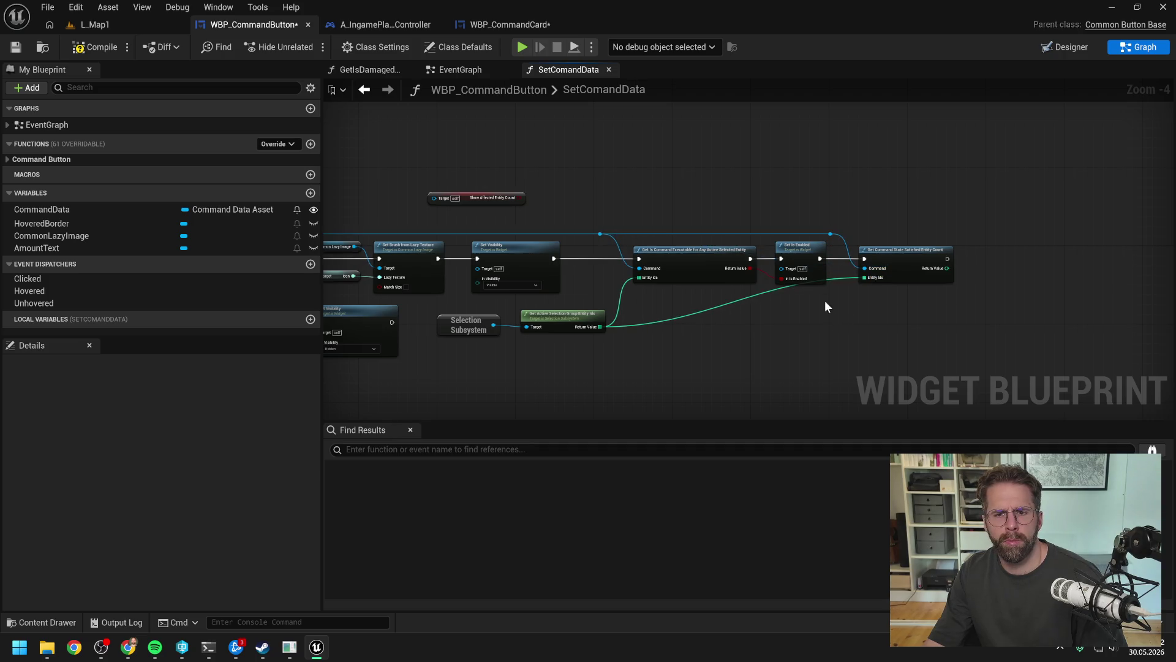
double_click(839, 279)
drag(839, 277, 810, 319)
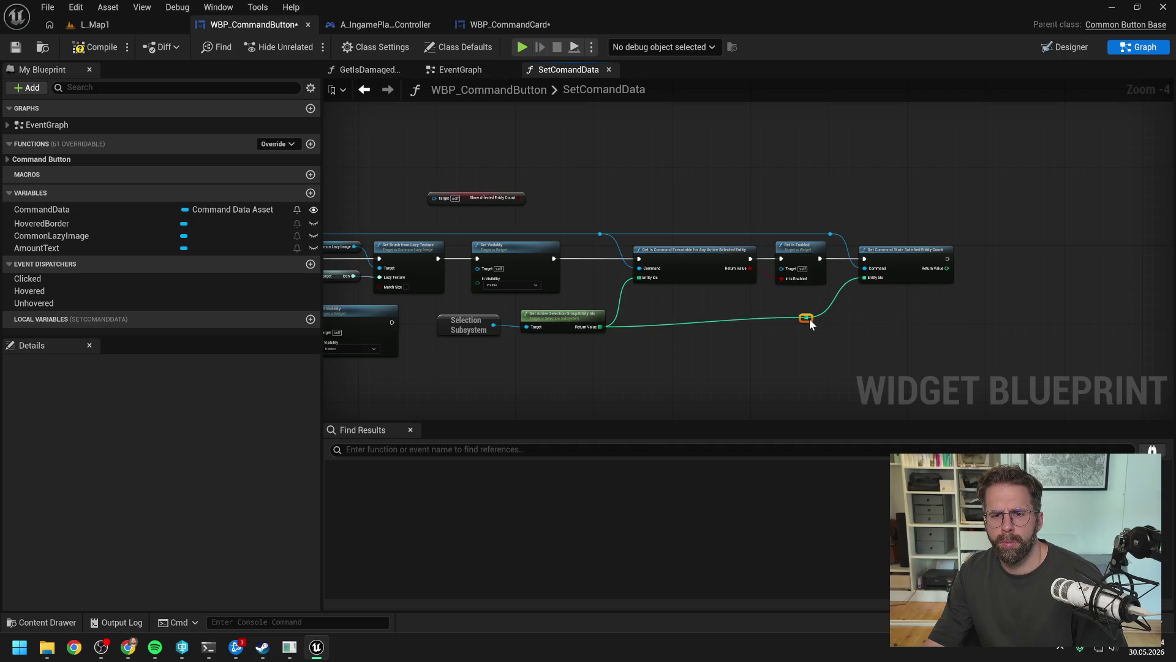
drag(767, 352, 475, 314)
key(q)
click(735, 358)
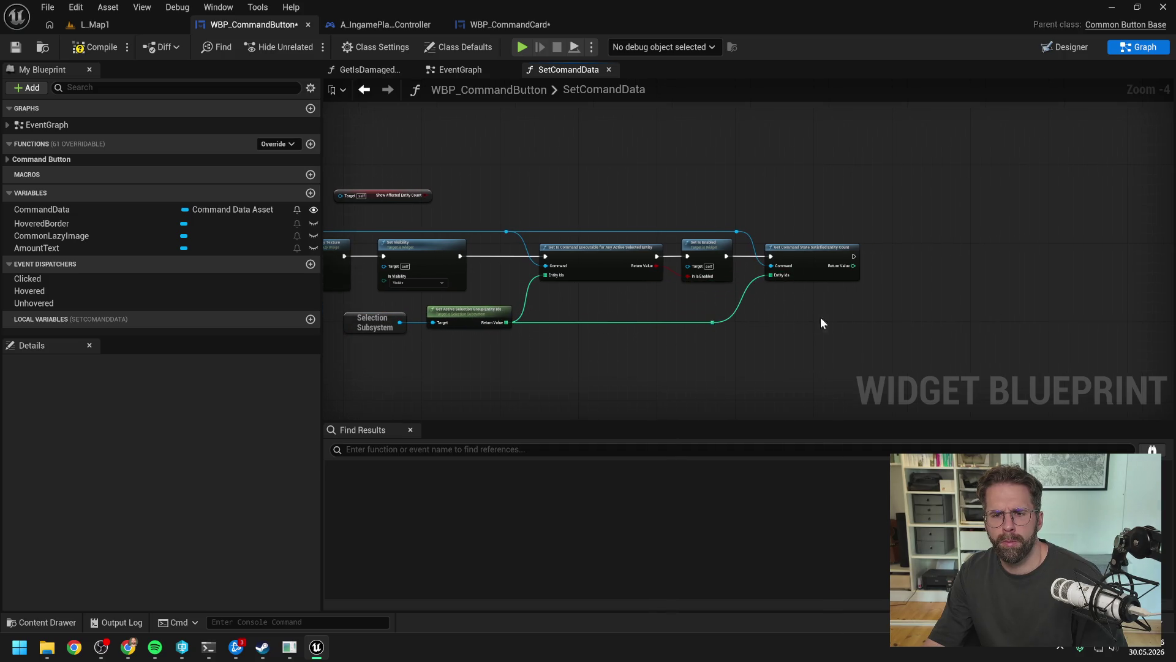
- Add a greater-than comparison on the count's Return Value
drag(856, 270, 877, 273)
text(>)
click(916, 321)
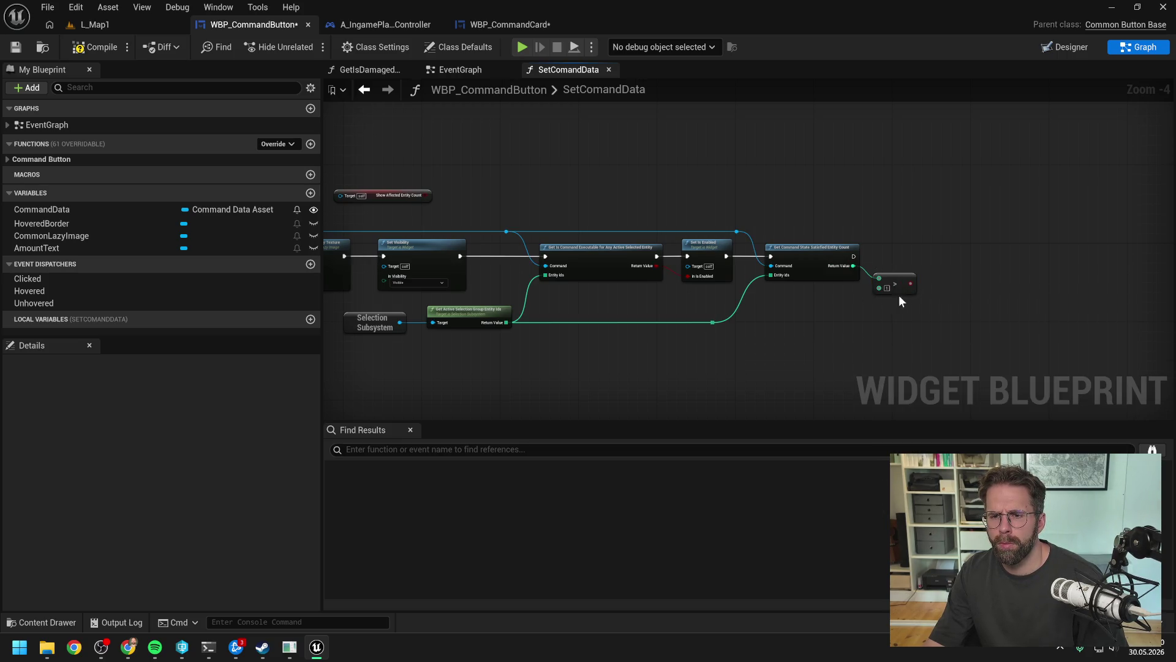
- Add a Branch driven by the greater-than result, running after the entity count node
drag(911, 283, 951, 271)
text(branch)
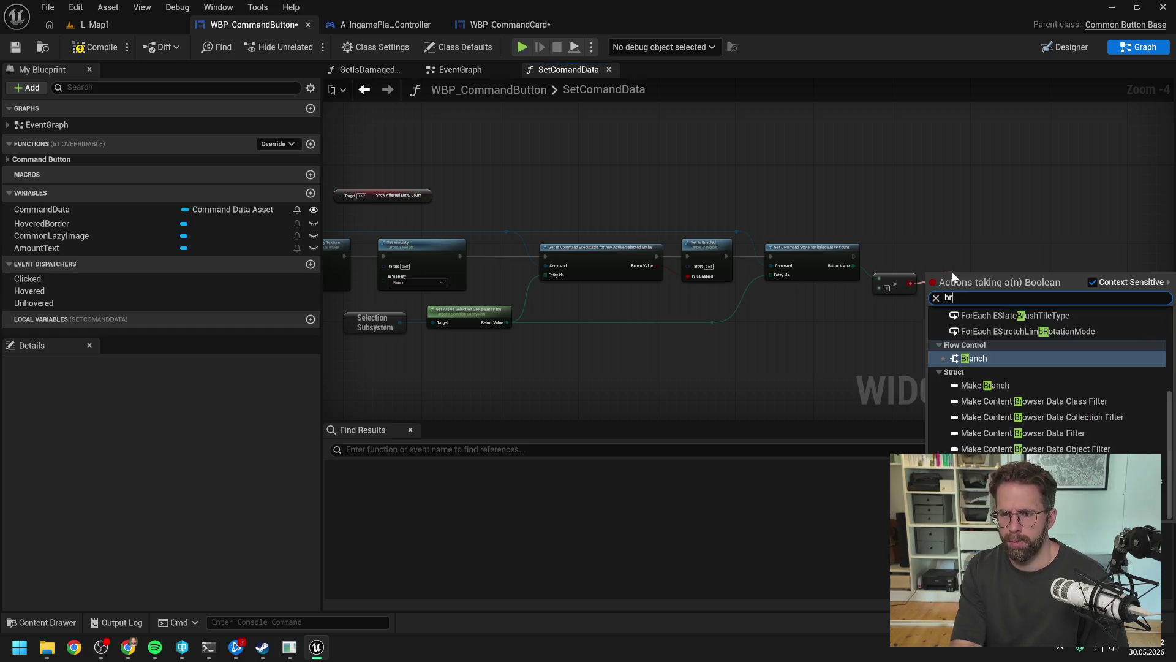
key(Return)
mouse_move(855, 256)
mouse_down()
mouse_move(956, 269)
mouse_move(888, 304)
mouse_up()
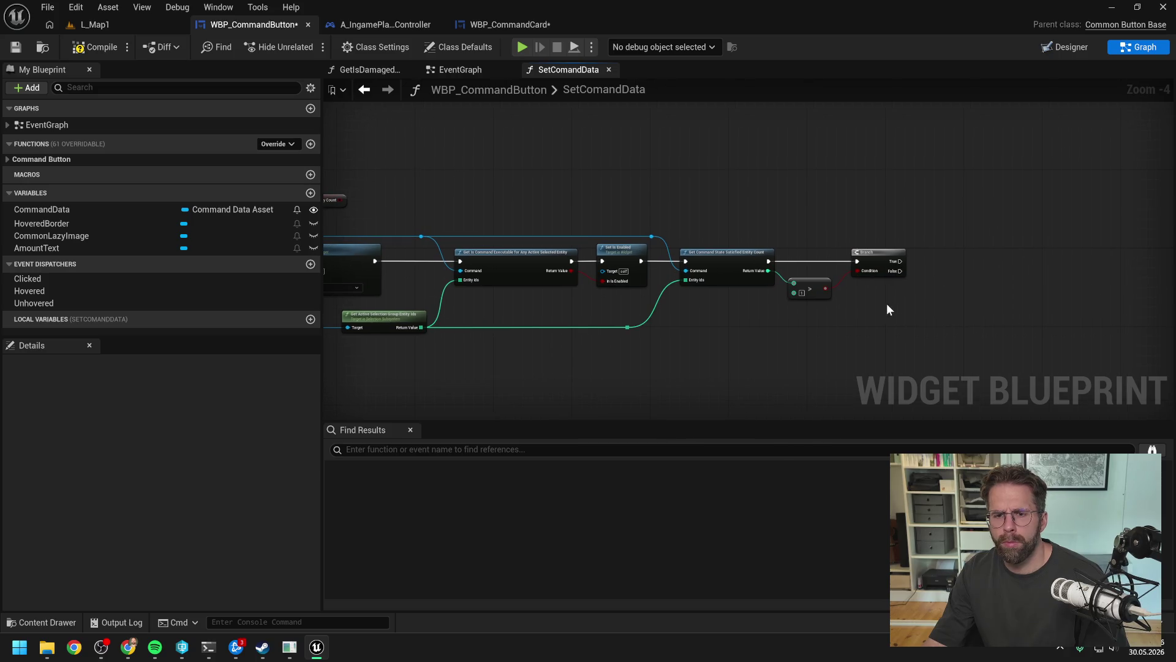
- Compile, add an AmountText getter to the graph, and save the blueprint
click(119, 47)
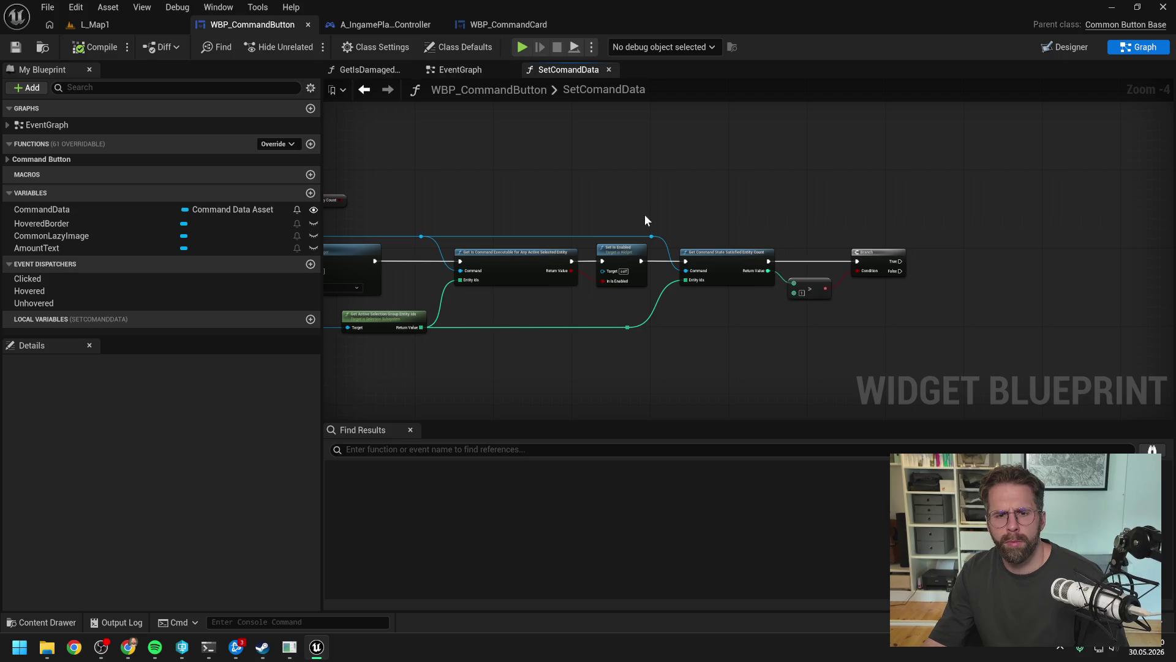
mouse_move(98, 248)
mouse_down()
mouse_move(976, 270)
mouse_move(935, 245)
mouse_up()
click(957, 269)
click(962, 271)
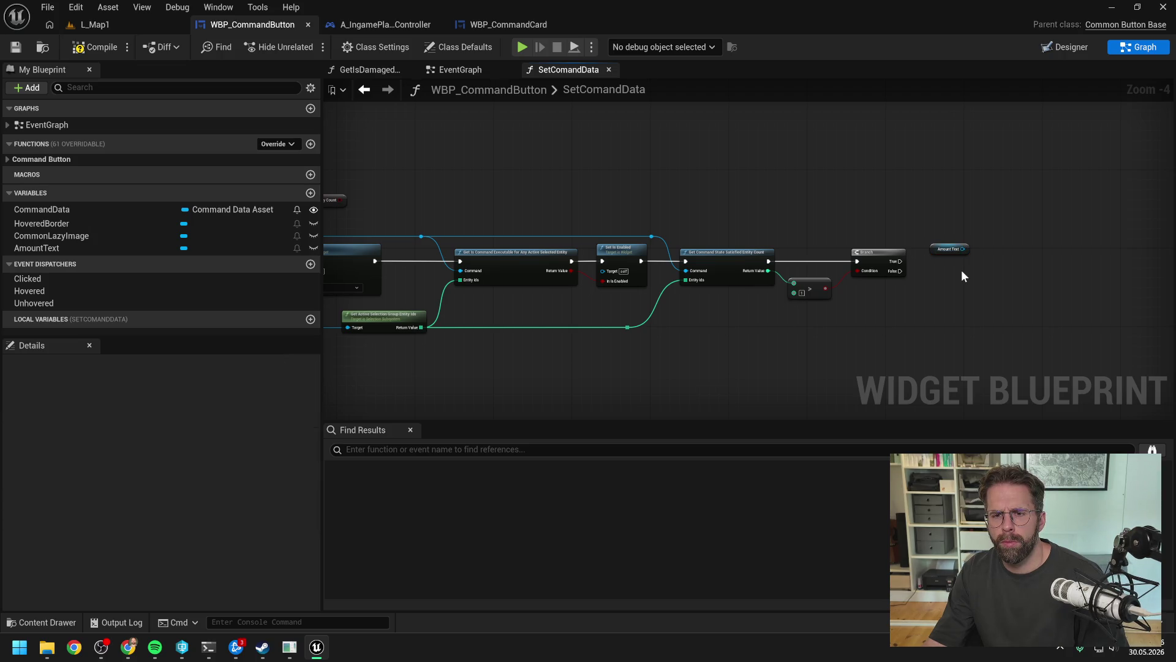
mouse_move(943, 250)
mouse_down()
mouse_move(932, 250)
mouse_move(1069, 267)
mouse_up()
click(943, 263)
scroll(943, 262, up, 1)
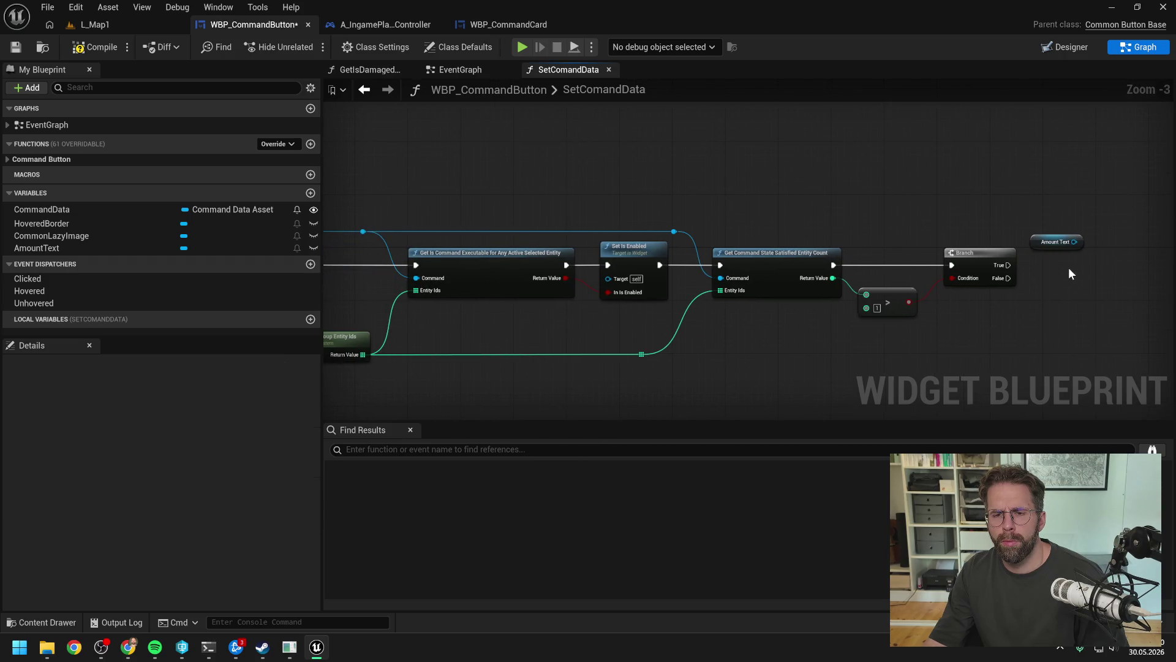
key(ctrl+s)
- Move Show Affected Entity Count beside Amount Text above the Branch, then bring up the terminal
drag(841, 219, 956, 221)
scroll(849, 226, down, 1)
drag(850, 226, 917, 230)
scroll(910, 218, up, 1)
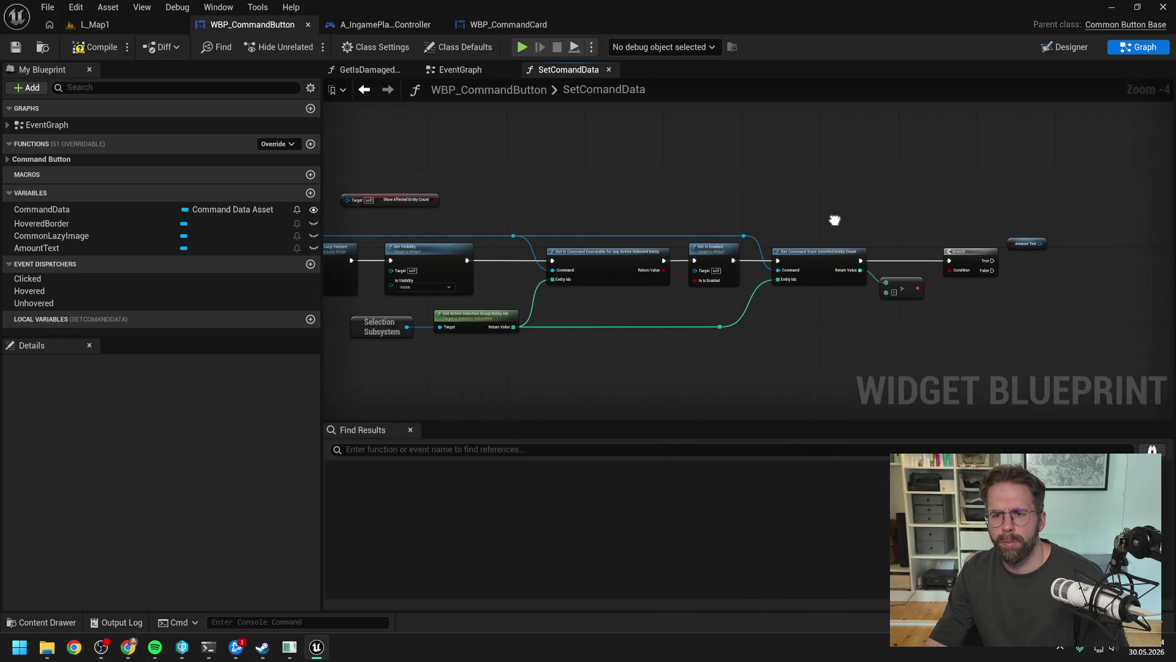
scroll(828, 219, up, 1)
scroll(828, 219, down, 1)
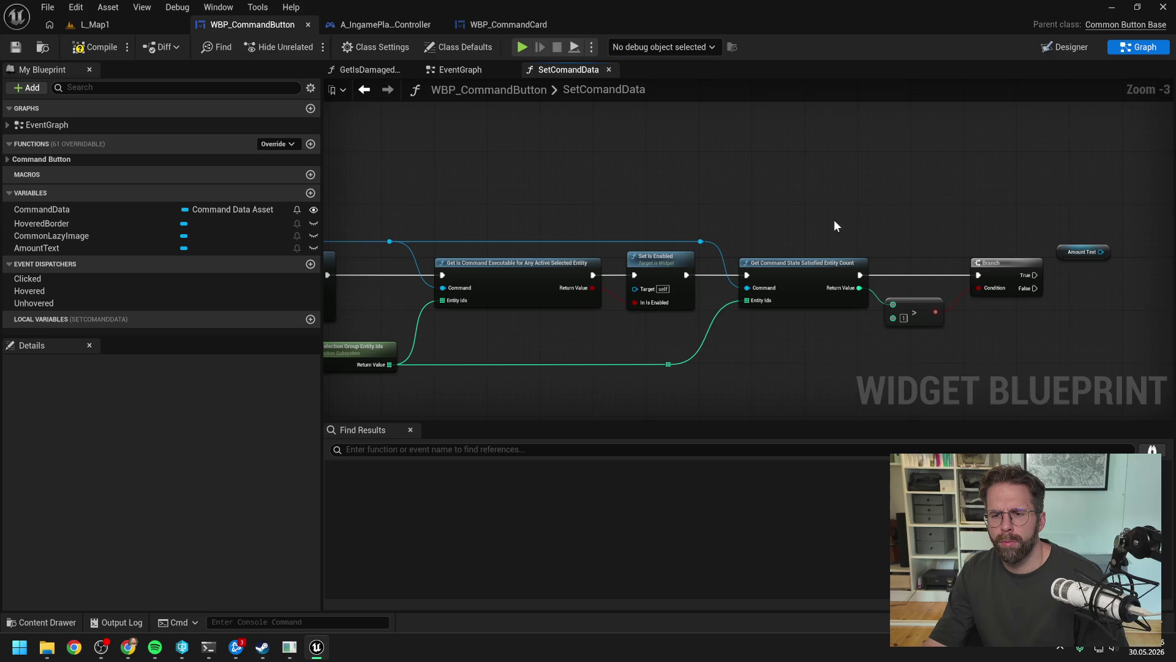
drag(833, 219, 781, 217)
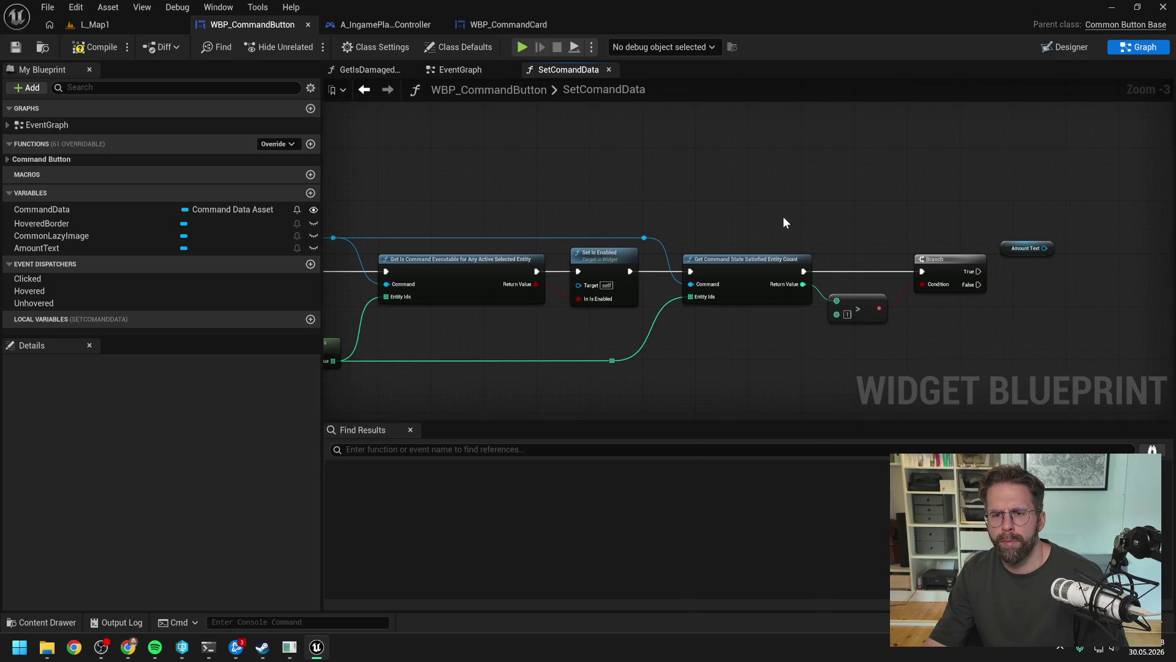
scroll(872, 225, down, 1)
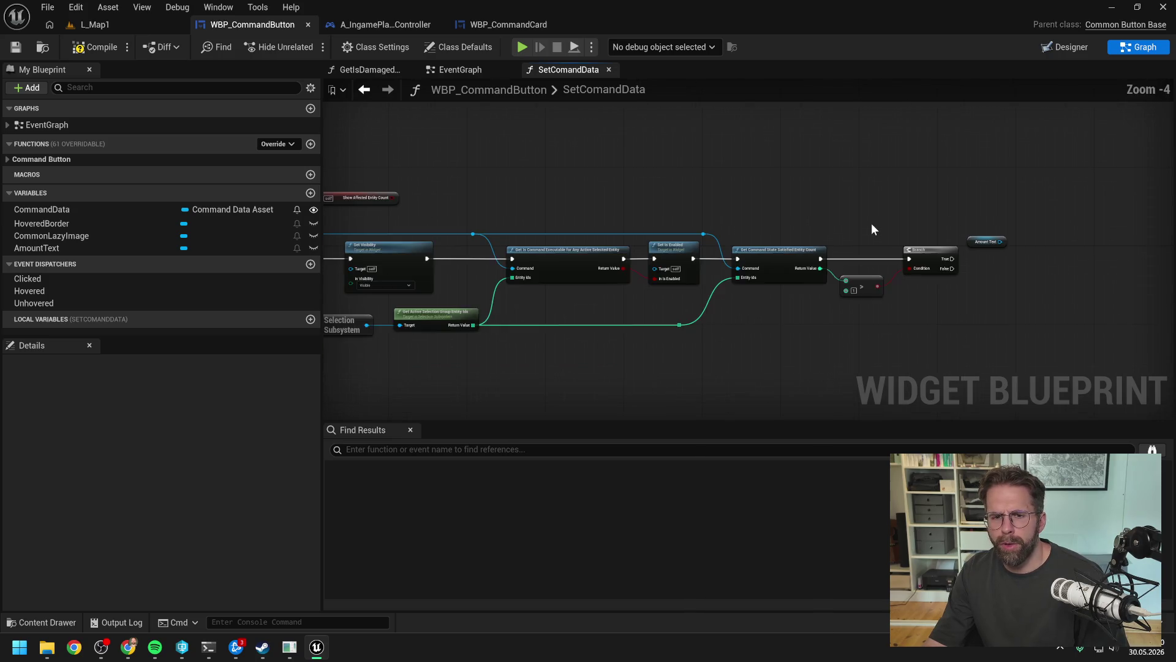
drag(782, 215, 856, 227)
drag(416, 212, 1007, 223)
scroll(1008, 223, up, 2)
drag(848, 254, 909, 258)
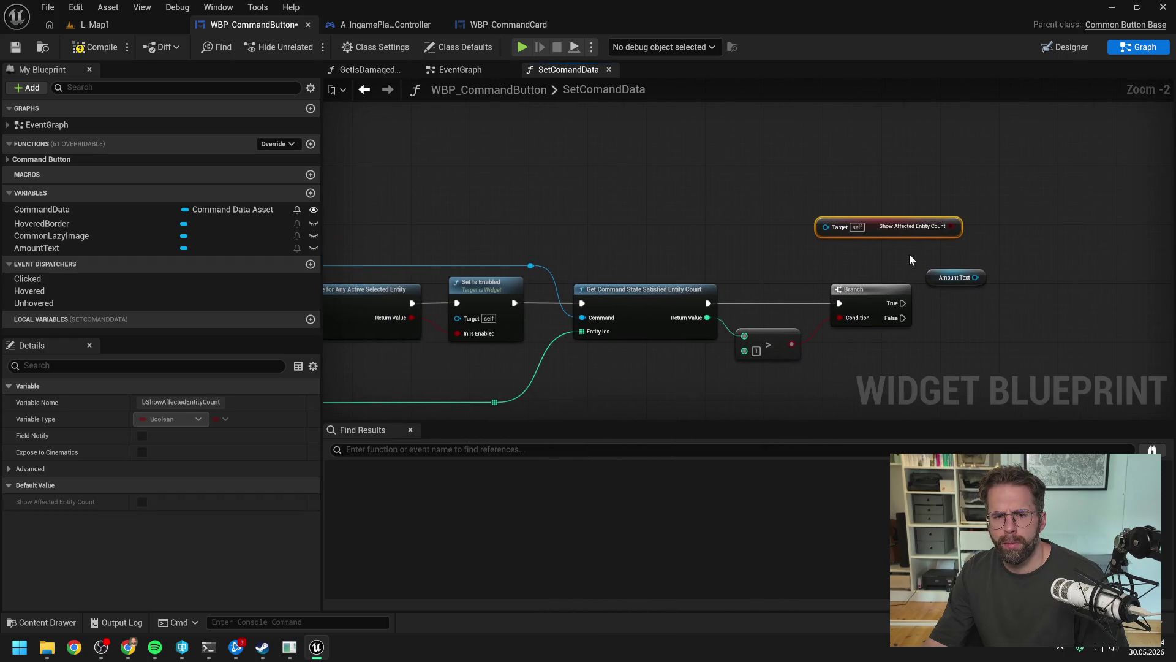
click(910, 259)
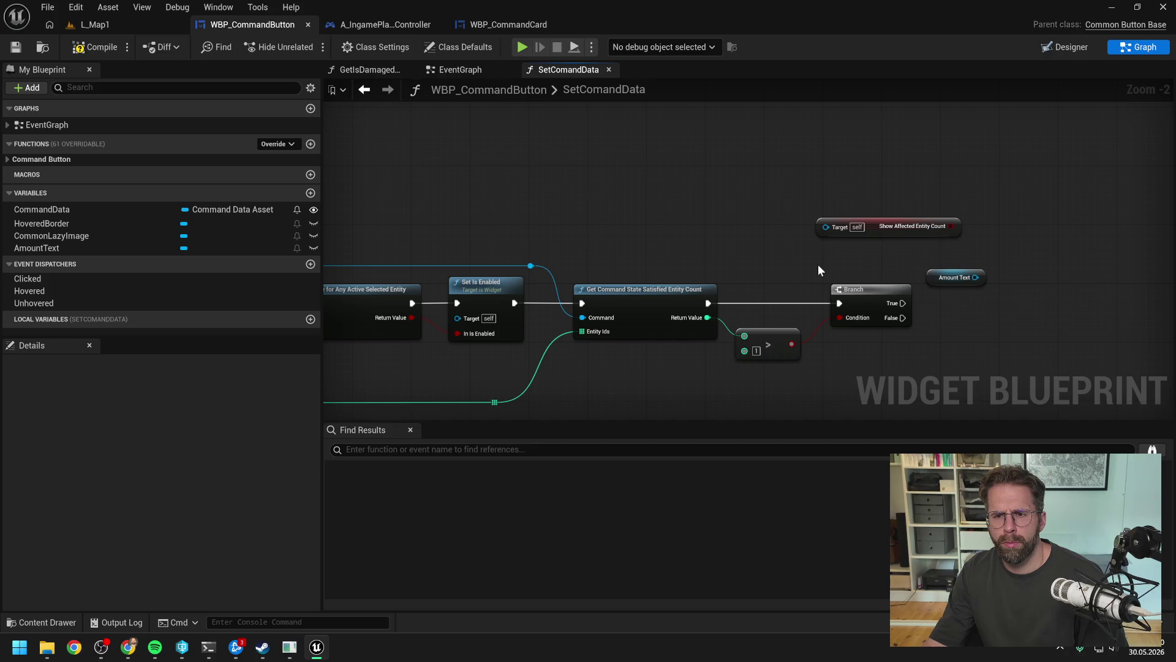
click(209, 647)
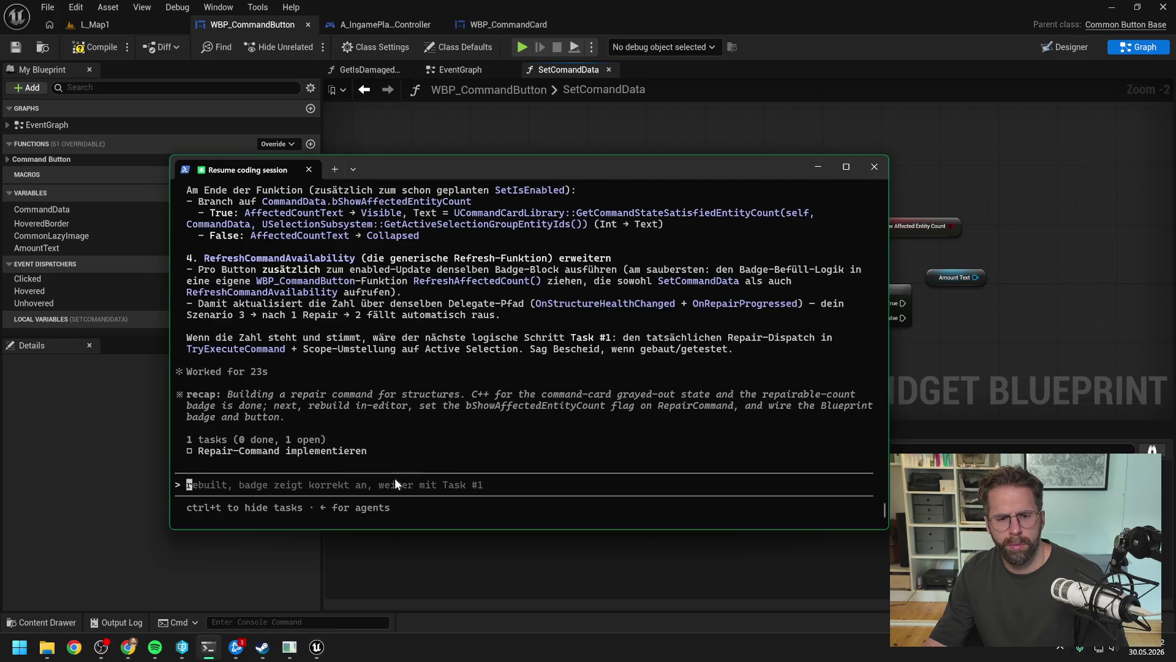
- Tell the assistant the ShowAffectEntityCount bool is unused, since the blueprint just checks count > 1
mouse_move(579, 174)
mouse_down()
mouse_move(420, 150)
mouse_move(444, 155)
mouse_up()
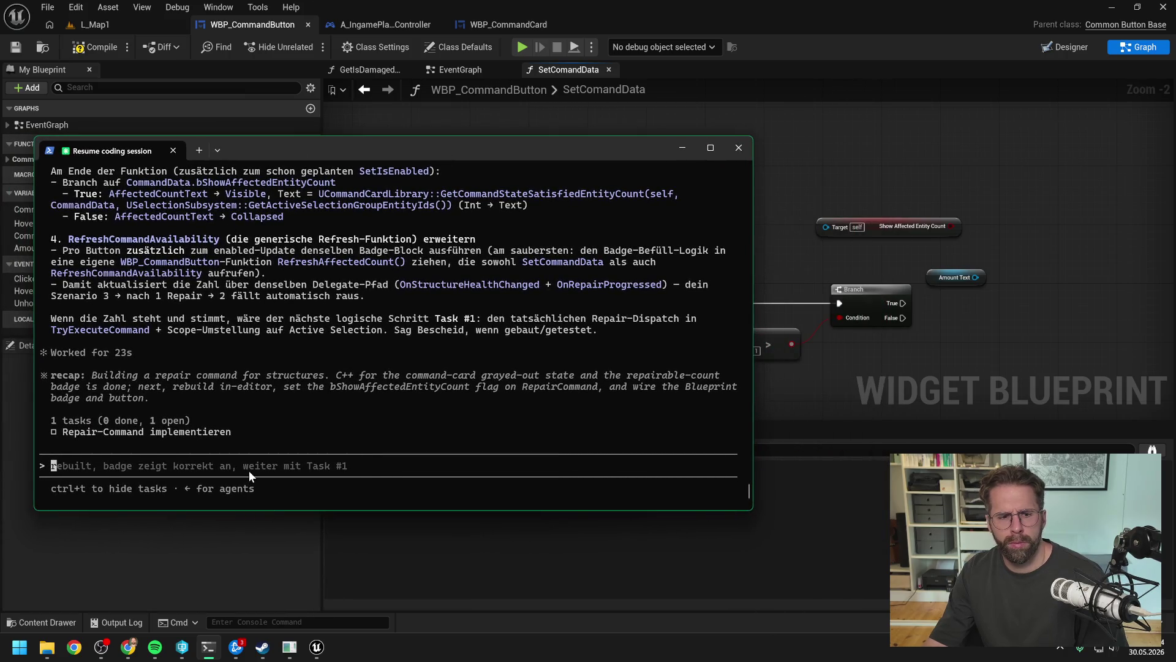
text(den bool ShowAffec)
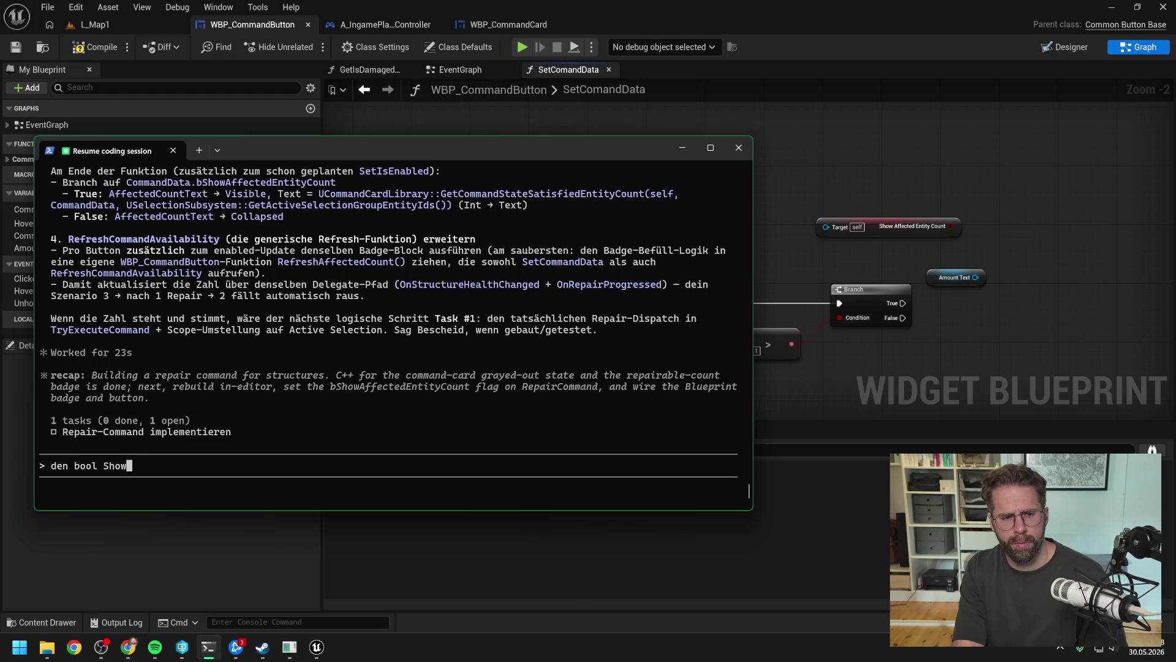
text(tEnt)
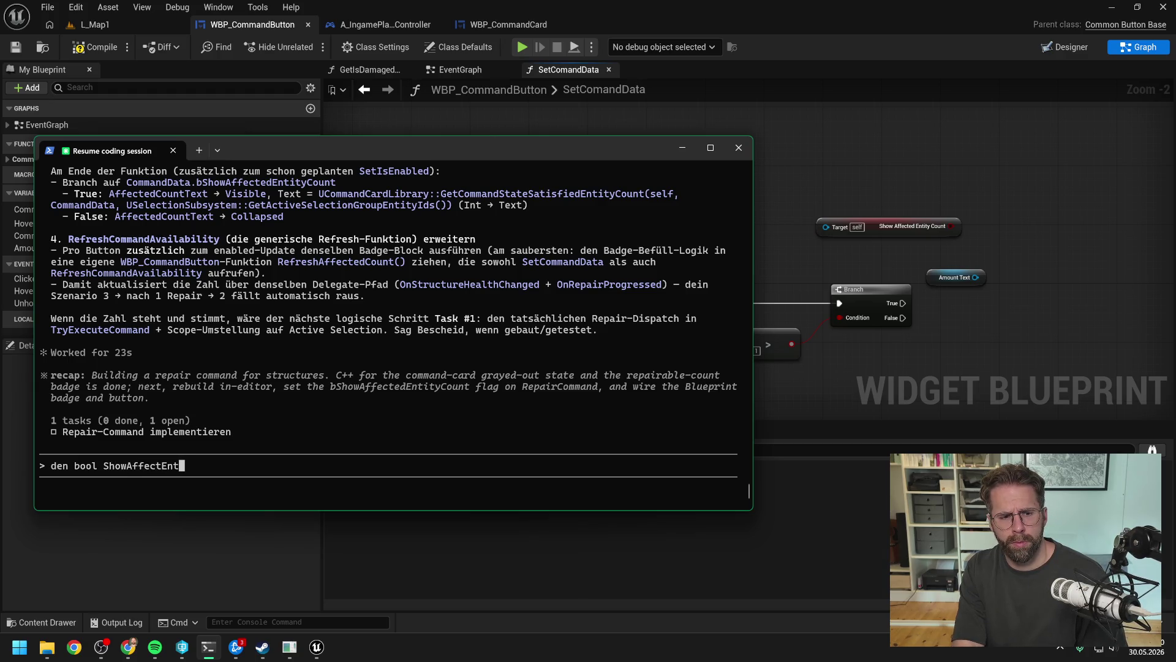
text(ityCount)
text( nutze ich ni)
key(BackSpace)
key(BackSpace)
text(in bp nich)
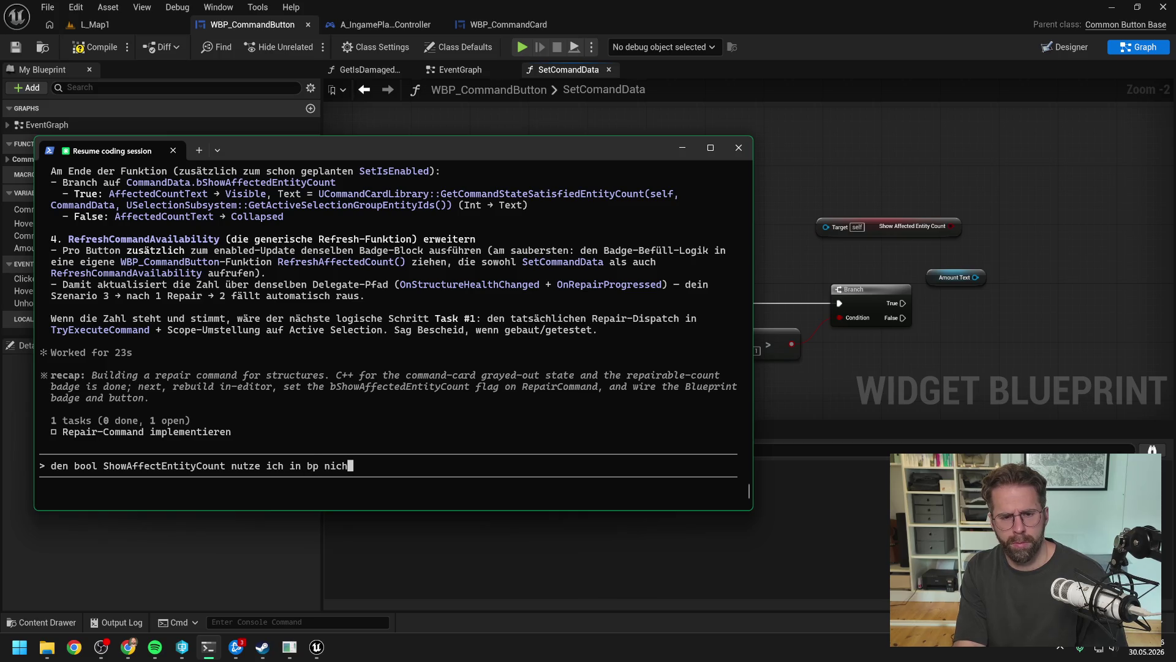
text(t, fr)
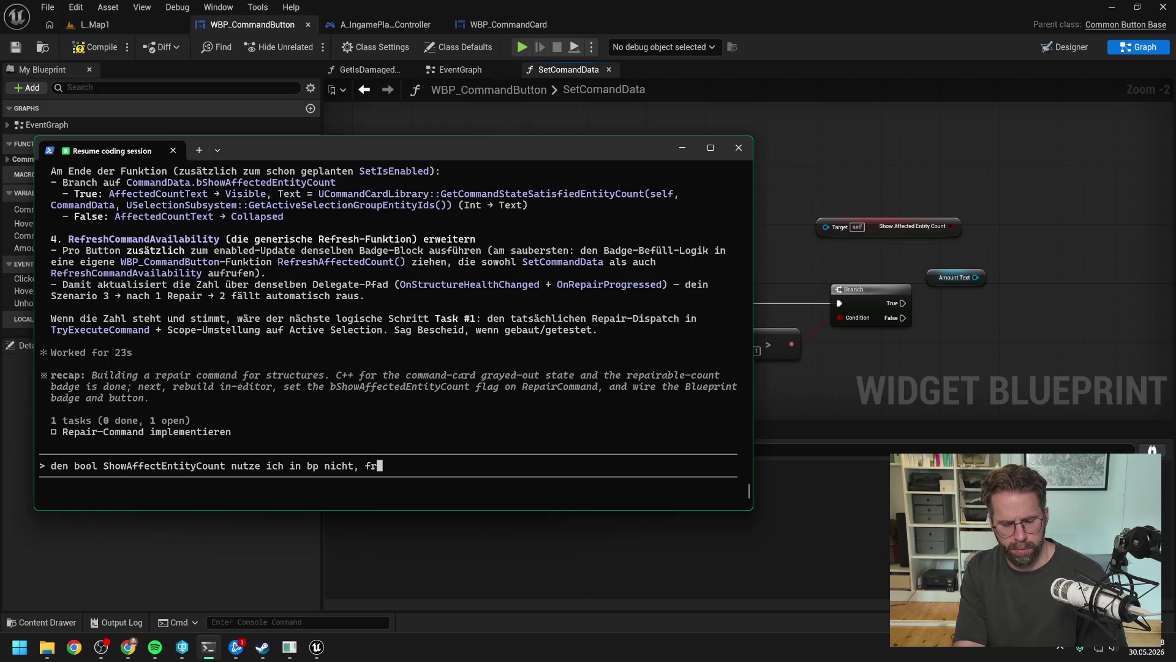
text(age einfach ob der count gr)
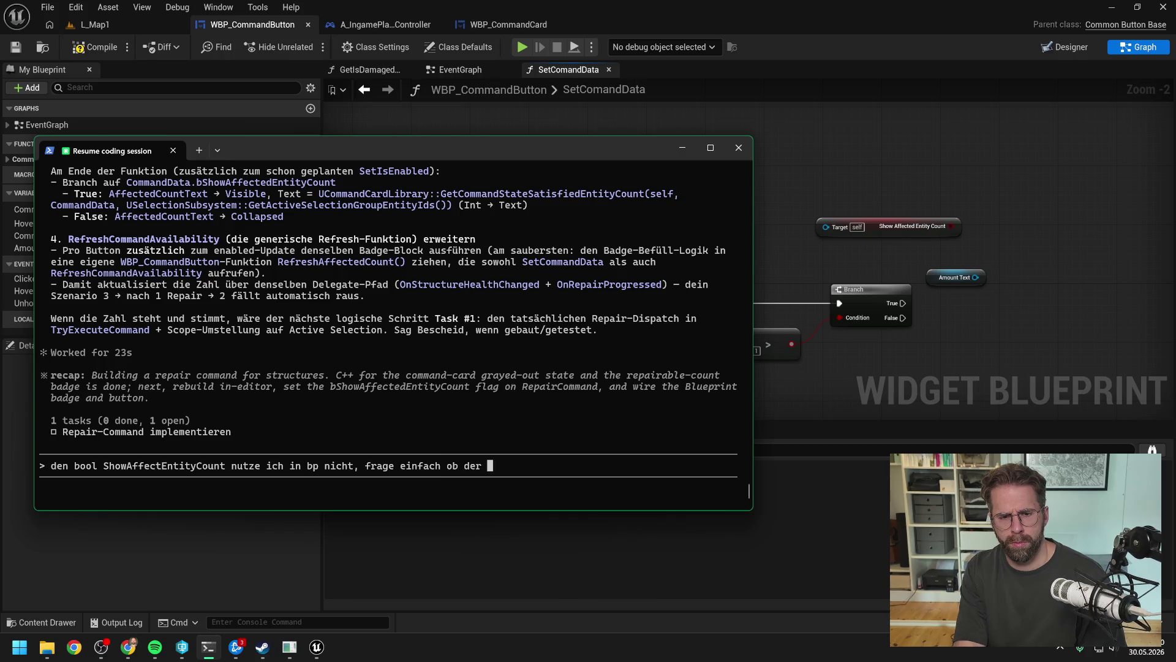
key(BackSpace)
key(BackSpace)
text(> 1 ist)
text(und zeige ihn nur dann. )
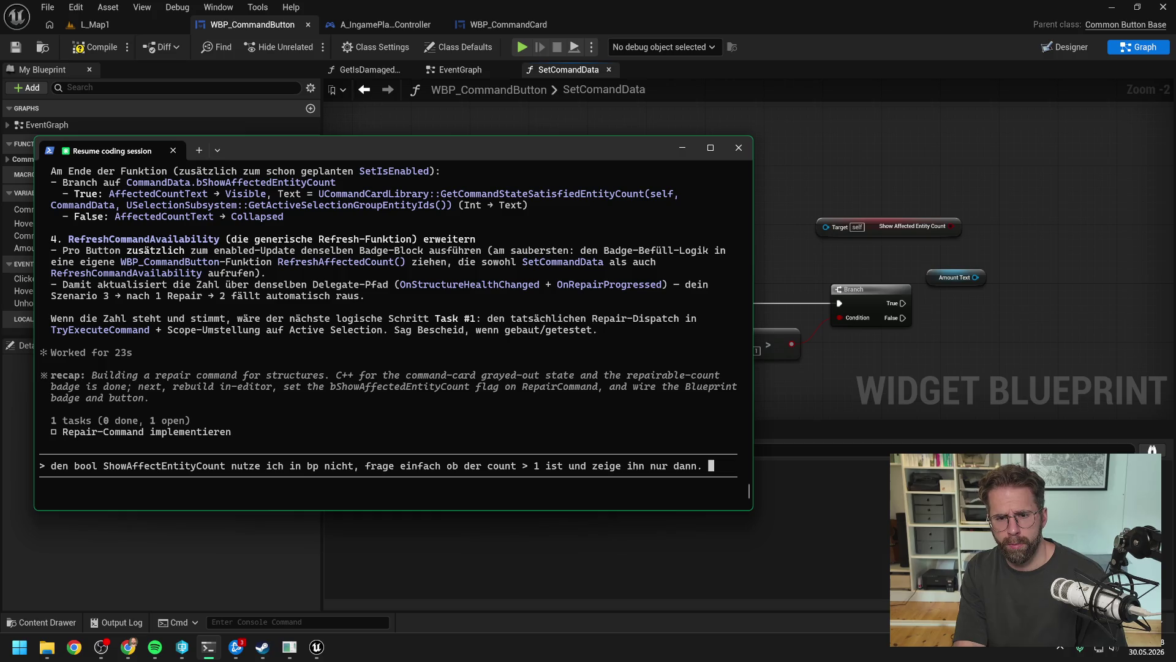
text(Kann also wie)
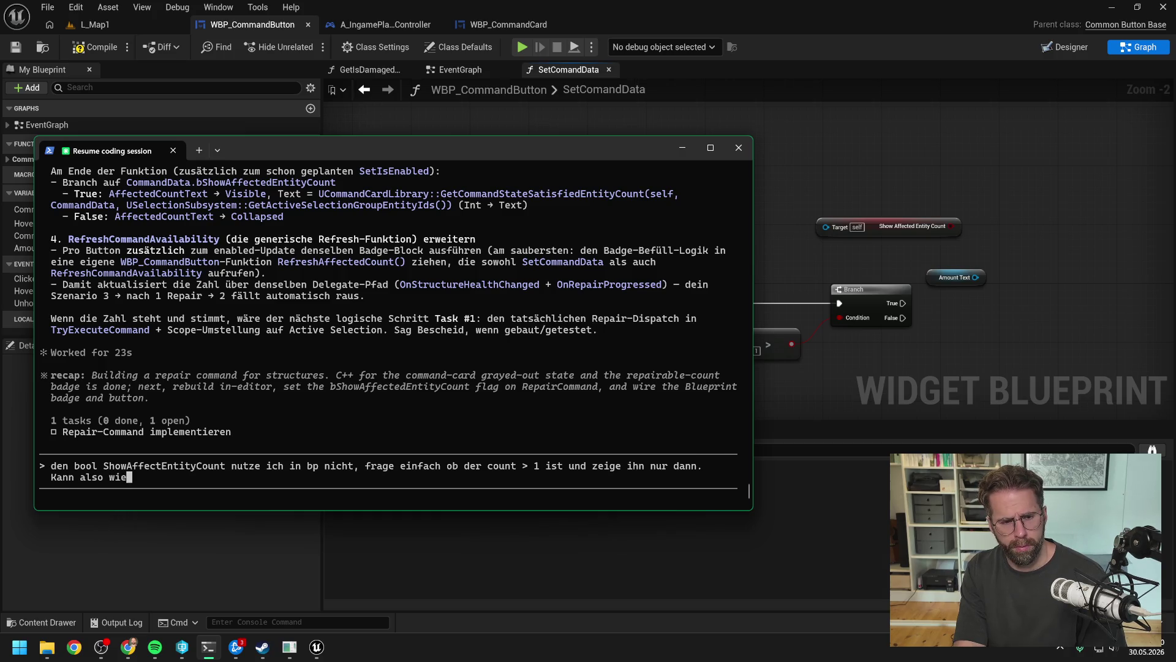
text(der raus, falls du den intern)
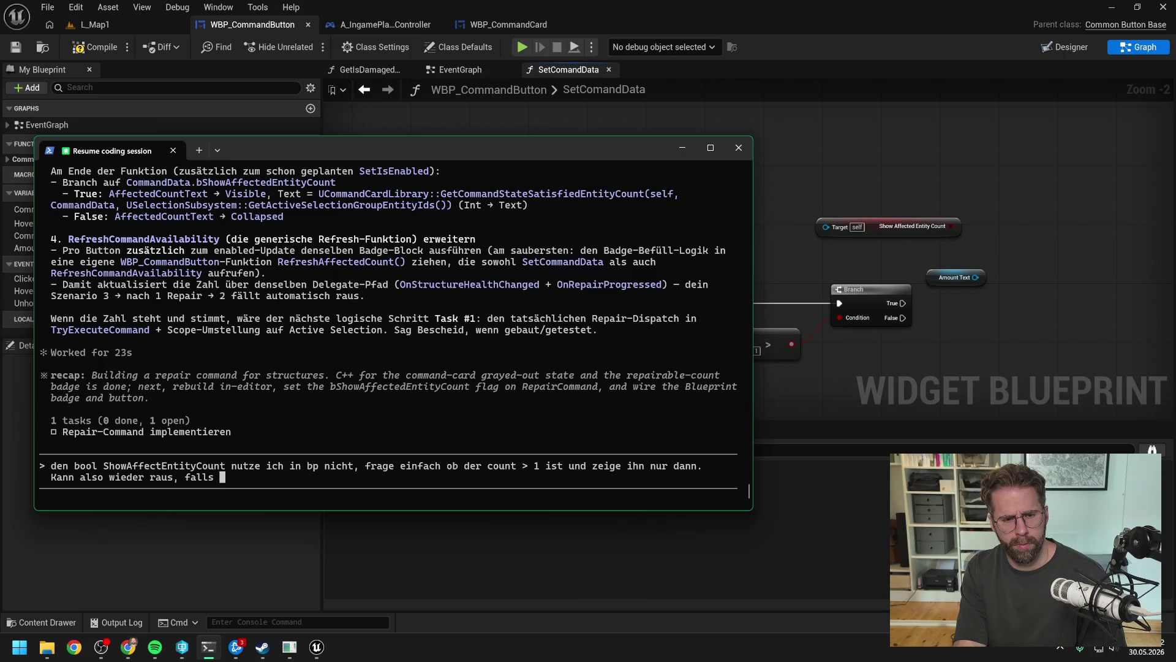
text( nicht brauchst)
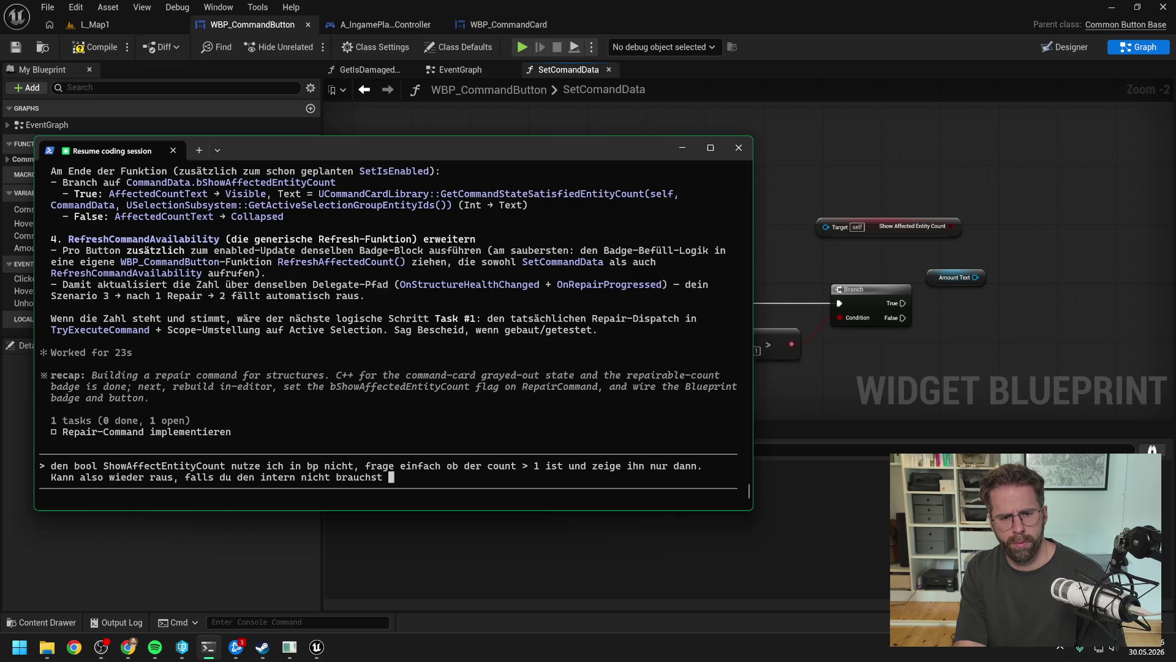
text(. Ansonsten is)
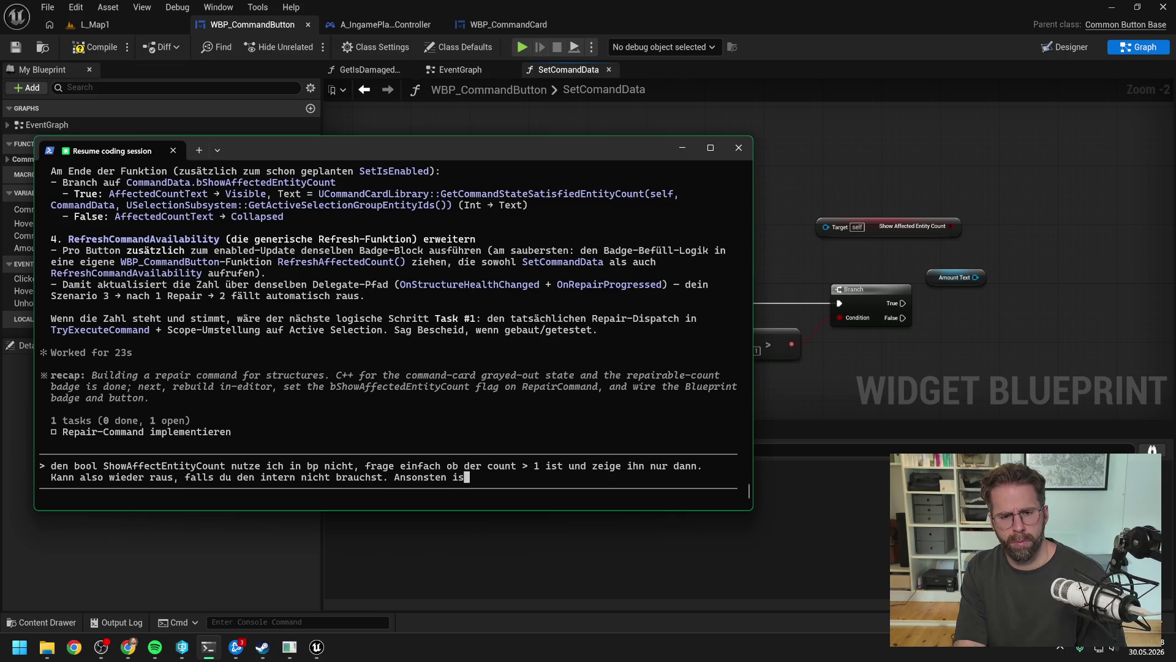
text(t der Name)
- Call the count function name clunky, suggest GetAffectedEntityCountForCommand, and send the request
mouse_move(399, 150)
mouse_down()
mouse_move(585, 354)
mouse_move(583, 333)
mouse_move(577, 354)
mouse_move(223, 164)
mouse_move(539, 150)
mouse_move(852, 157)
mouse_move(1057, 131)
mouse_move(1125, 142)
mouse_move(1148, 158)
mouse_up()
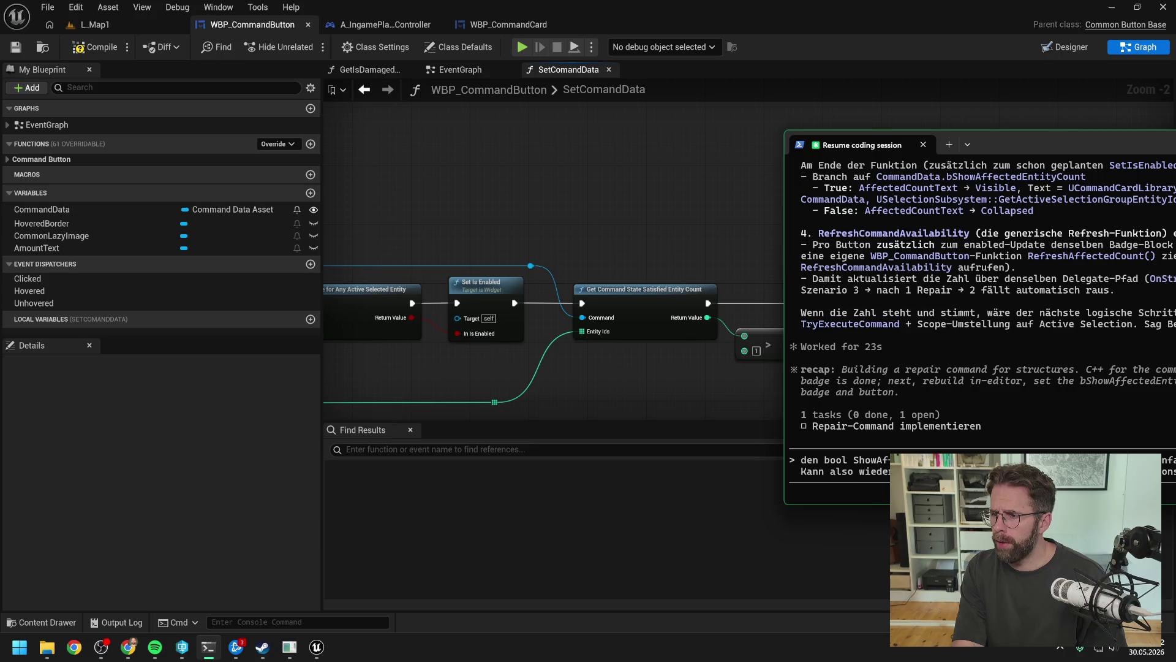
drag(1000, 145, 444, 144)
text(sehr sp)
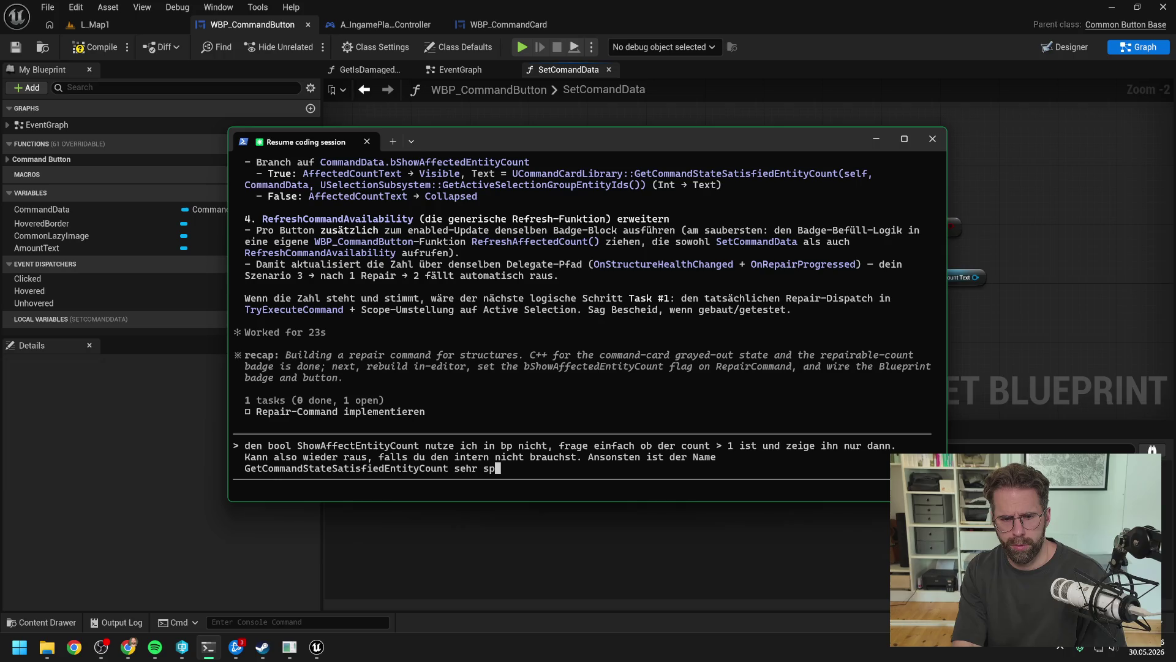
text(errig.)
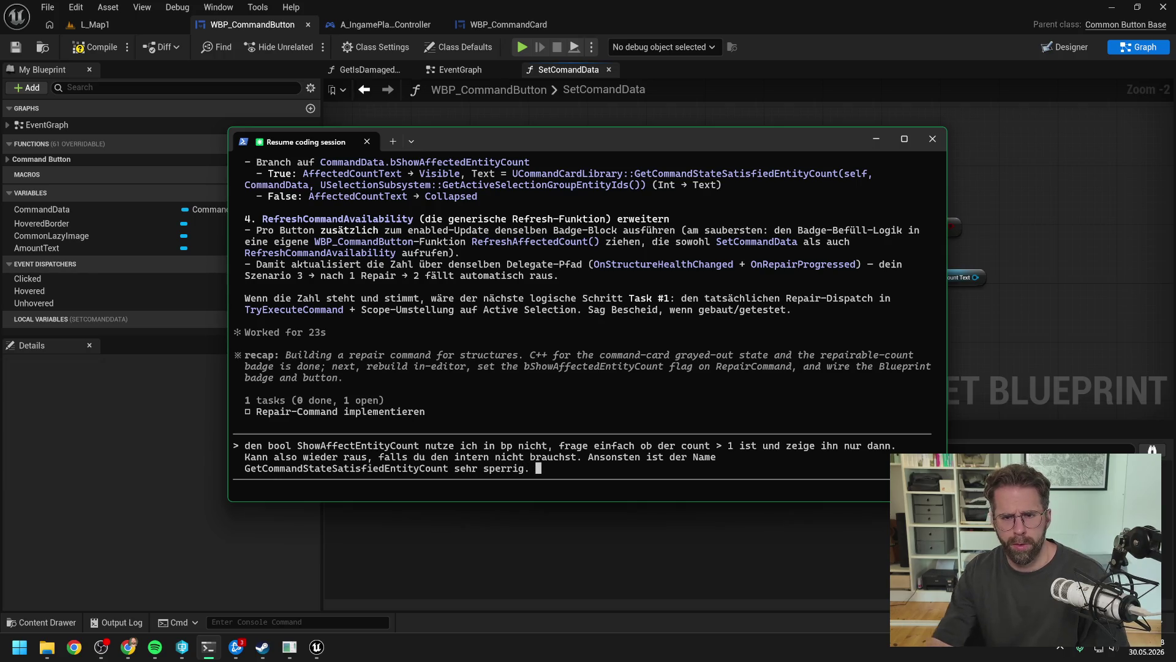
drag(511, 142, 454, 418)
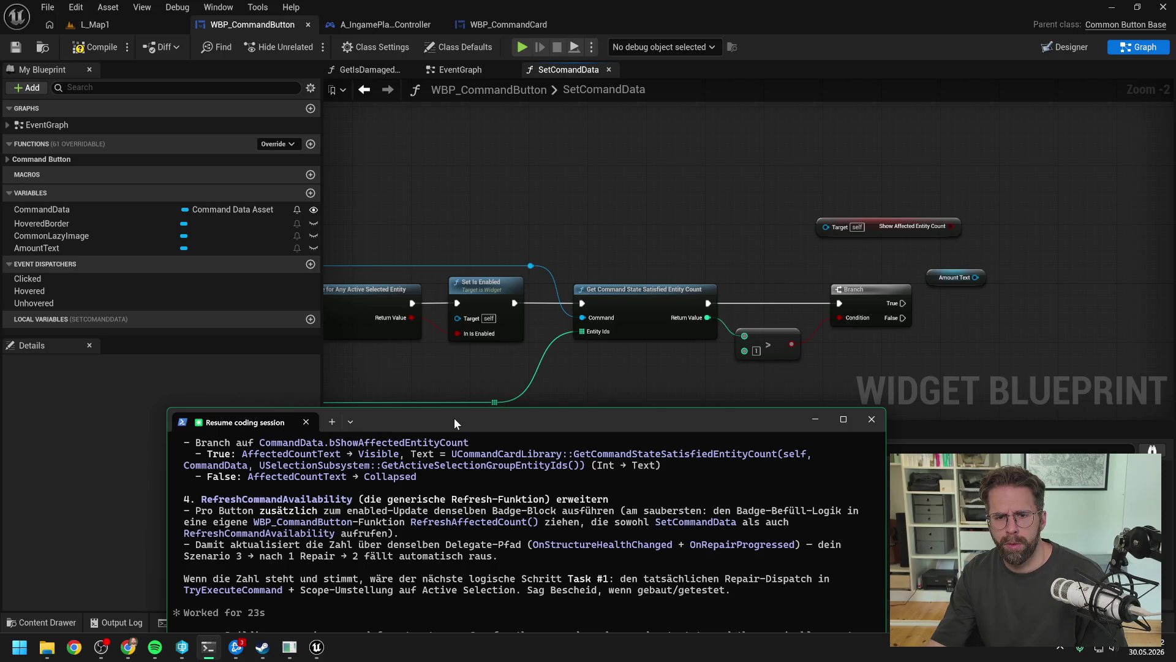
drag(454, 418, 359, 165)
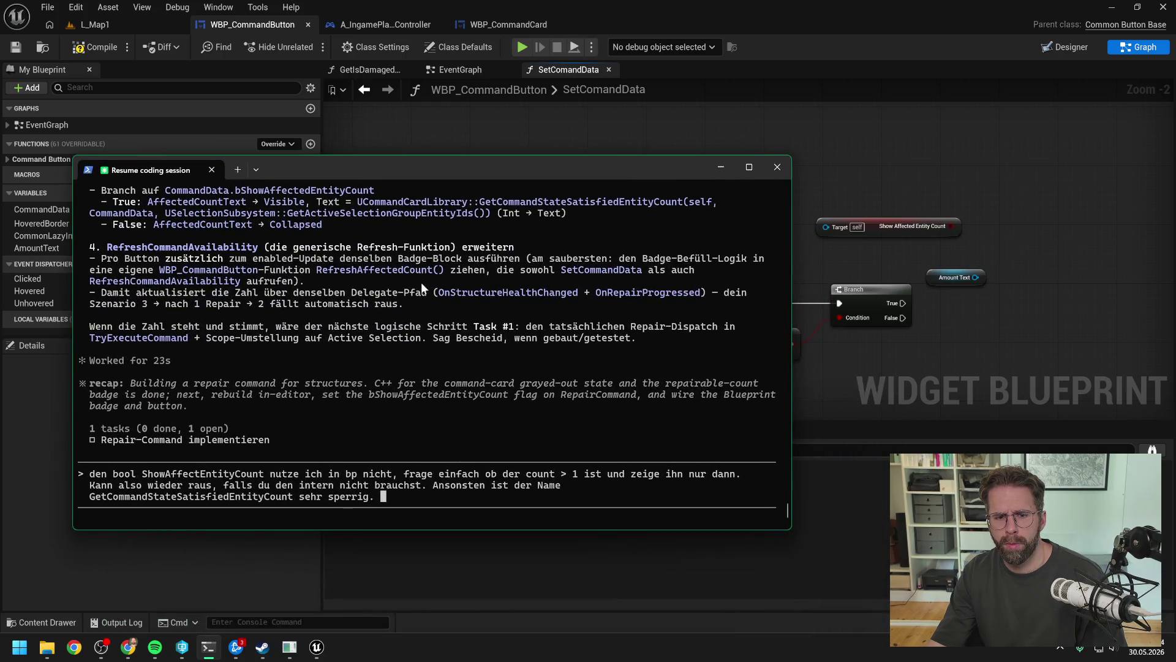
text(GetAffected)
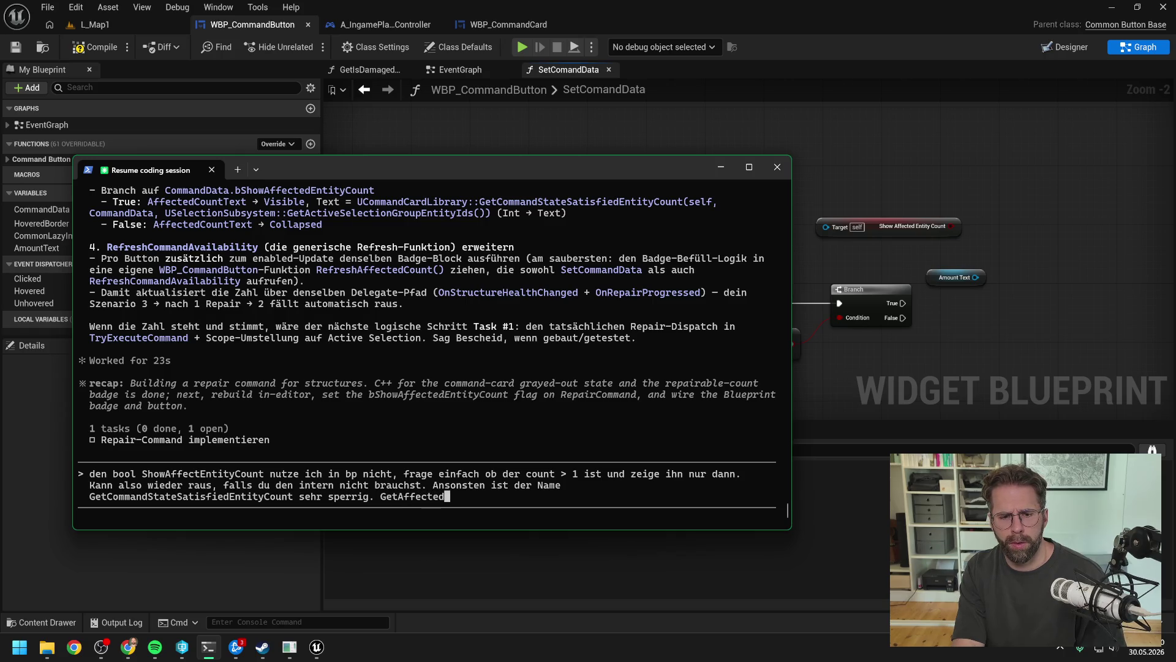
text(Tntit)
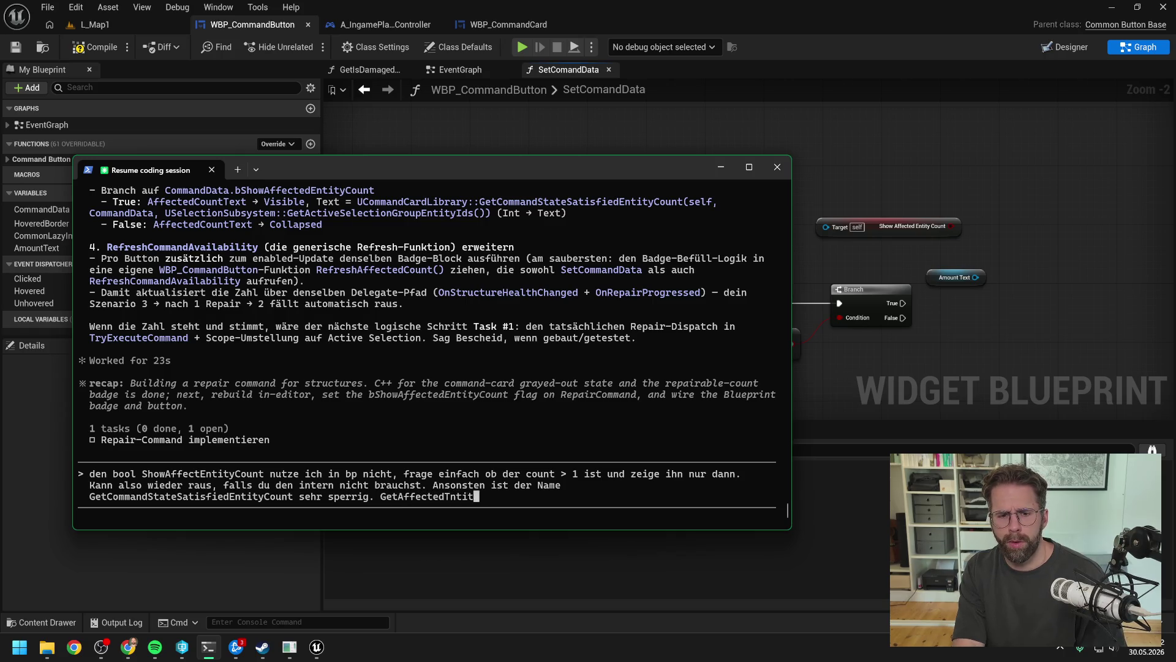
text(ntit)
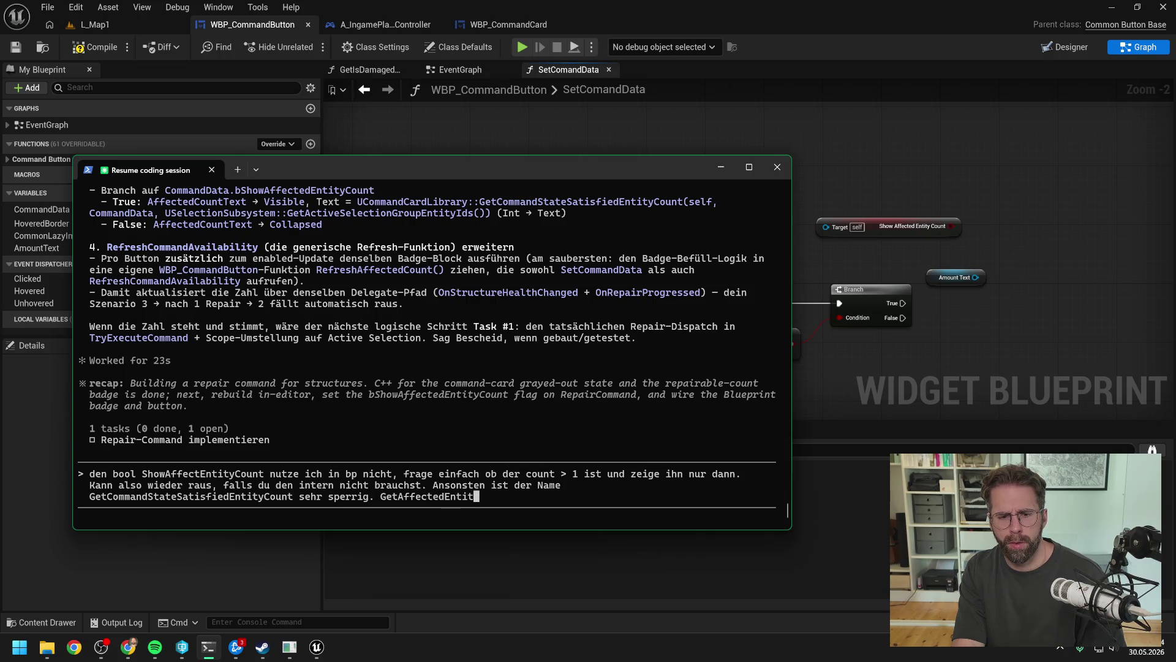
text(yCount)
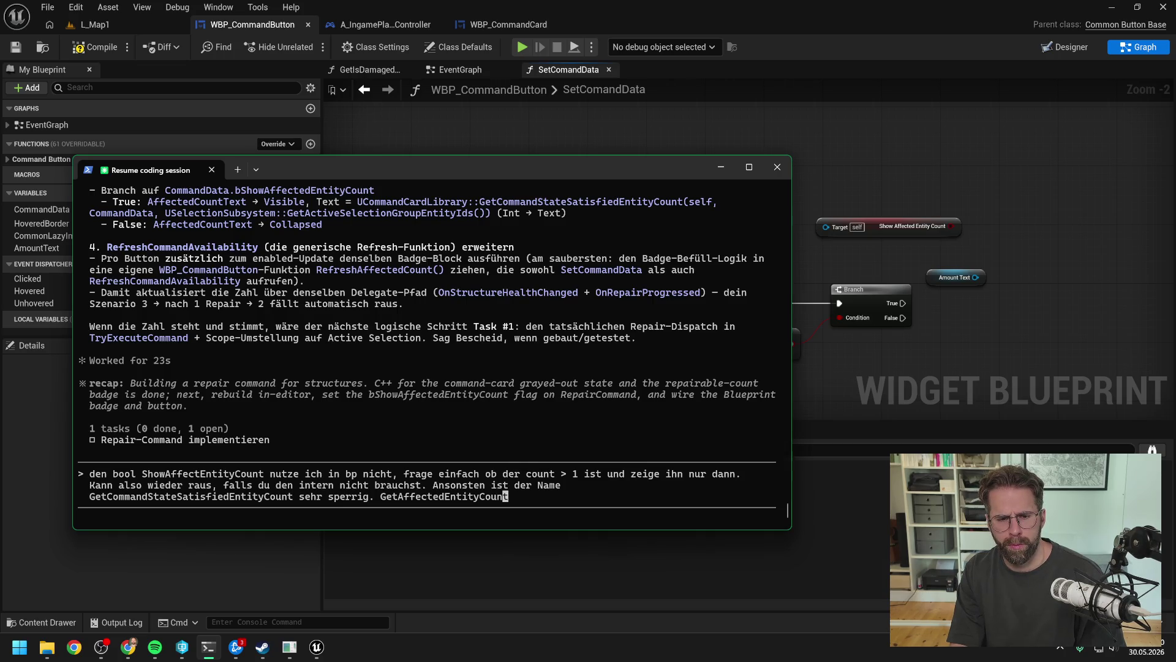
text(Command)
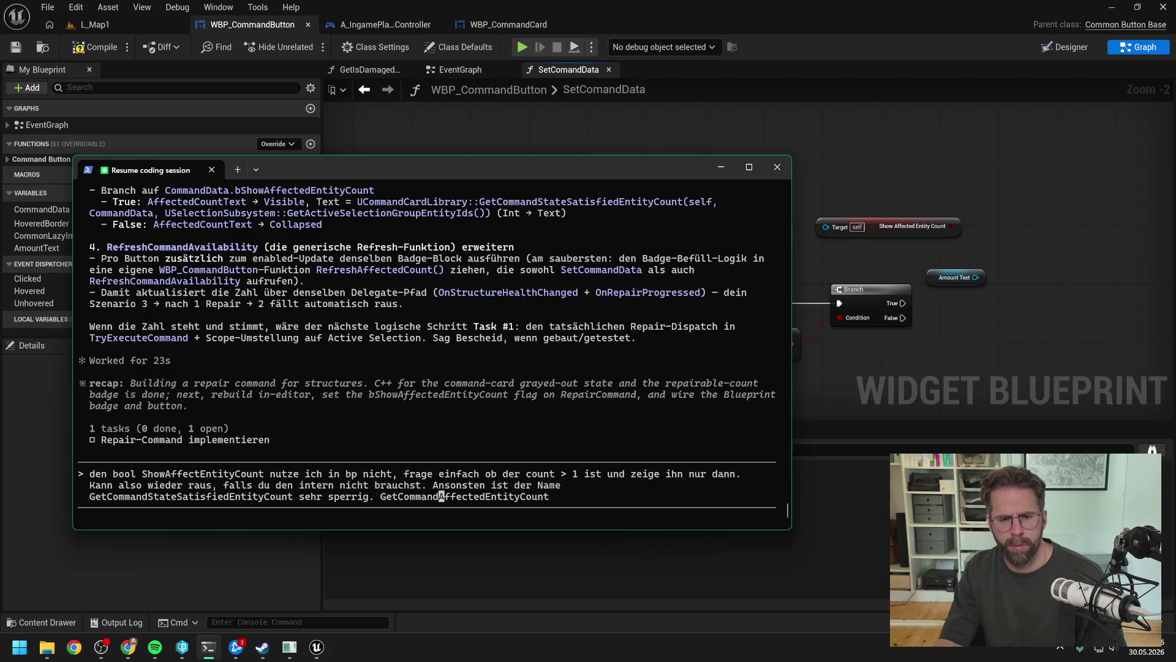
key(BackSpace)
key(BackSpace)
key(BackSpace)
key(BackSpace)
key(BackSpace)
text(ommand)
key(Right)
key(Right)
key(Right)
text(oder GetAffectedEntityCountForCommand besser)
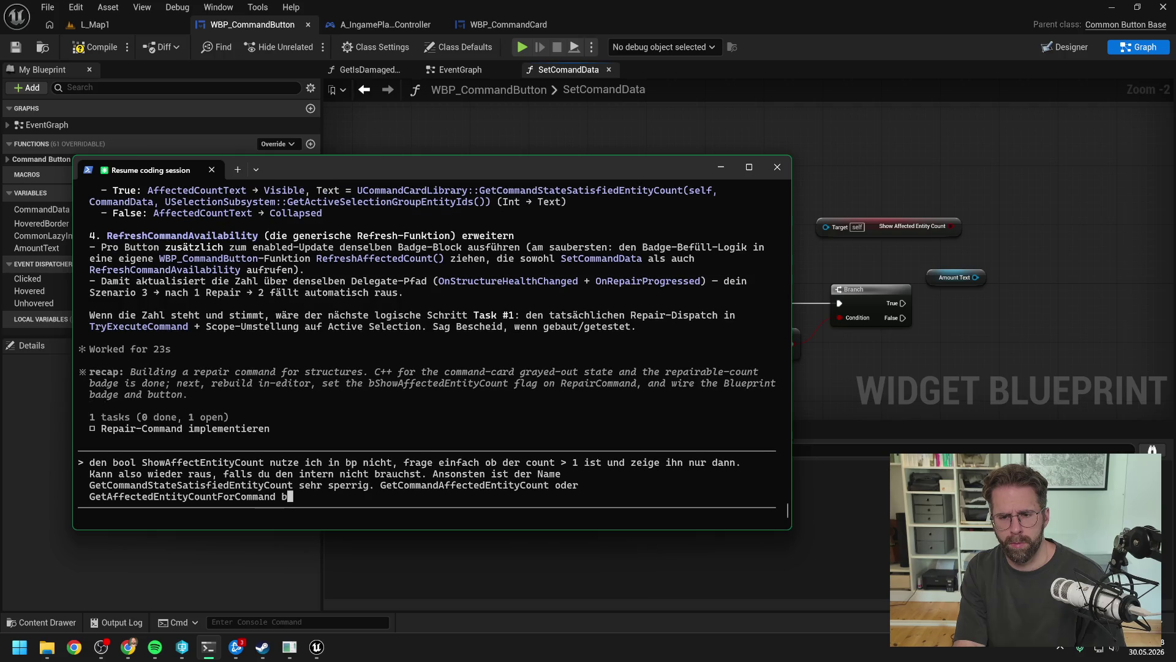
key(Return)
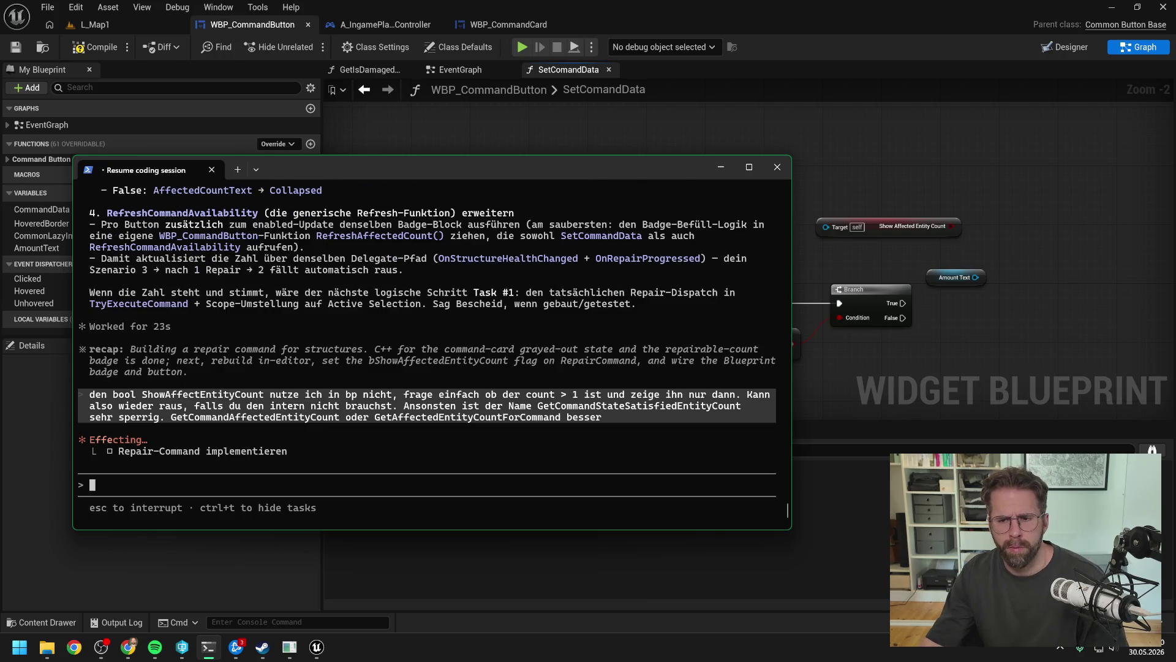
click(861, 262)
- Add a Set Text node on Amount Text that runs when the Branch is true
scroll(861, 263, down, 1)
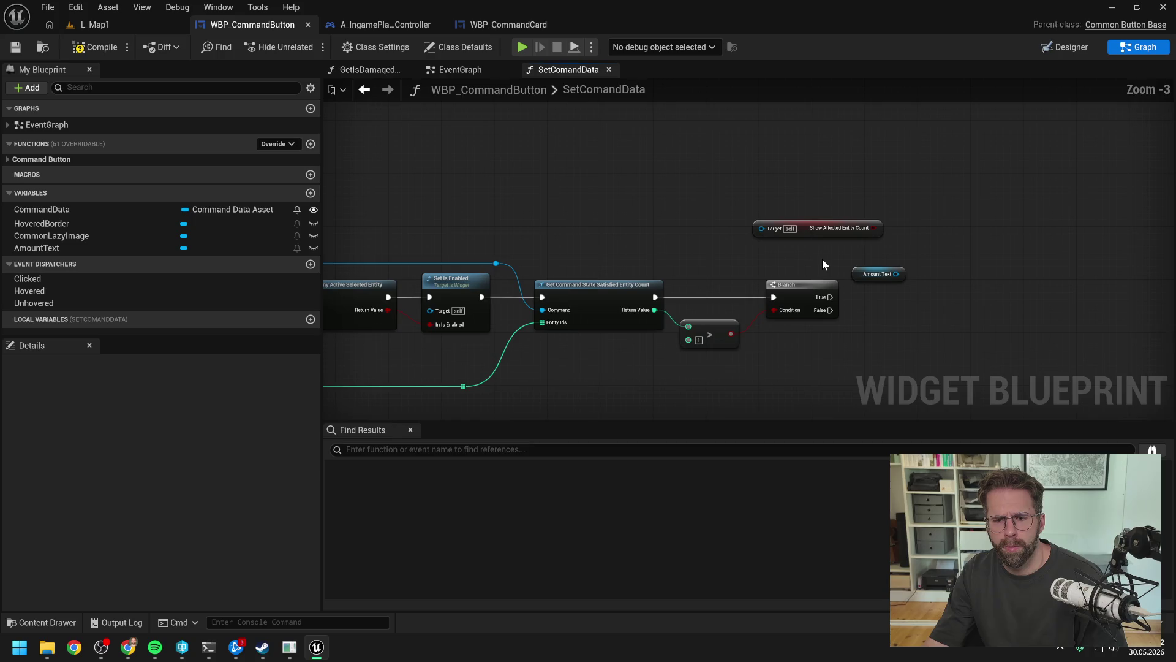
drag(896, 273, 929, 285)
text(set text)
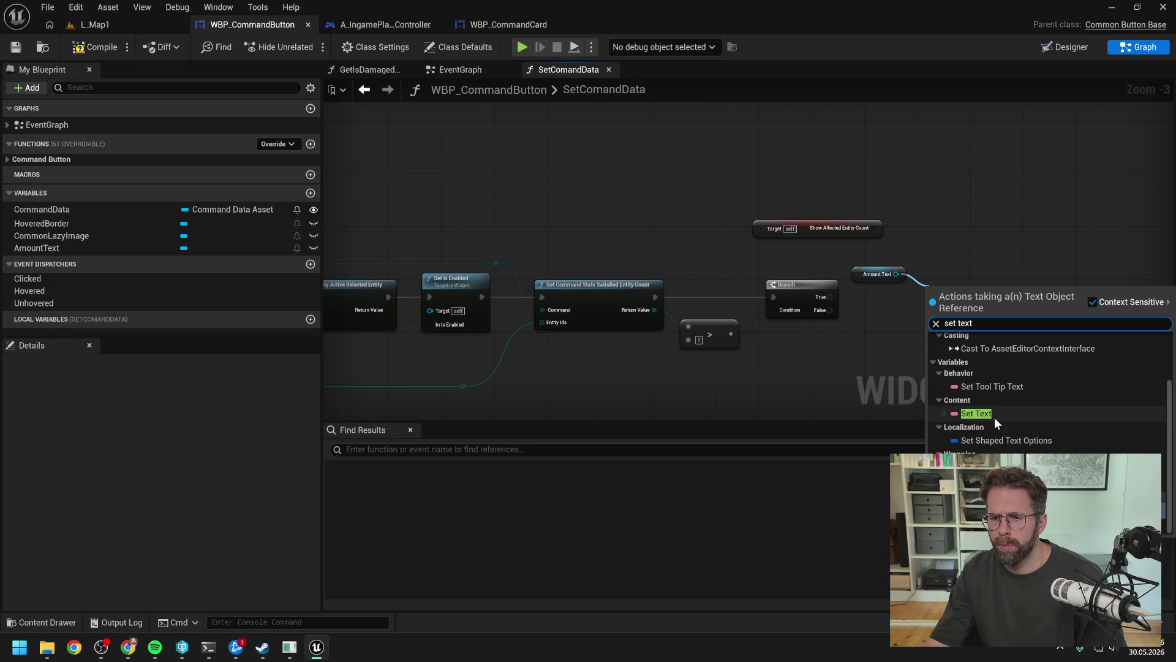
click(997, 417)
drag(830, 297, 935, 310)
drag(946, 295, 946, 282)
- Convert the entity count through To Text (Integer) into Set Text's In Text and save
drag(711, 322, 723, 308)
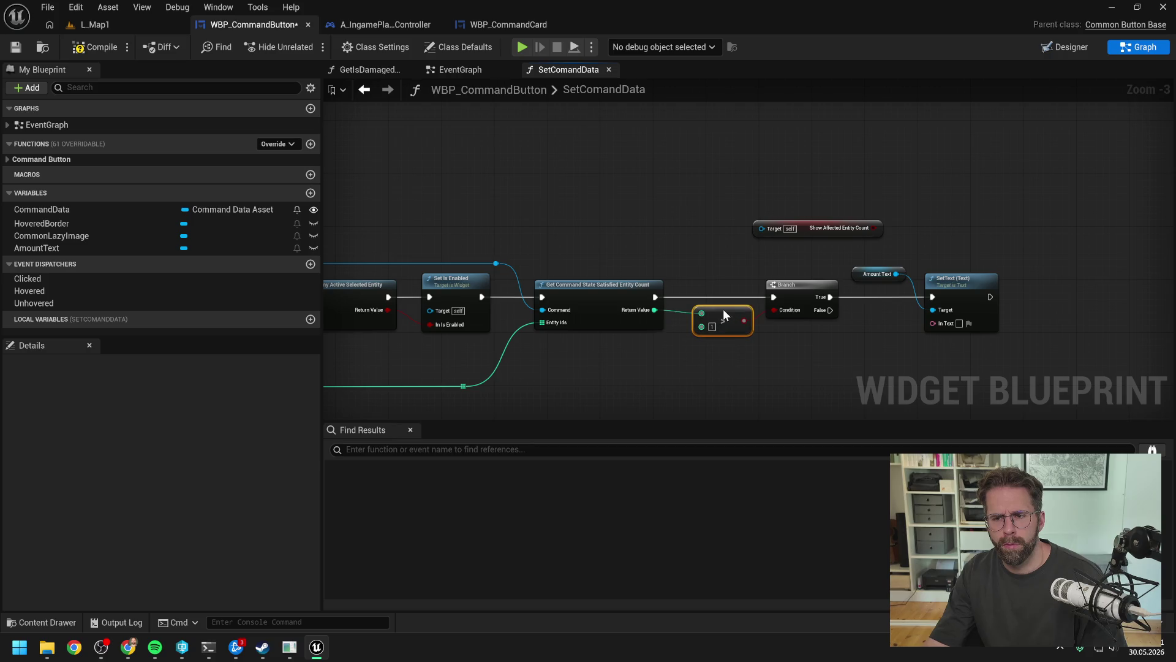
double_click(679, 310)
mouse_move(680, 315)
mouse_down()
mouse_move(680, 346)
mouse_move(932, 323)
mouse_up()
click(675, 342)
key(q)
key(ctrl+s)
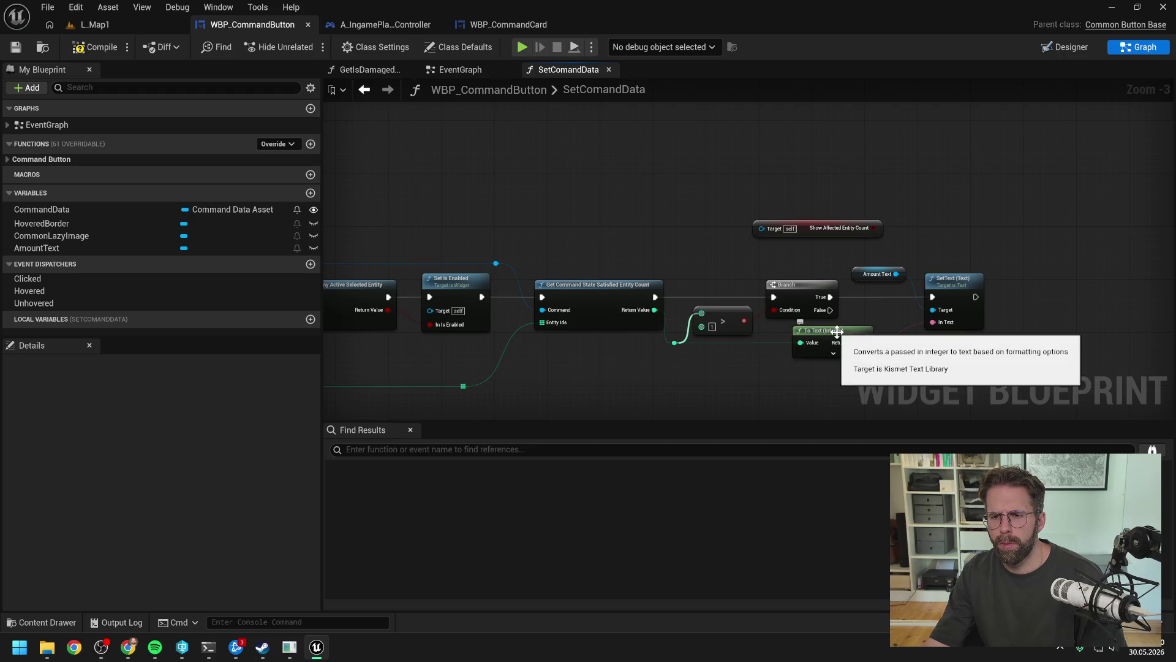
drag(833, 336, 806, 336)
drag(894, 351, 824, 333)
drag(827, 271, 951, 289)
text(set vis)
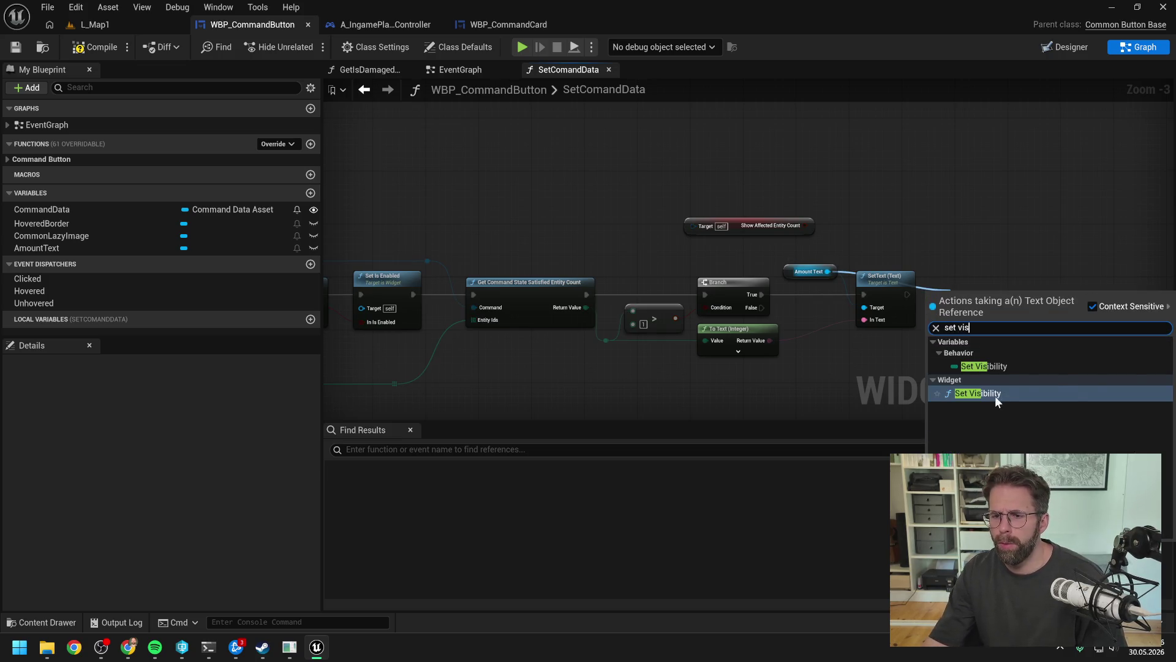
- Add a Set Visibility node after Set Text, set to Not Hit-Testable (Self Only)
click(992, 393)
drag(907, 295, 964, 294)
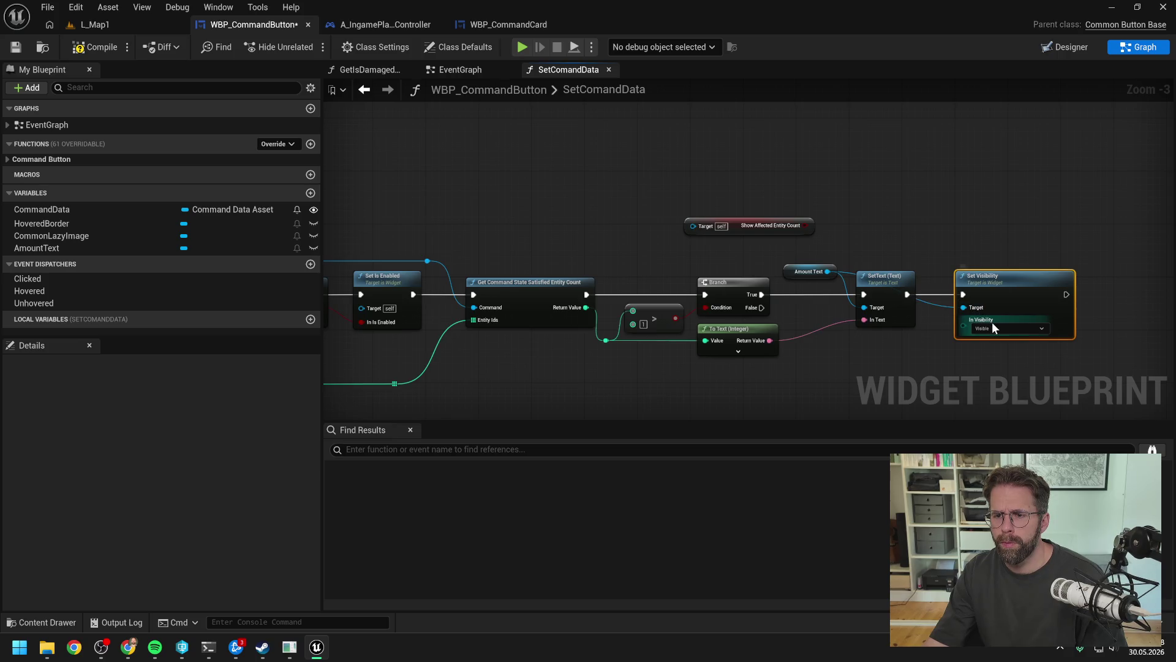
click(1010, 328)
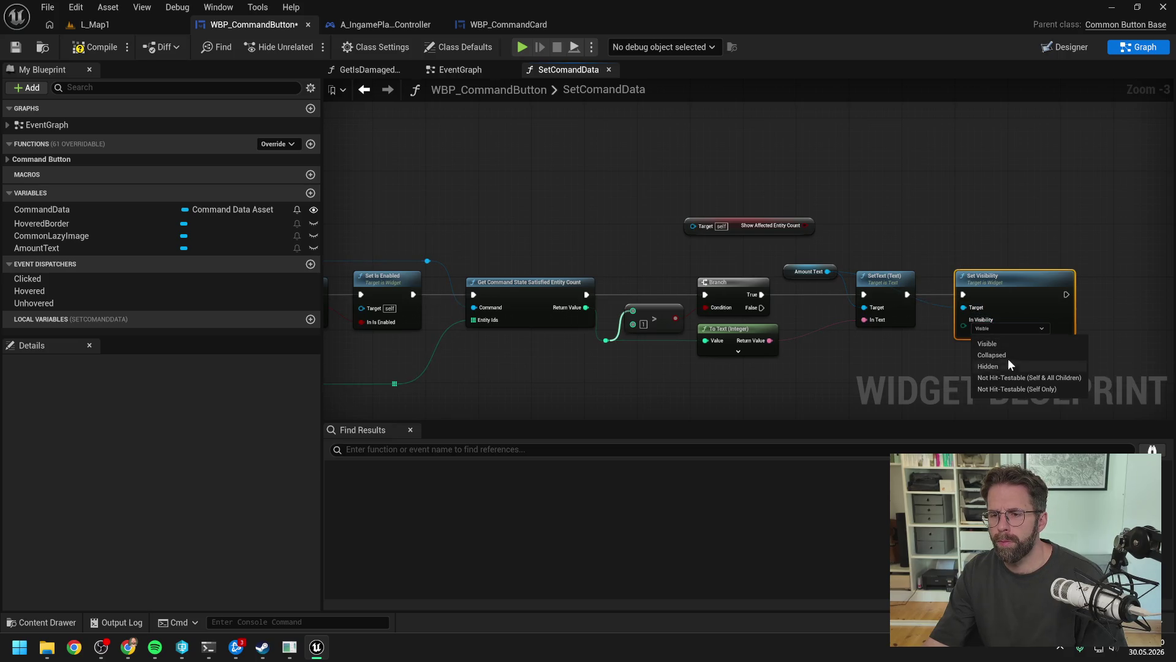
click(998, 389)
click(917, 351)
- Route the Amount Text reference through two reroute nodes into Set Text, then save the blueprint
double_click(931, 302)
mouse_move(937, 304)
mouse_down()
mouse_move(937, 264)
mouse_move(855, 263)
mouse_up()
double_click(904, 261)
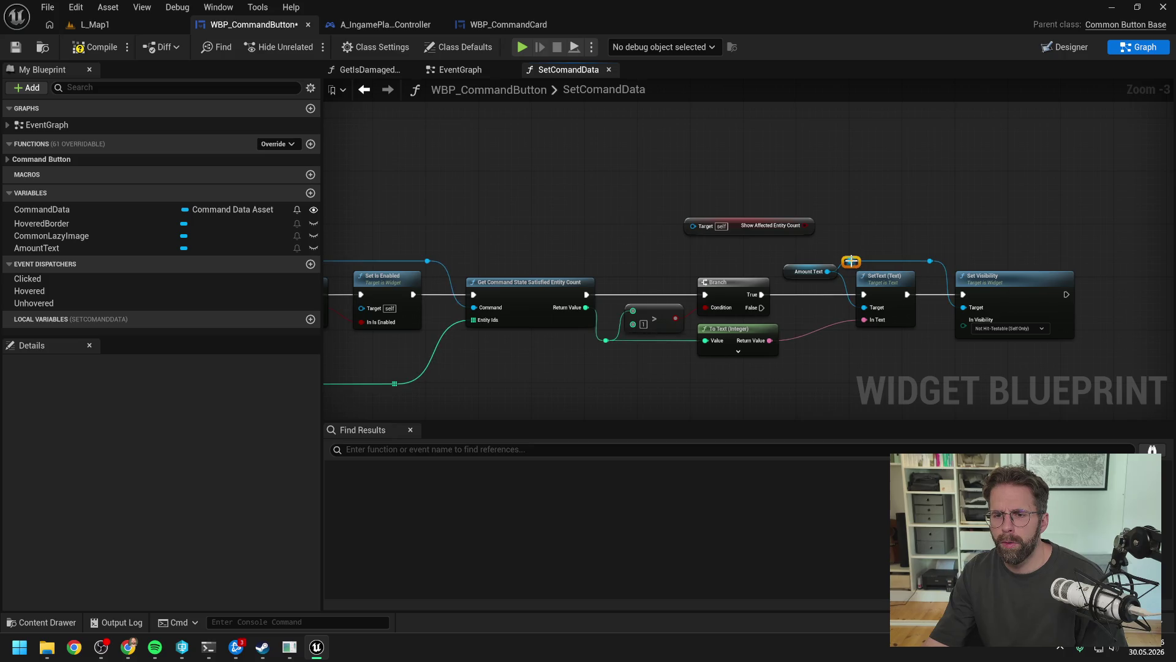
alt+click(864, 308)
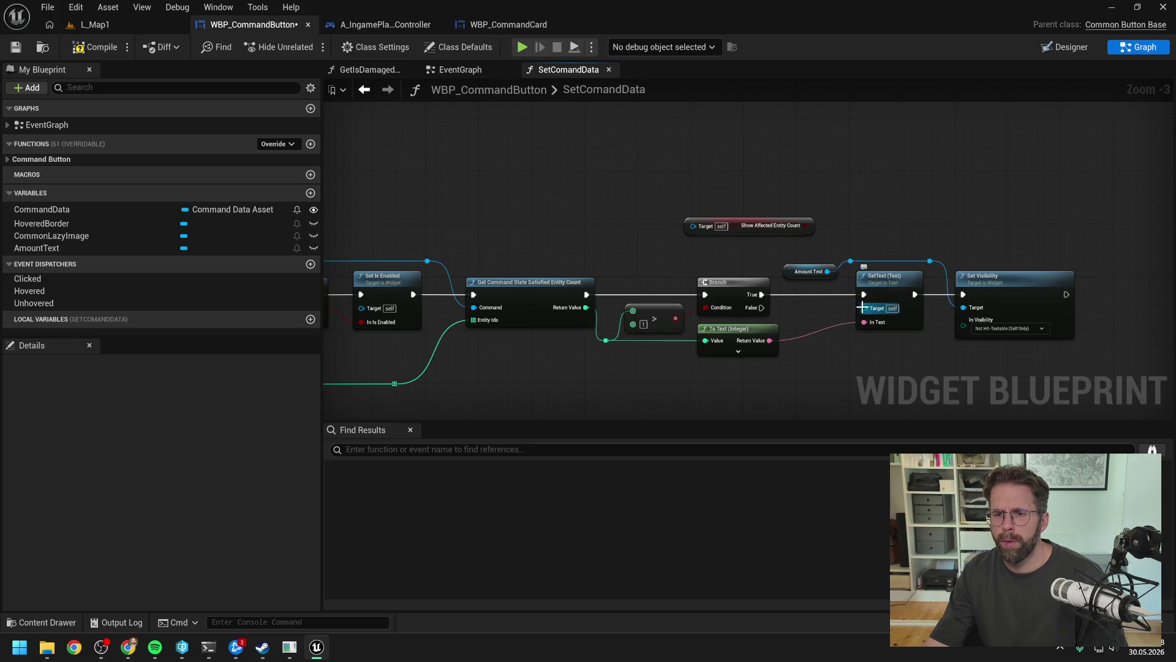
drag(828, 272, 850, 262)
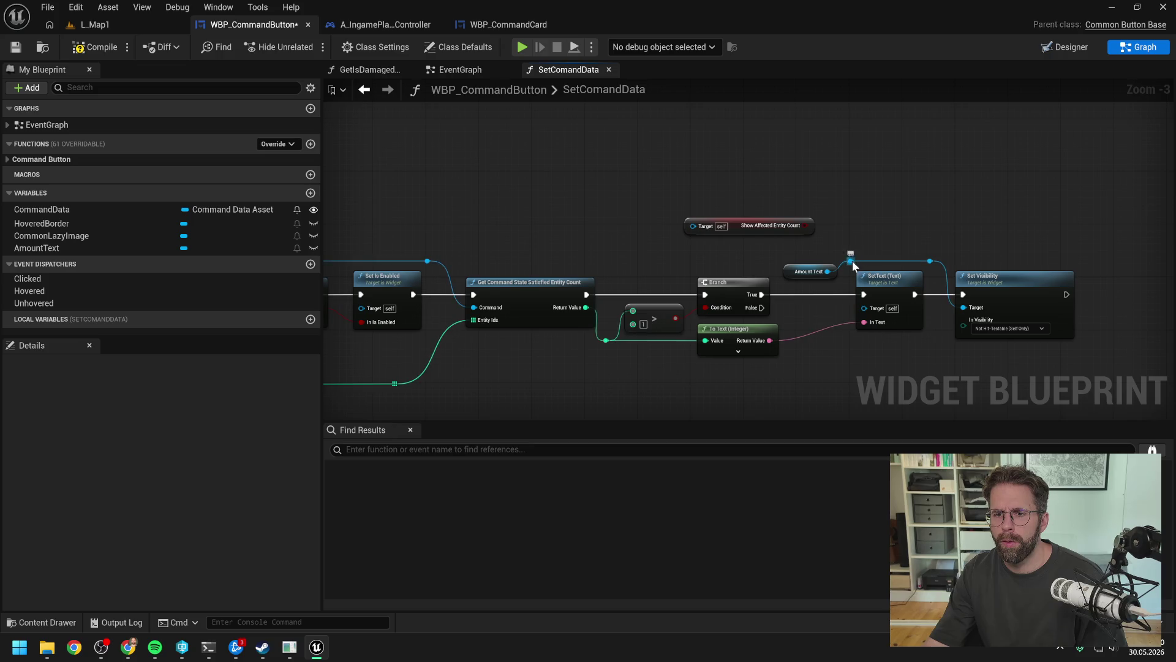
key(ctrl+s)
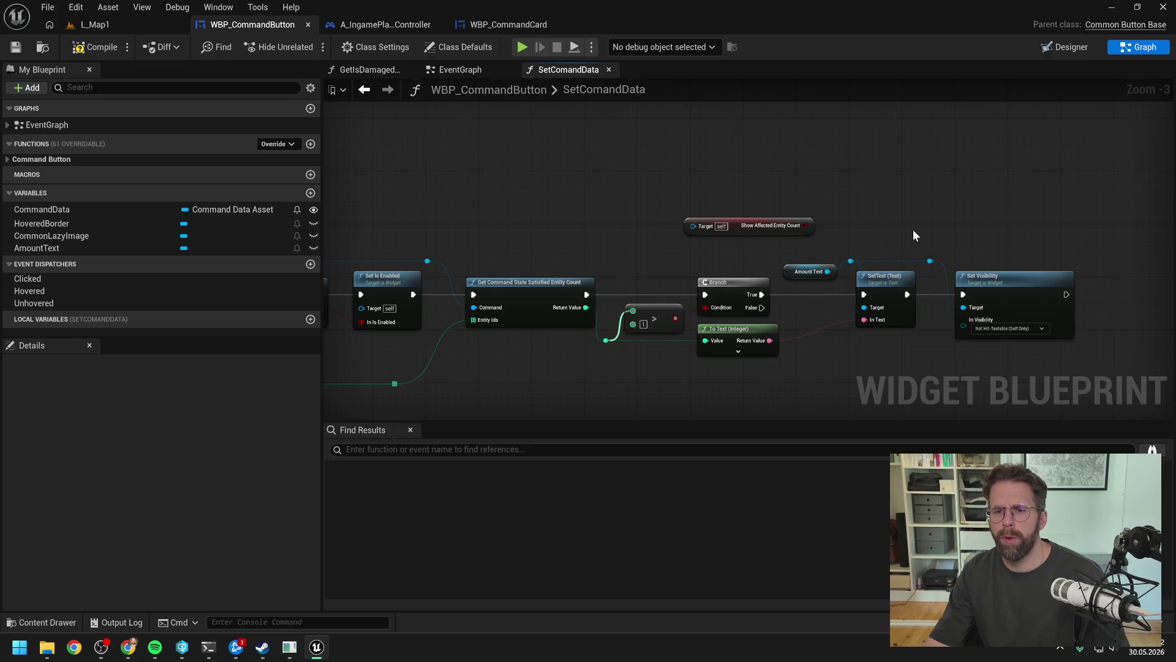
- Duplicate Set Visibility for the branch's False output, set it to Hidden, targeting Amount Text
click(810, 271)
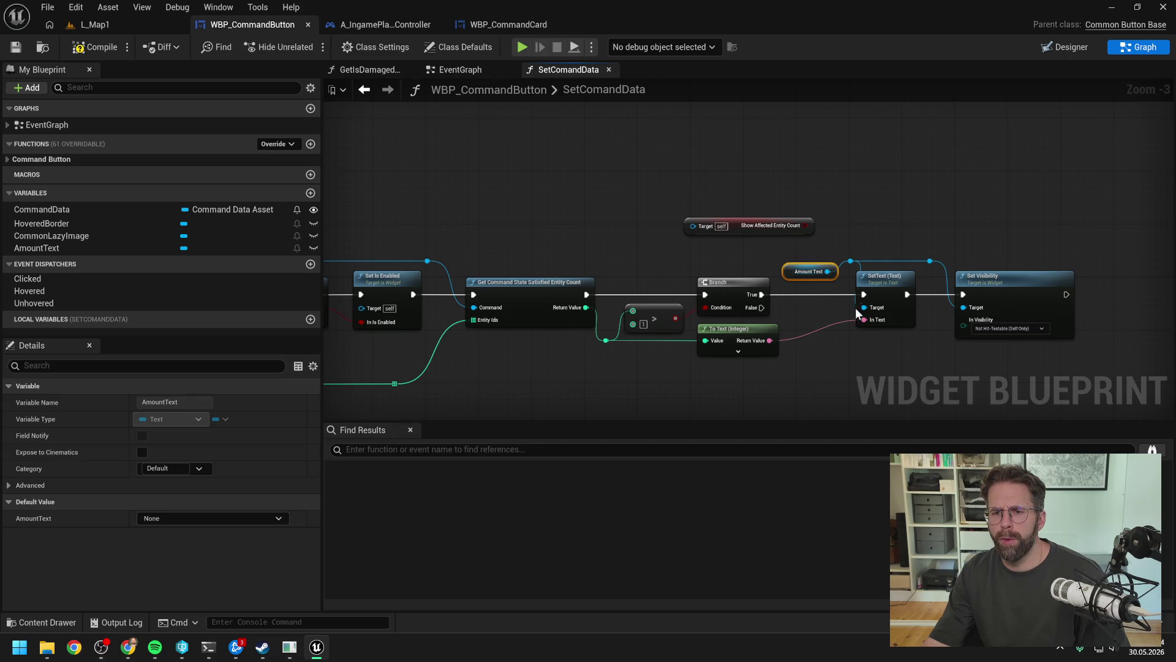
drag(946, 227, 943, 321)
key(ctrl+c)
key(ctrl+v)
mouse_move(727, 273)
mouse_down()
mouse_move(947, 344)
mouse_move(942, 319)
mouse_up()
click(966, 367)
click(952, 404)
drag(894, 227, 928, 345)
click(798, 349)
- Compile the command button blueprint and start playing the L_Map1 level
click(88, 49)
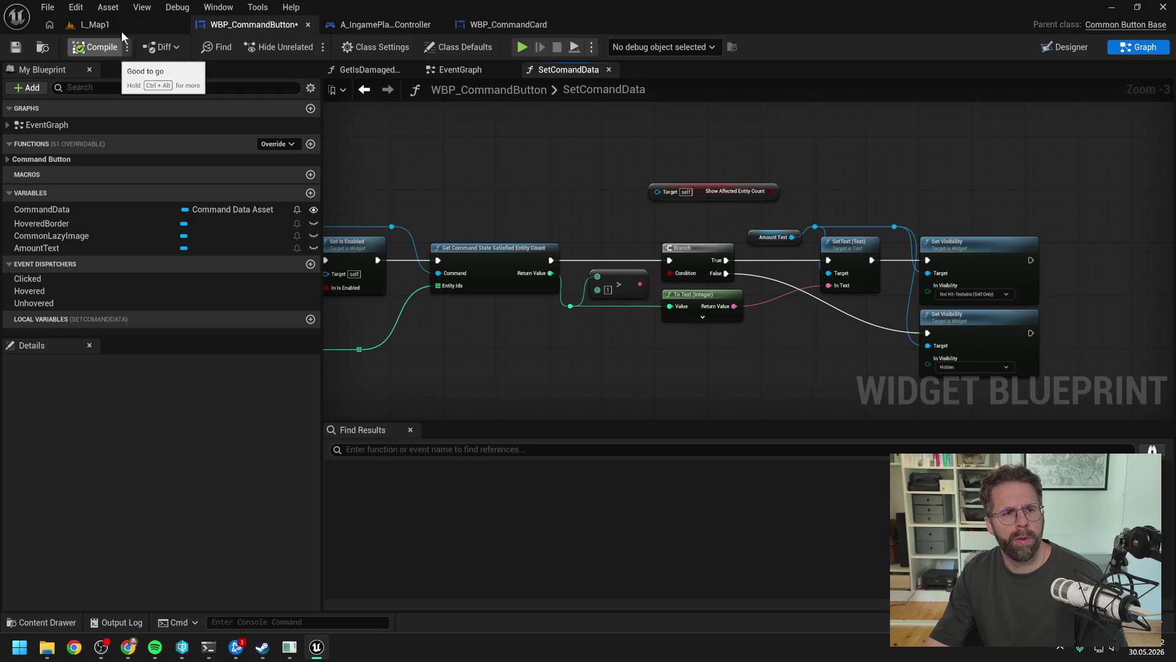
drag(583, 153, 706, 198)
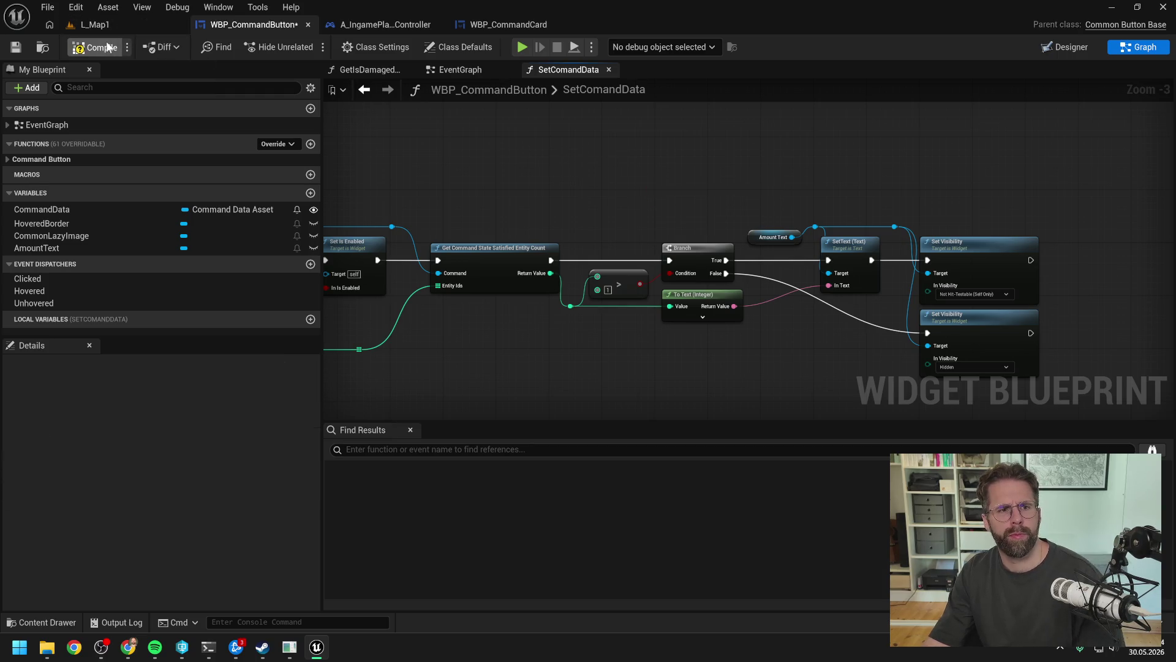
click(109, 25)
key(alt+p)
- From the Main Hall, place three Power Grid Generators and box-select them together
click(468, 332)
click(761, 514)
click(668, 330)
click(586, 211)
click(431, 159)
right_click(513, 163)
mouse_move(392, 127)
mouse_down()
mouse_move(638, 269)
mouse_move(742, 355)
mouse_up()
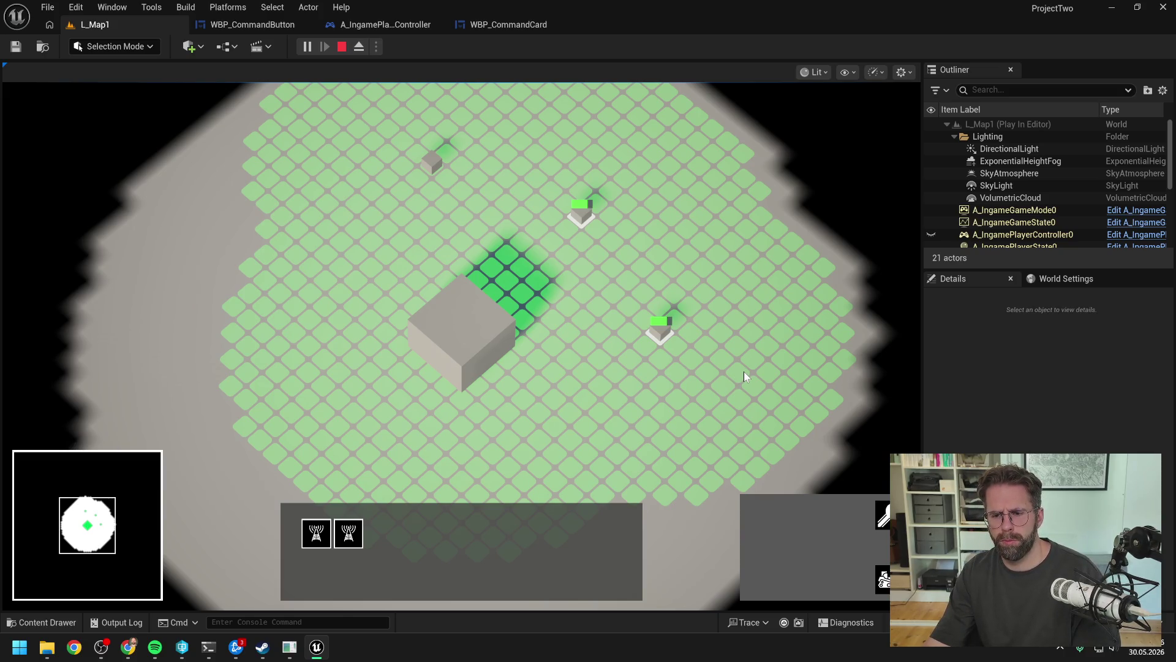
- Select all three towers plus the Main Hall as a mixed selection
click(743, 372)
double_click(568, 233)
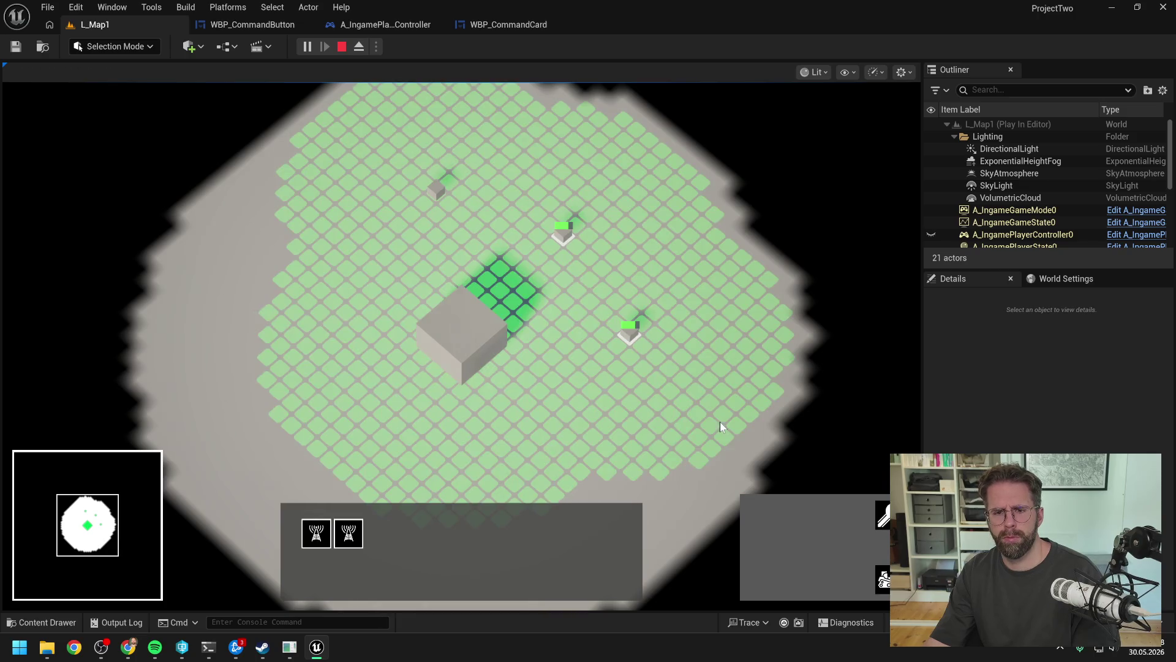
drag(429, 177, 495, 231)
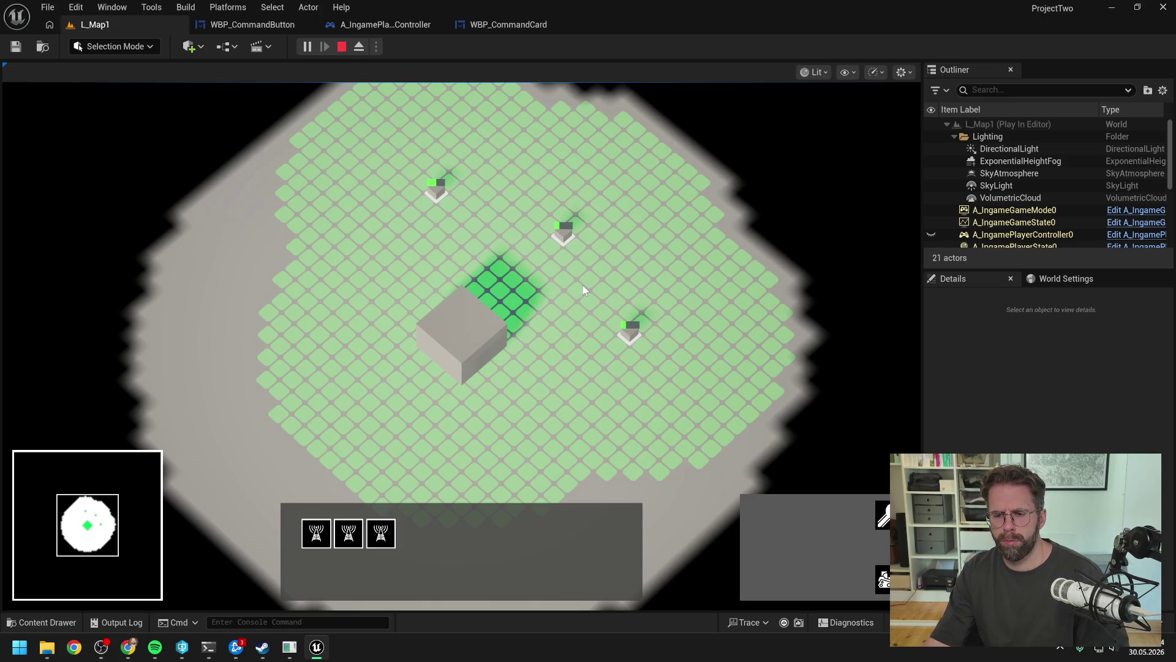
click(466, 340)
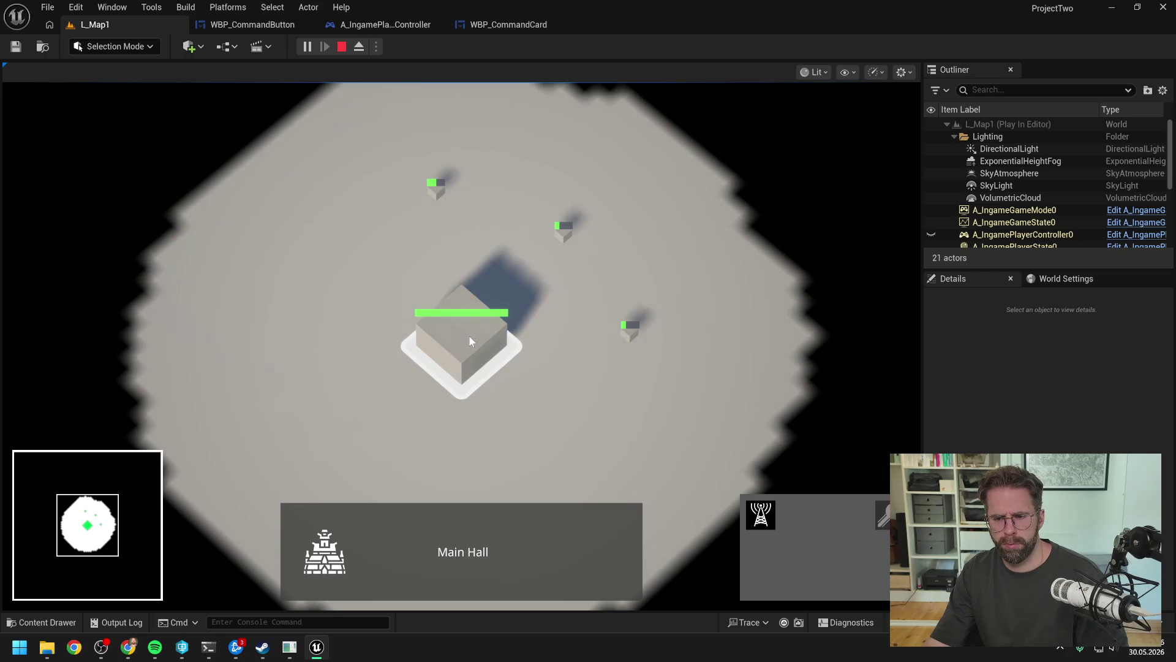
drag(555, 221, 712, 375)
shift+click(449, 186)
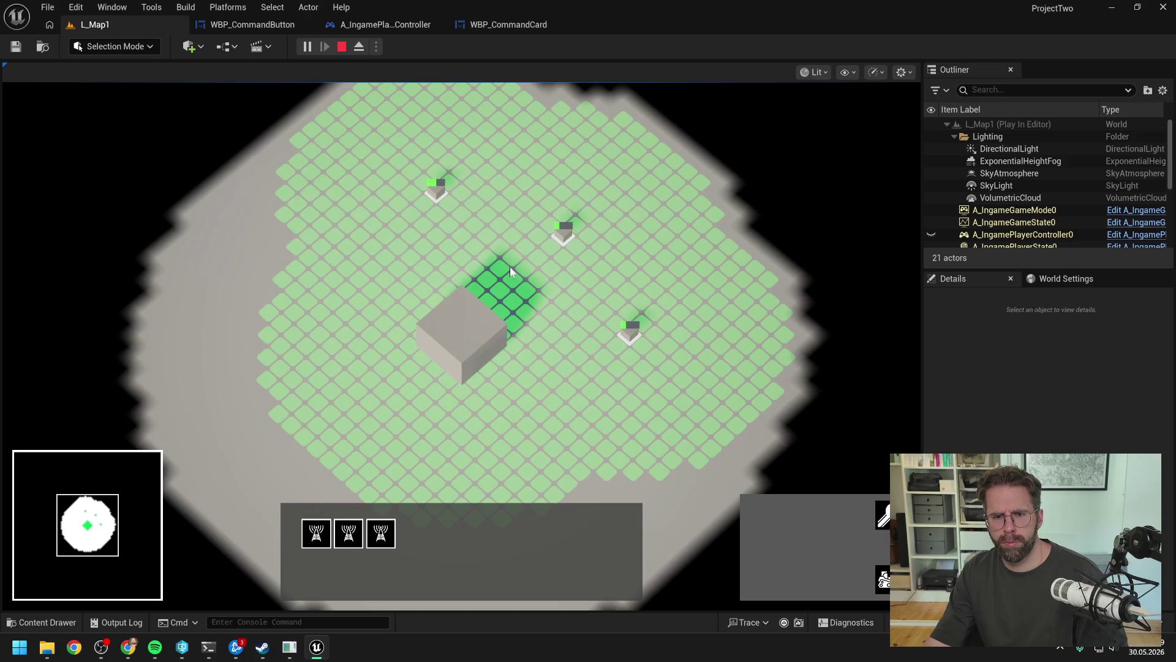
shift+click(514, 326)
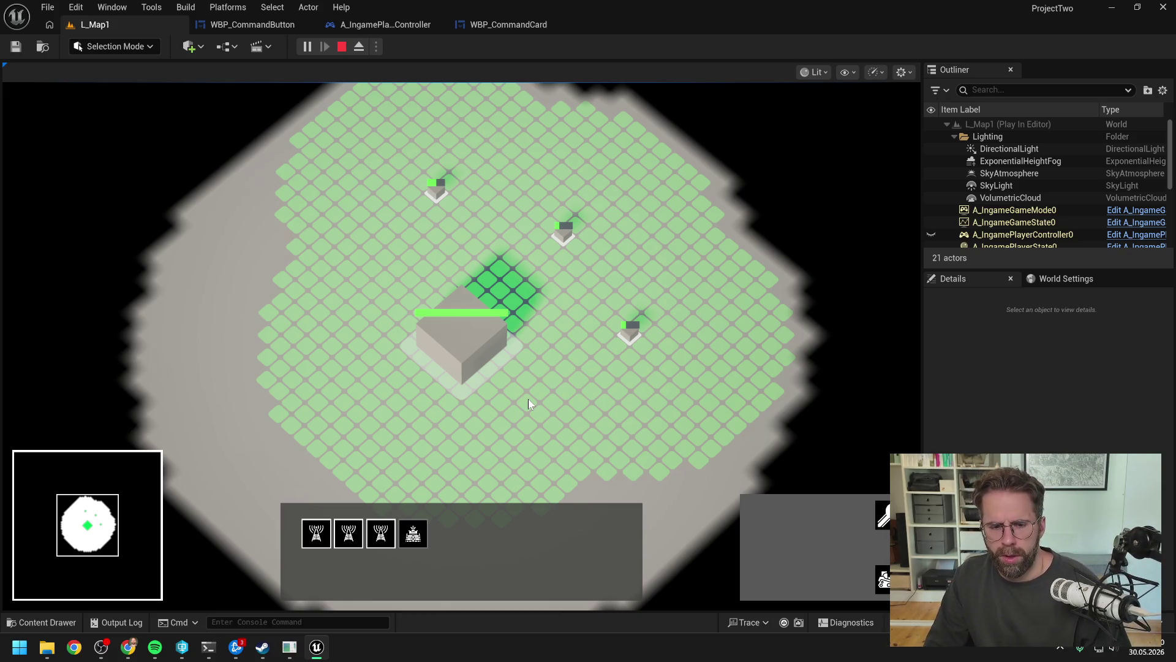
- Try the Q tower build command twice, reselect the three towers, then stop the play session
right_click(530, 404)
key(q)
right_click(528, 398)
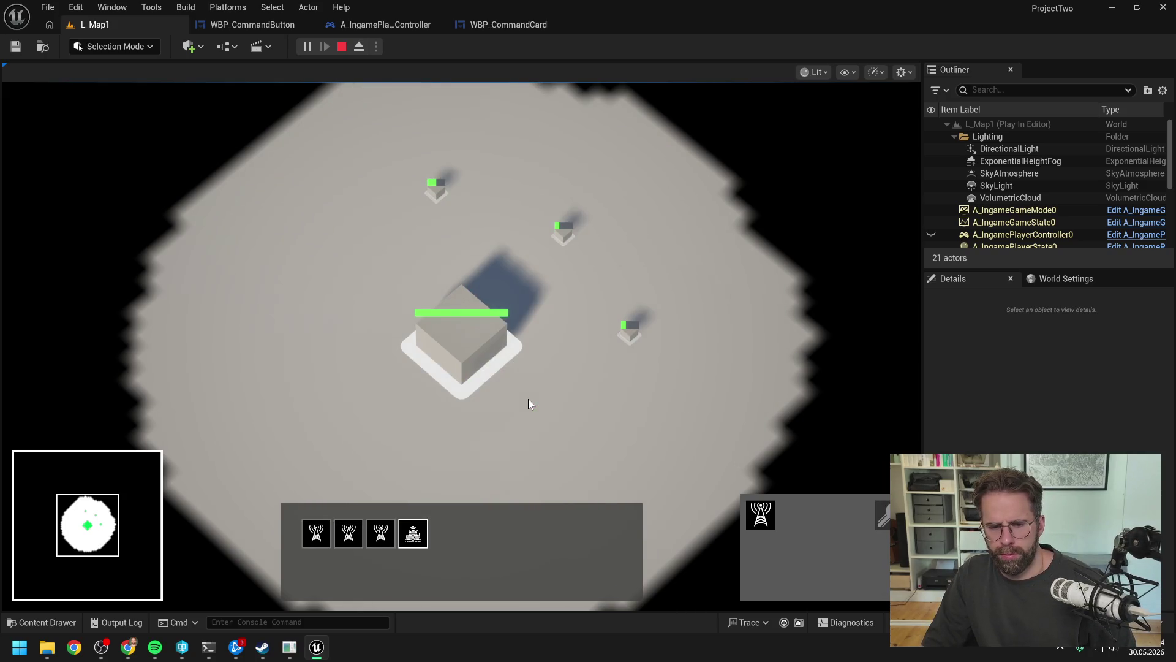
key(q)
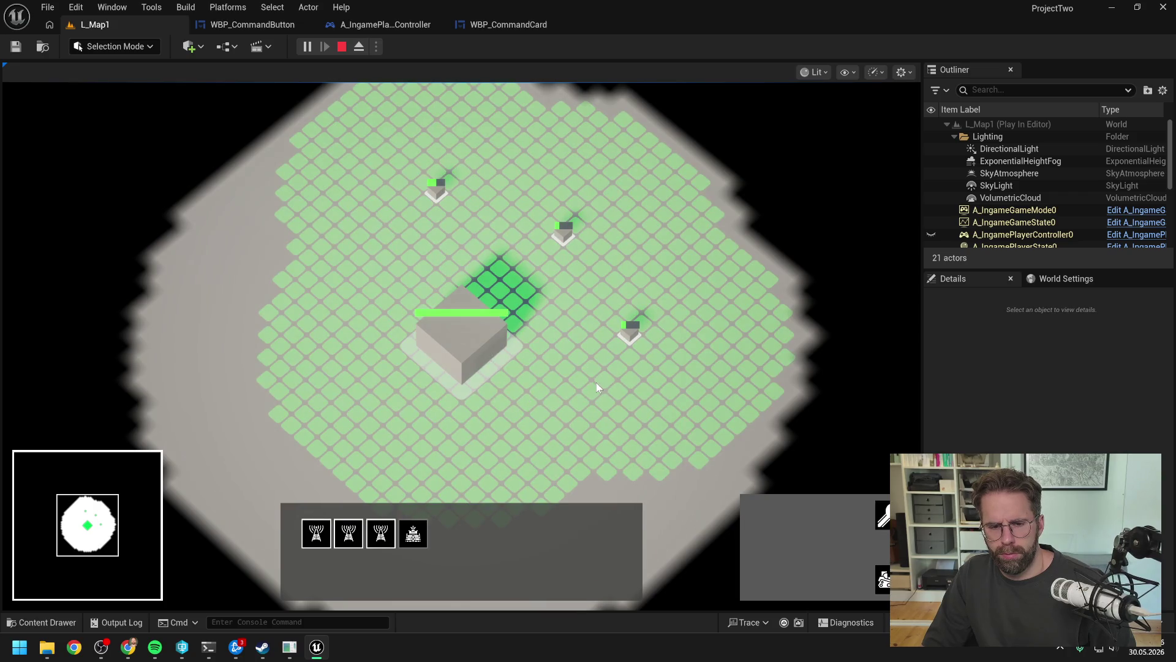
click(572, 365)
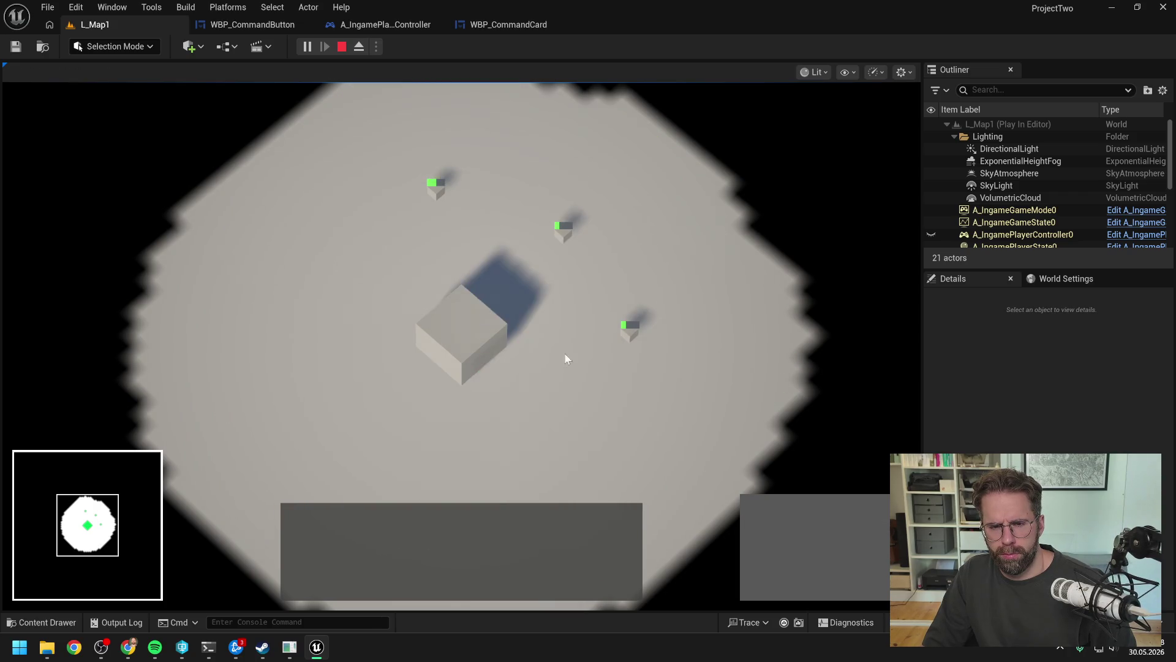
drag(381, 154, 712, 394)
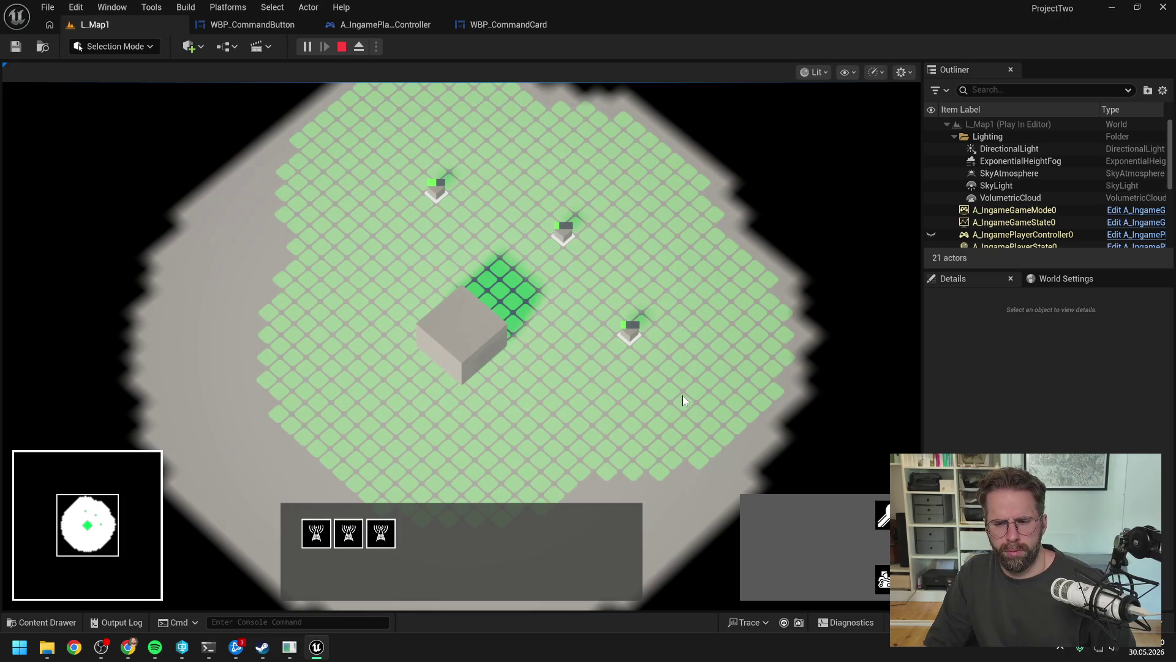
click(684, 396)
key(Escape)
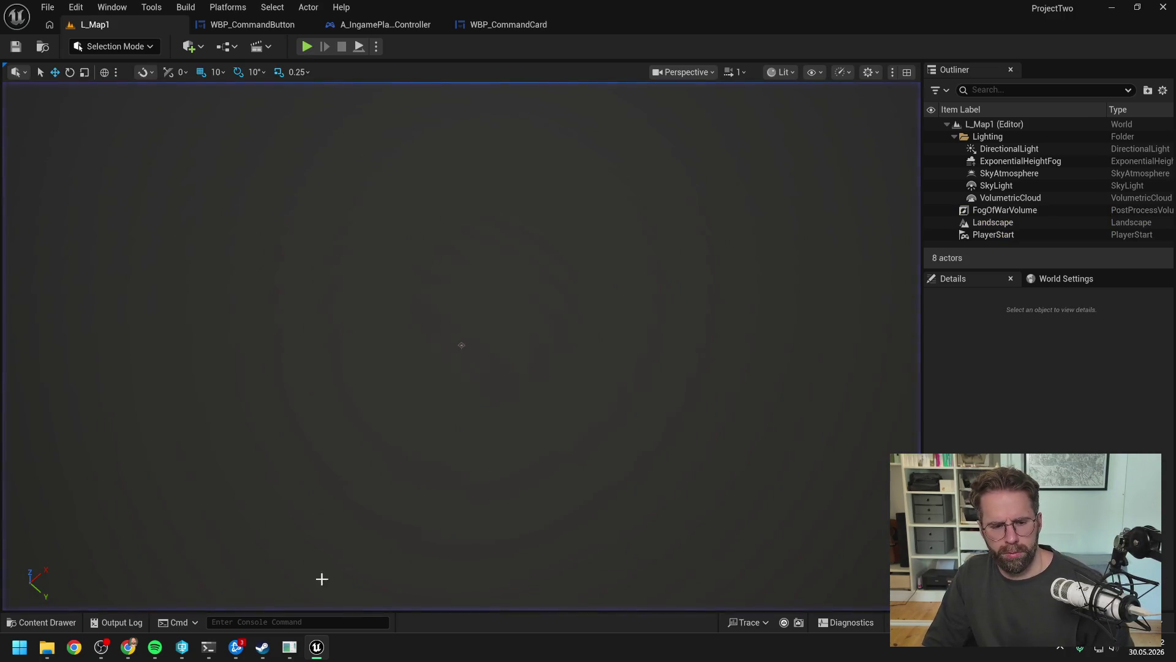
- Approve the three Claude Code edits across CommandDataAsset.h and CommandCardLibrary.h/.cpp, then return to Unreal
click(208, 647)
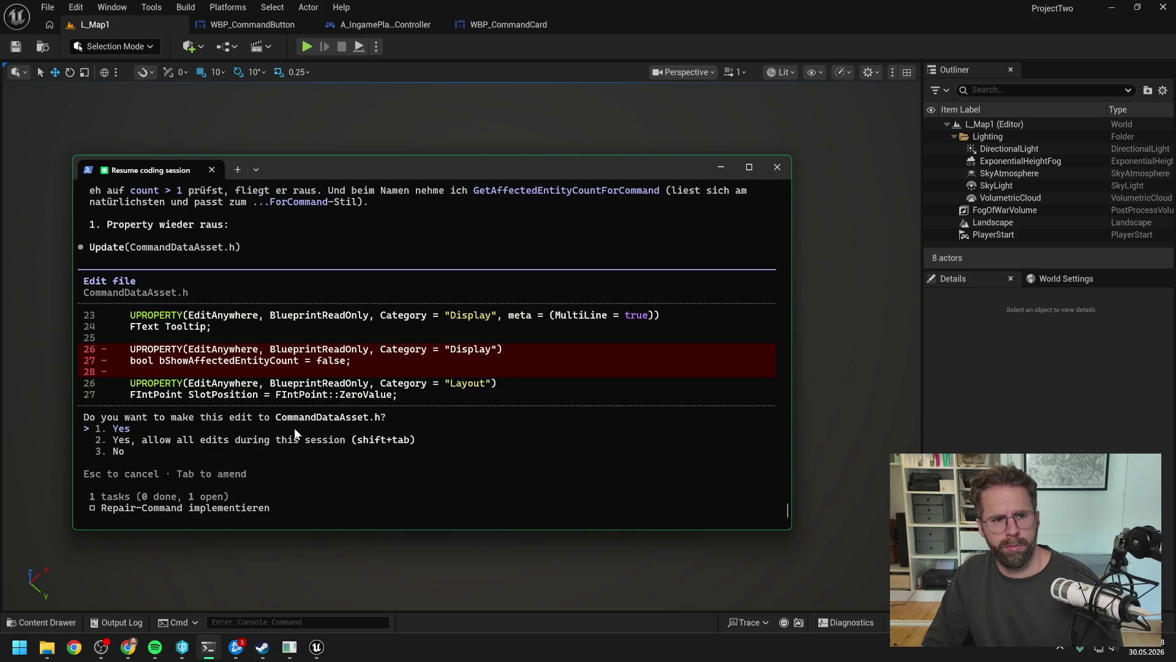
key(Return)
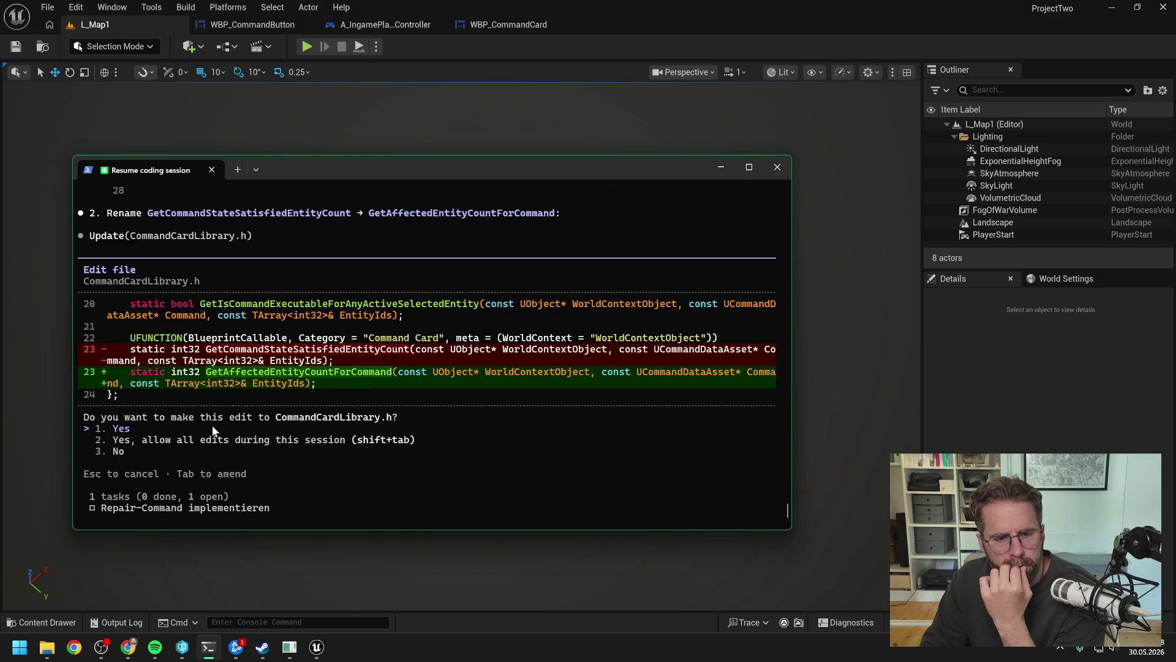
key(Return)
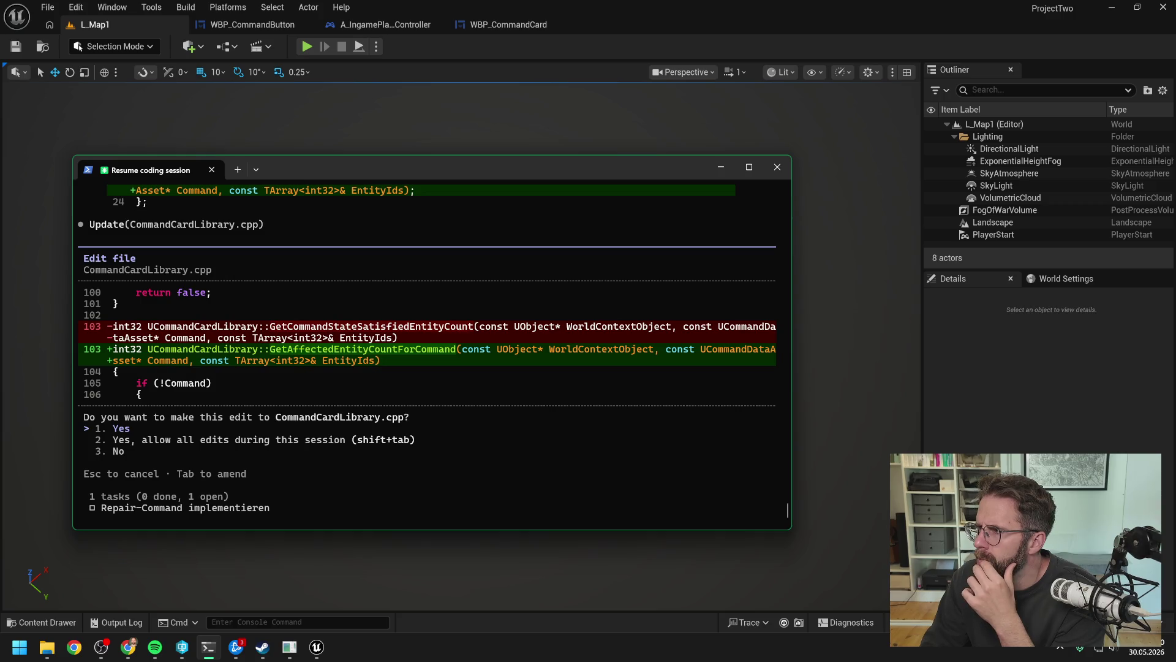
key(Return)
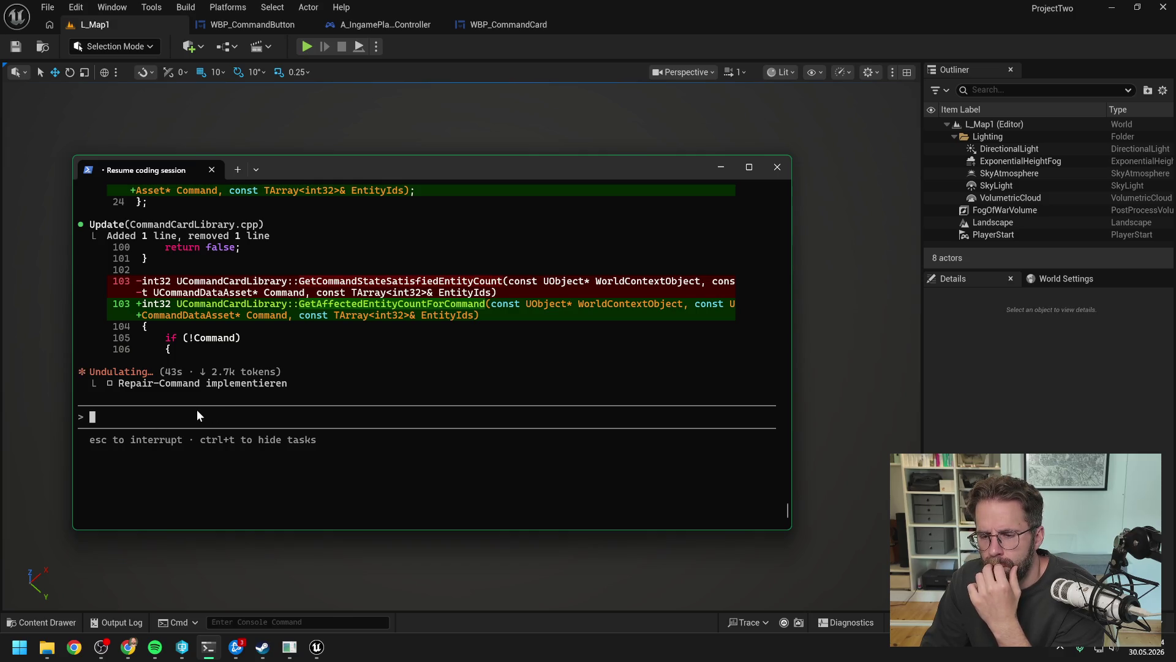
click(379, 78)
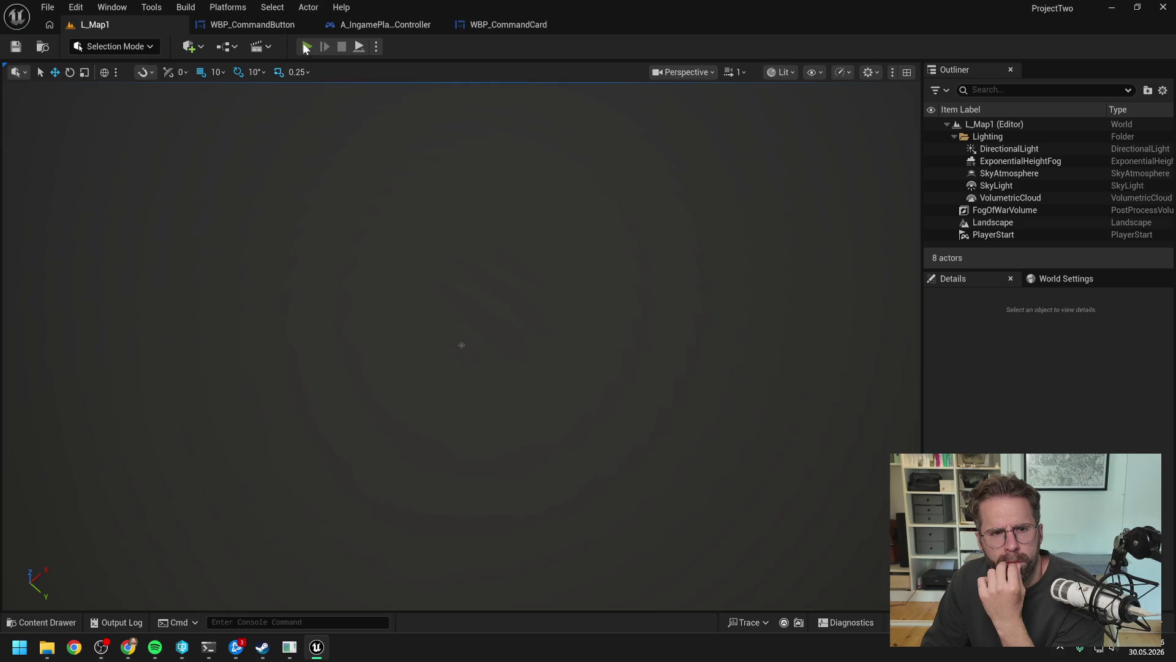
click(306, 47)
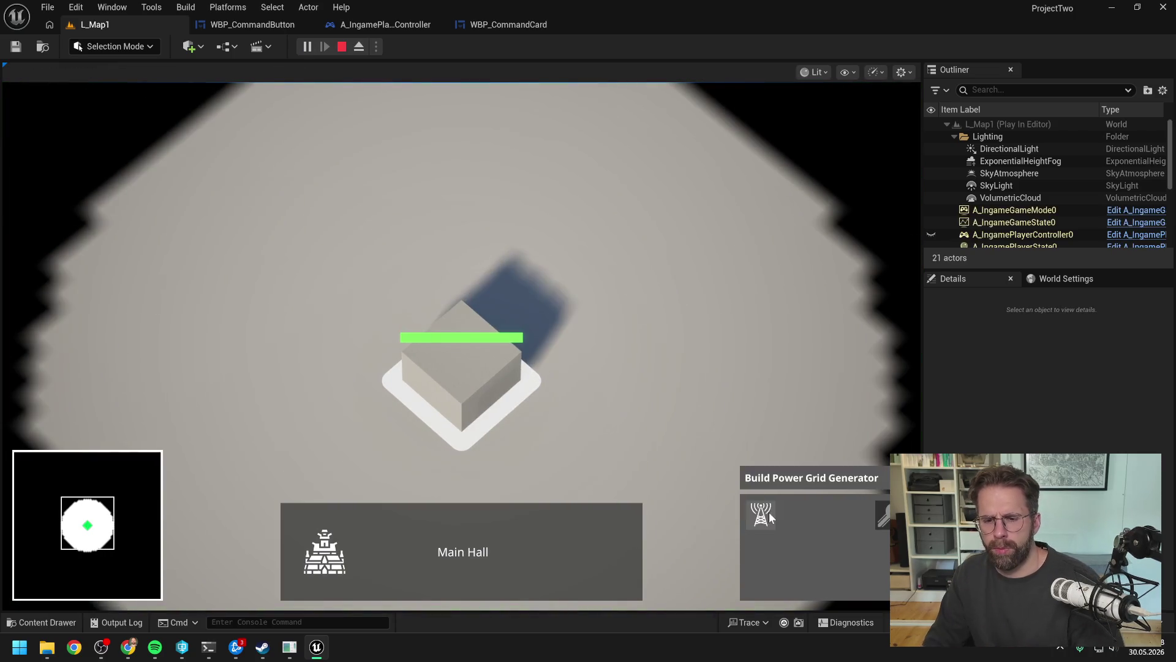
click(768, 515)
click(694, 323)
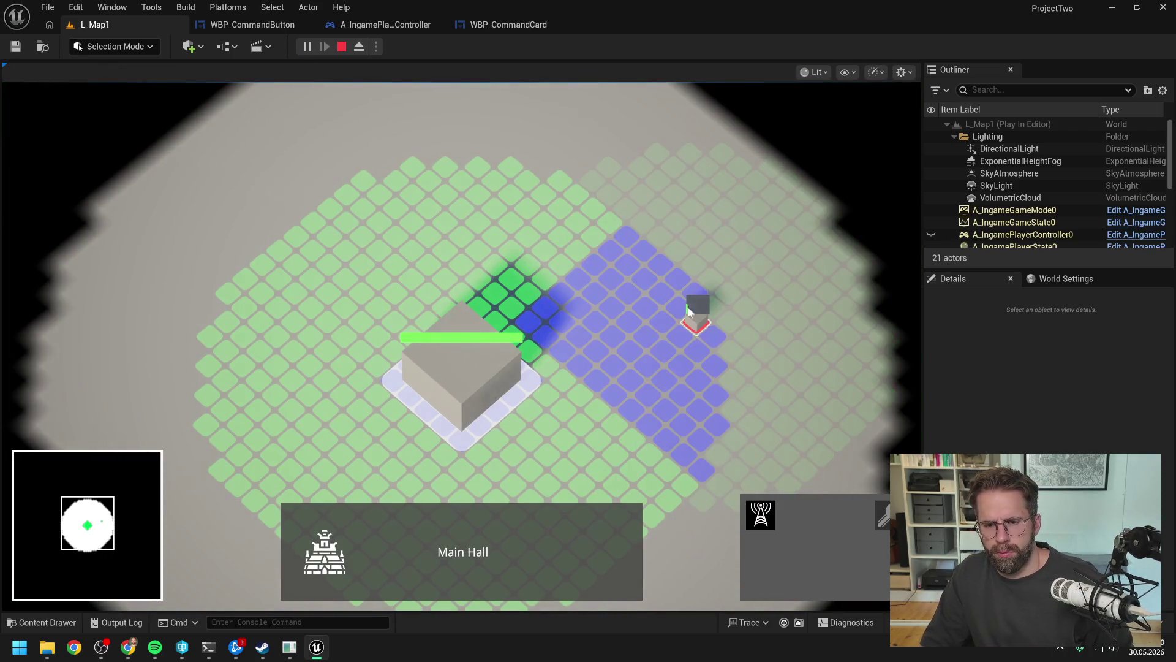
click(552, 176)
click(360, 187)
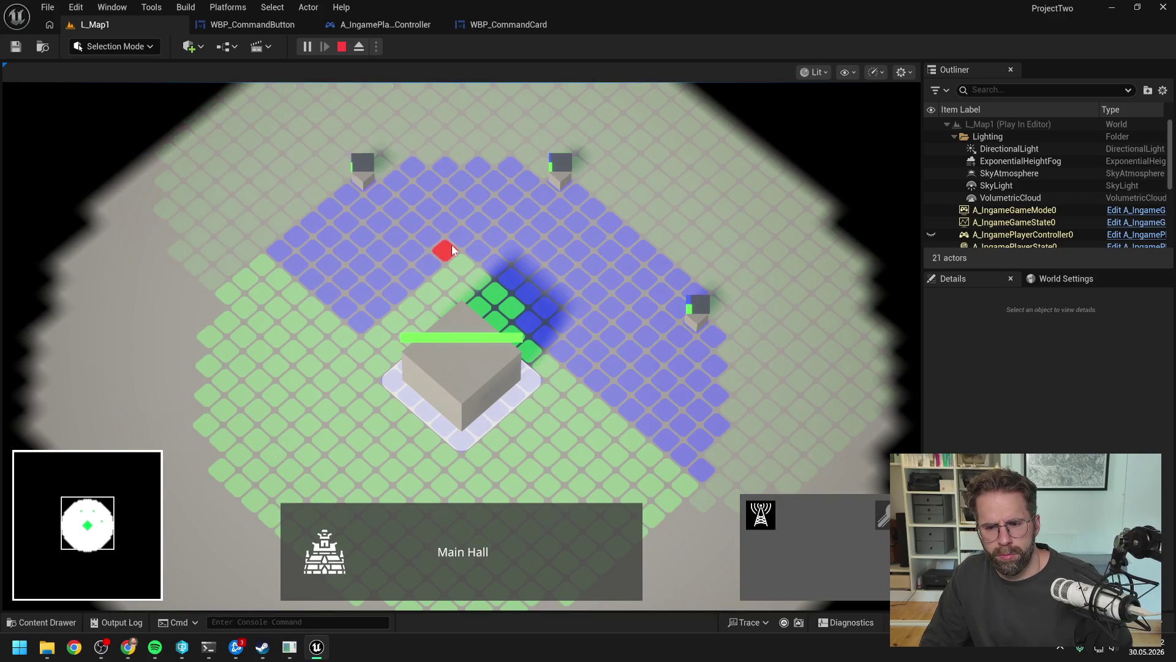
scroll(446, 248, down, 2)
right_click(480, 246)
click(479, 240)
drag(347, 173, 630, 240)
shift+click(642, 318)
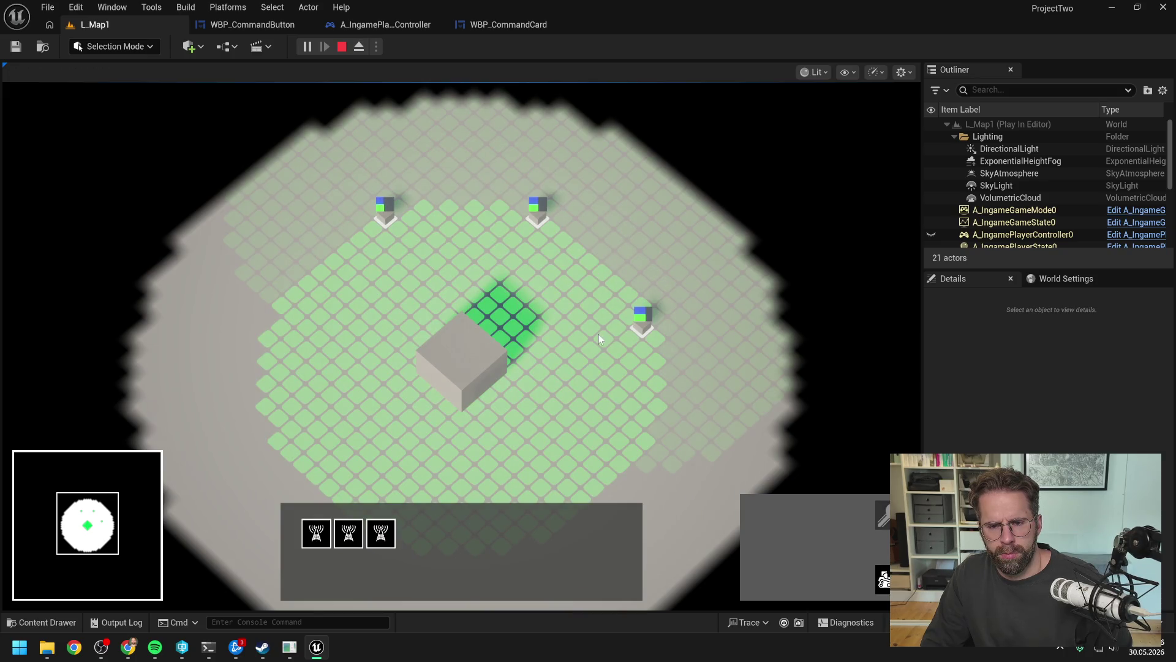
shift+click(466, 364)
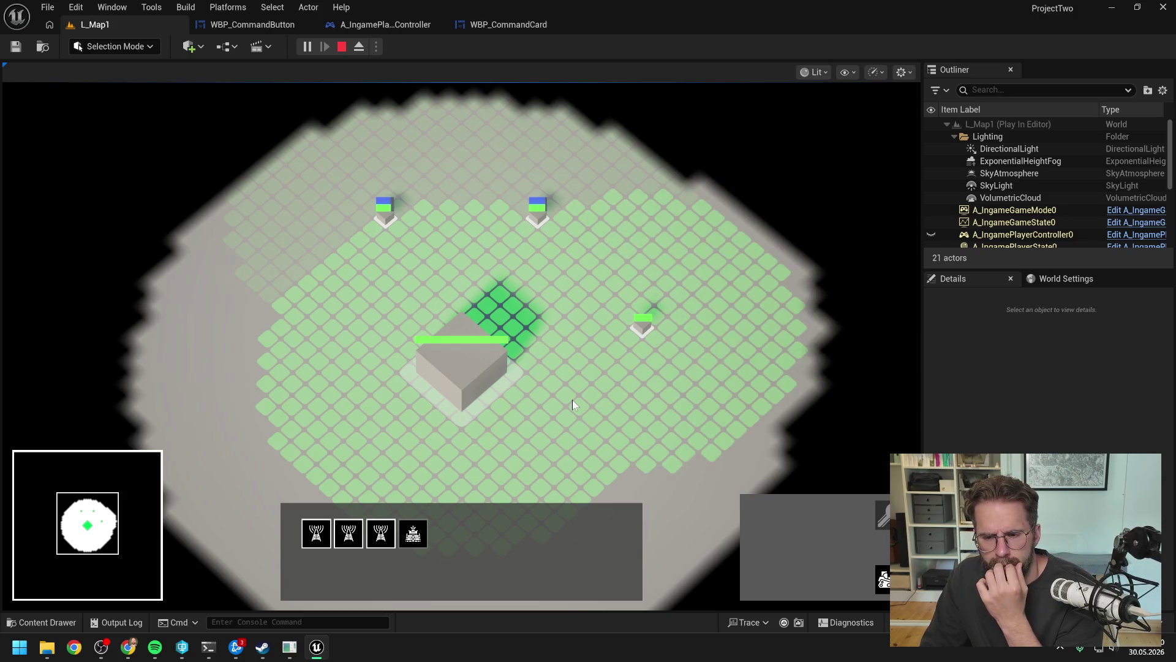
click(612, 387)
click(575, 226)
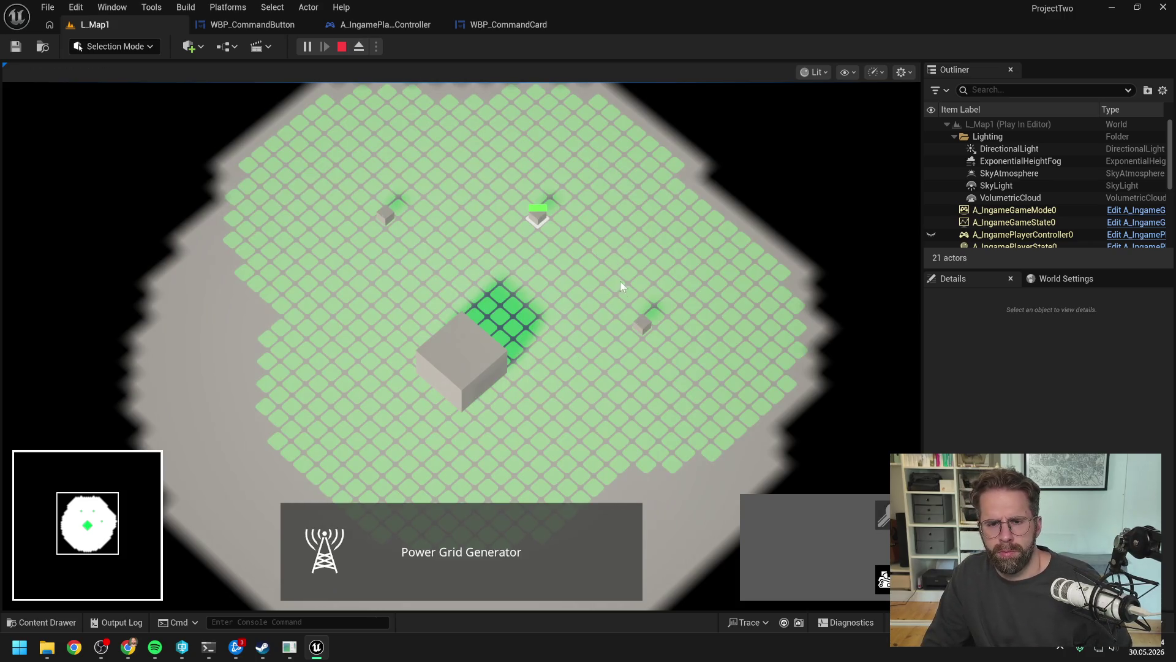
shift+click(642, 321)
shift+click(385, 215)
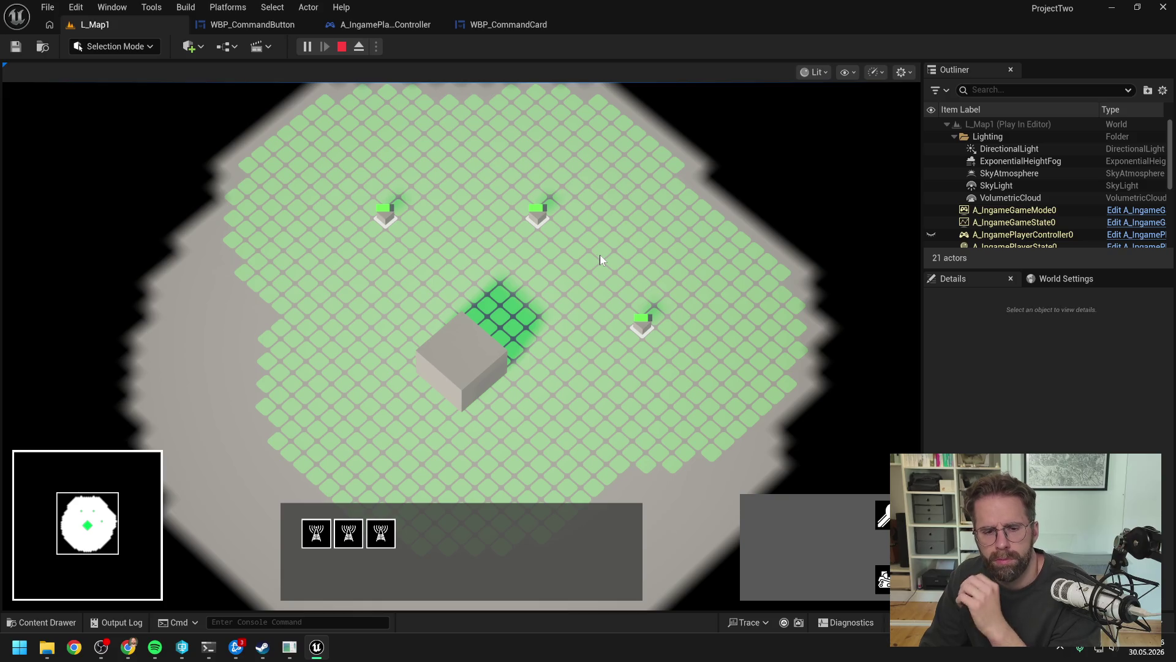
drag(391, 310, 548, 420)
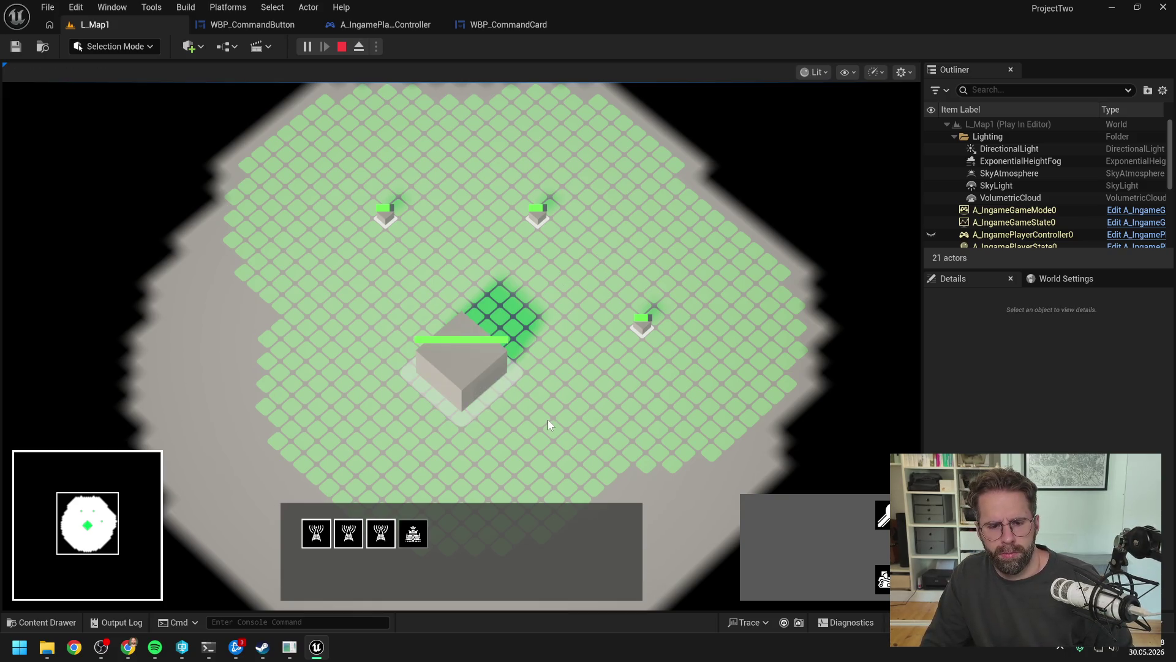
key(r)
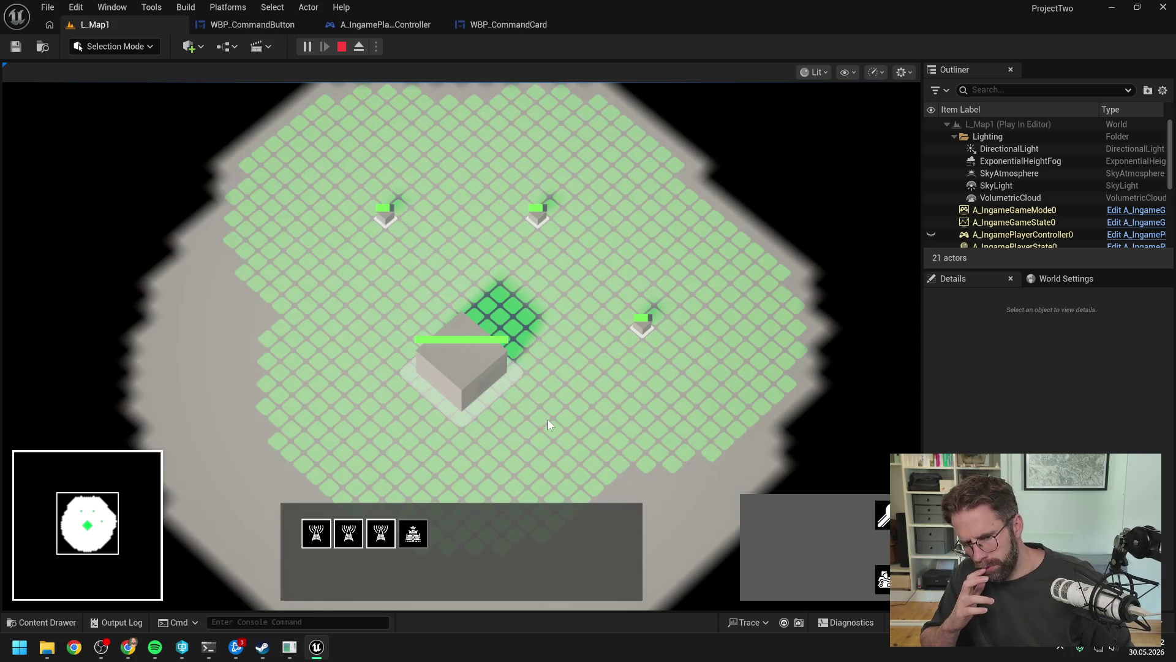
key(r)
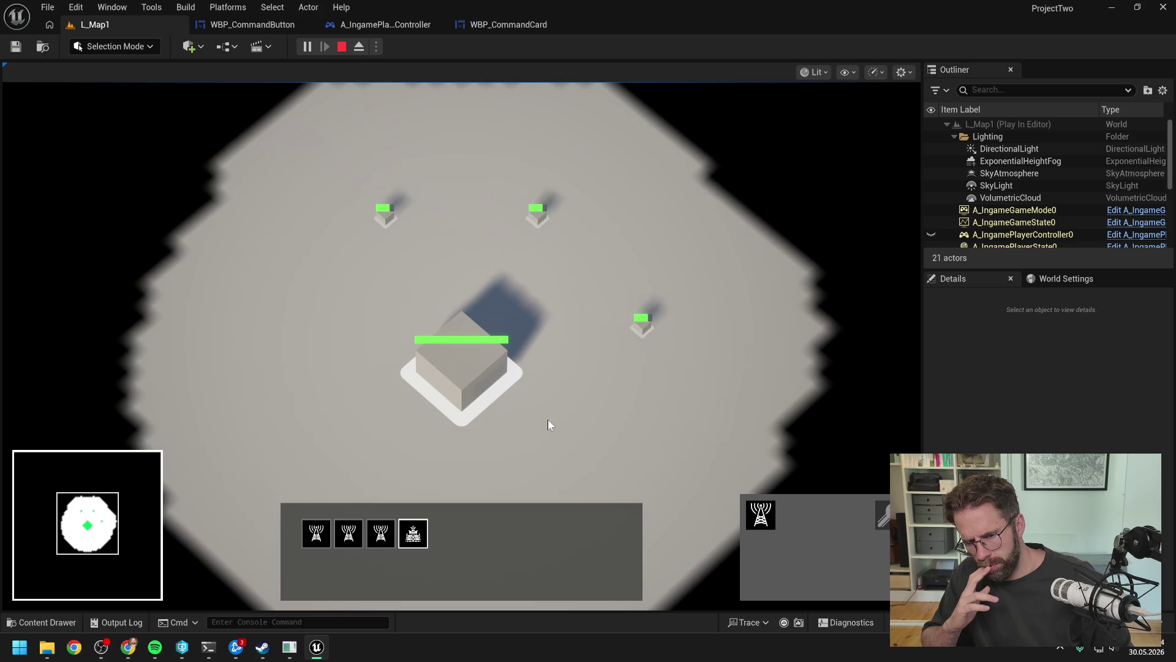
key(r)
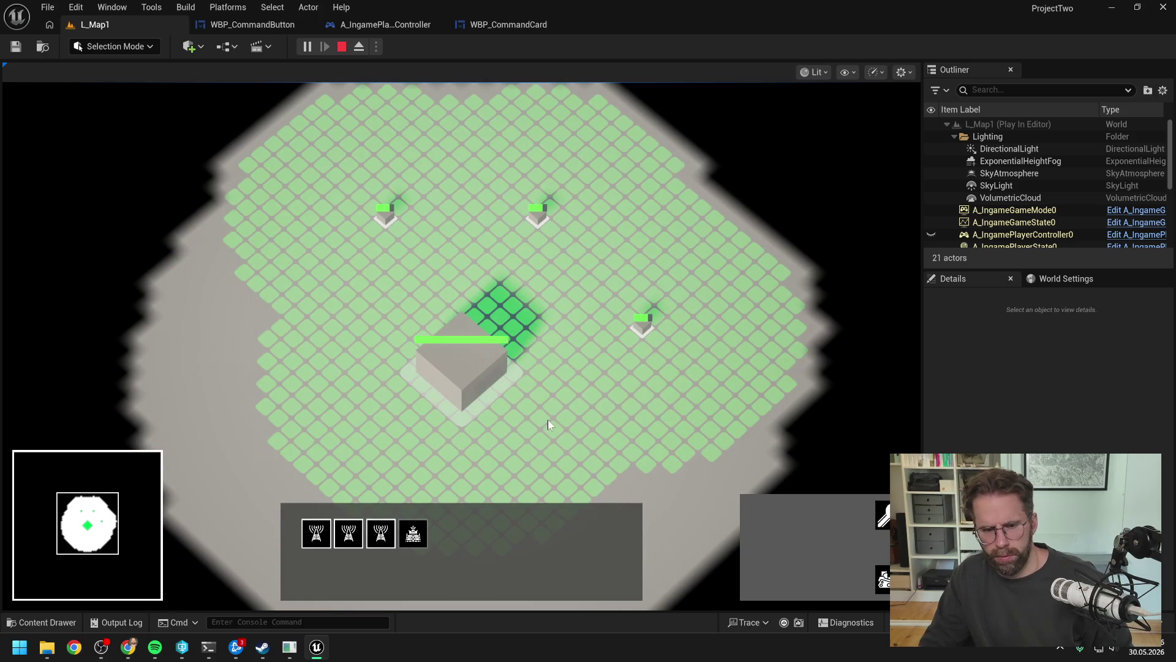
key(r)
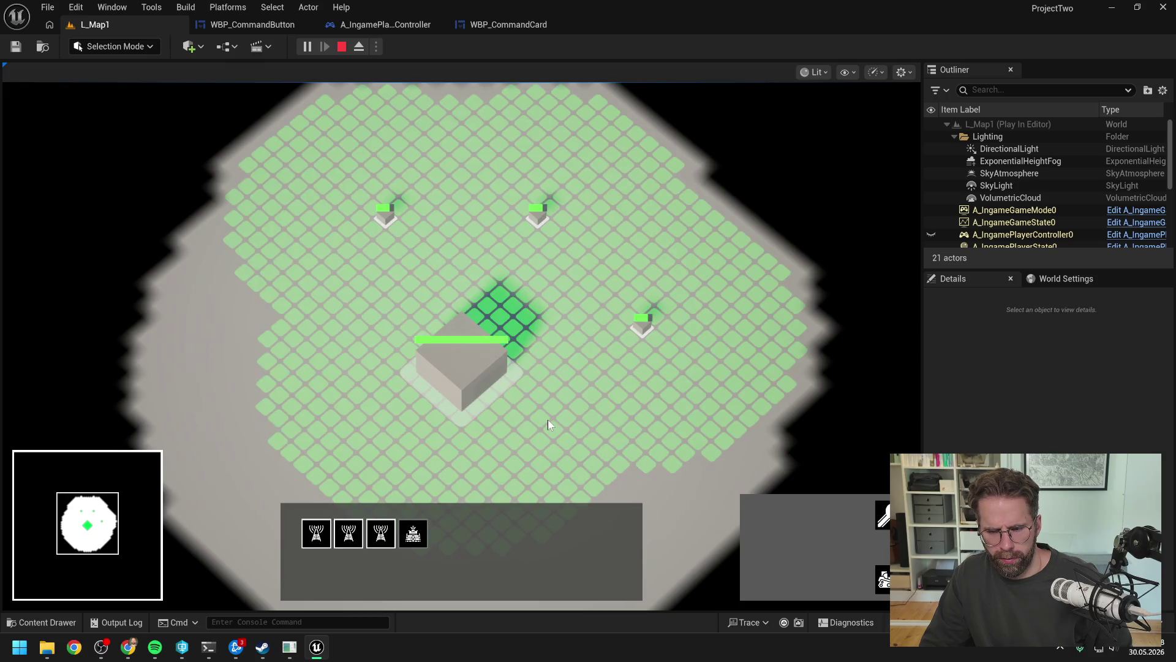
key(Escape)
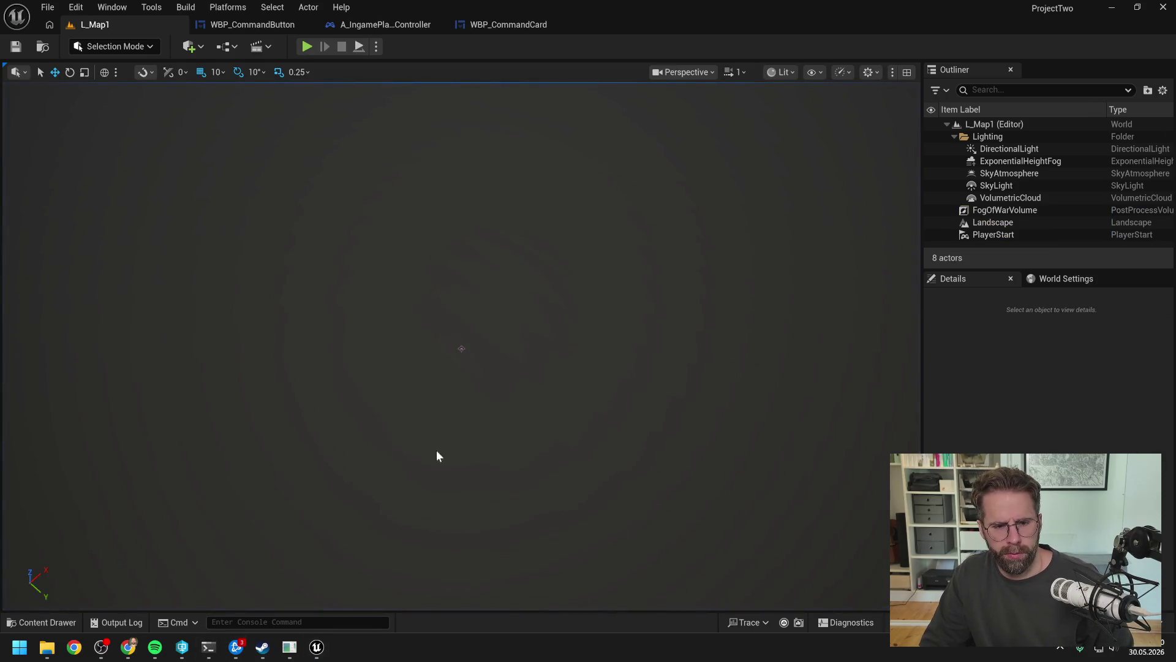
- Type a German draft saying a Main Hall plus power grid generators selection feels unintuitive
click(208, 644)
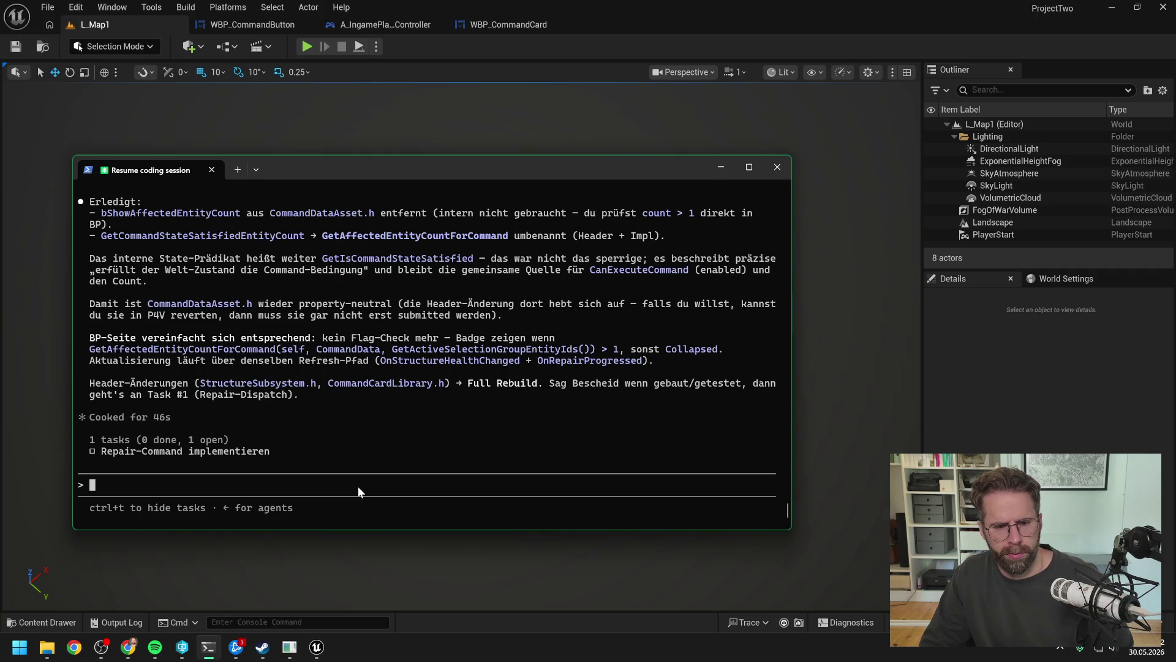
text(bevor wir rebuilden, se)
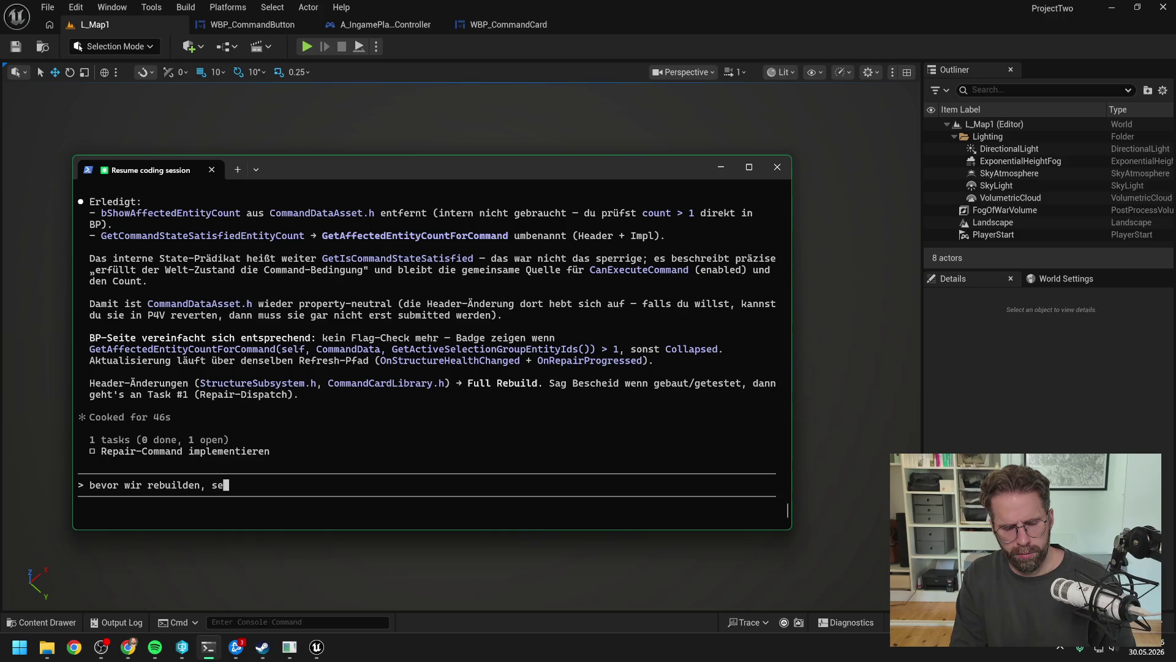
key(BackSpace)
text(telle beim test)
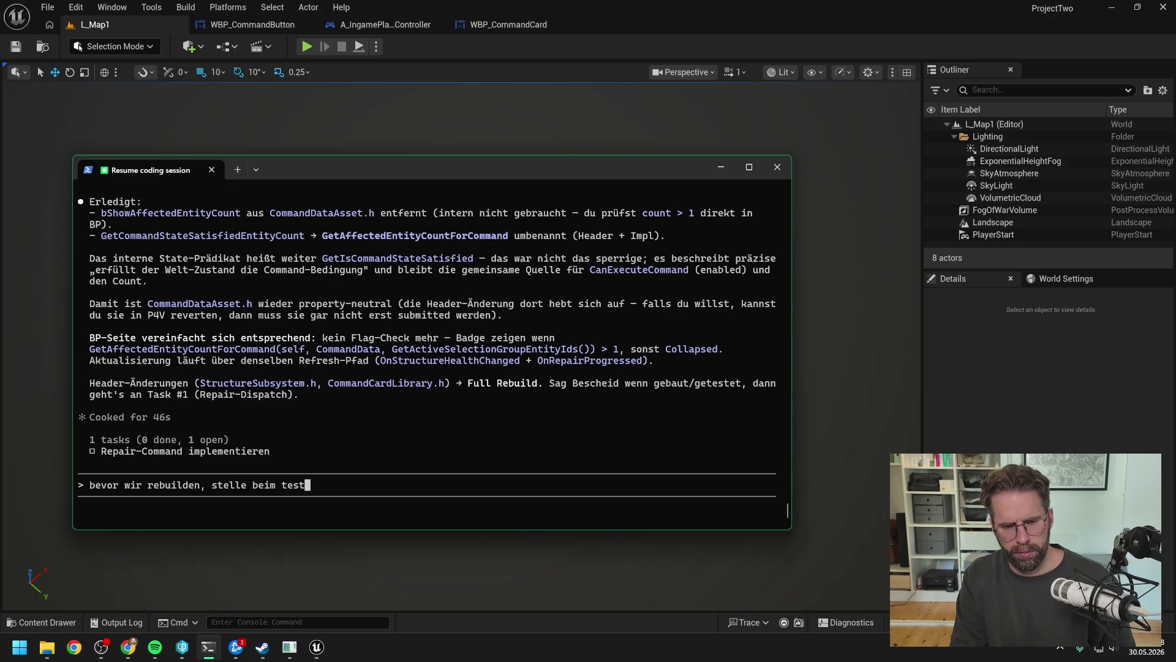
text(en gerade fest,)
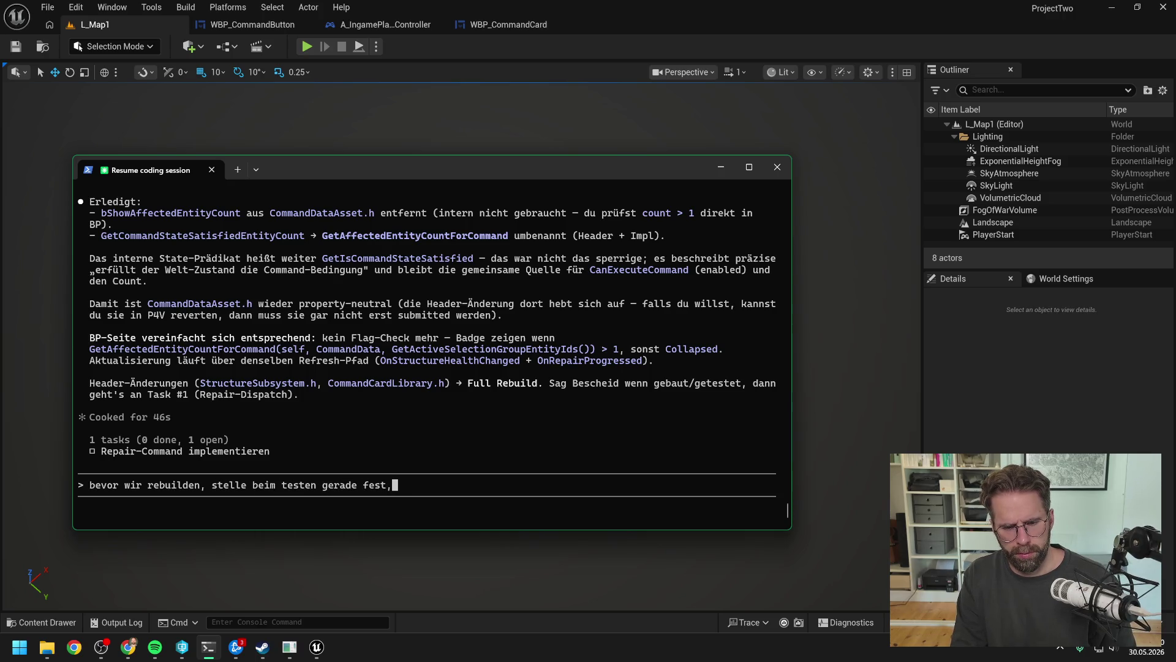
text( dass es so )
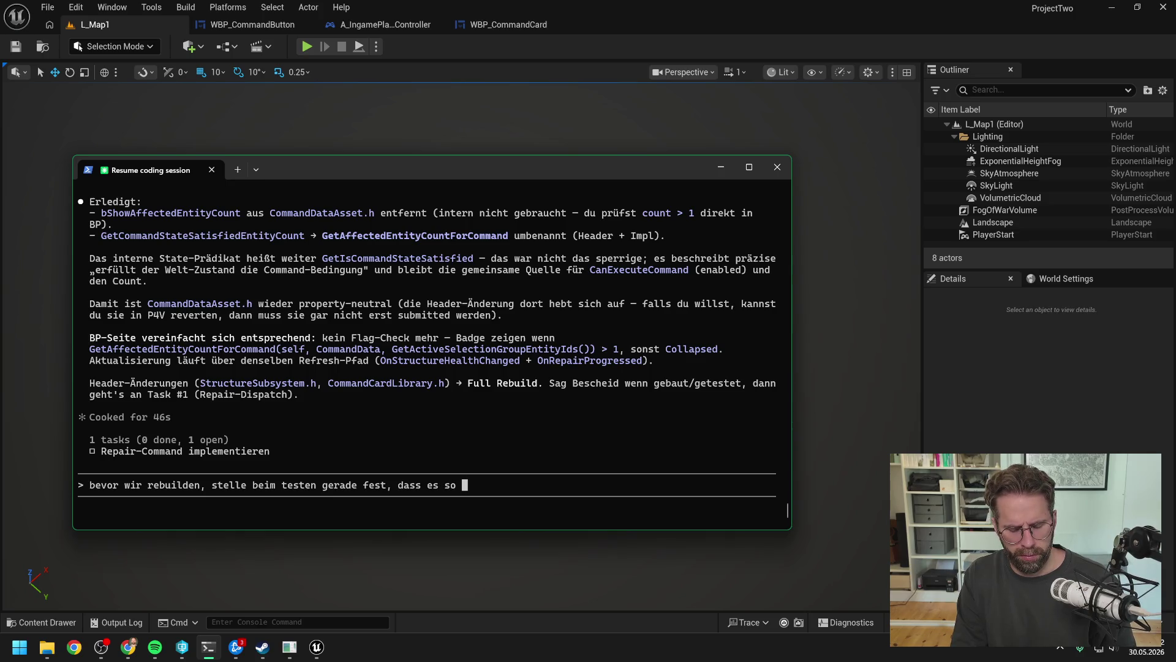
text(nicht sond)
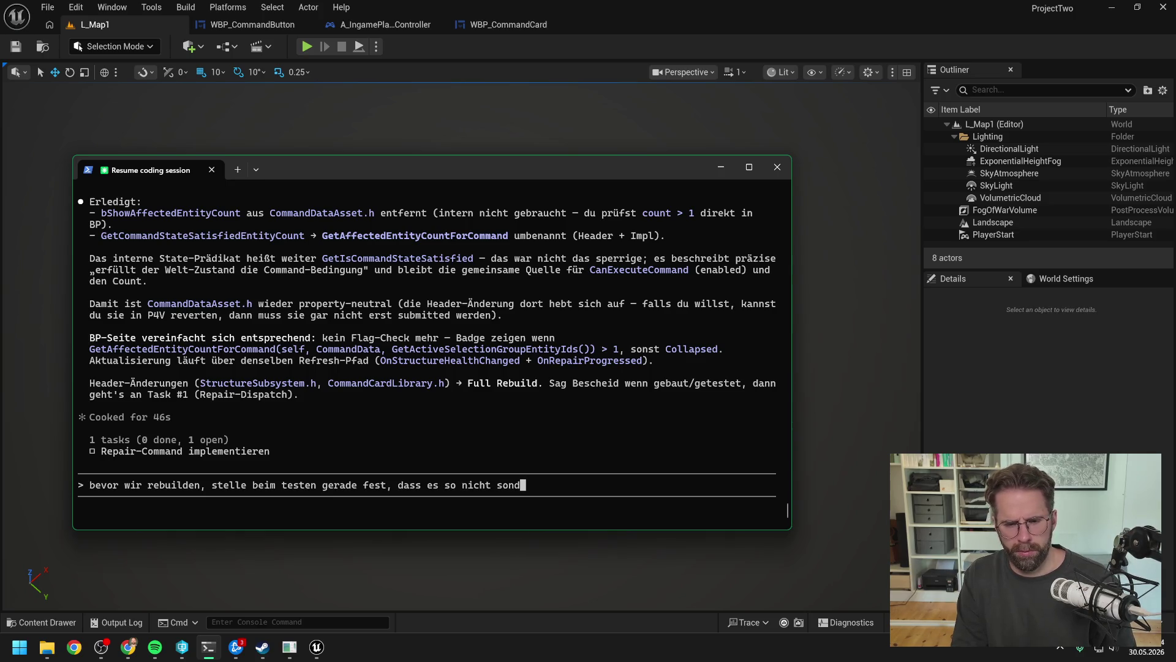
text(erlich intuit)
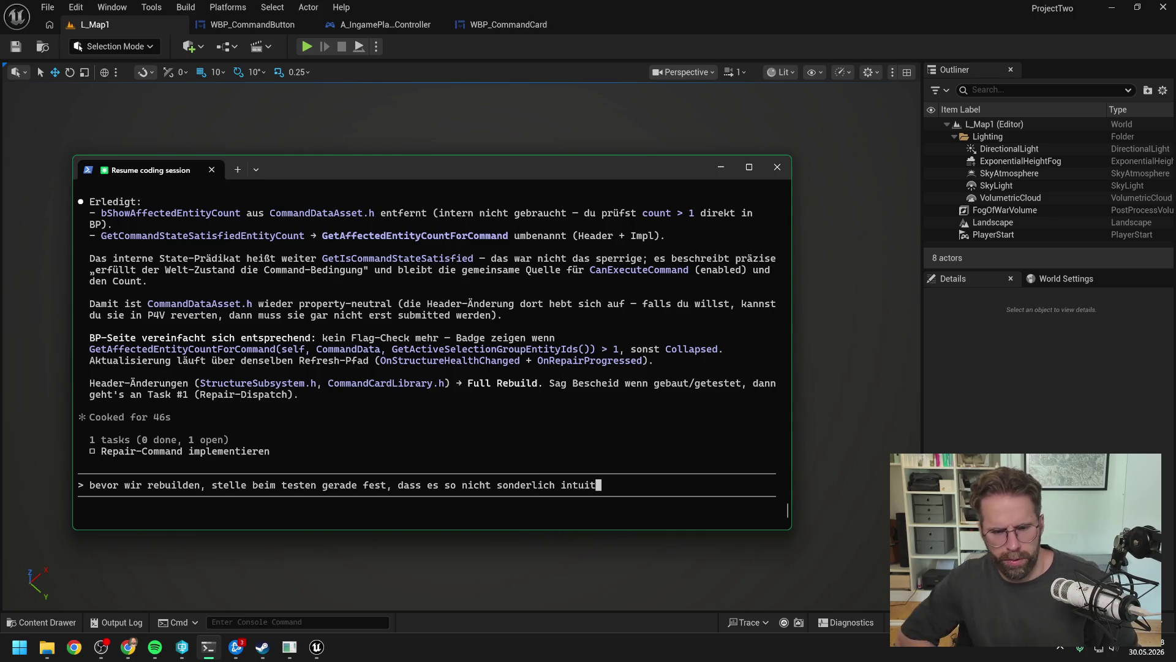
text(iv ist.)
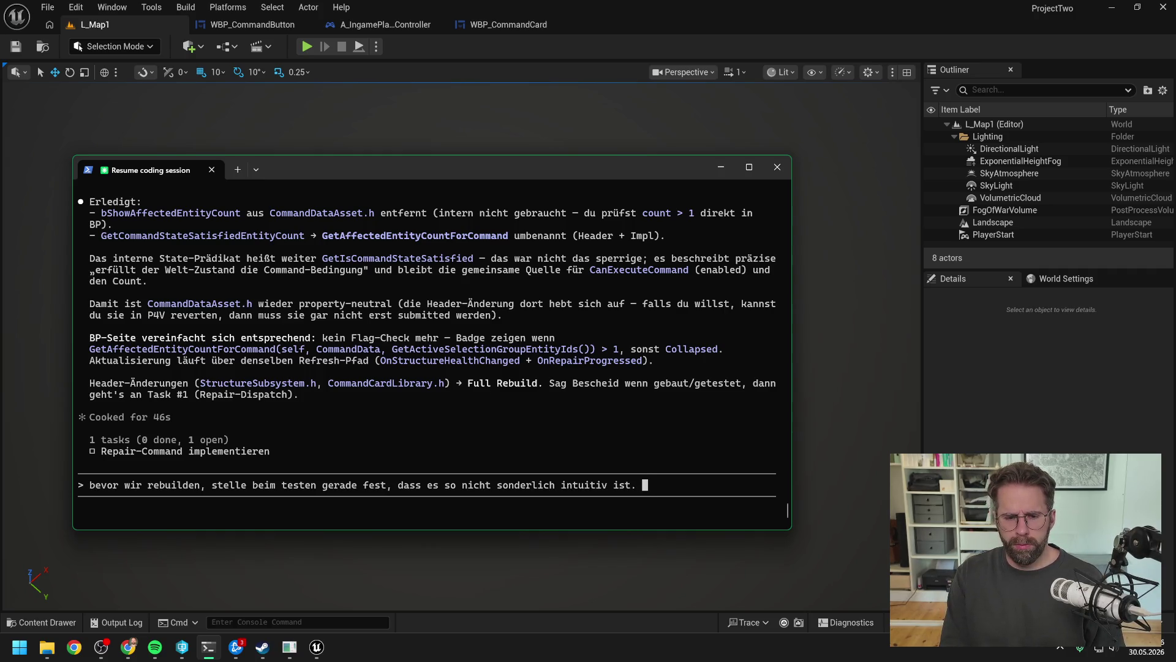
text( enn)
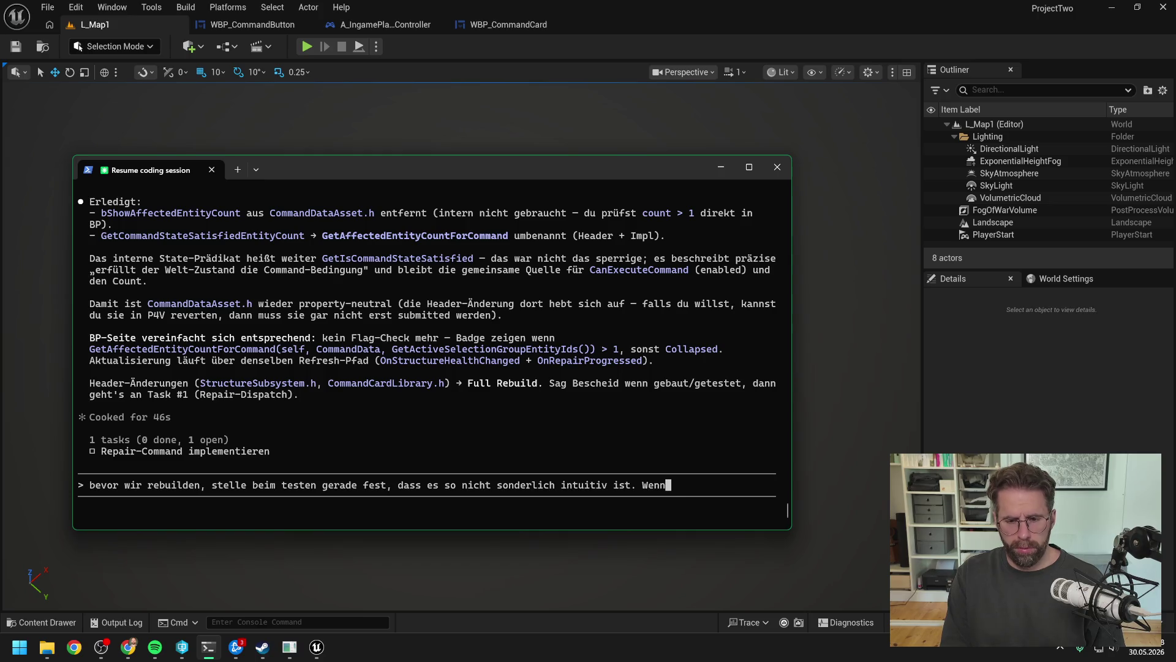
text( ich verschiedene Structures)
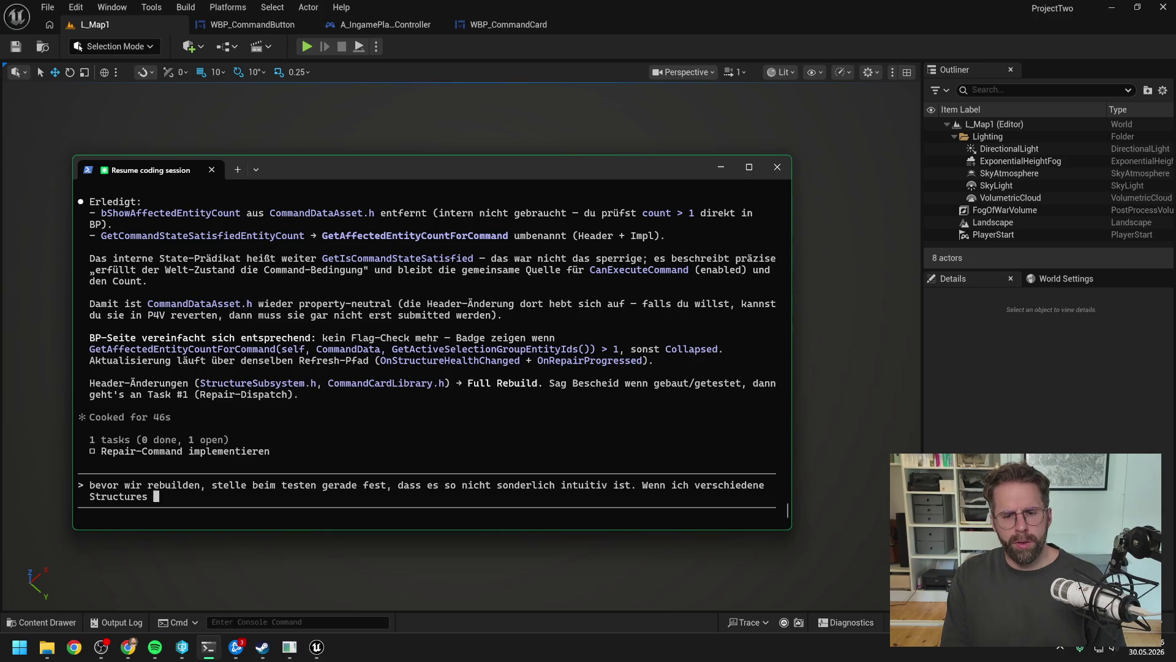
key(BackSpace)
key(BackSpace)
key(BackSpace)
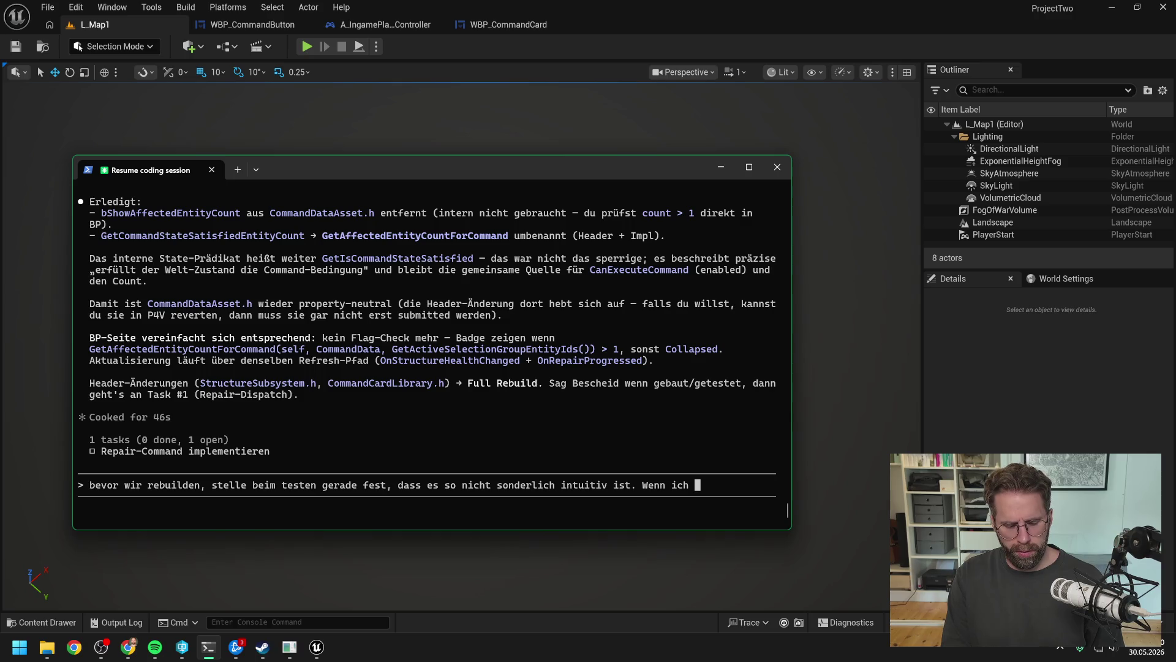
text(verschiedene st)
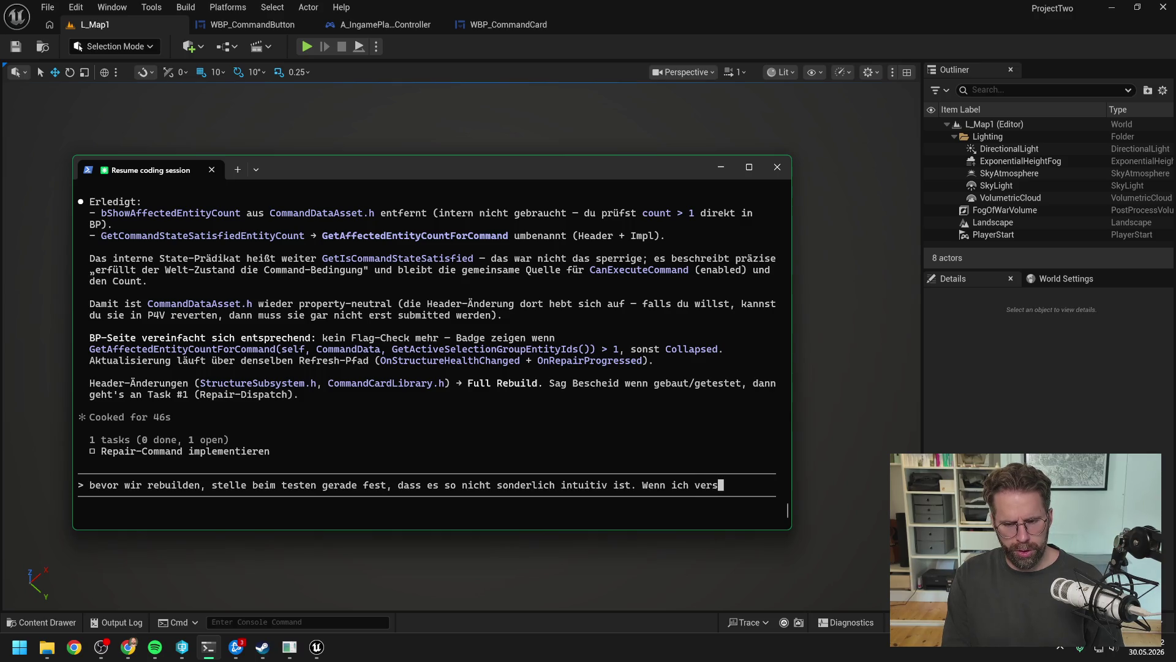
text(ruct)
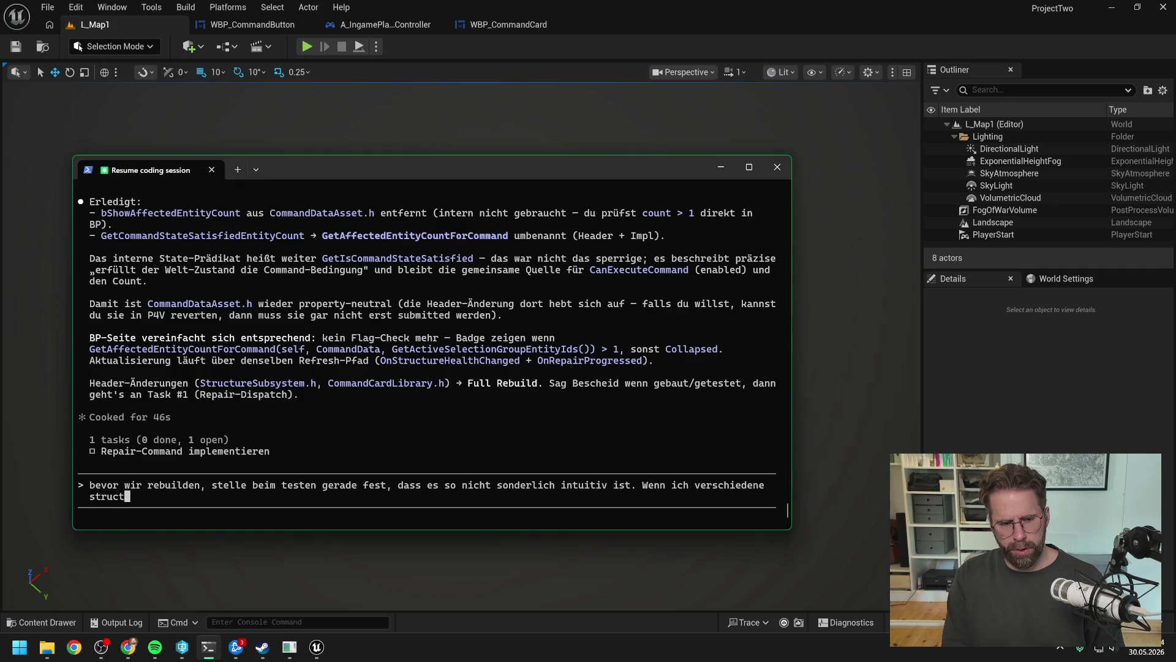
text(ures alsozb )
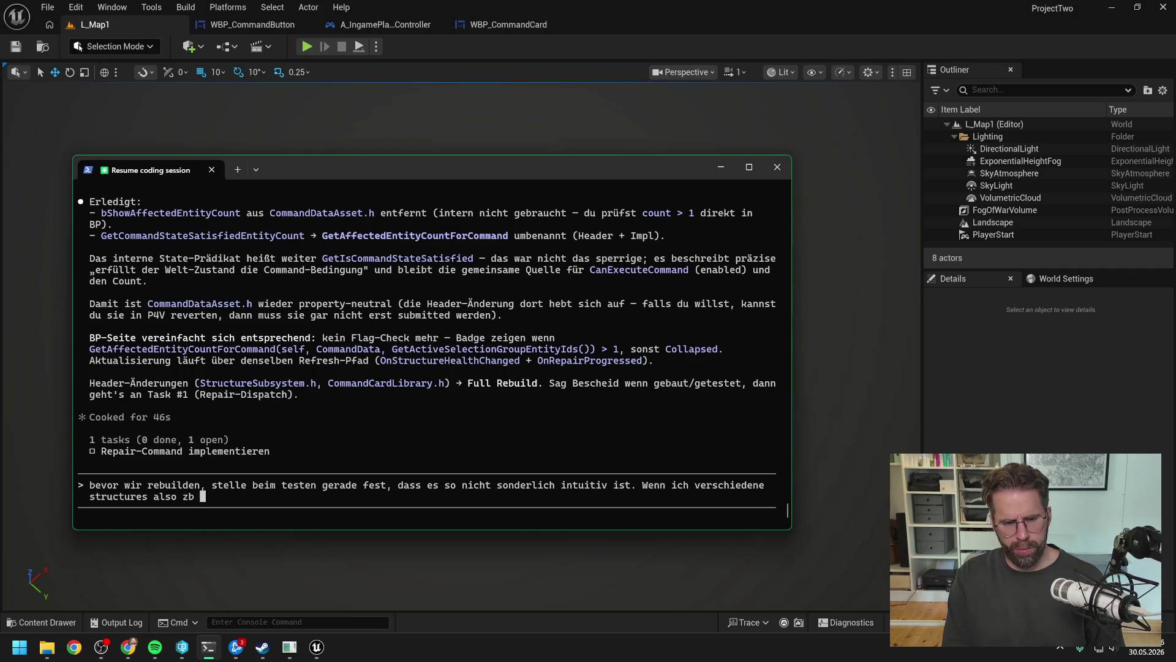
text(main hall und mehrere )
text(power )
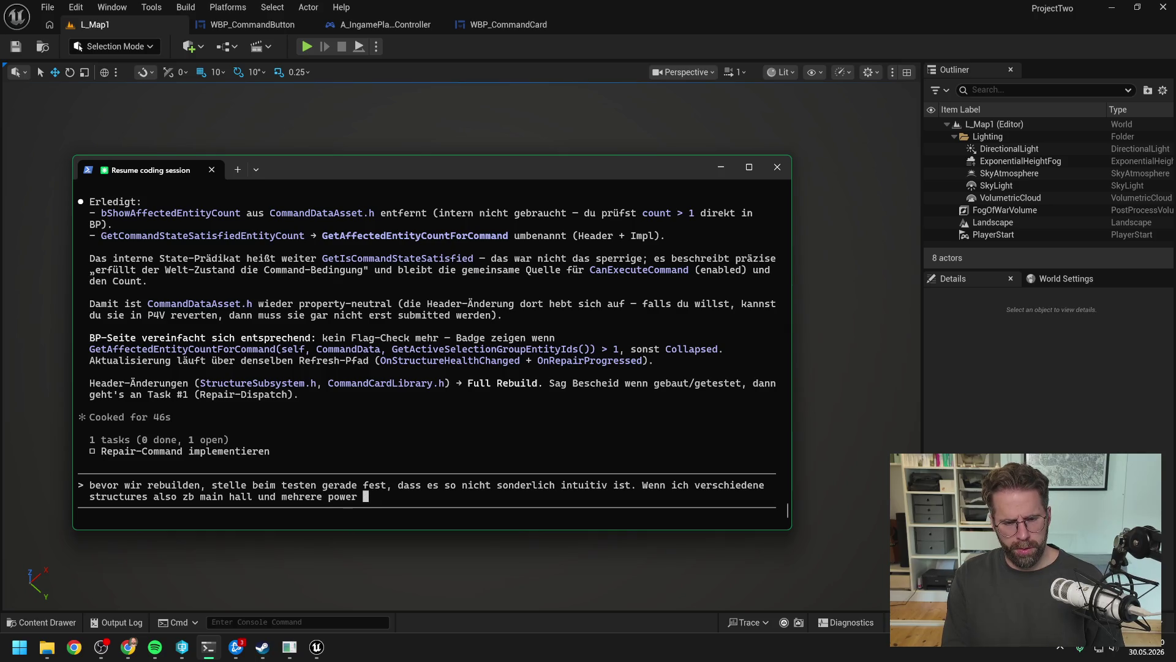
text(grid generators)
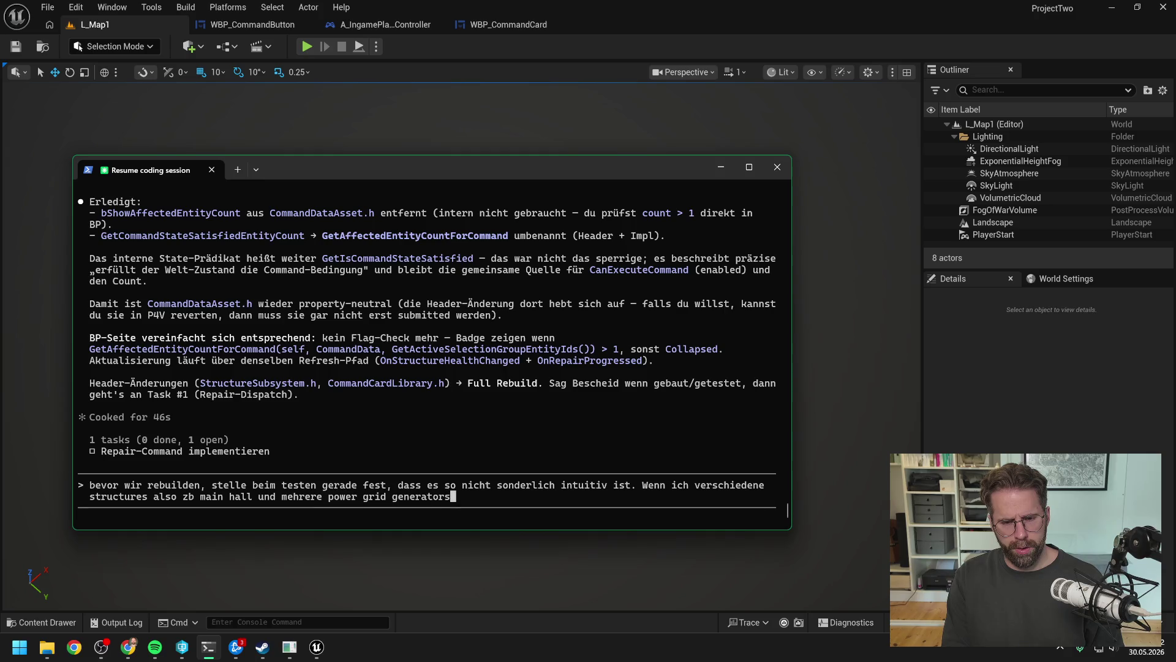
text( in der selection )
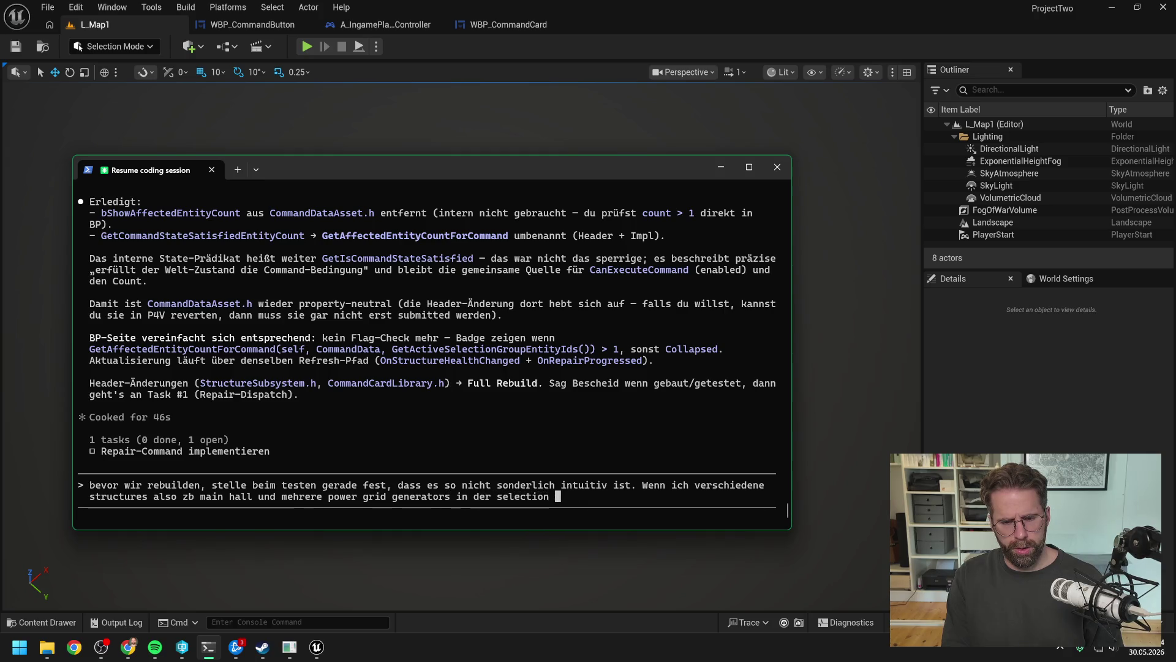
text(habe, und alle hp verl)
text(oren haben, er)
text(rte ich als user, d)
text(ass der repair co)
text(mmand)
text(fü)
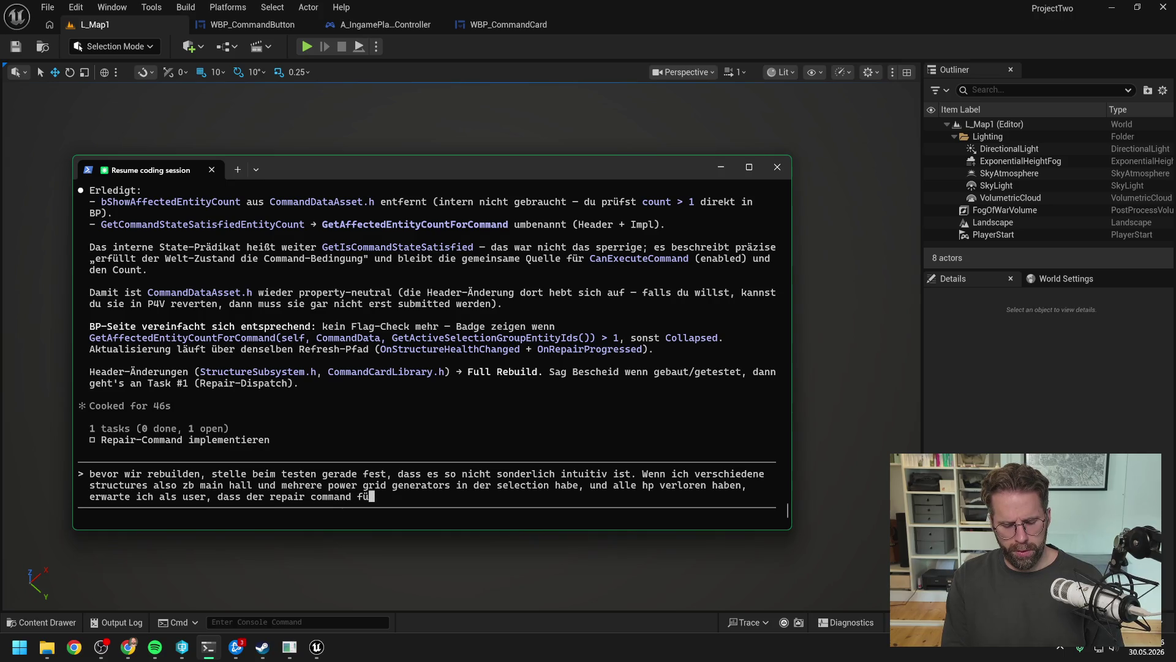
text(r die gesamte selection)
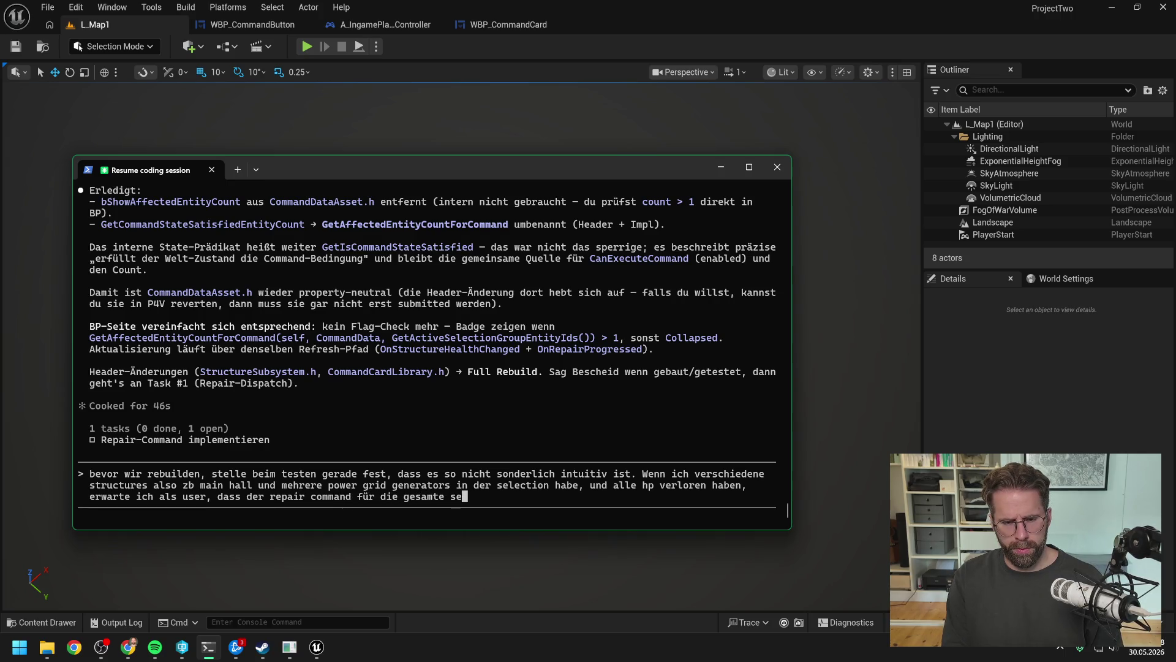
- Continue the draft: repair should cover all damaged structures, creating a design dilemma with the command rule
key(BackSpace)
key(BackSpace)
key(BackSpace)
text(ion )
text(bzw. alle)
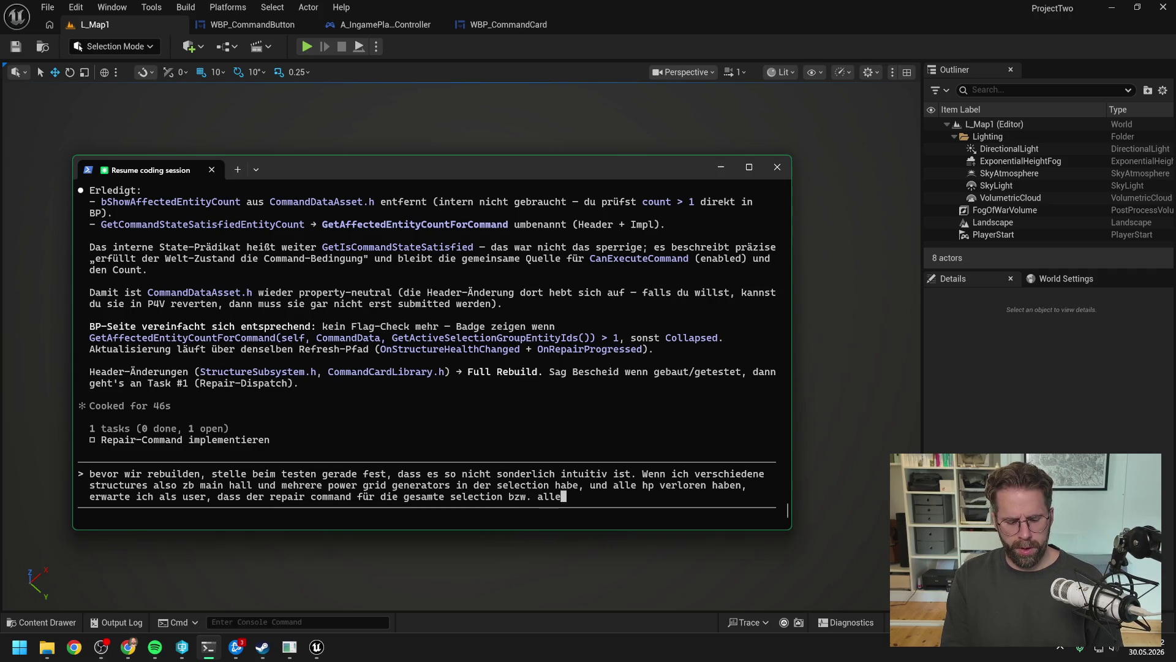
text( structures )
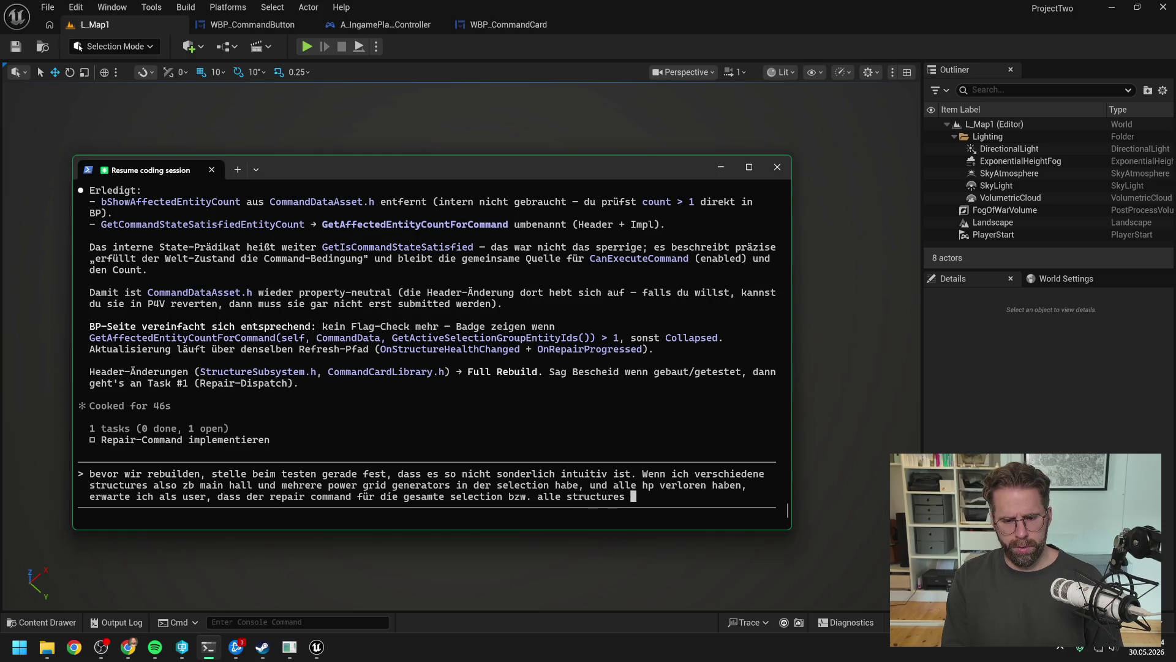
text(mit verlorenen hp in d)
text(er selecti)
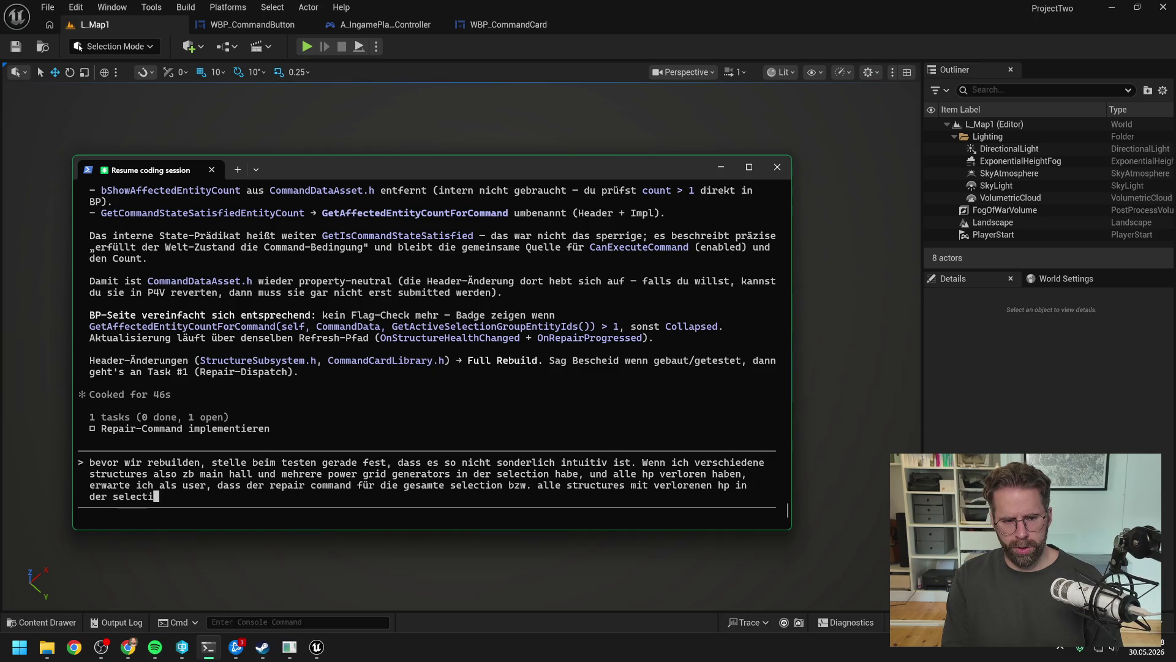
text(on funktioniert und)
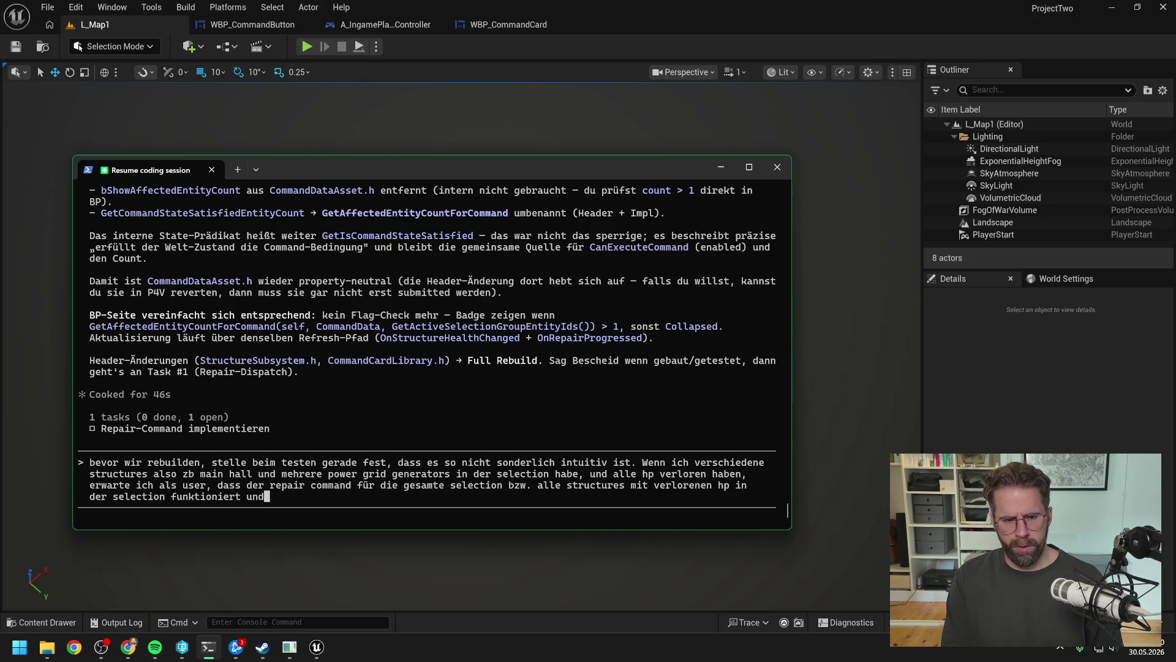
text( auch die zahl )
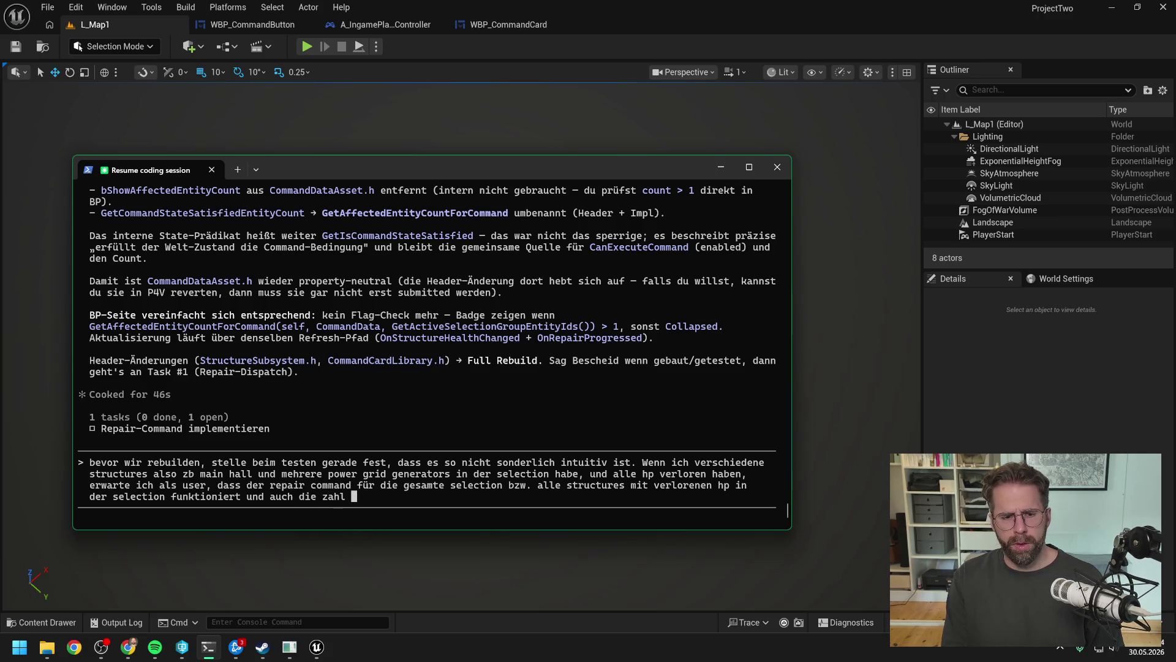
text(im button )
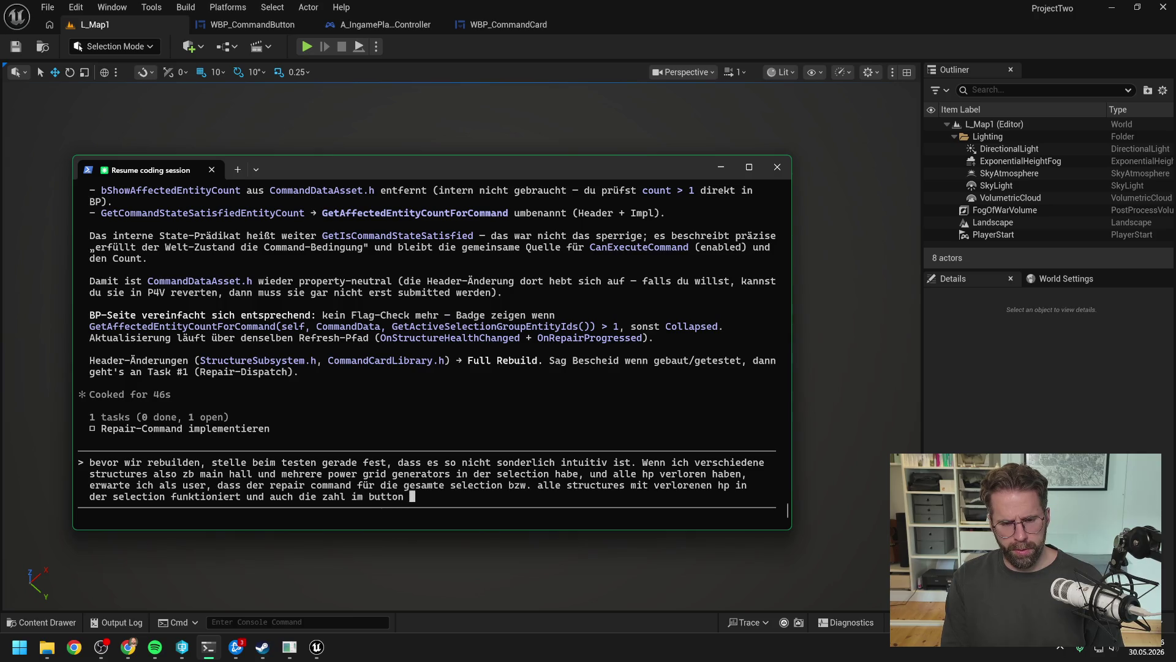
text(diese anzahl )
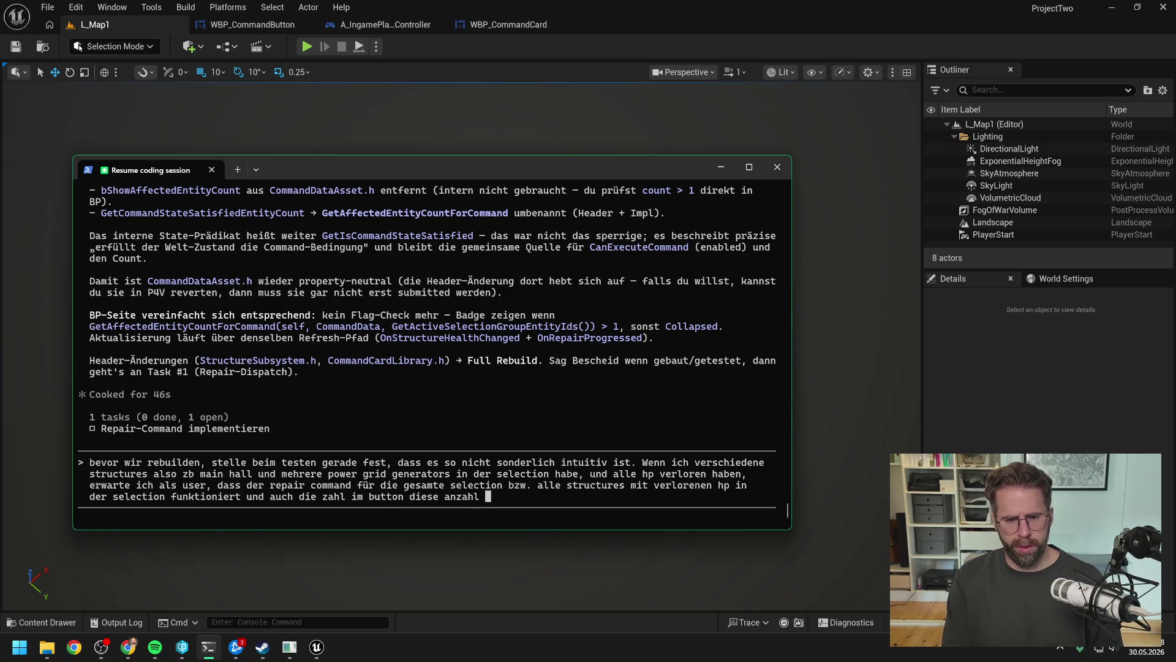
text(repräsentie)
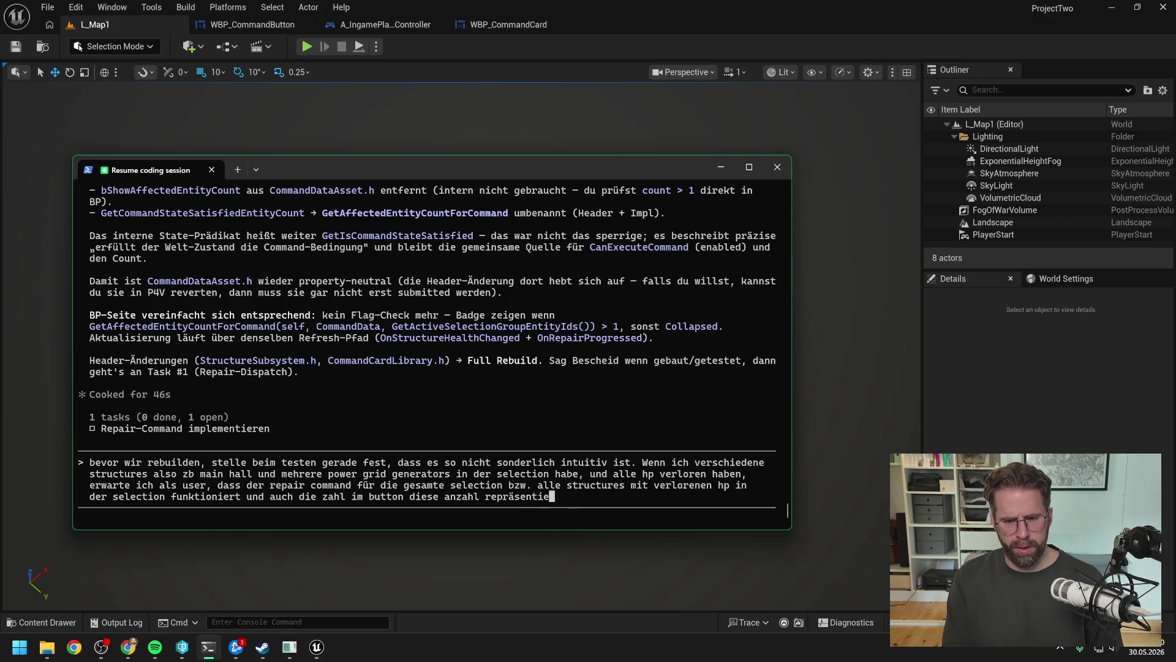
text(rt. Da haben wir nun desgin t)
key(BackSpace)
key(BackSpace)
key(BackSpace)
text(ign technisch ein kleines)
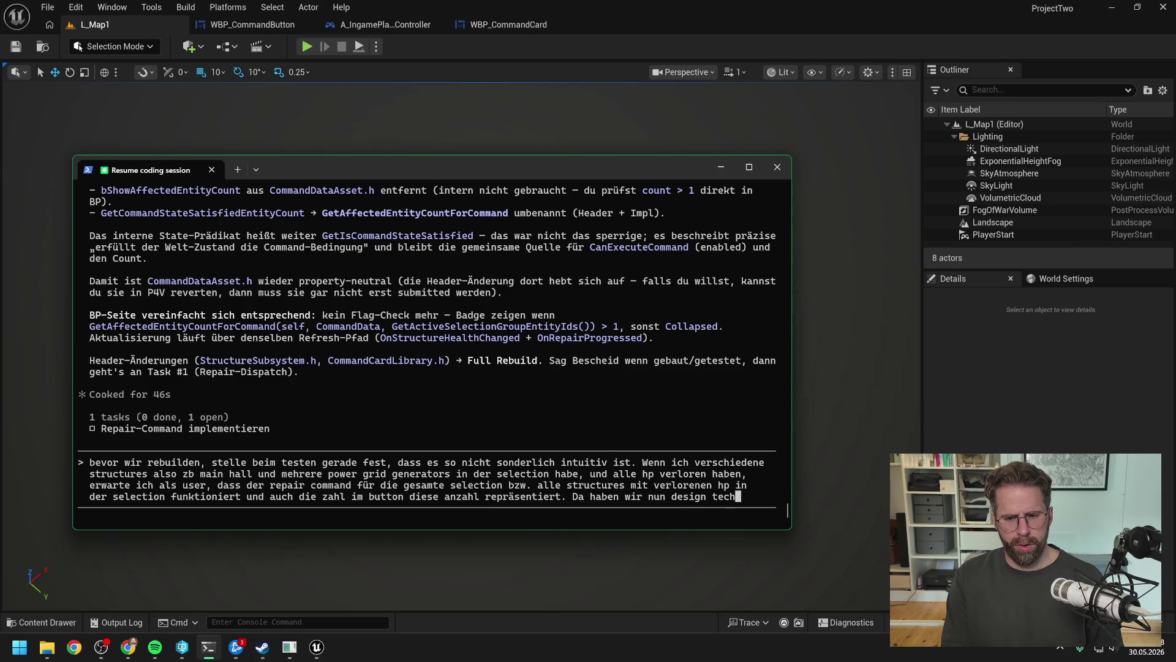
text( dilemma. Denn die Regel ist ja, dass wir )
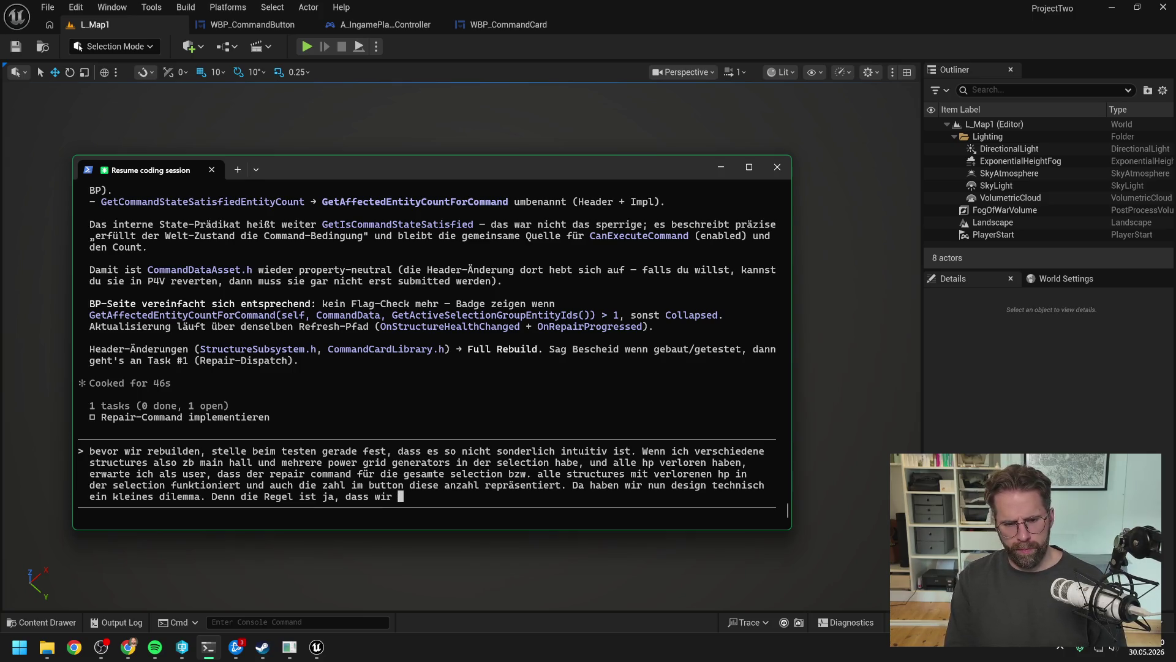
text(immer dnu)
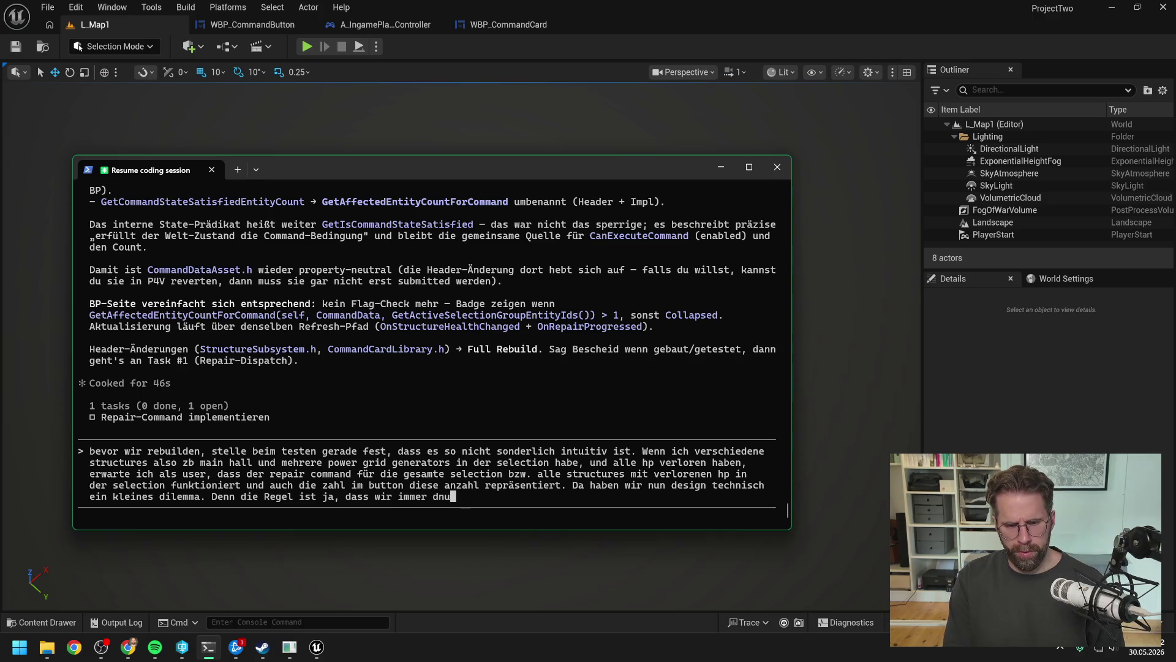
key(BackSpace)
key(BackSpace)
key(BackSpace)
text(nur die comman)
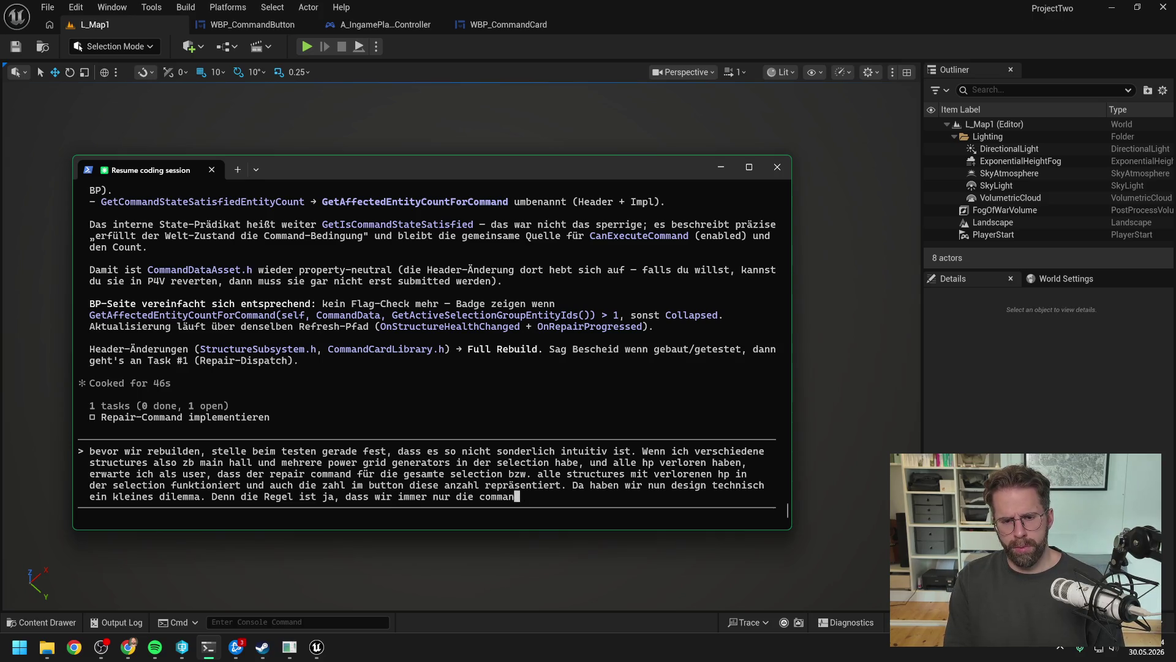
text(d card der a)
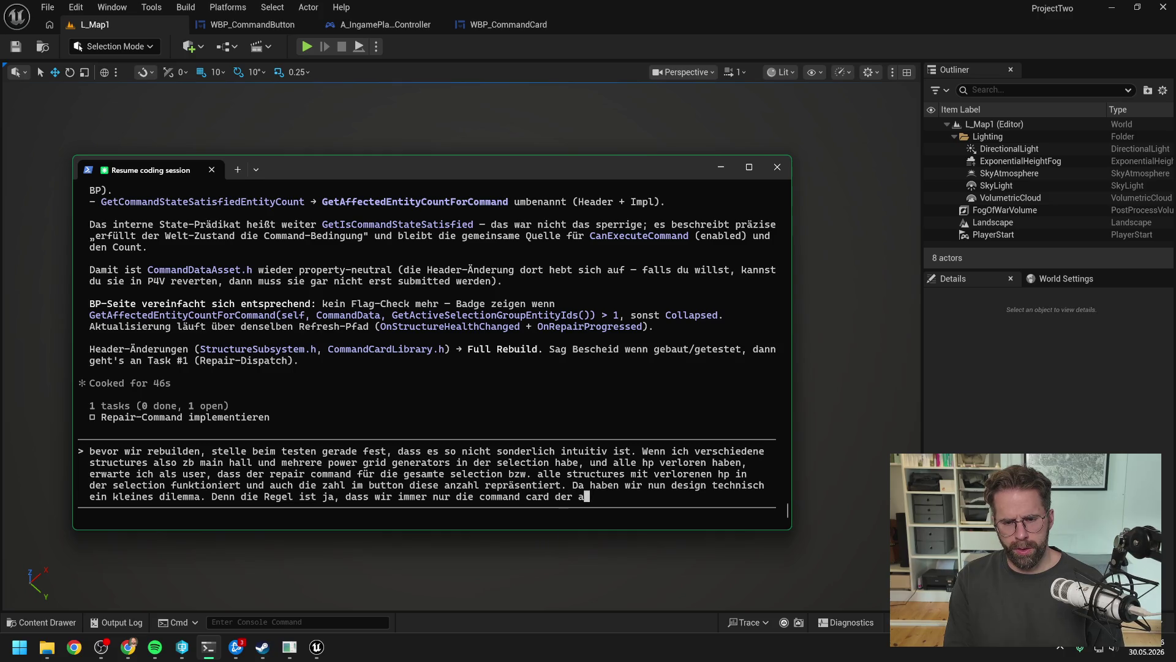
text(ctive selection az)
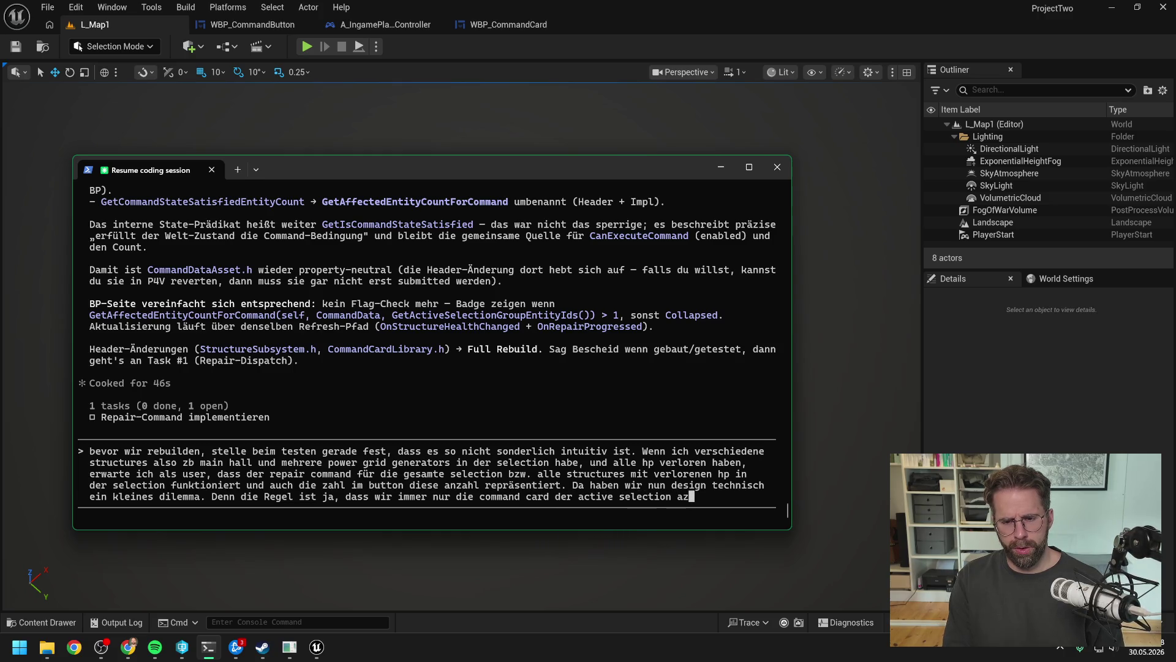
key(BackSpace)
text(nzeigen. Repai)
text(r )
text(hät)
- Add that repair and demolish, as shared commands, should act on the whole selection like SC2
text(das wäre)
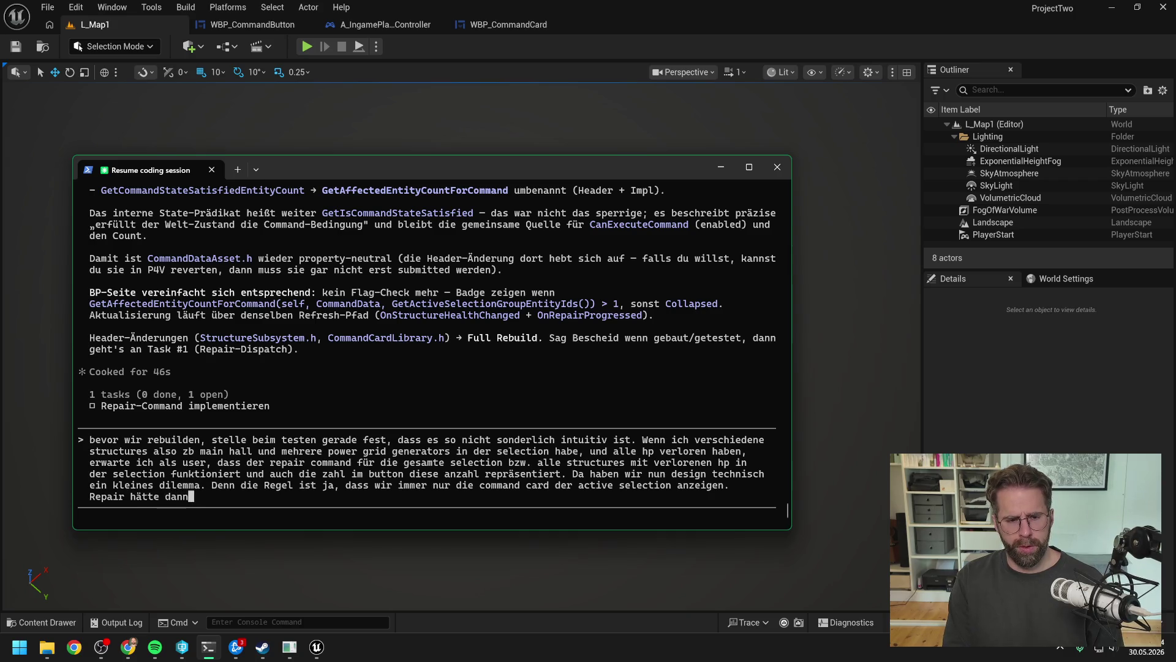
key(BackSpace)
key(BackSpace)
key(BackSpace)
key(BackSpace)
key(BackSpace)
key(BackSpace)
text(und auch demolisch hätten )
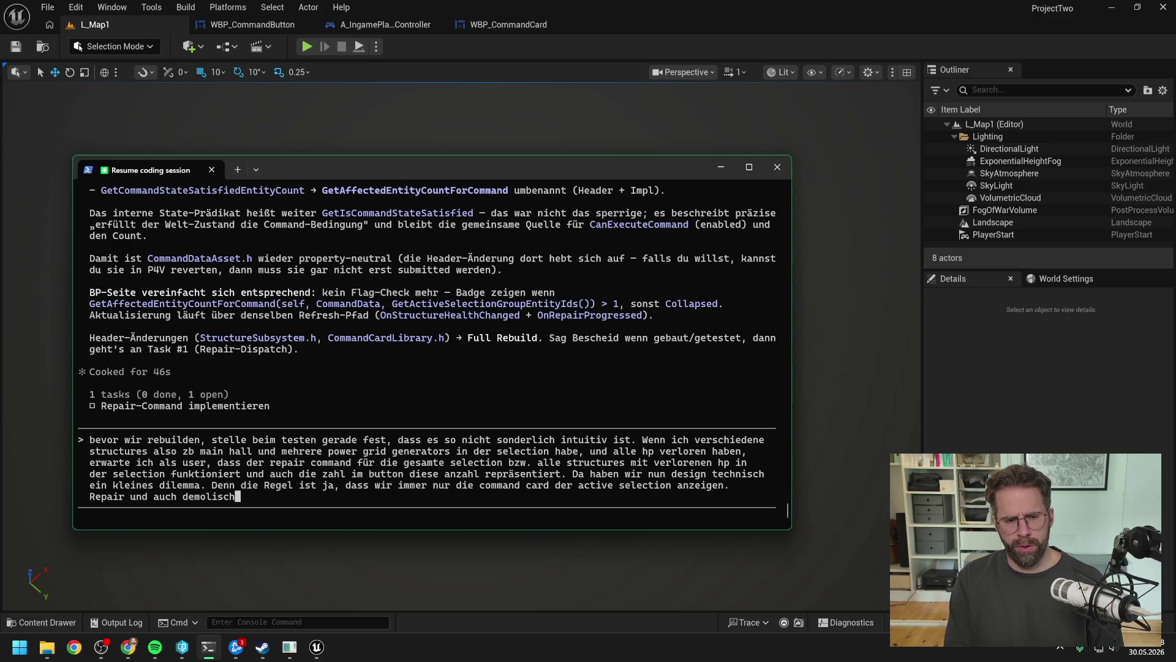
text(dann)
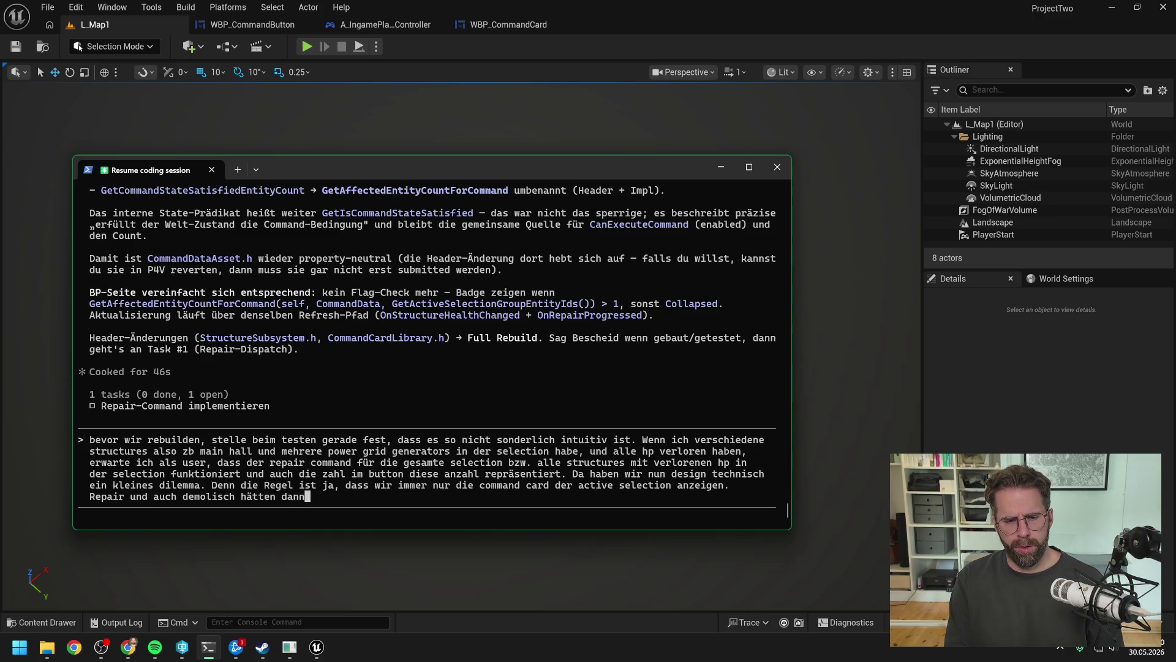
text( eine sonderr)
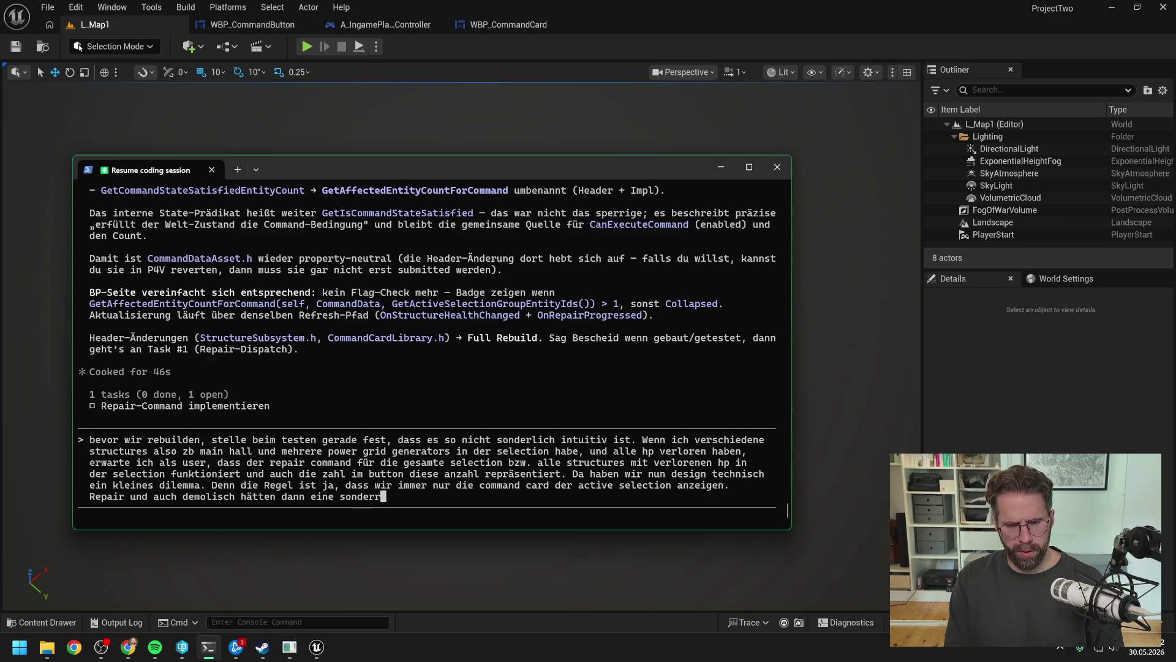
text(egllung, da sie)
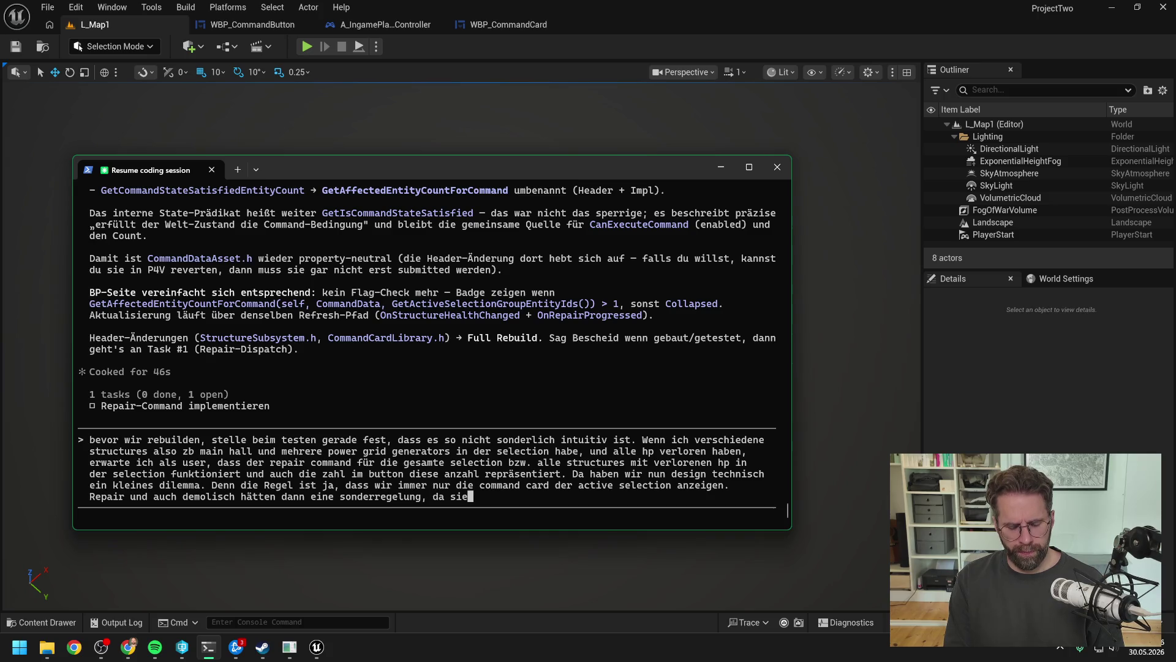
text( für )
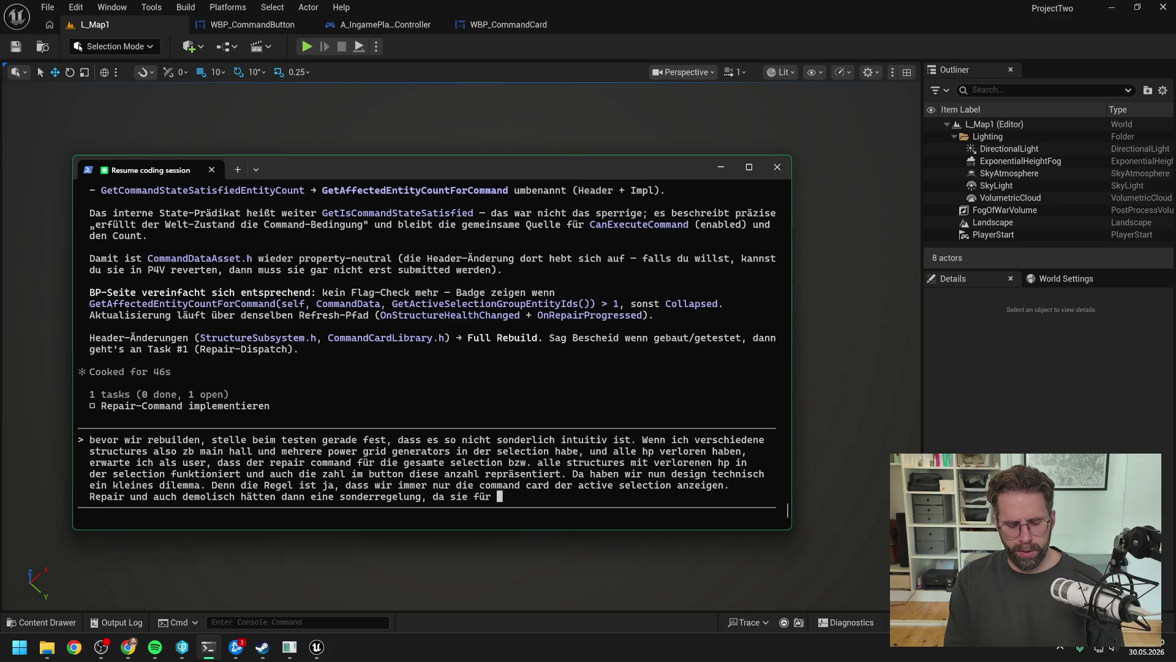
key(BackSpace)
key(BackSpace)
key(BackSpace)
key(BackSpace)
text(ja sha)
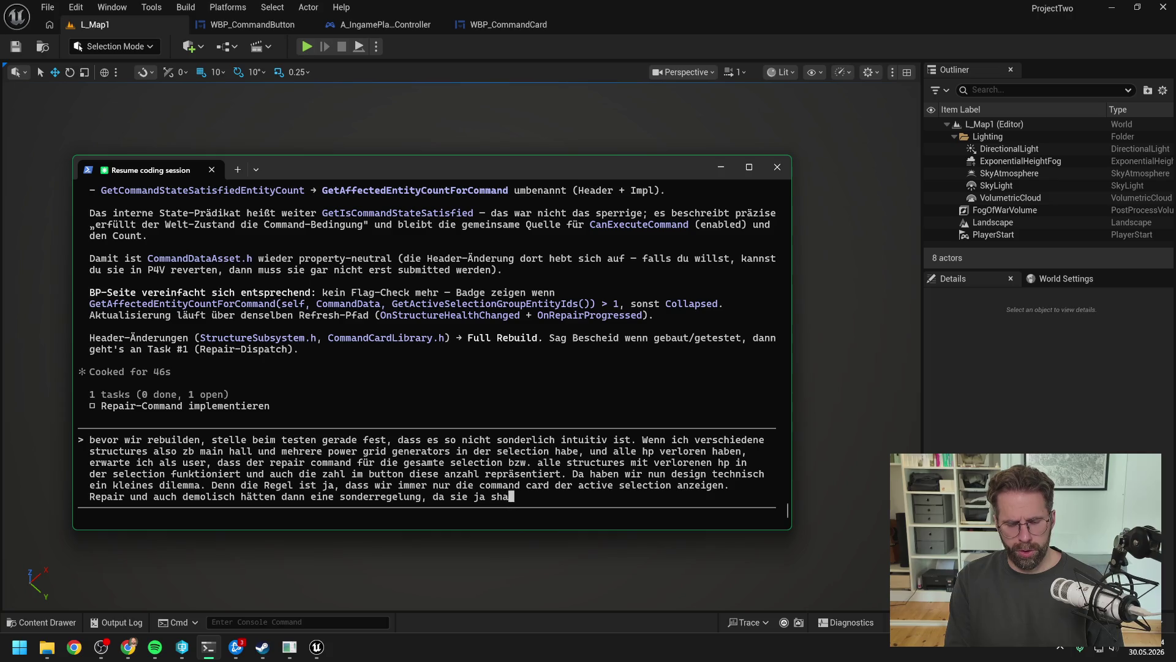
text(red commands sind.)
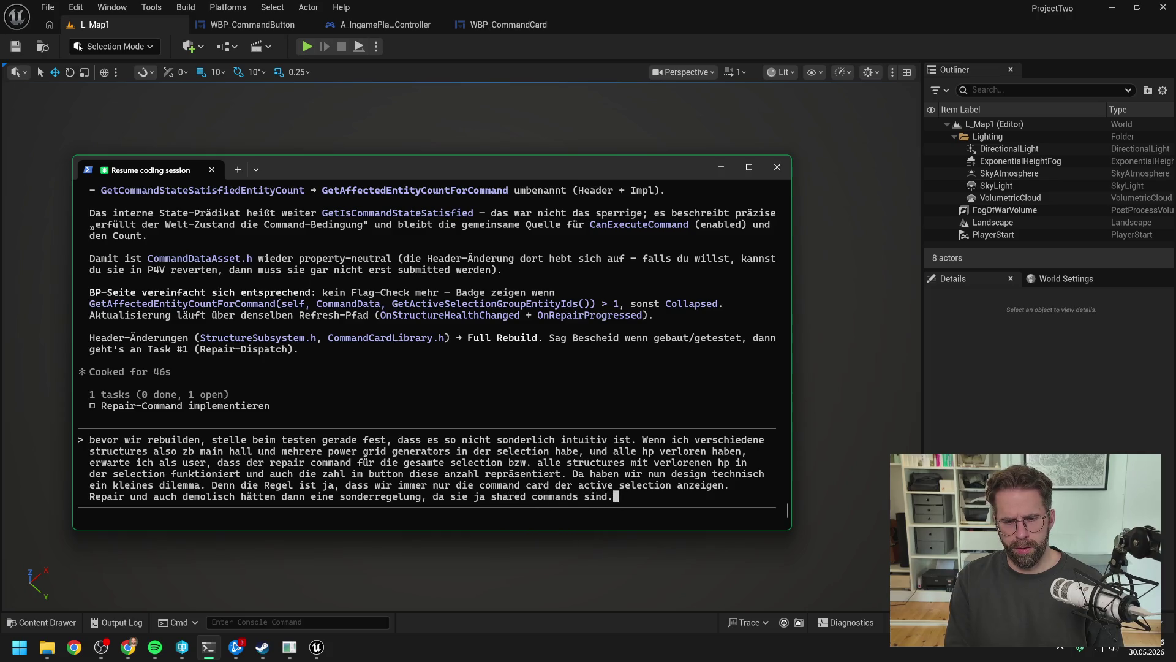
text( Das heißt shared commandf)
key(BackSpace)
text(s sollten)
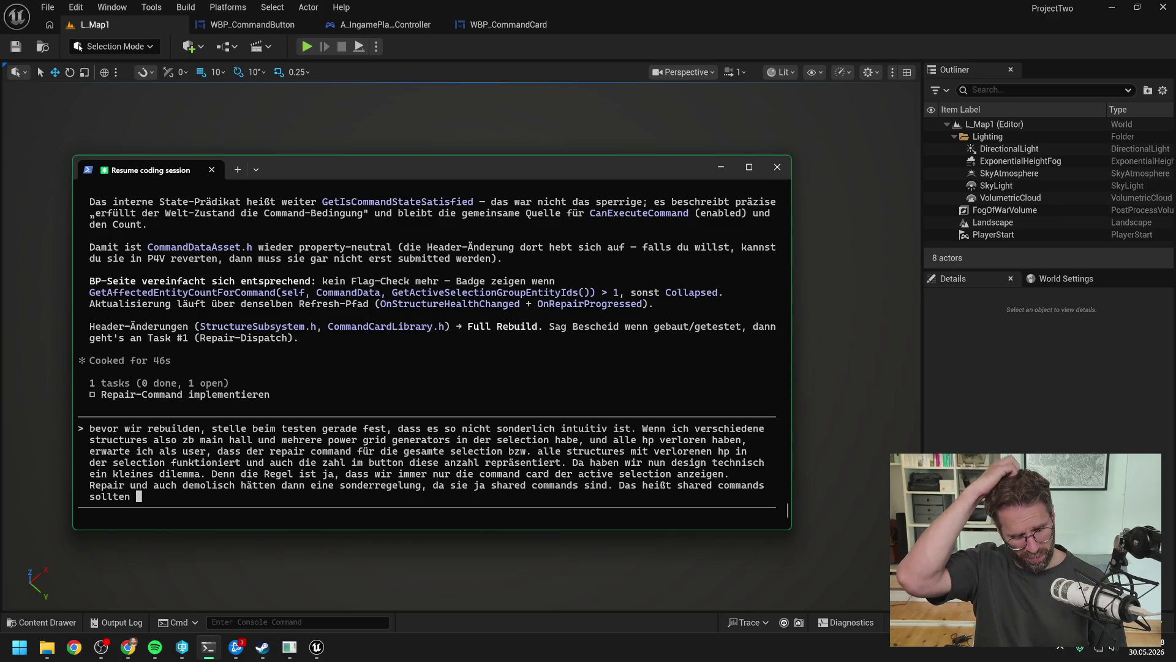
text(auf dfie )
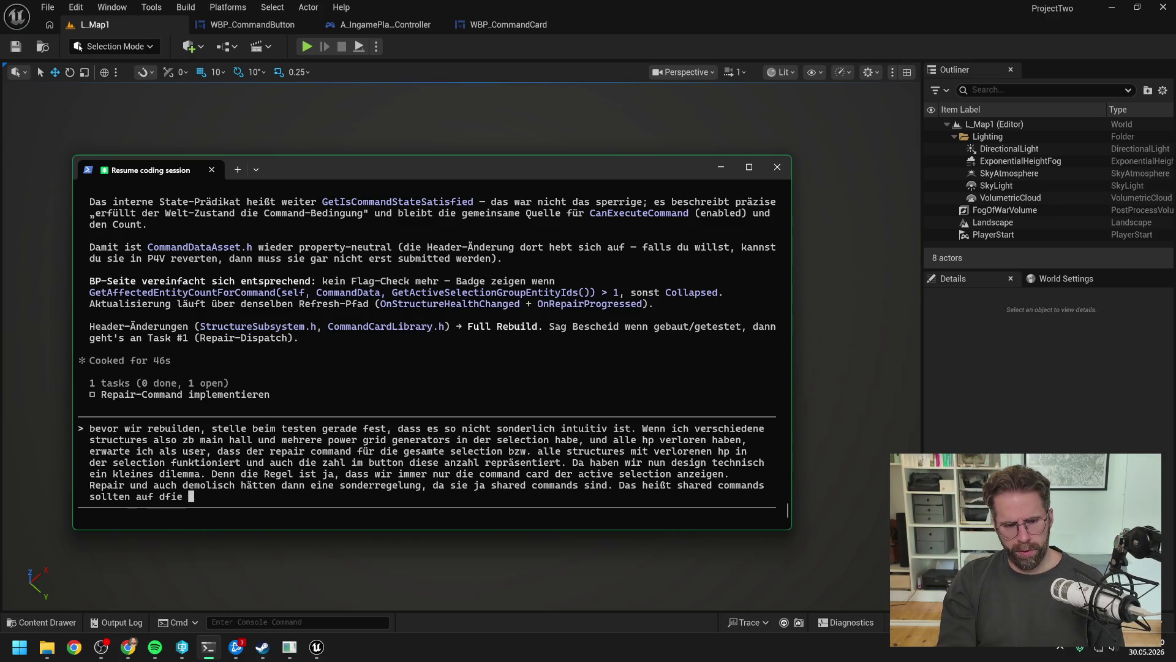
key(BackSpace)
key(BackSpace)
key(BackSpace)
key(BackSpace)
text(ie gesamte s)
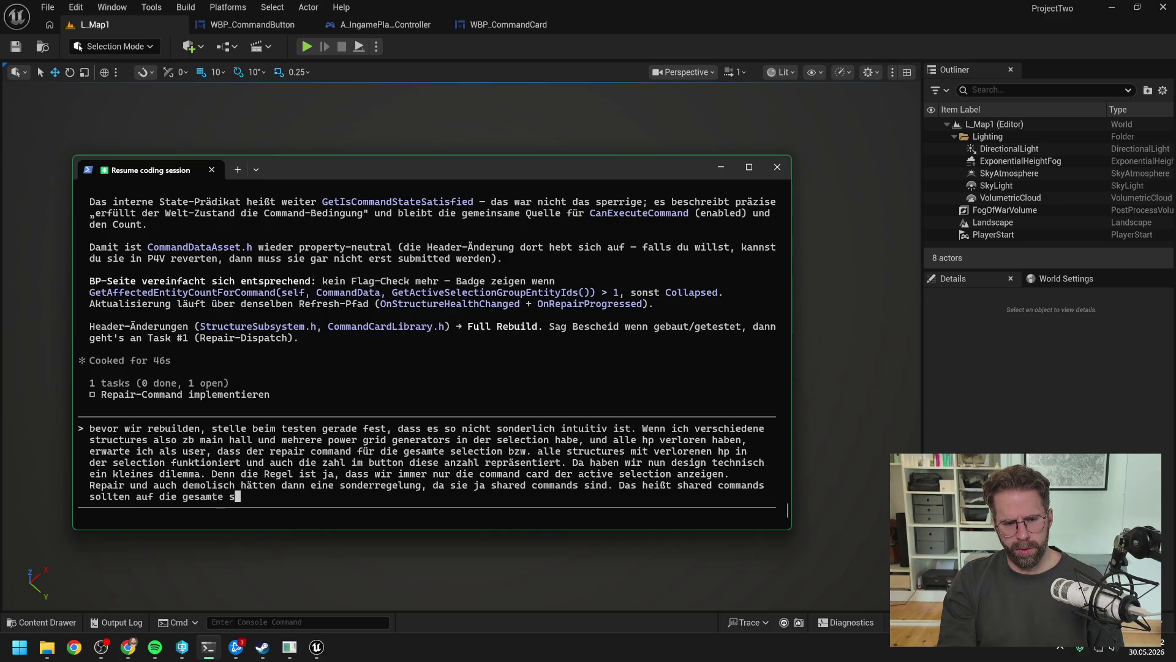
text(election gehen)
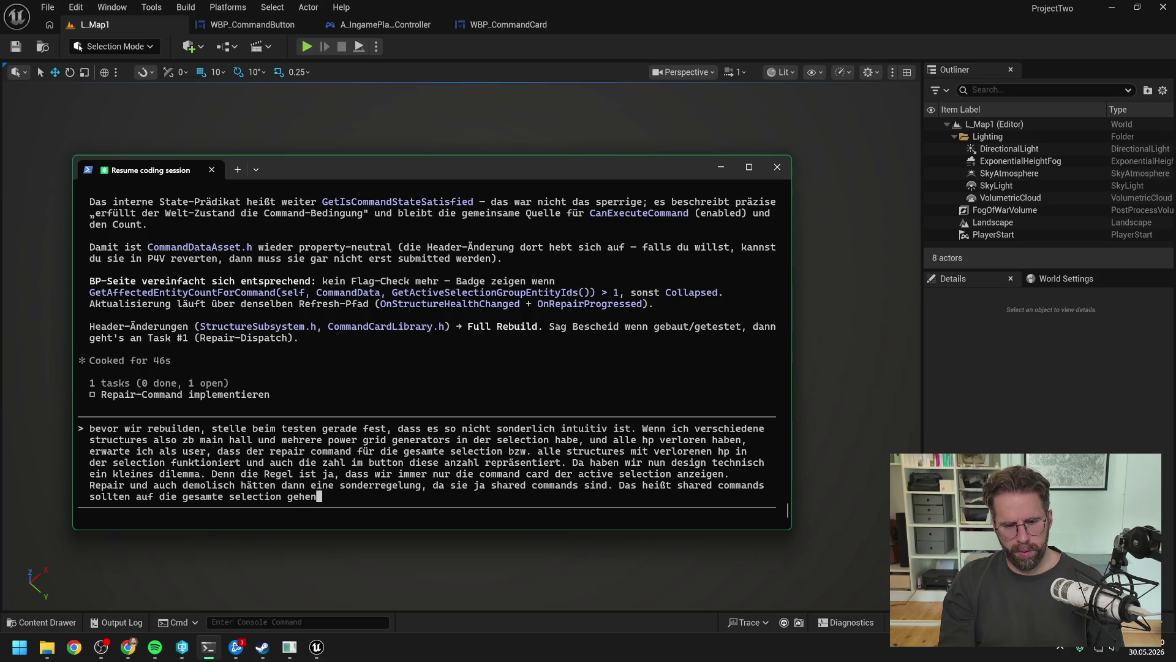
text(. Ist )
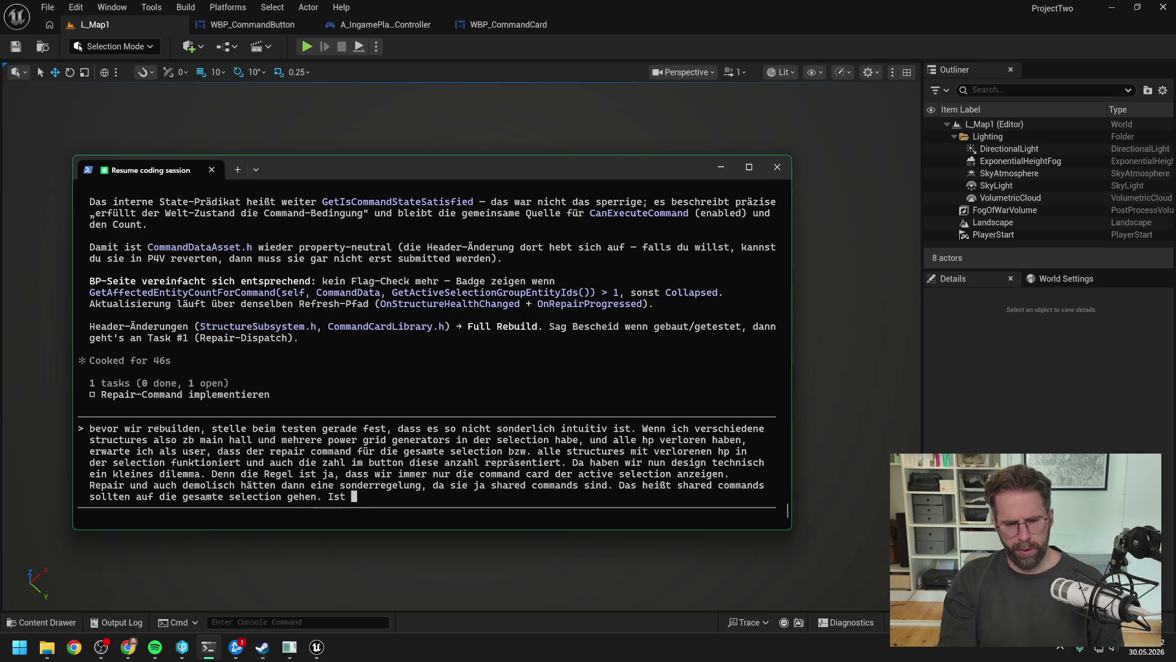
text(ja in SC2 auch so)
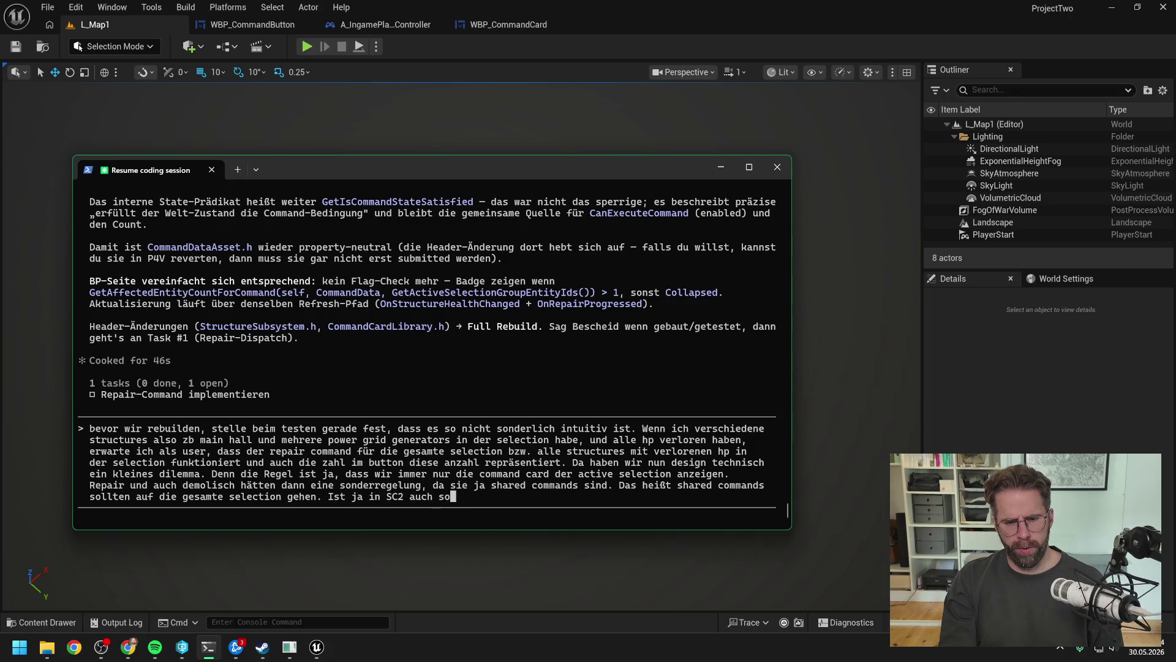
text(, haben wir bislang)
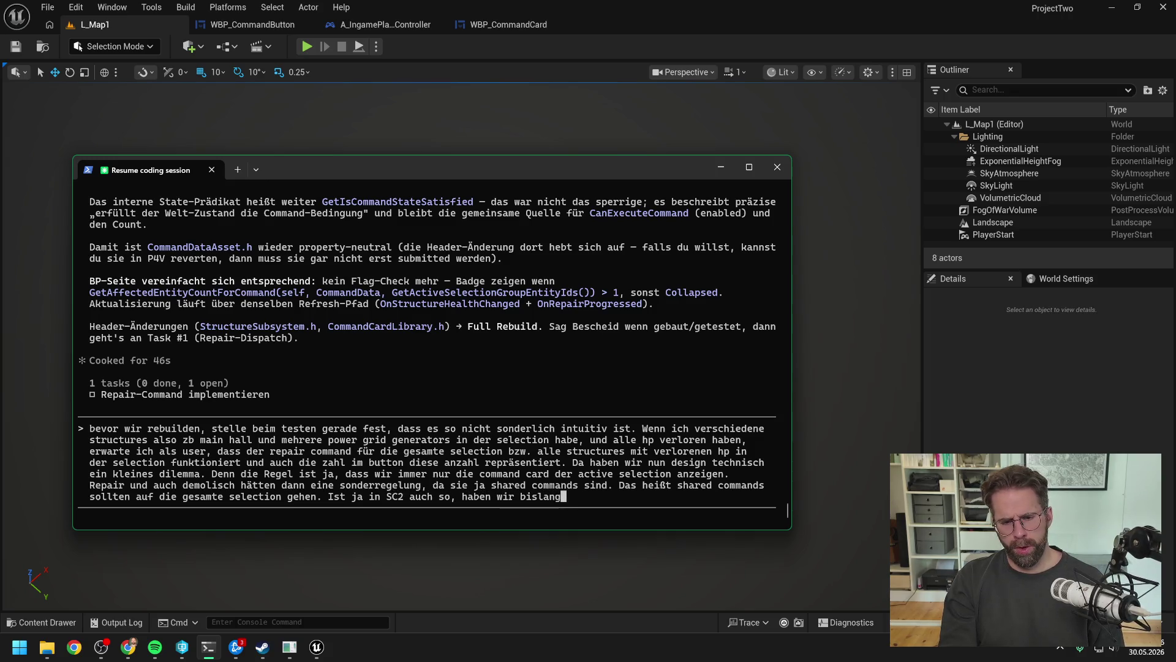
text( aber noch nicht so um)
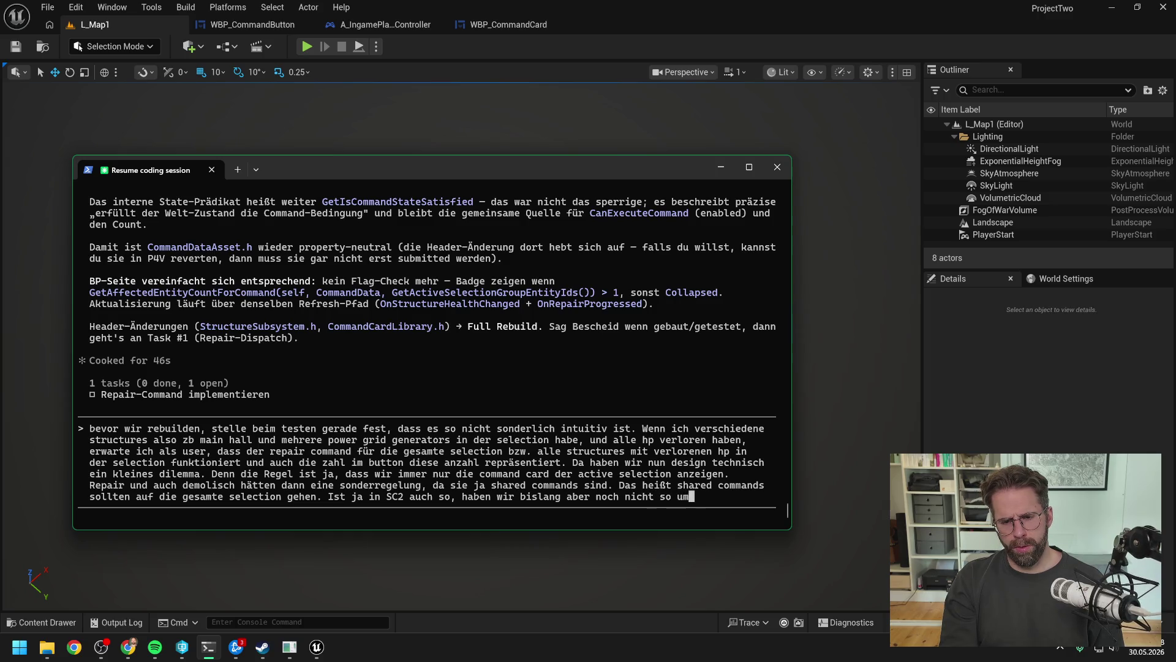
text(gesetzt. )
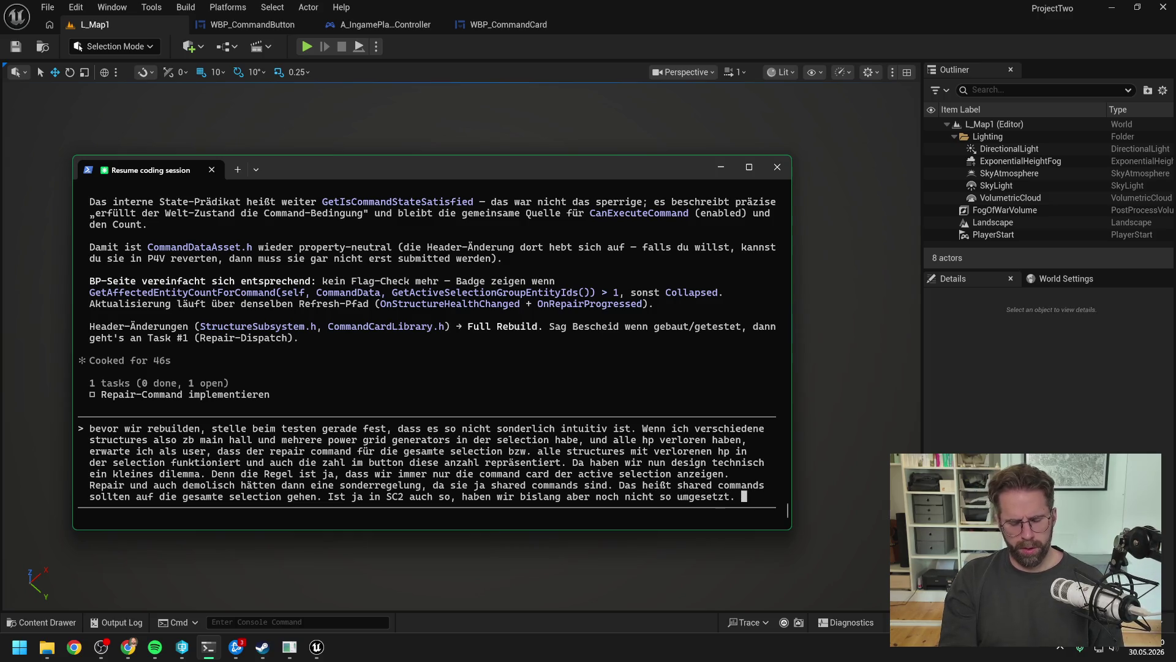
text(Hast du eine Idee wie wir das bei uns einbauen können?)
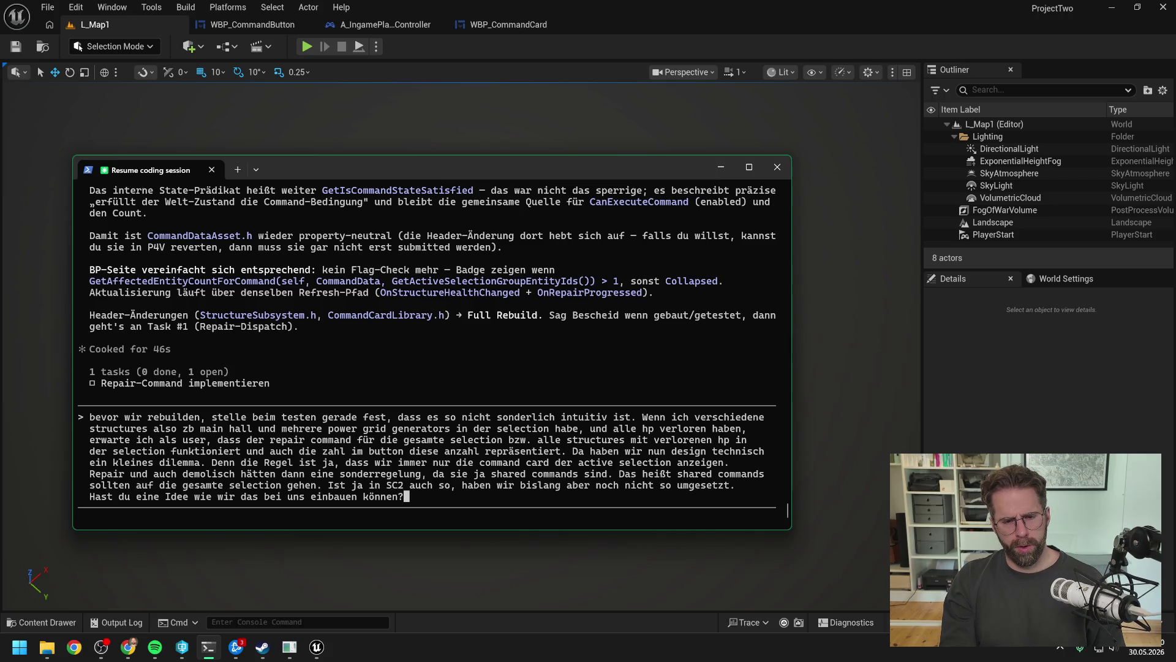
- Copy the drafted prompt into Daily.txt, undoing the wrongly pasted Blueprint block
click(91, 417)
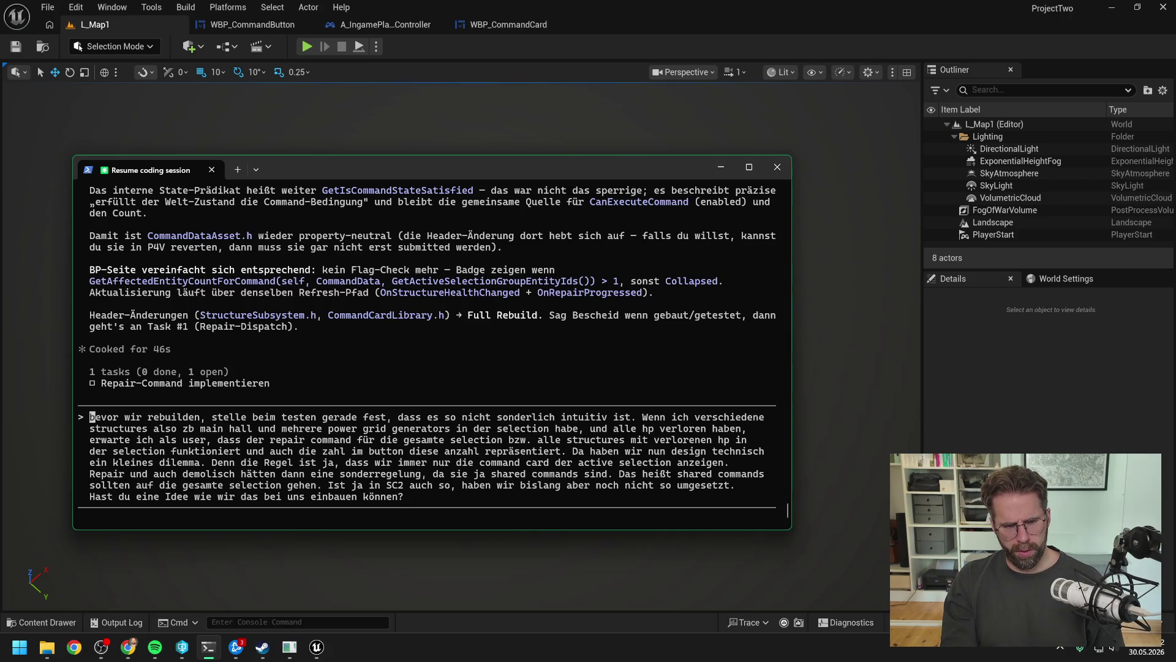
mouse_move(410, 497)
mouse_down()
mouse_move(92, 429)
mouse_move(92, 418)
mouse_up()
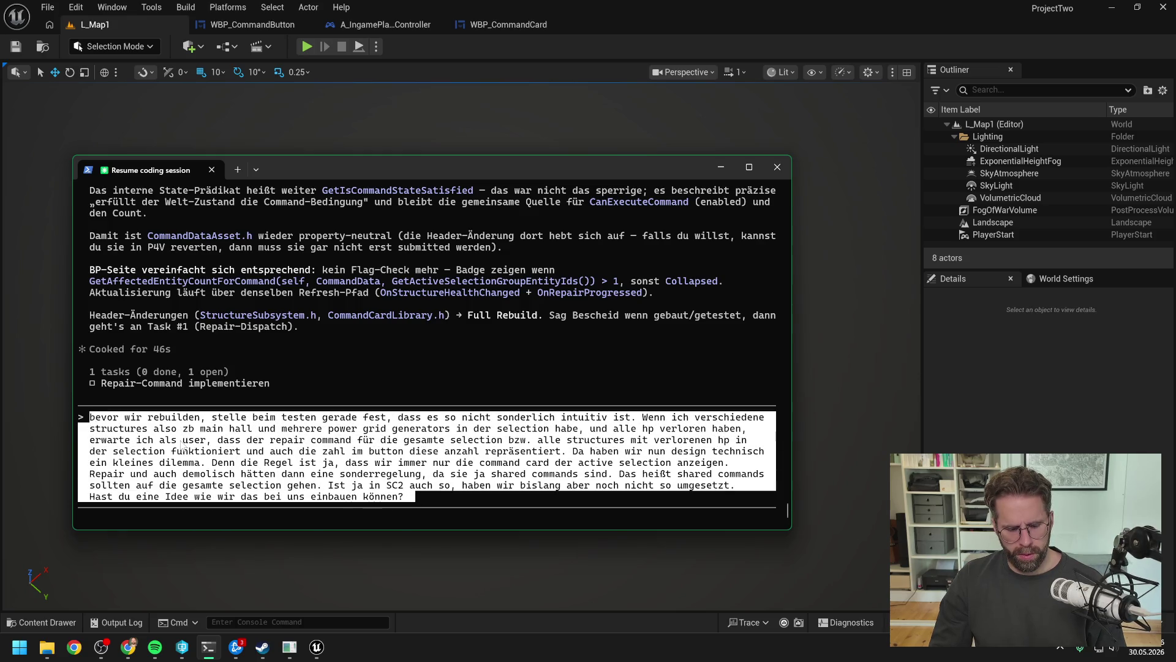
key(ctrl+c)
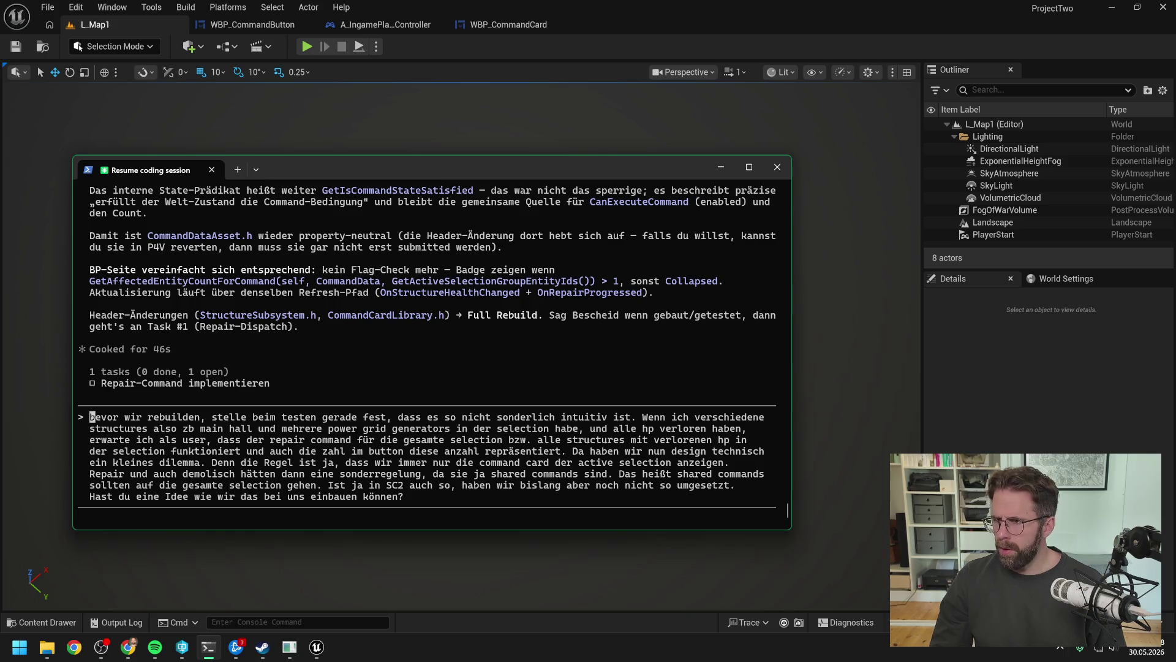
key(ctrl+alt+n)
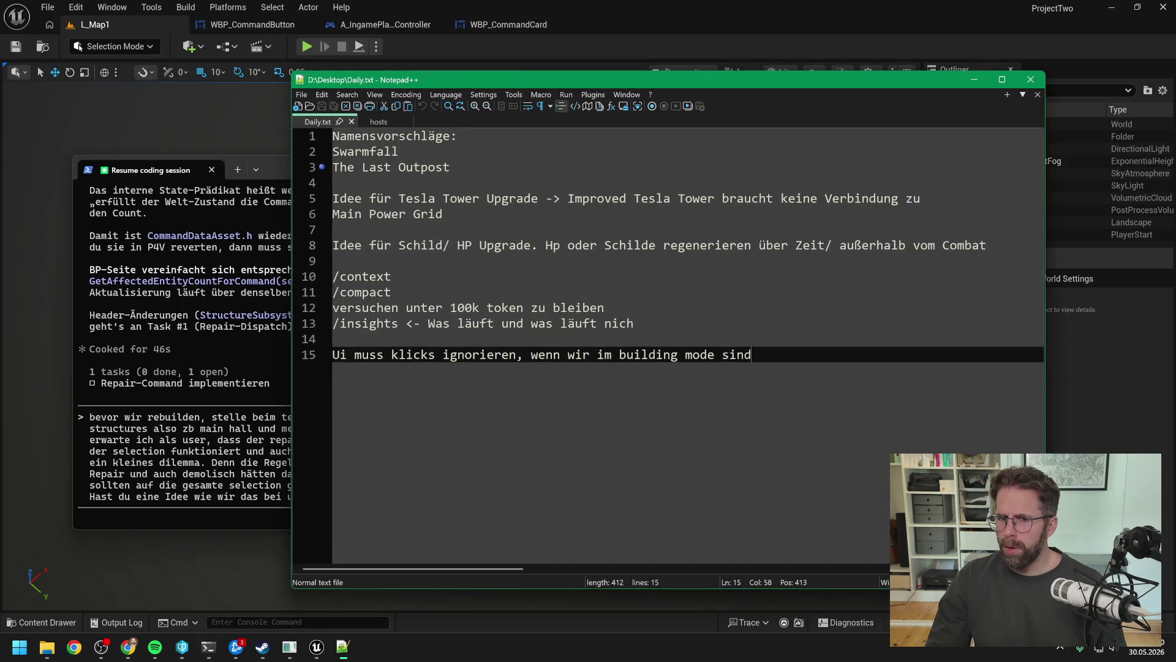
key(Return)
key(Return)
key(ctrl+v)
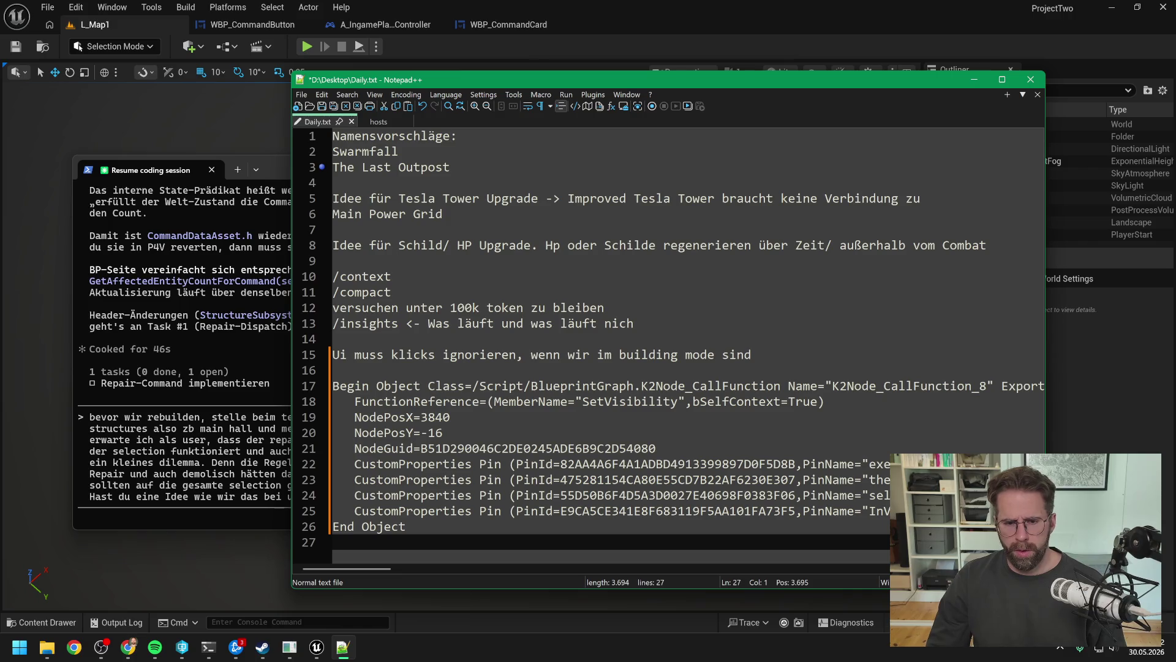
key(ctrl+z)
- Recopy the prompt from the terminal and paste it into Daily.txt at line 17
click(264, 486)
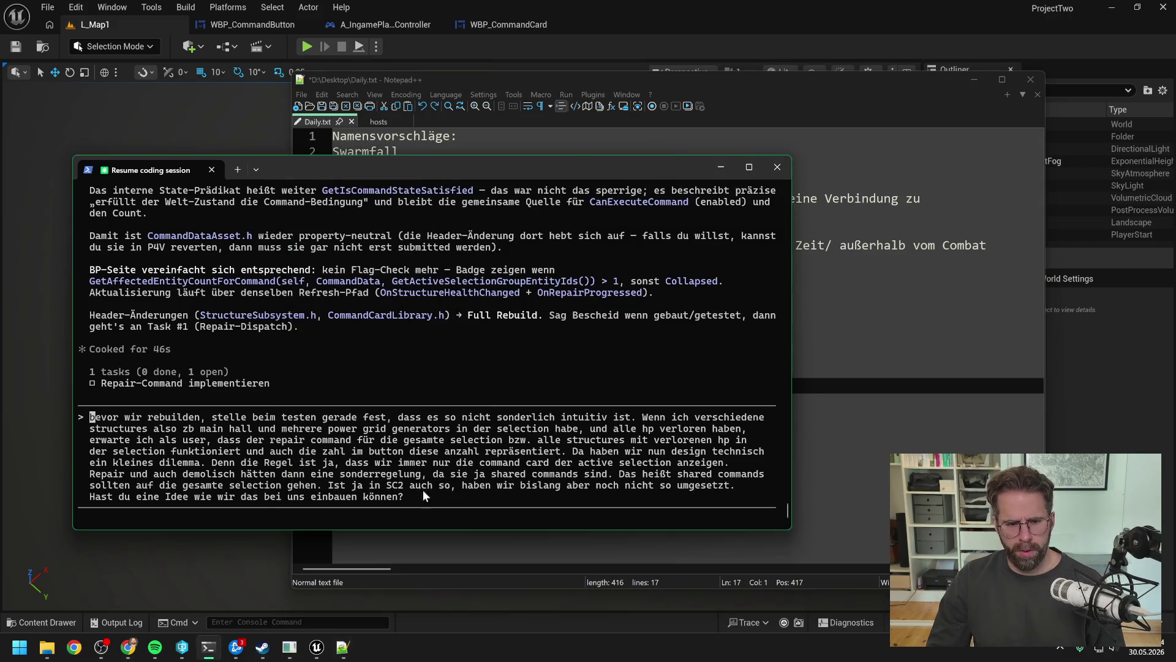
mouse_move(410, 496)
mouse_down()
mouse_move(138, 439)
mouse_move(89, 417)
mouse_up()
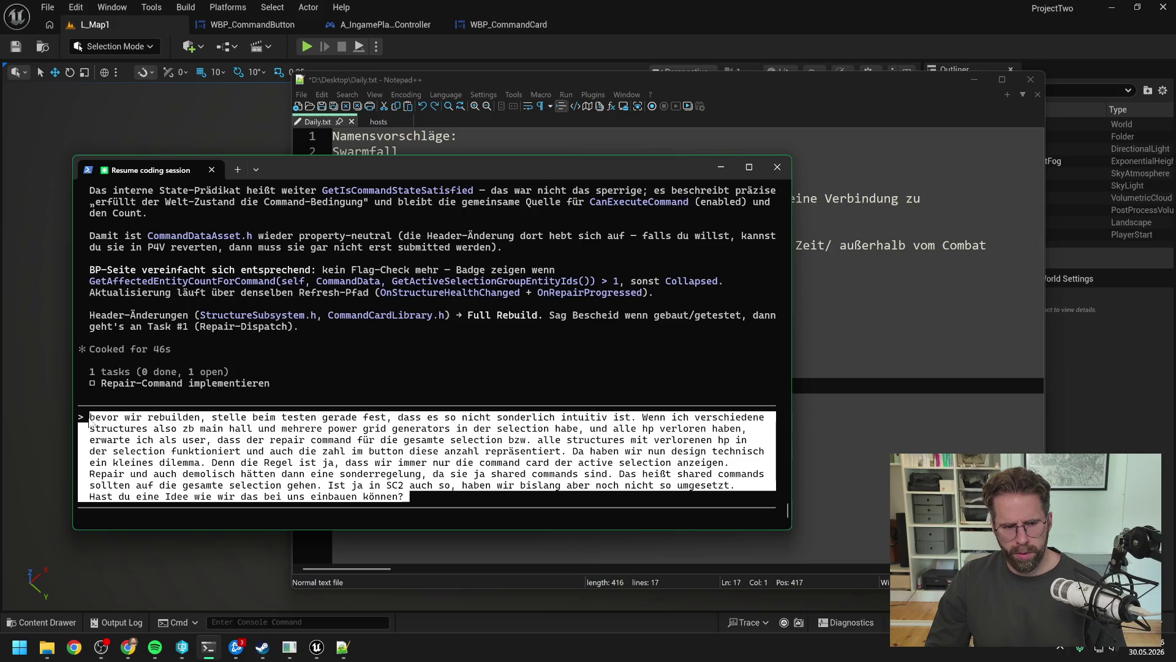
key(ctrl+c)
key(alt+Tab)
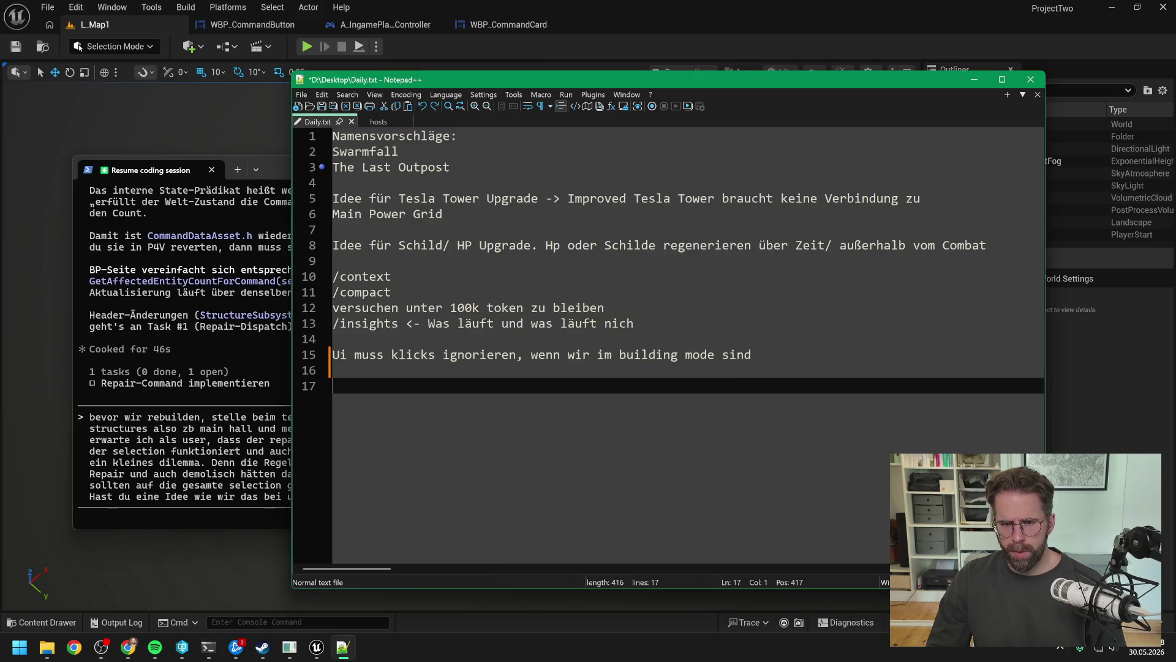
key(ctrl+v)
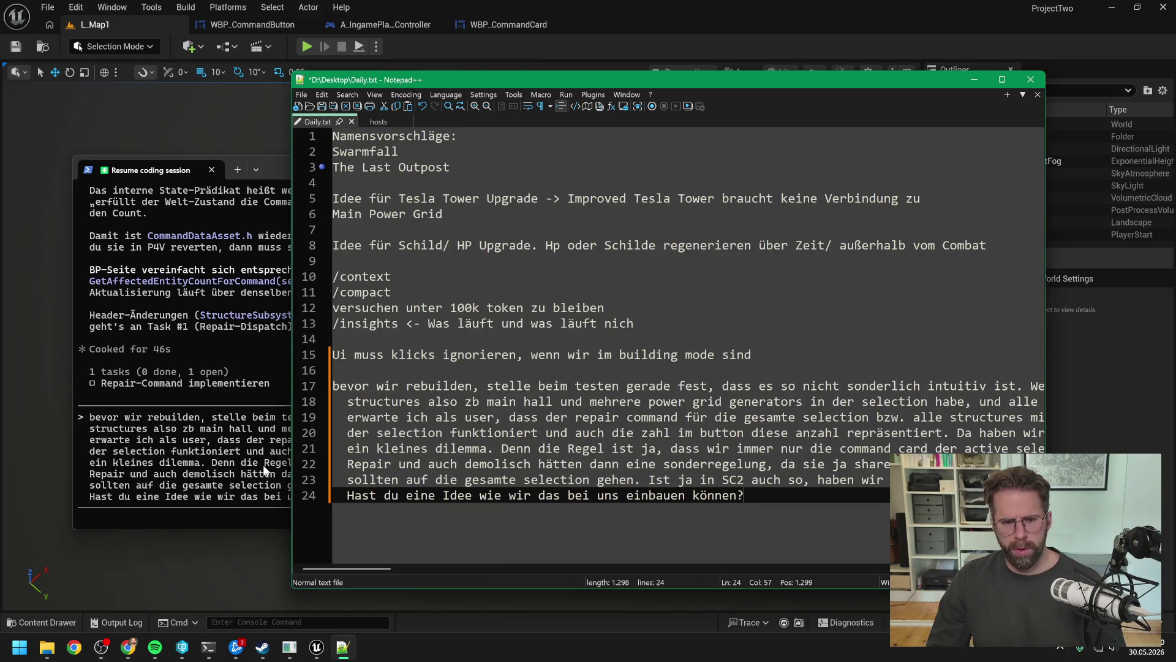
key(alt+Tab)
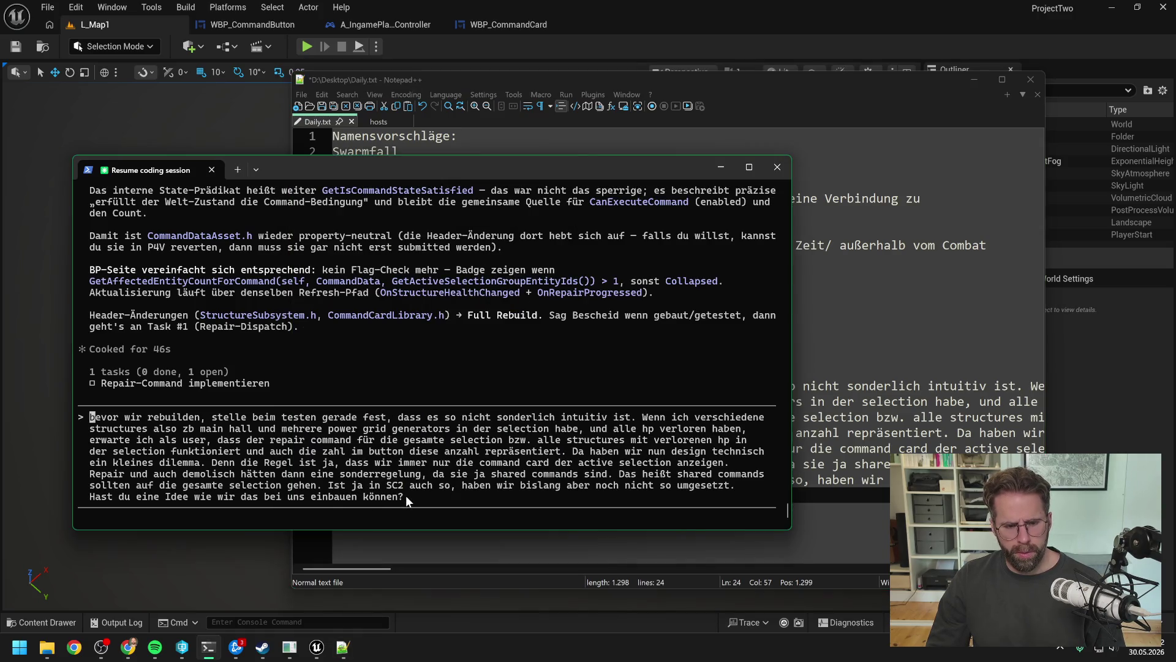
- Back in the terminal, trim the draft's last characters and move the cursor to its start
key(Up)
key(Down)
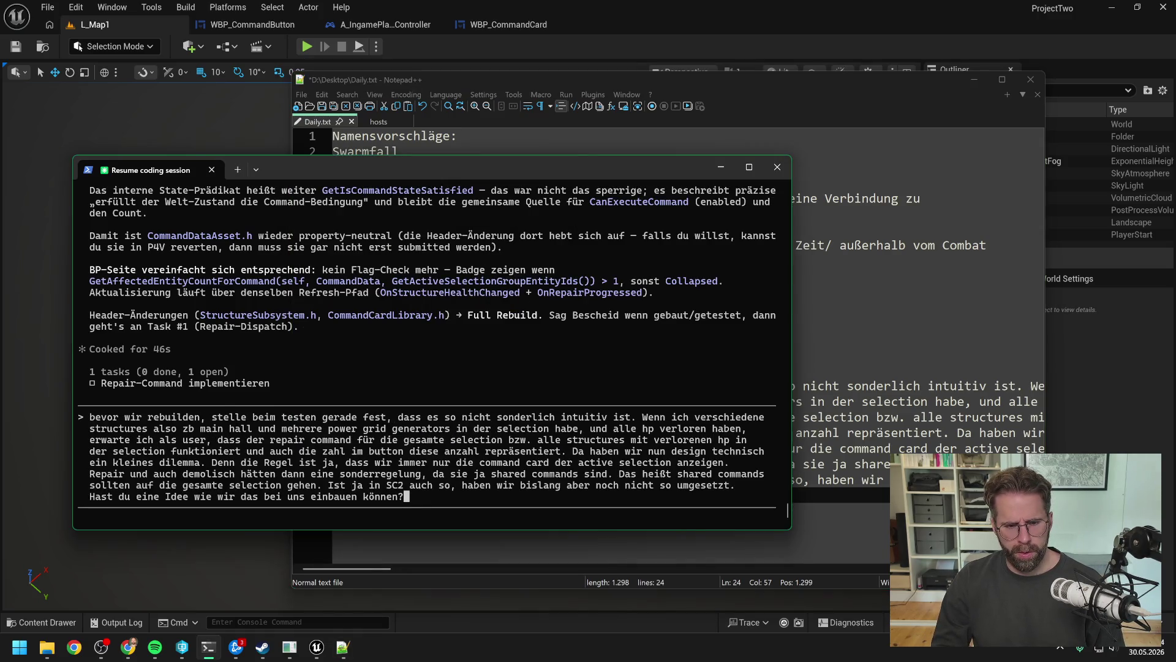
key(BackSpace)
key(BackSpace)
key(BackSpace)
key(Home)
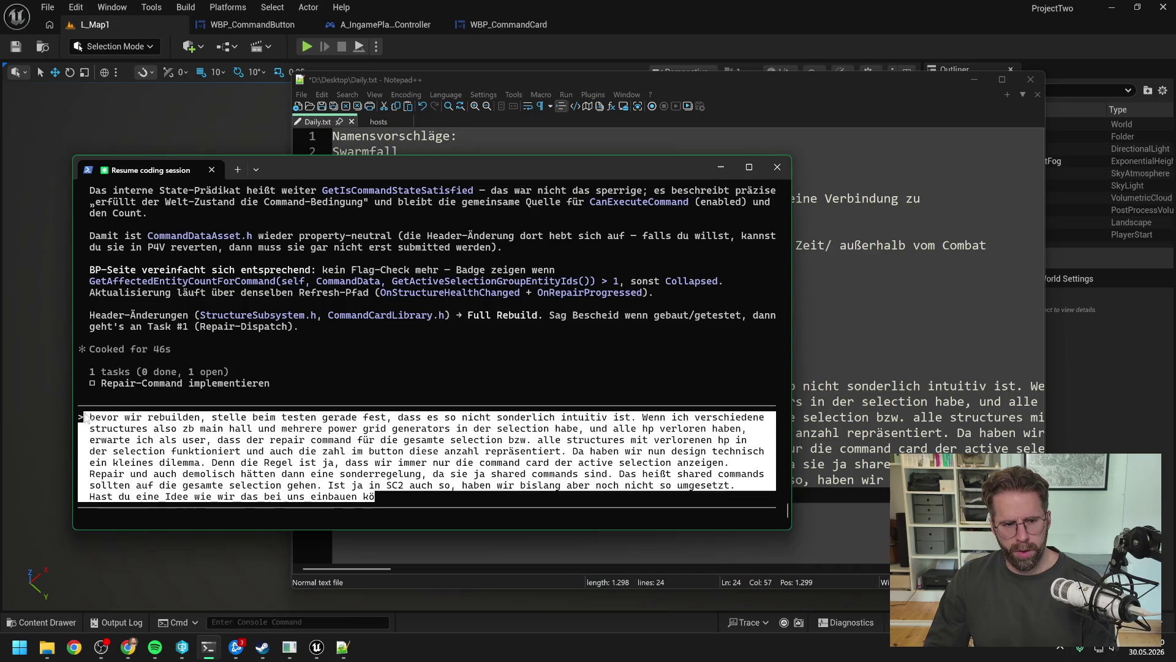
- Delete the unsent shared-commands draft from the start until the Claude Code input is empty
key(Delete)
key(Delete)
key(Delete)
key(Delete)
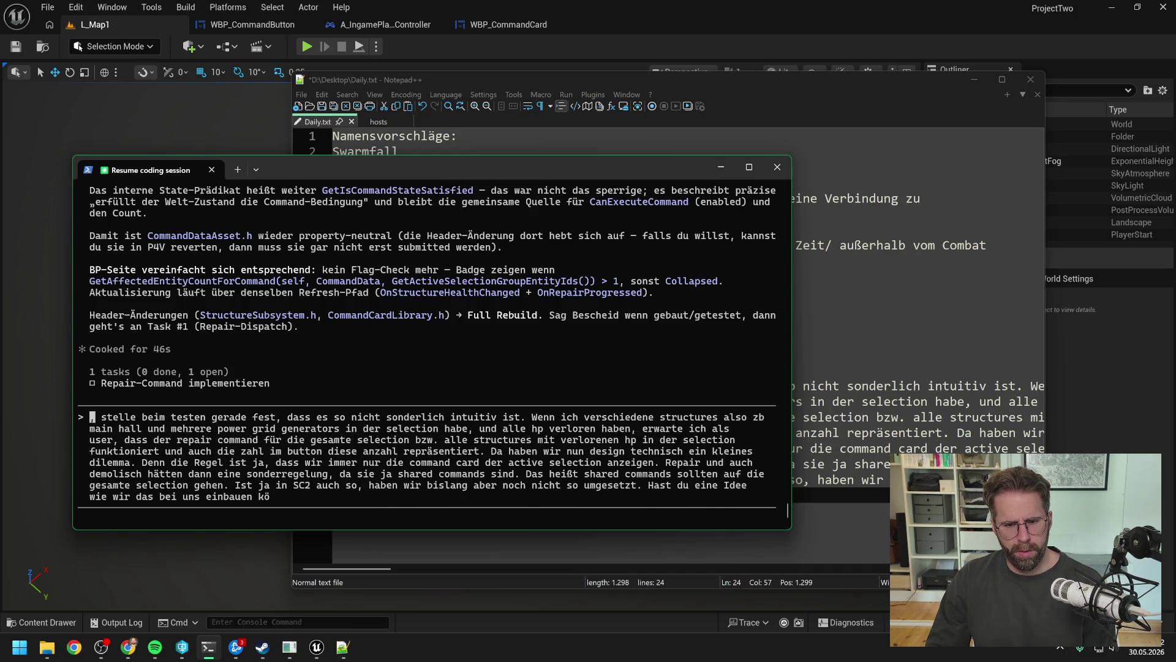
key(Delete)
key(Delete)
key(Delete)
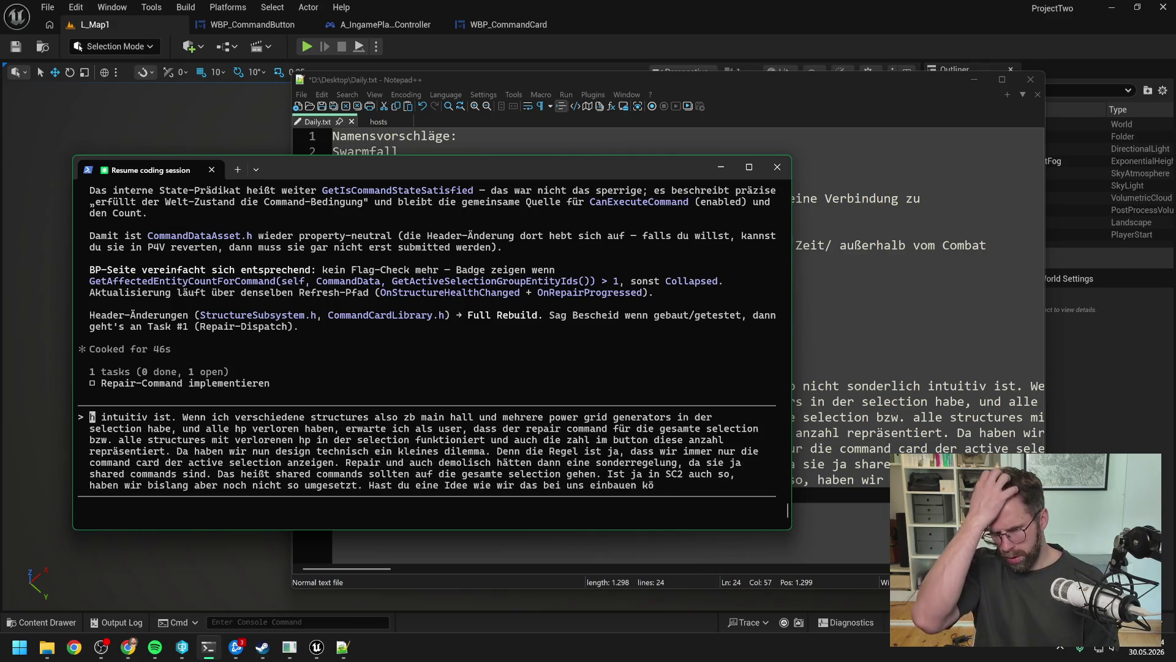
key(Delete)
key(Delete)
key(Delete)
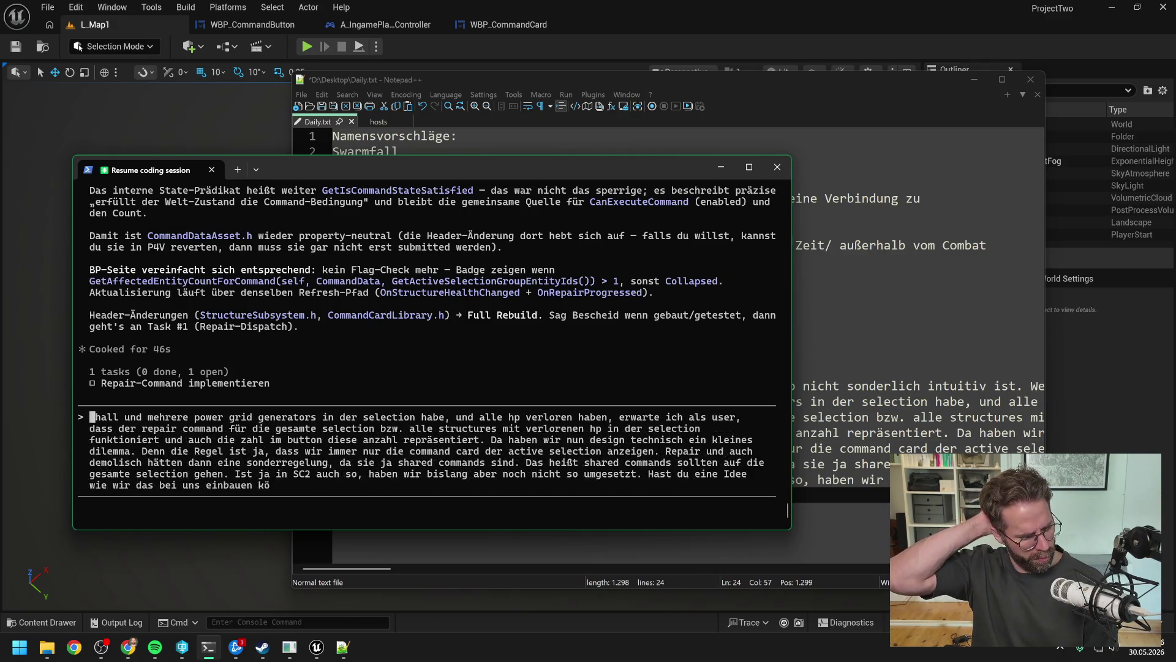
key(Delete)
key(Delete)
key(Delete)
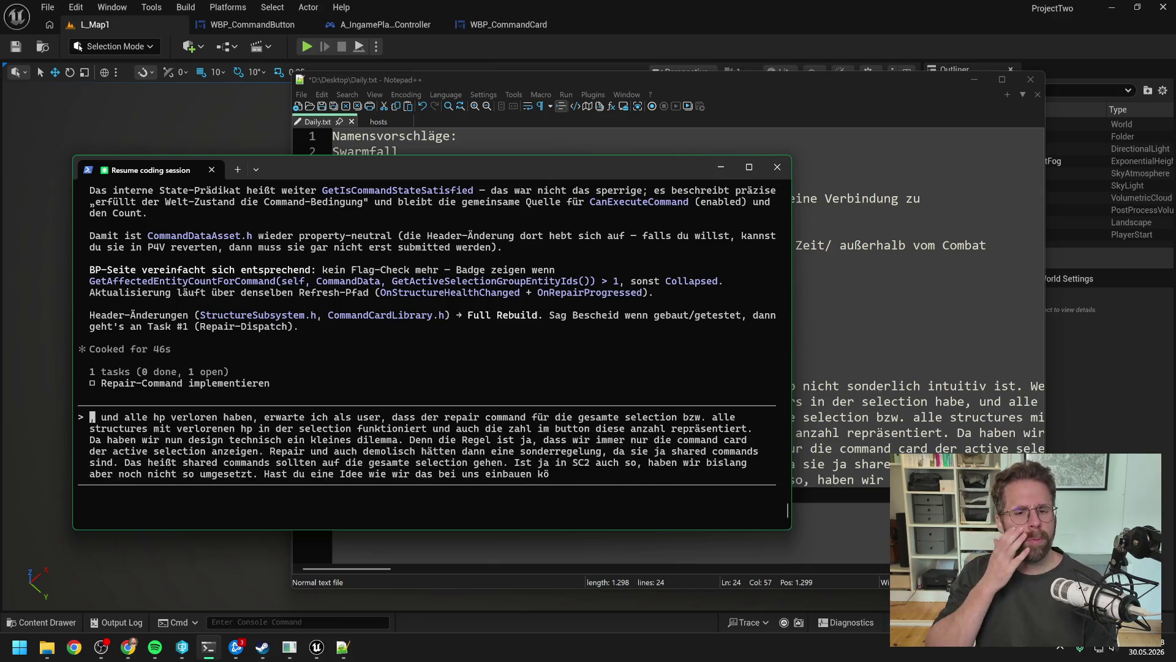
key(Delete)
key(Delete)
key(Delete)
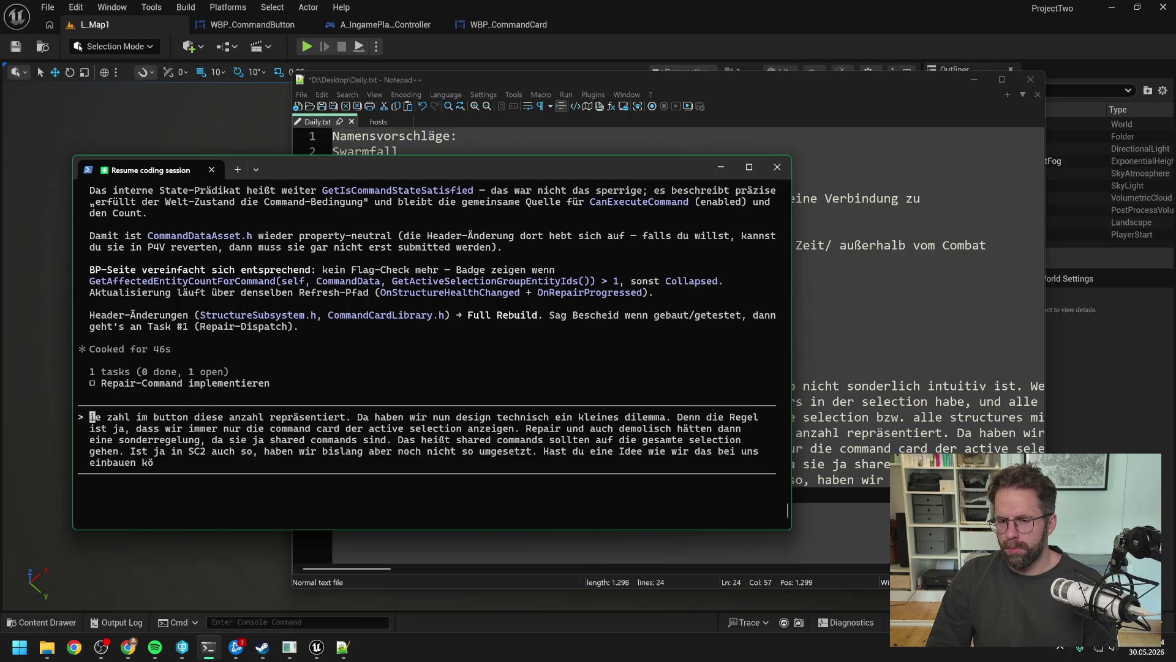
key(Delete)
key(Delete)
key(Delete)
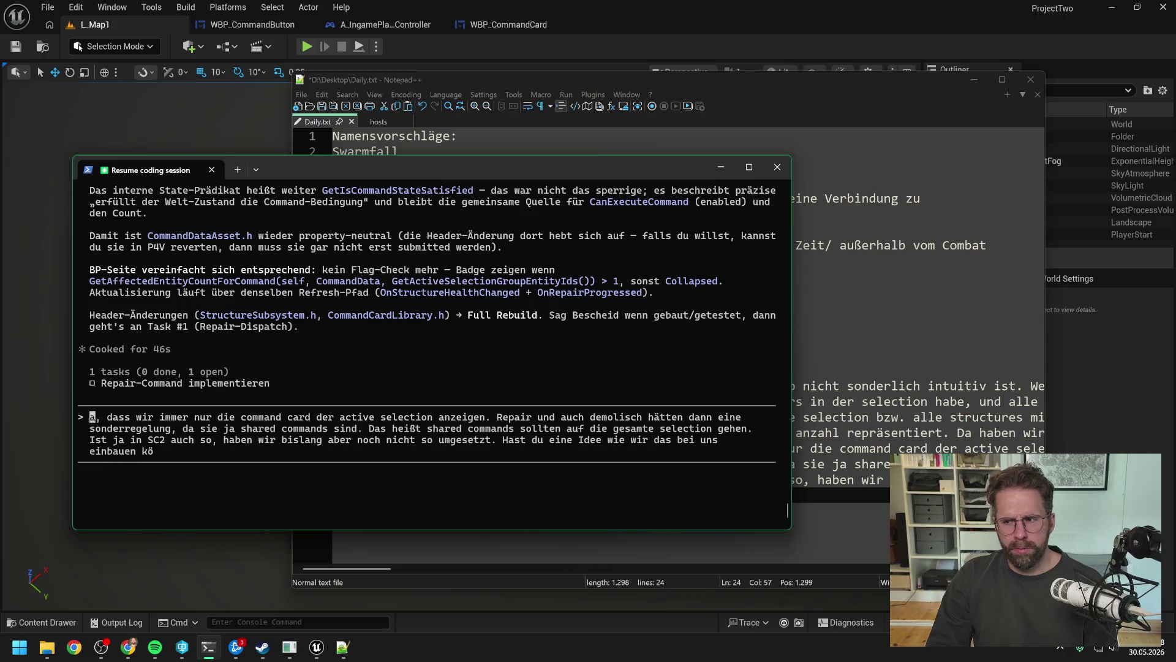
key(Delete)
key(Delete)
key(Delete)
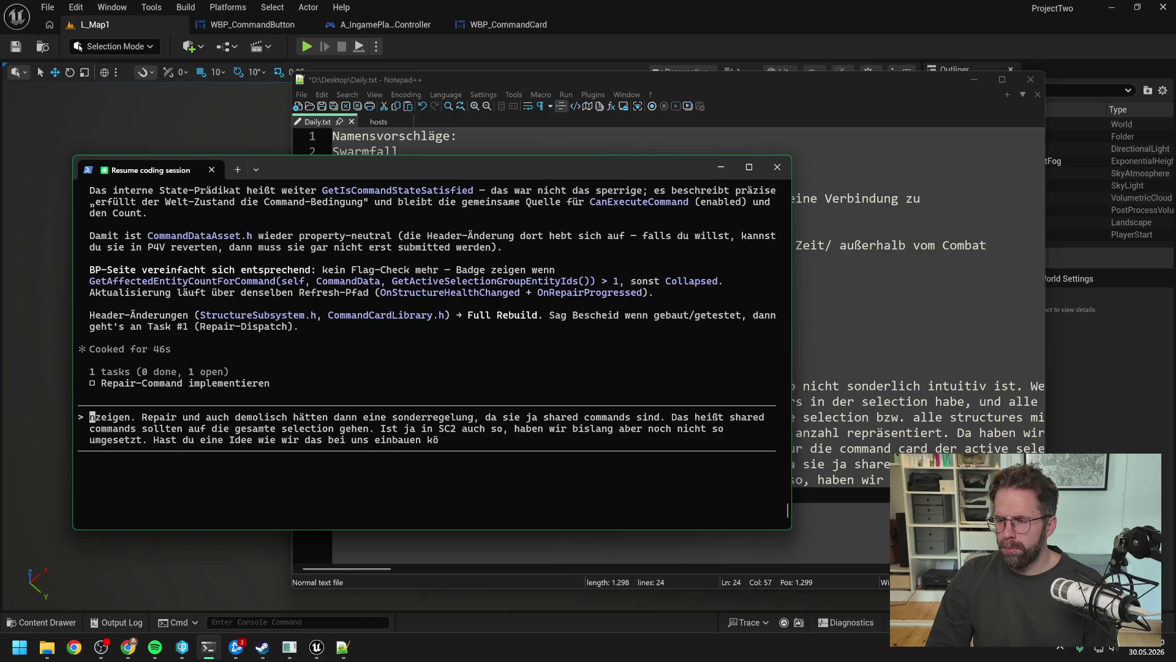
key(Delete)
key(Delete)
key(Delete)
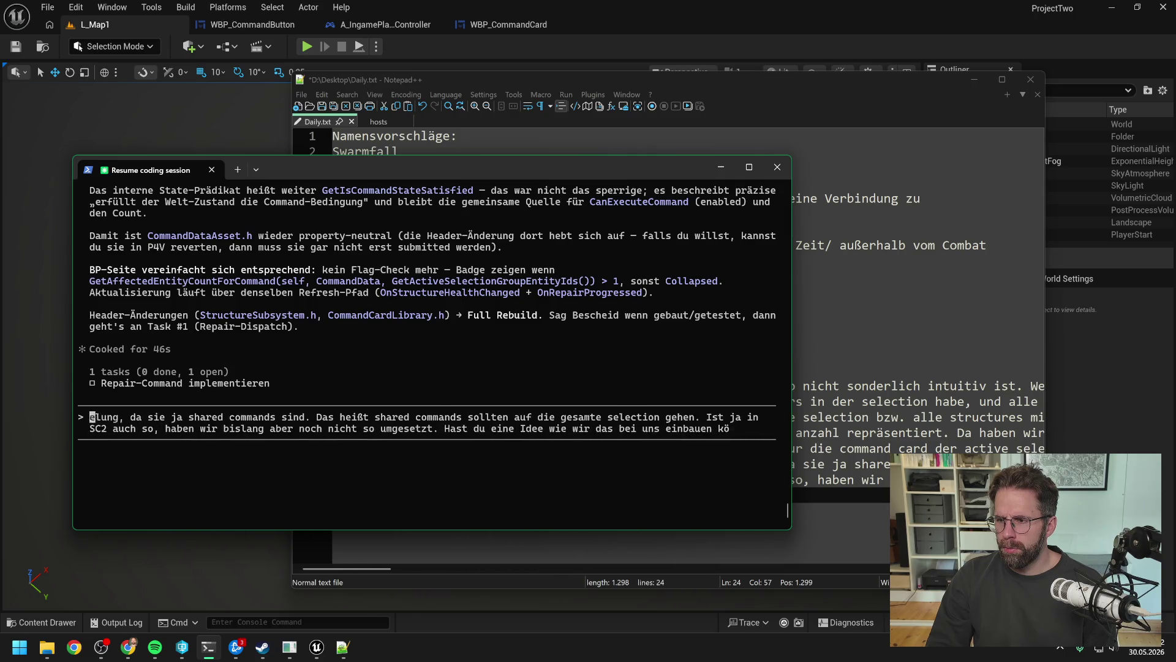
key(Delete)
key(Delete)
key(Delete)
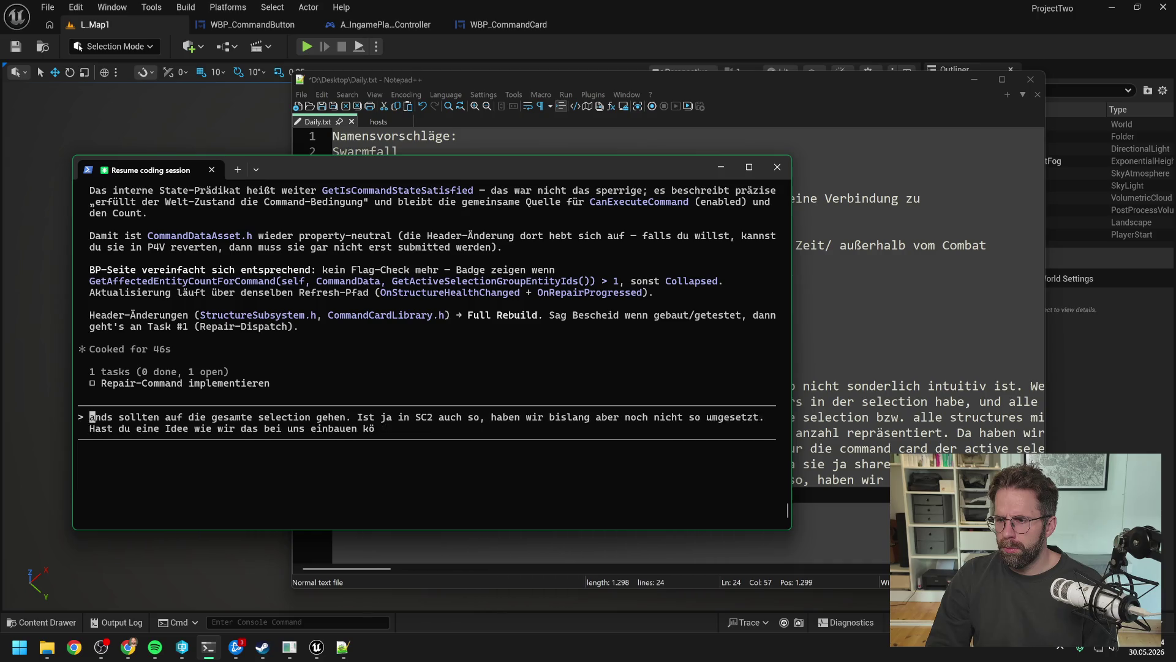
key(Delete)
key(Delete)
key(Delete)
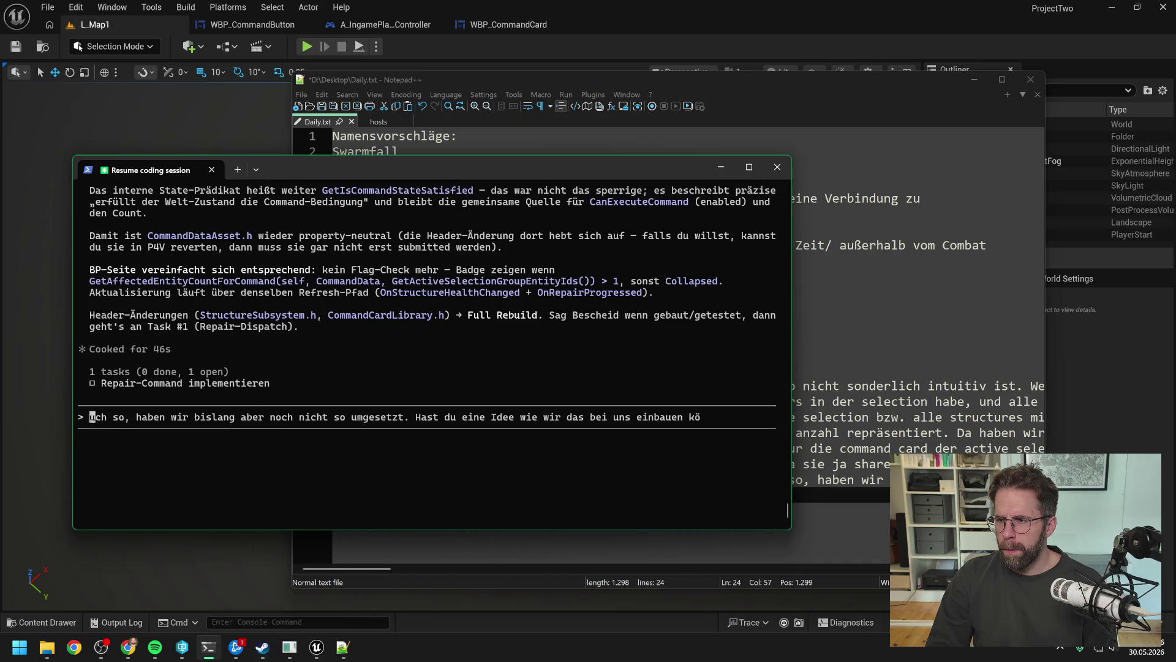
key(Delete)
key(Delete)
key(Delete)
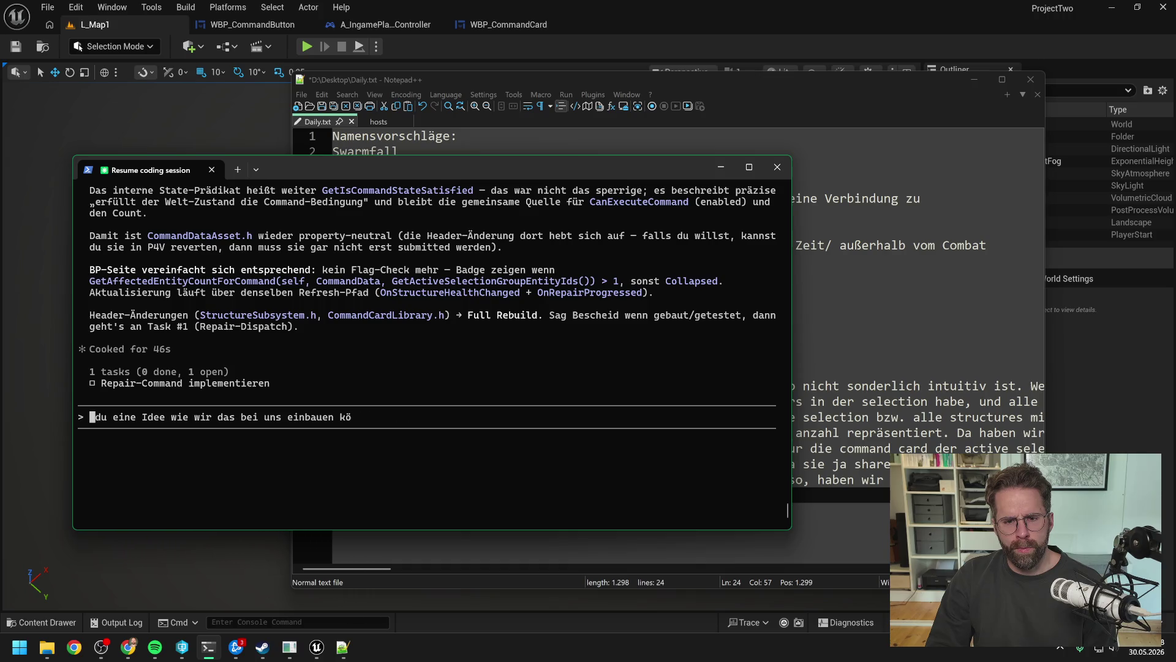
key(Delete)
key(Delete)
key(Delete)
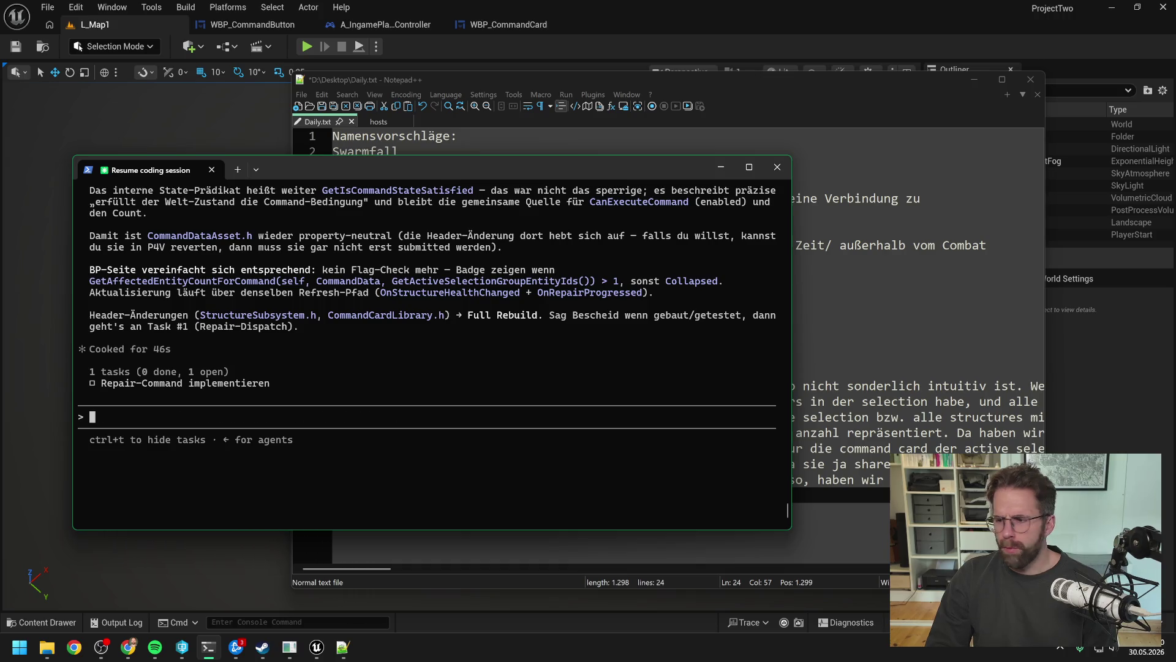
key(alt+Tab)
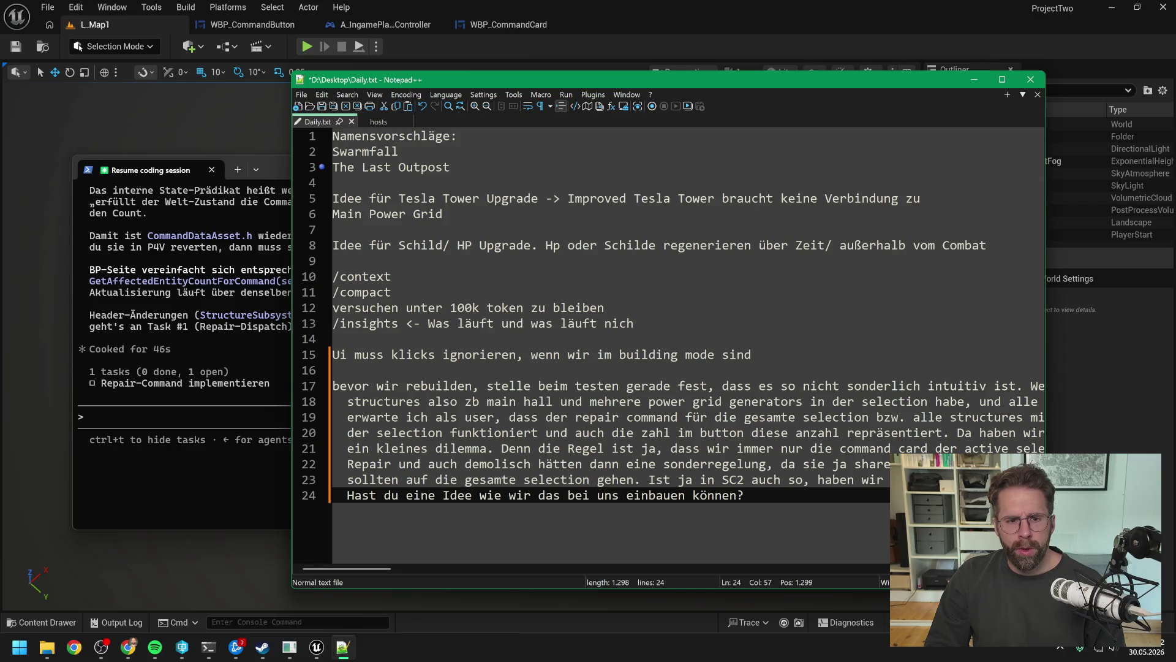
click(975, 79)
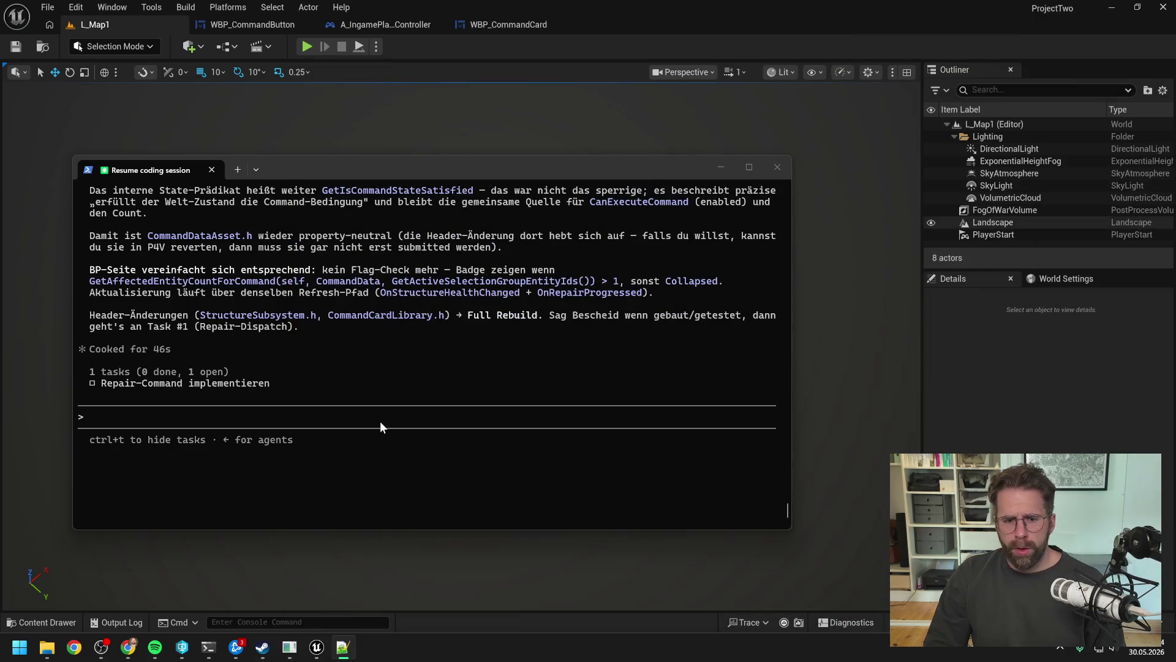
- Run /context to review the session's token usage of the 1M context
text(/context)
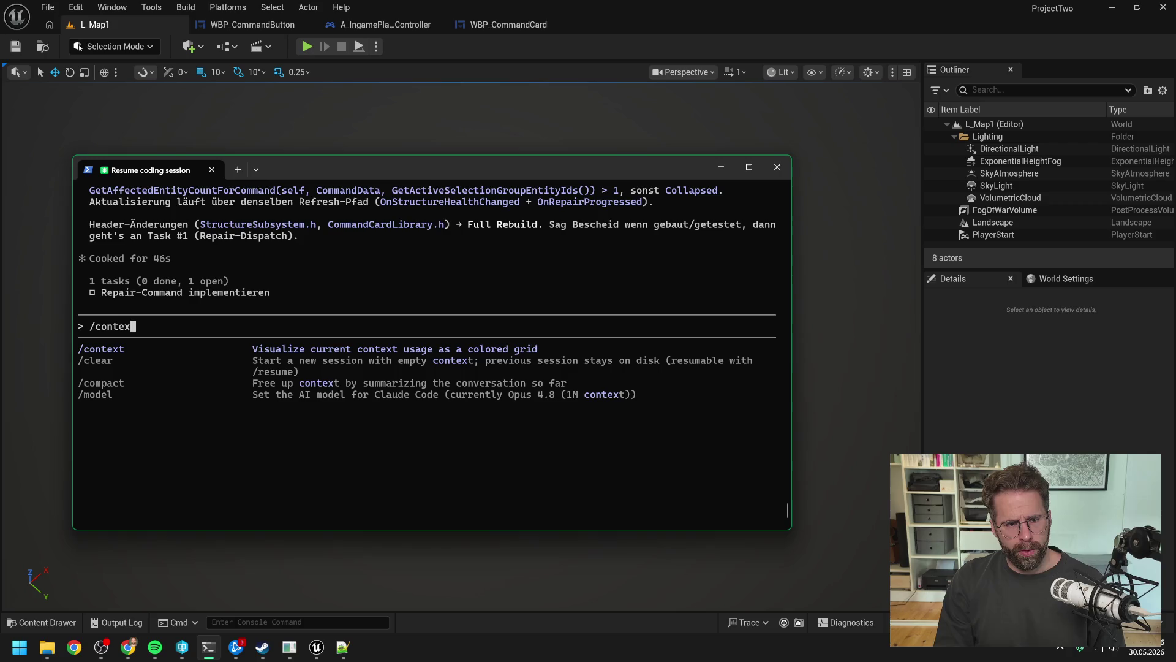
key(Return)
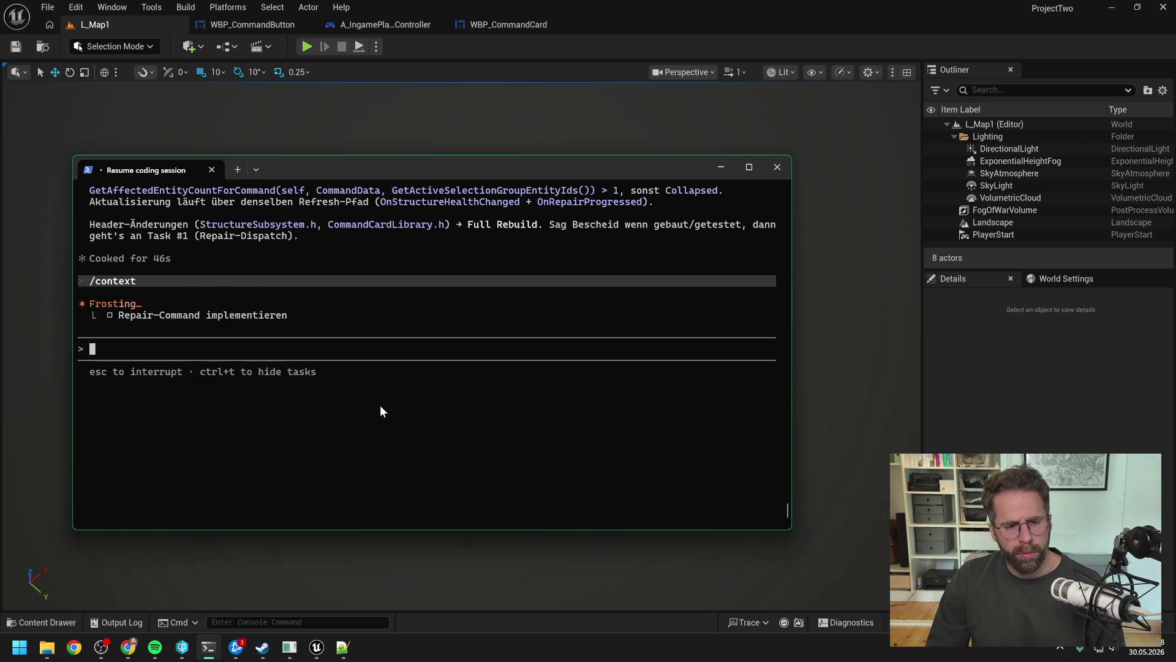
scroll(339, 379, up, 9)
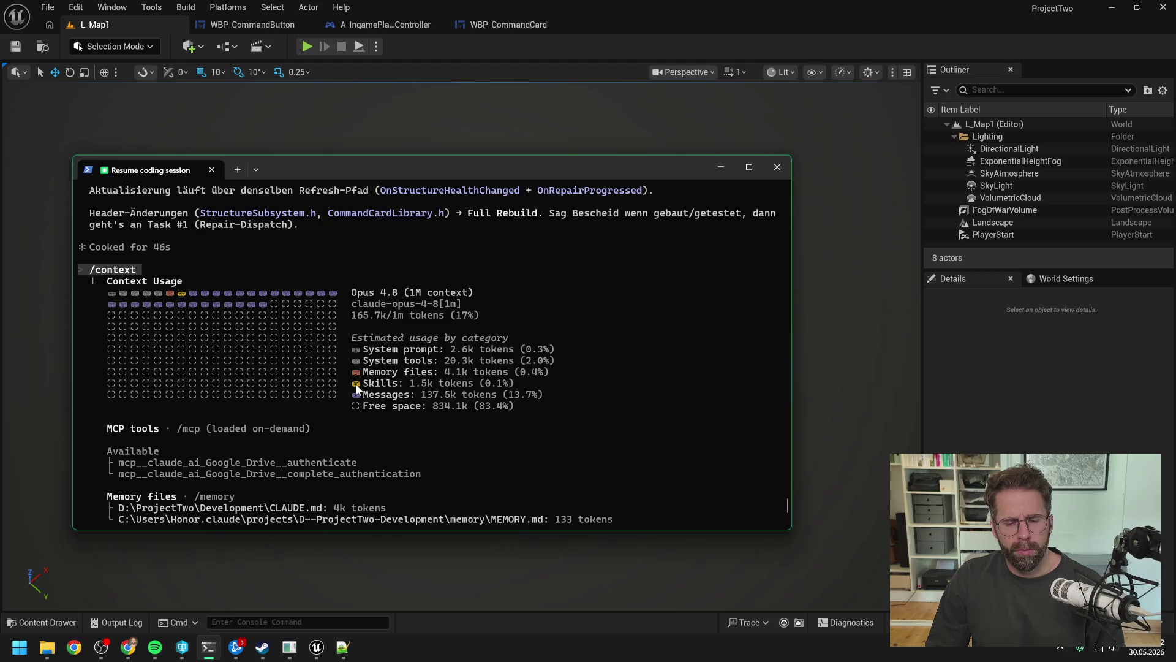
scroll(407, 337, down, 9)
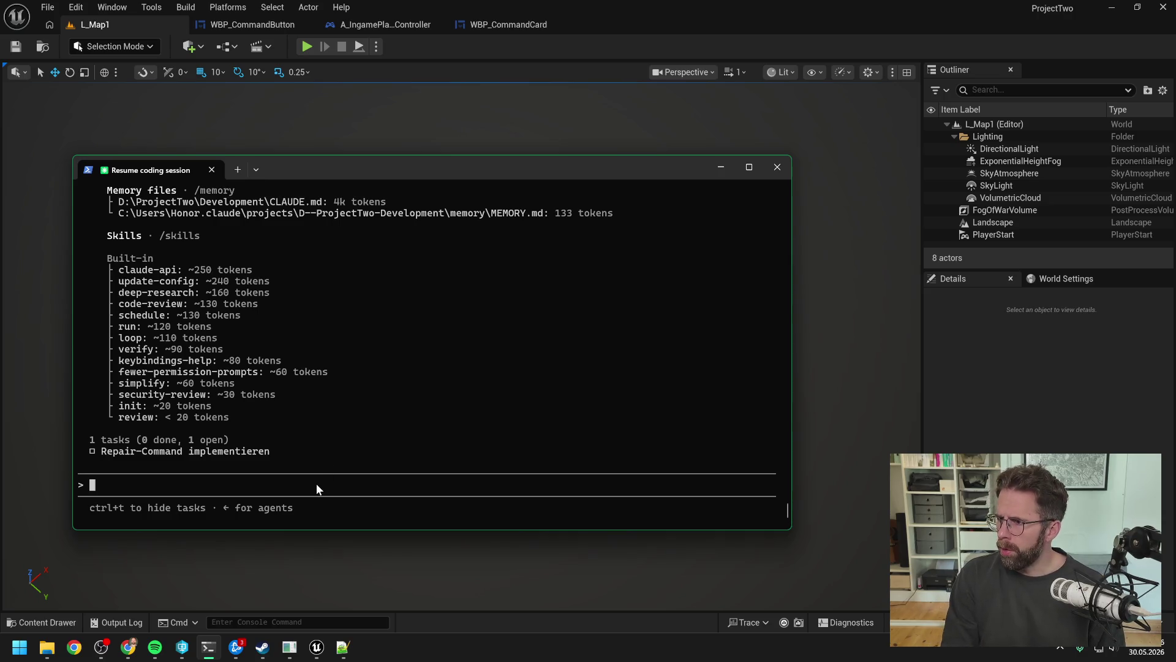
- Run /compact to summarise the conversation and follow its progress
text(/compact)
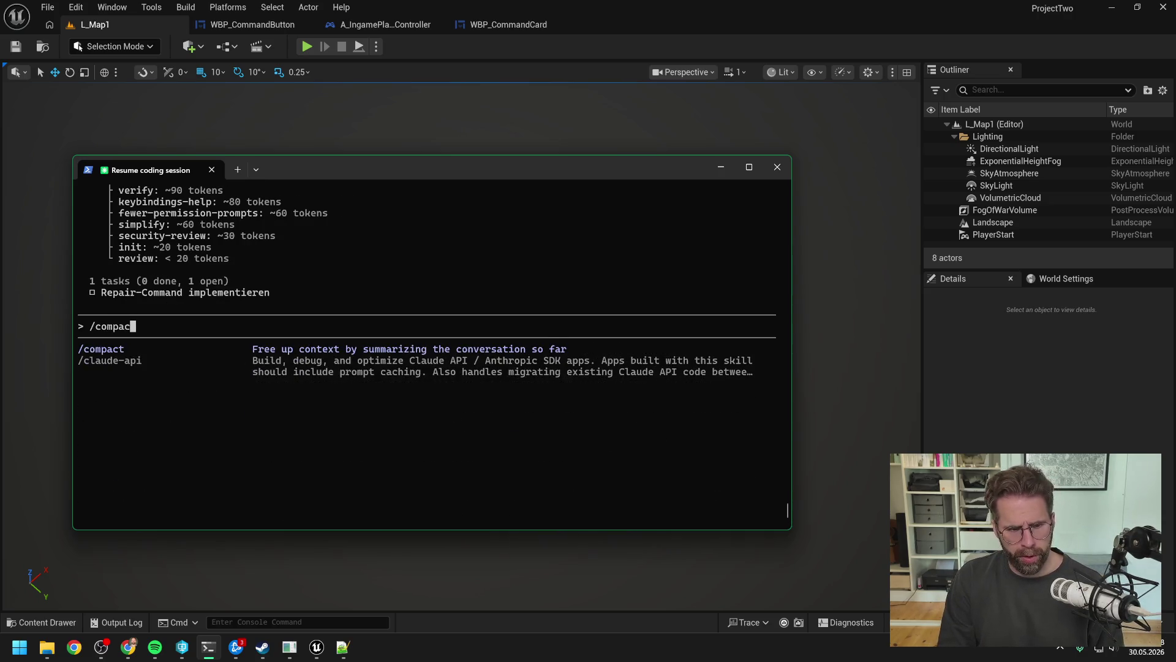
key(Return)
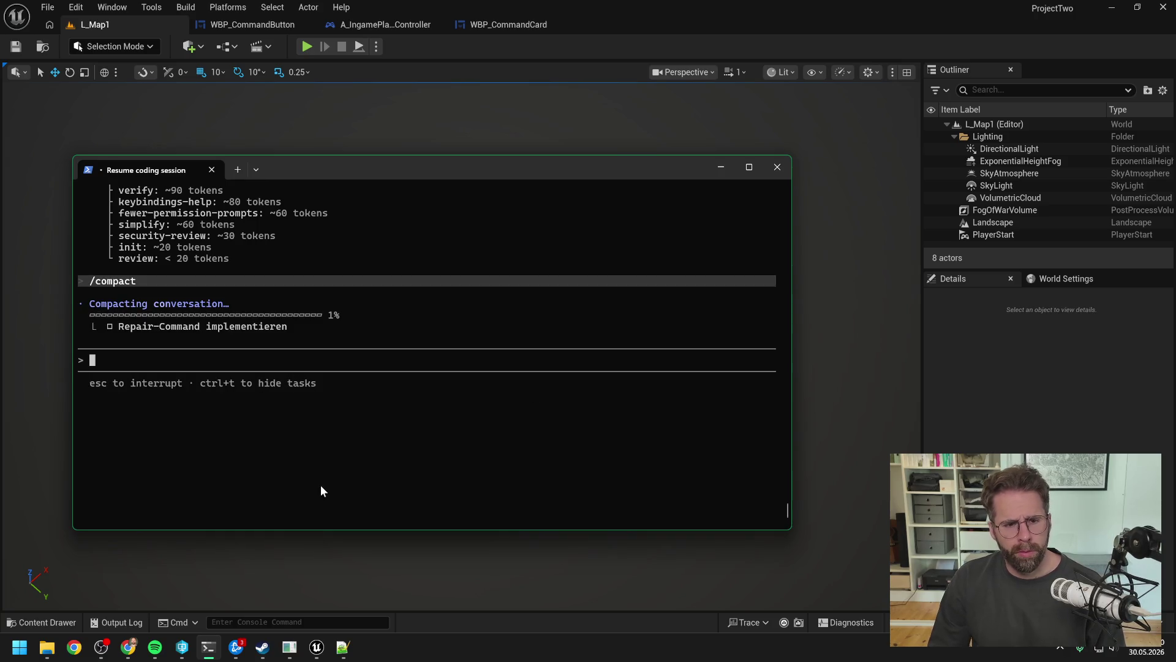
scroll(380, 438, up, 5)
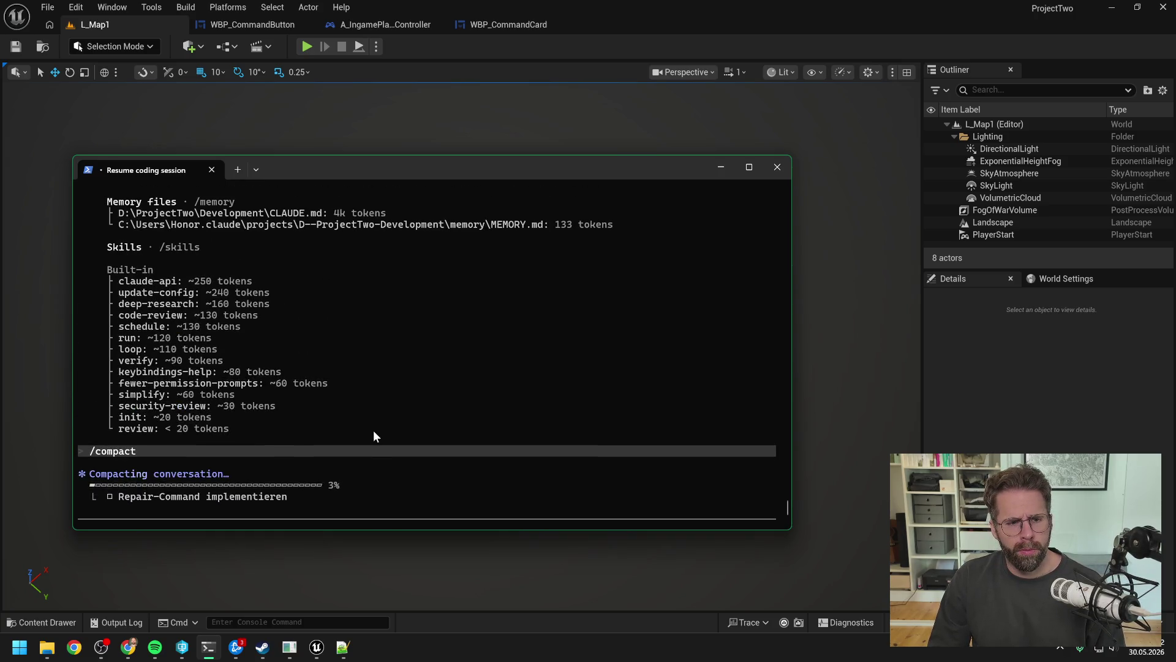
scroll(396, 401, up, 4)
scroll(389, 428, up, 1)
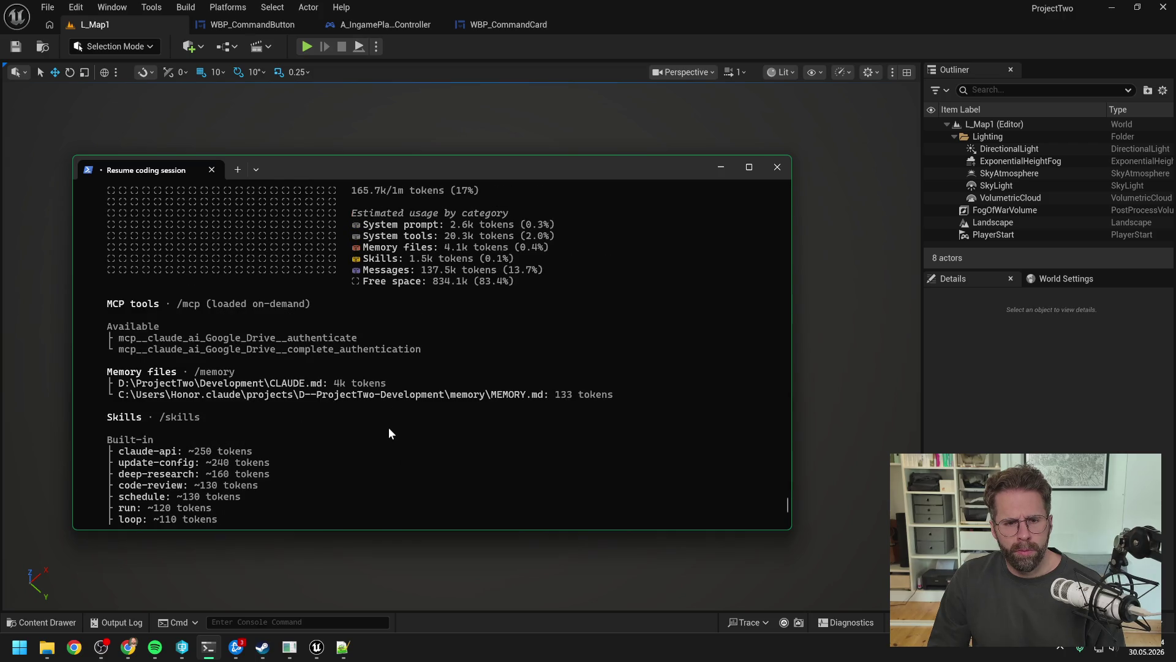
scroll(388, 428, up, 3)
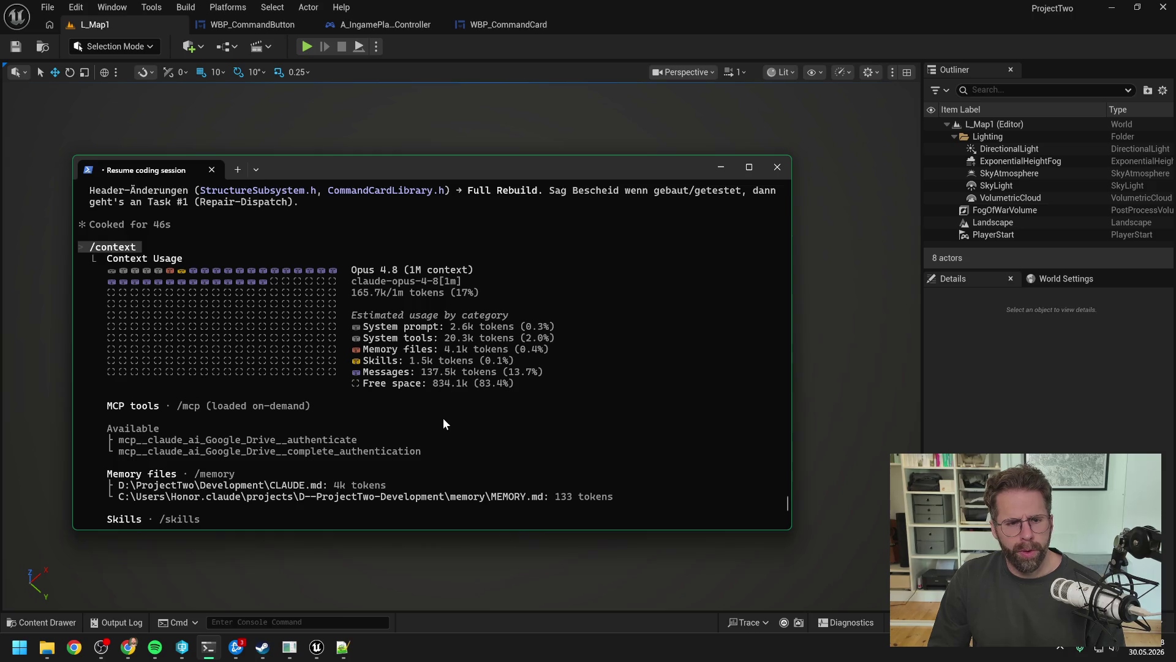
text(/compact)
key(Return)
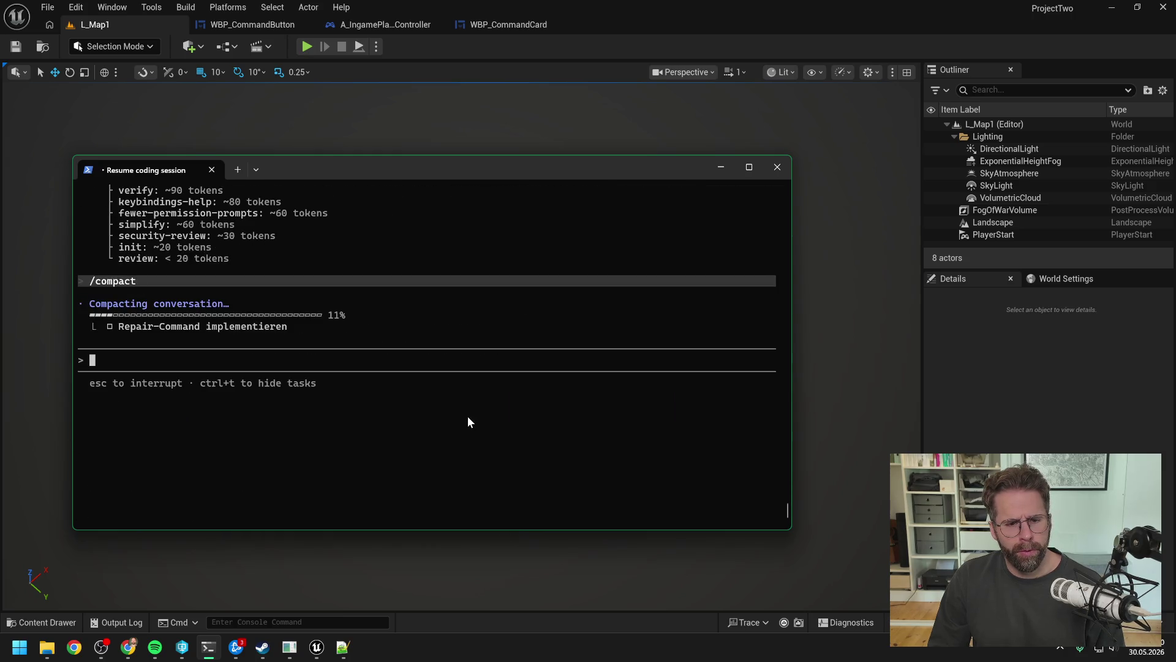
scroll(466, 418, up, 10)
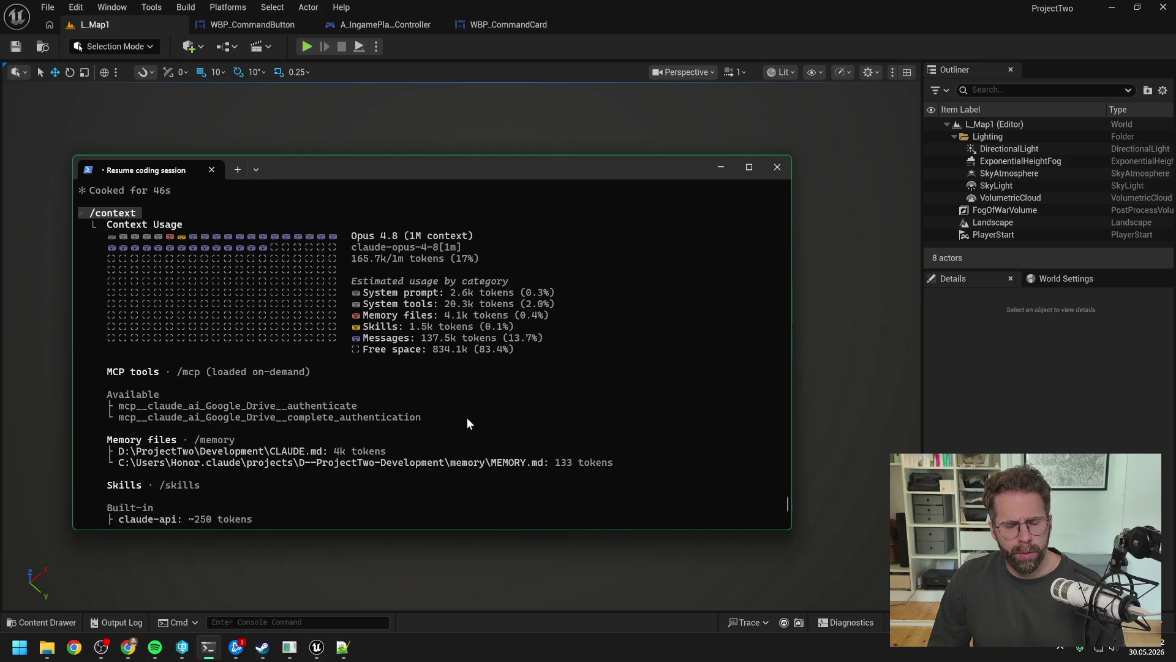
scroll(473, 409, down, 10)
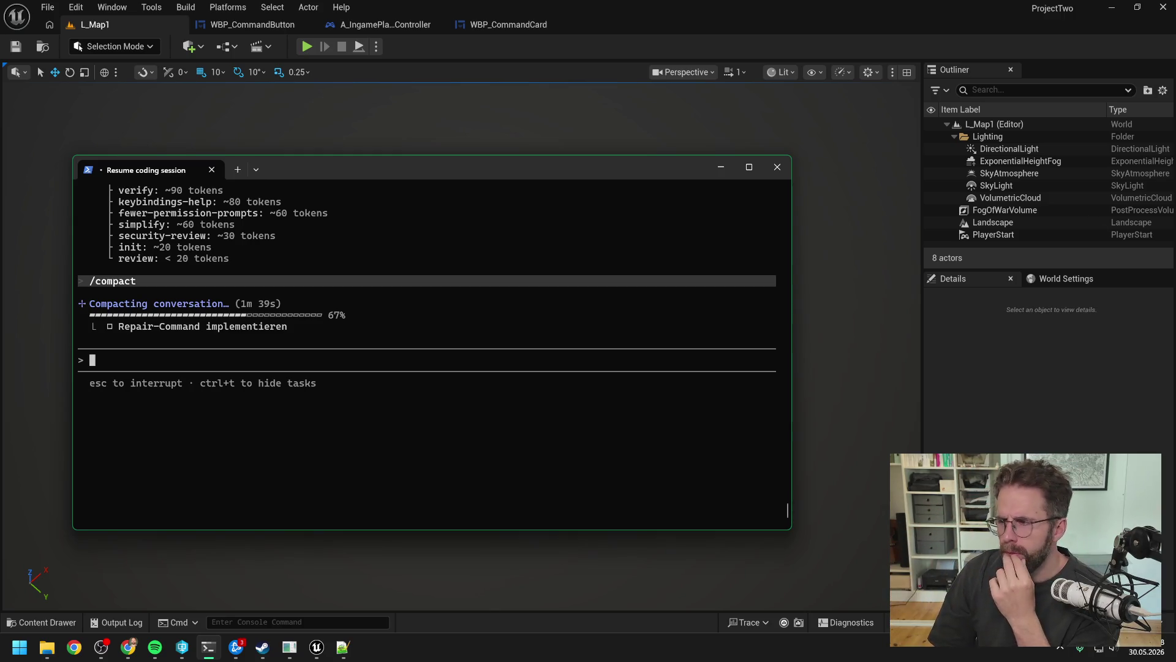
- Switch to Chrome while the compaction finishes
click(128, 647)
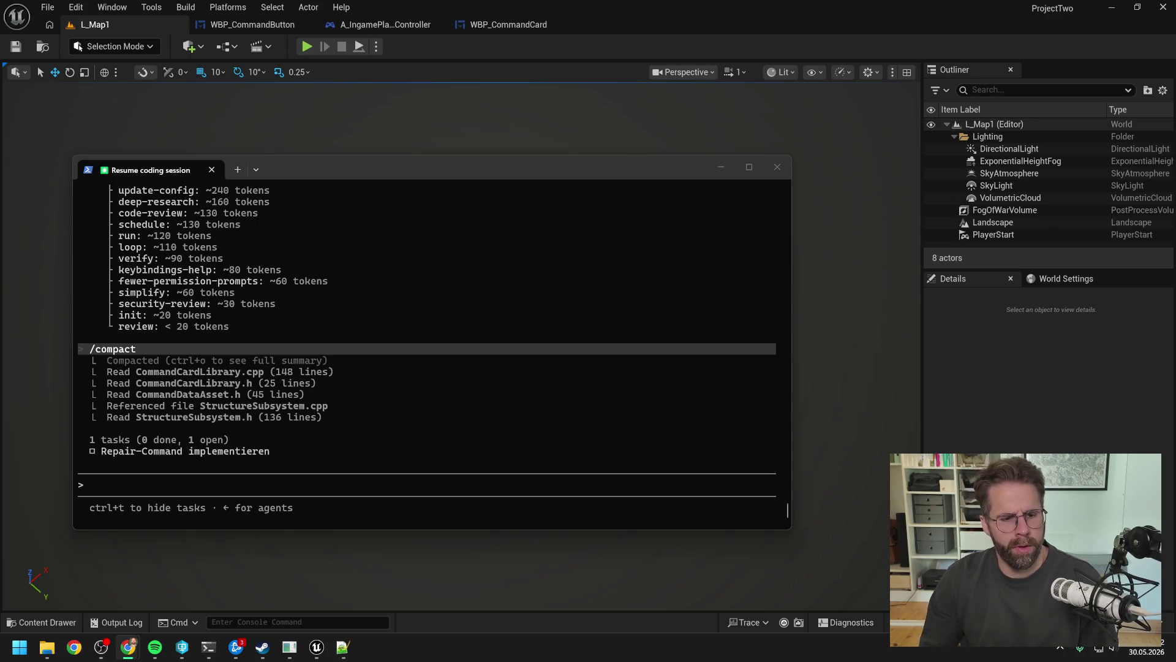
- Run /context again to check token usage after compaction
click(374, 484)
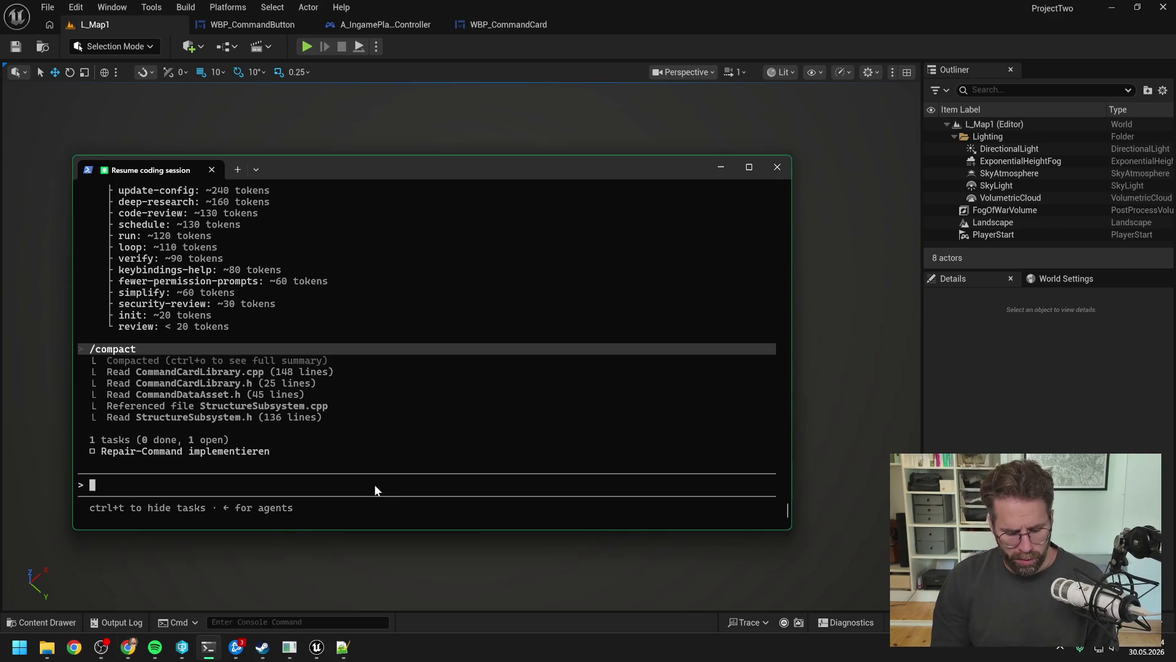
text(/contex)
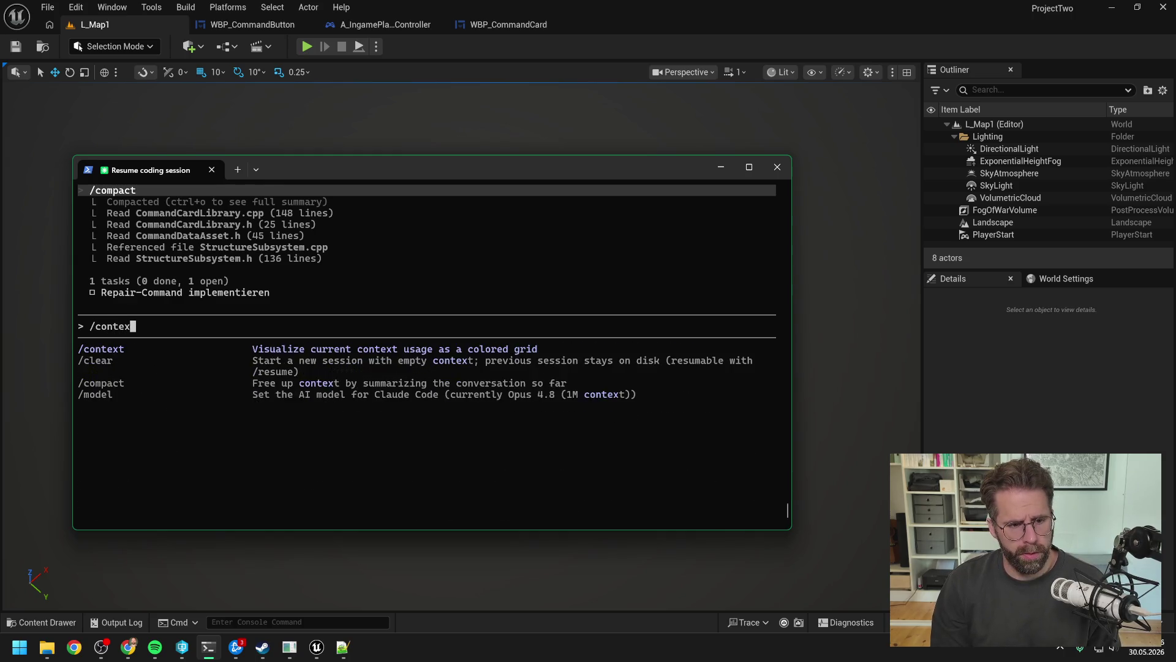
text(t)
key(Return)
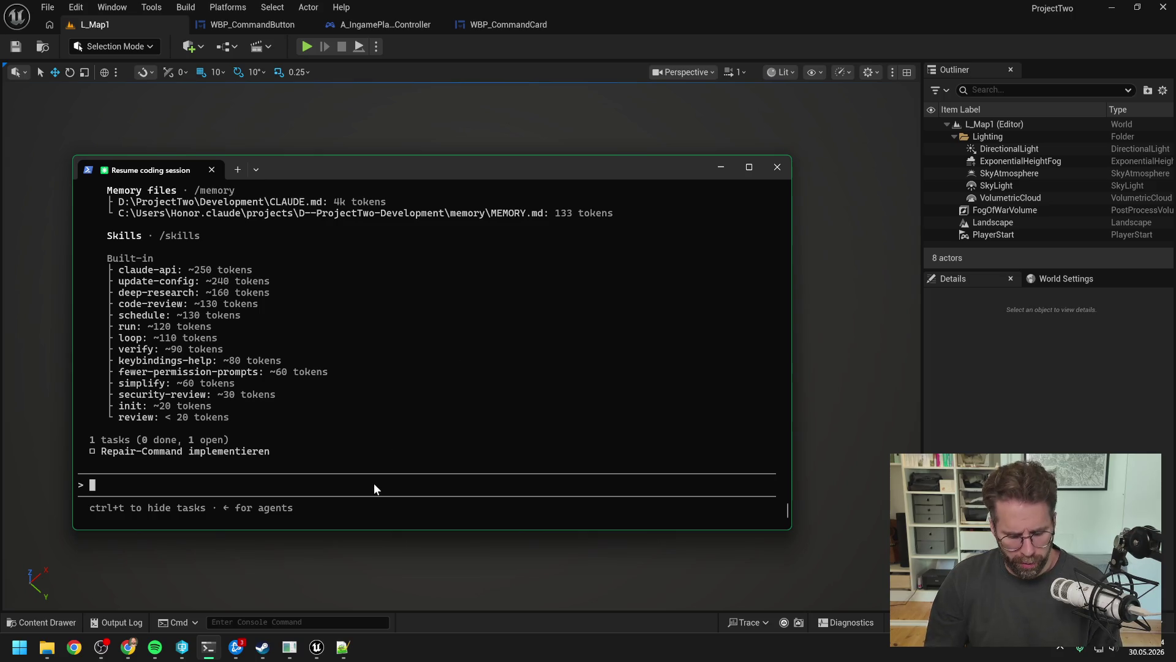
- Use /effort to set the model's effort level to xhigh
text(/effort)
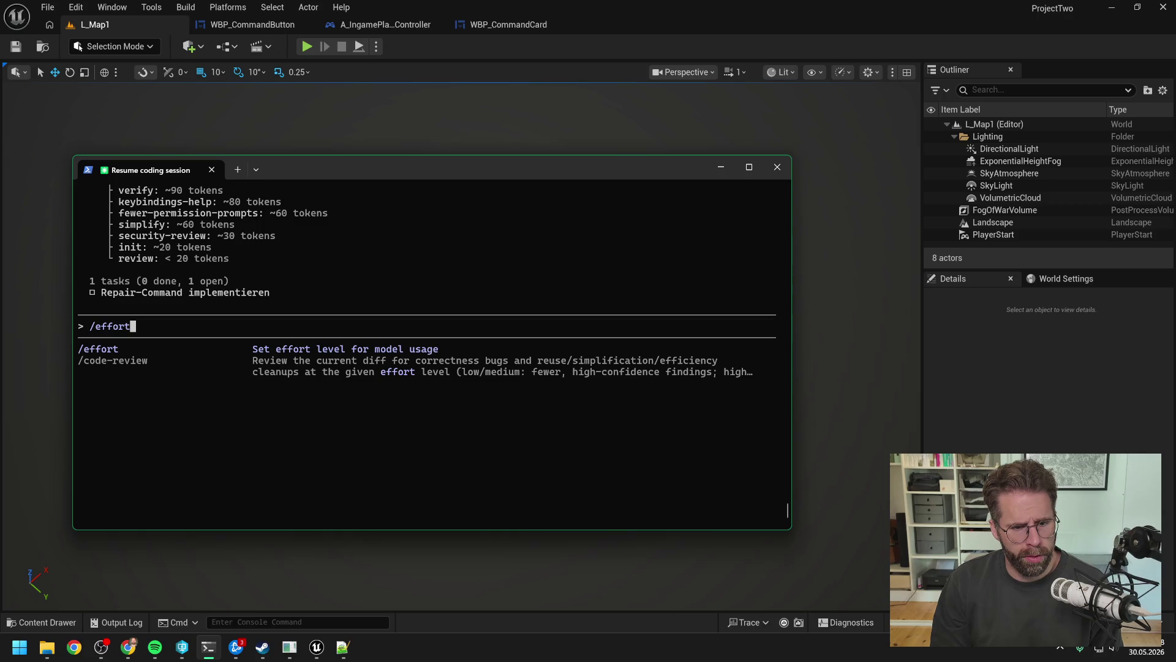
key(Return)
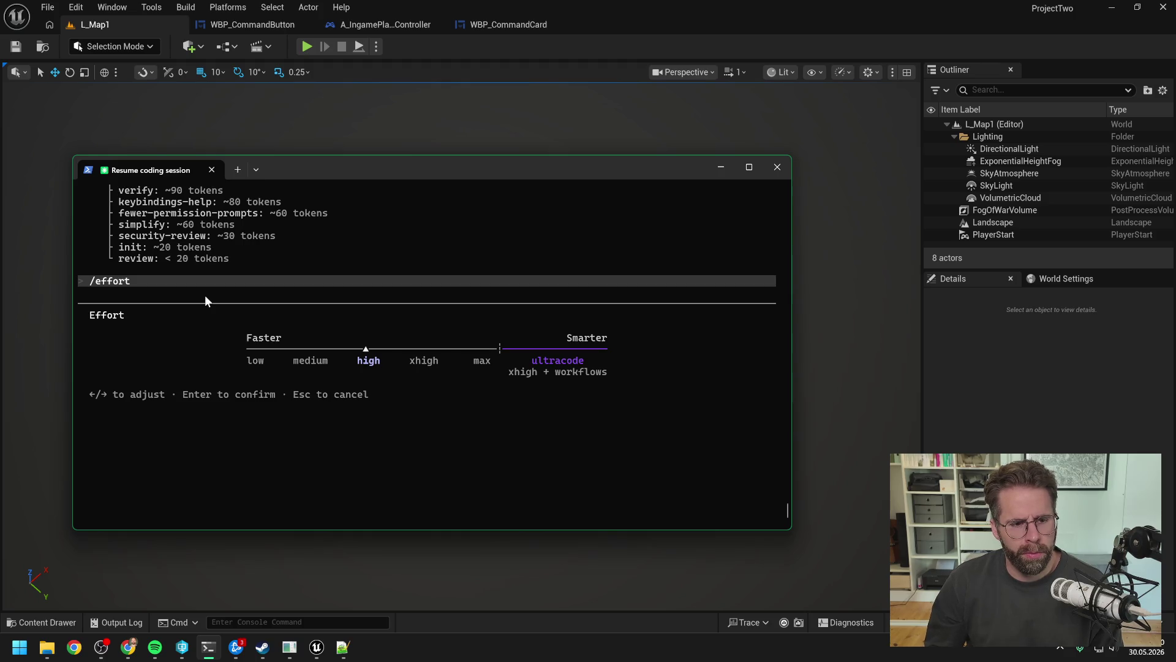
key(Right)
key(Right)
key(Right)
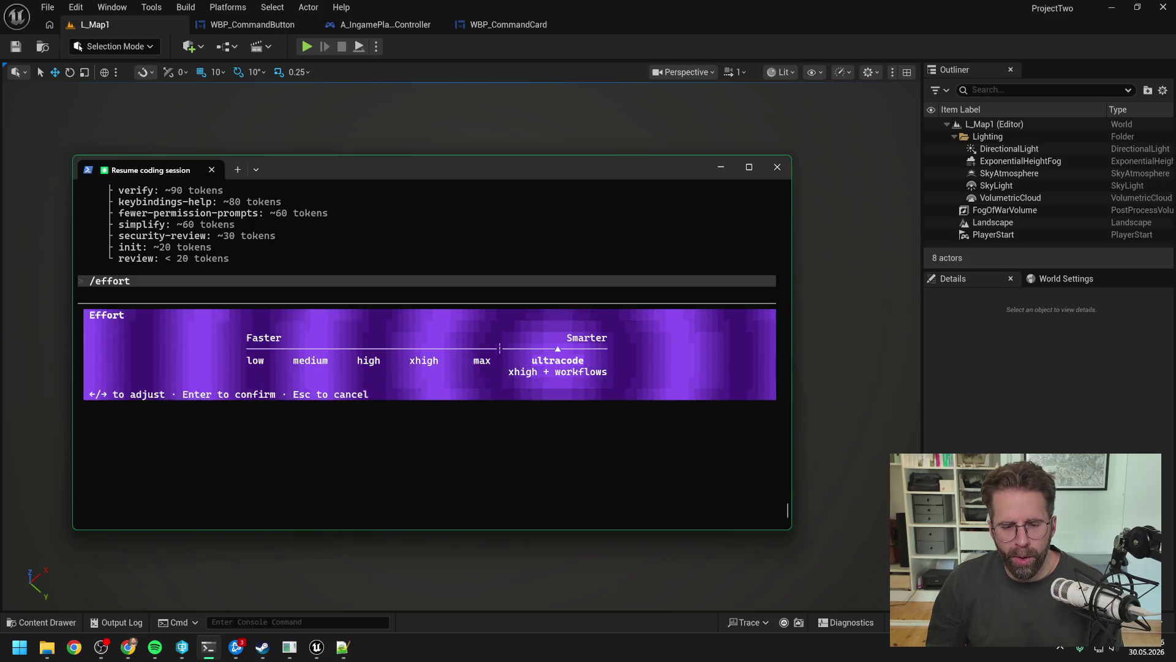
key(Left)
key(Left)
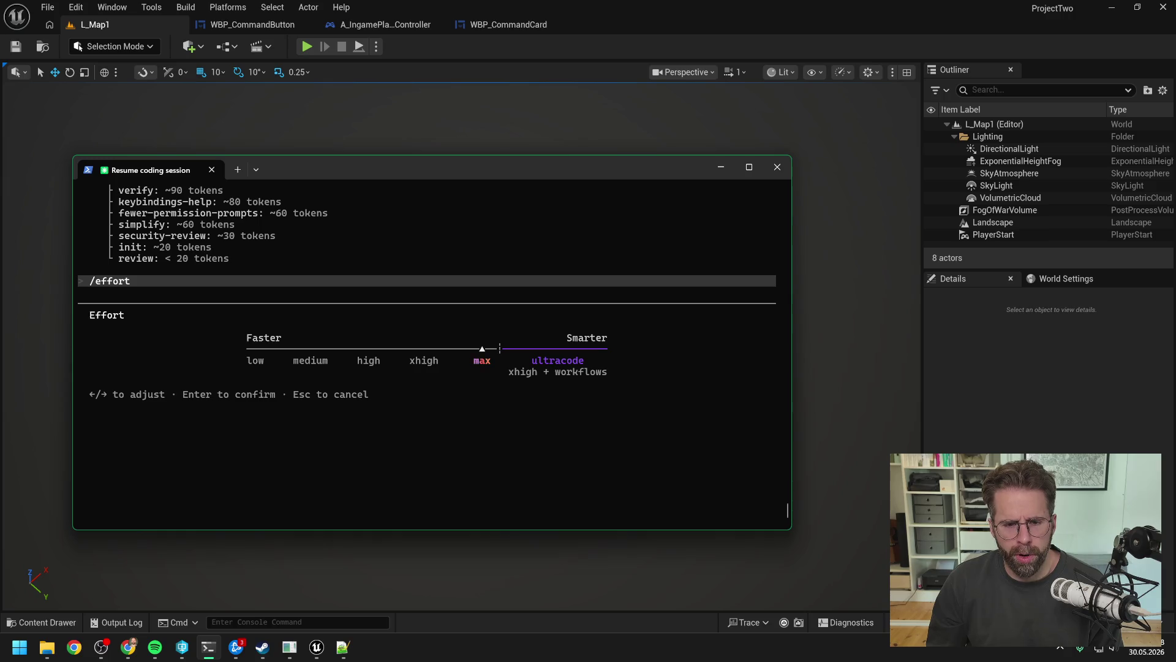
key(Return)
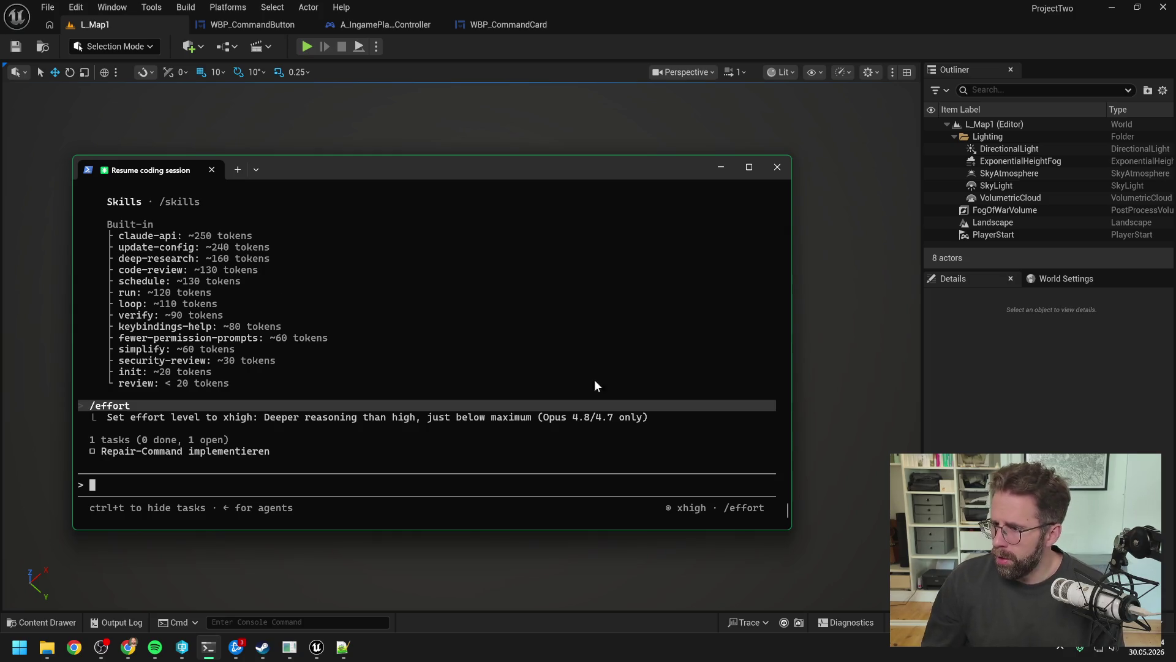
click(343, 647)
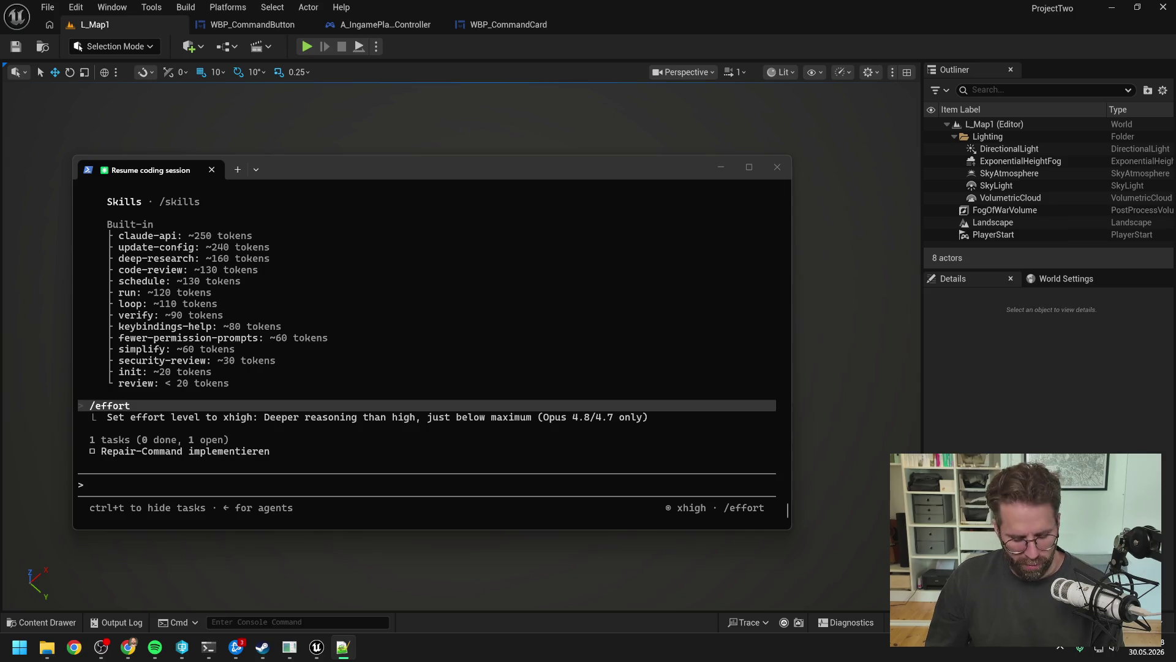
- Paste and send Claude Code the question on applying Repair and Demolish to the whole selection
click(344, 492)
key(ctrl+v)
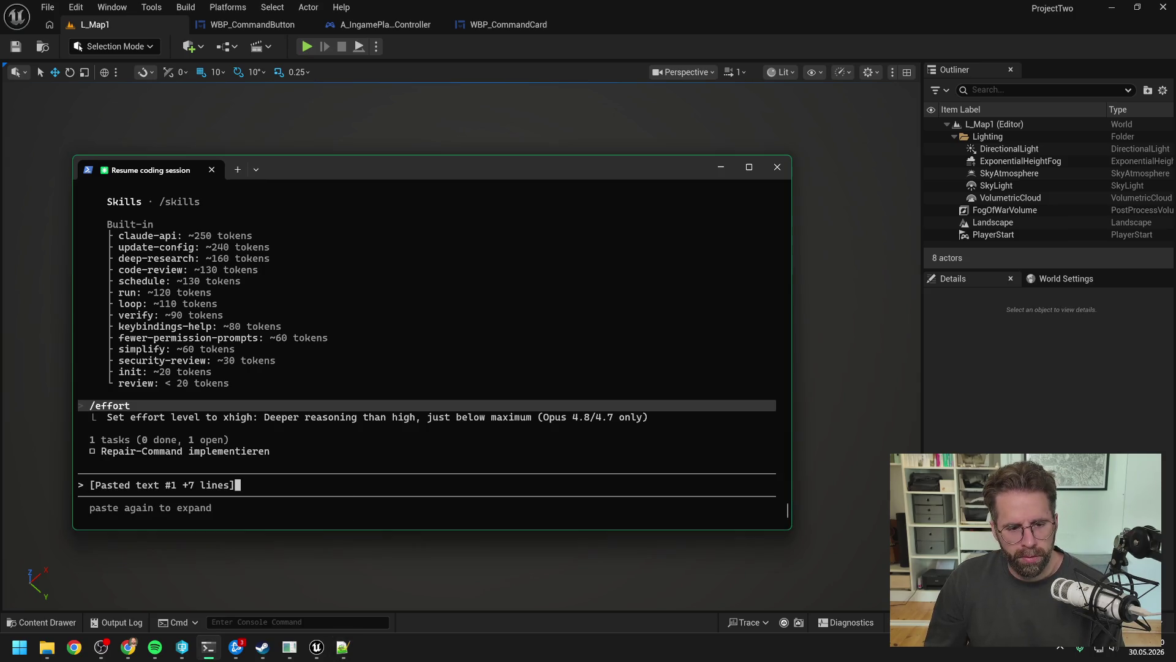
key(Return)
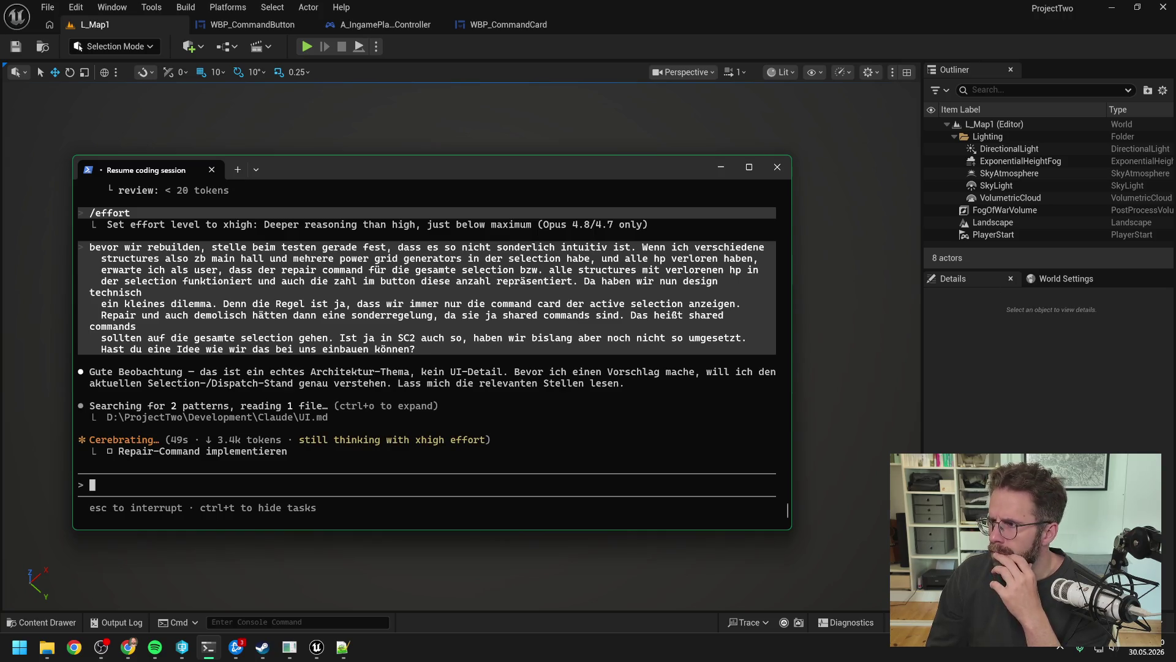
- Let Claude Code confirm HandleCommandTriggered already dispatches to the whole selection, then return to the L_Map1 editor
key(alt+Tab)
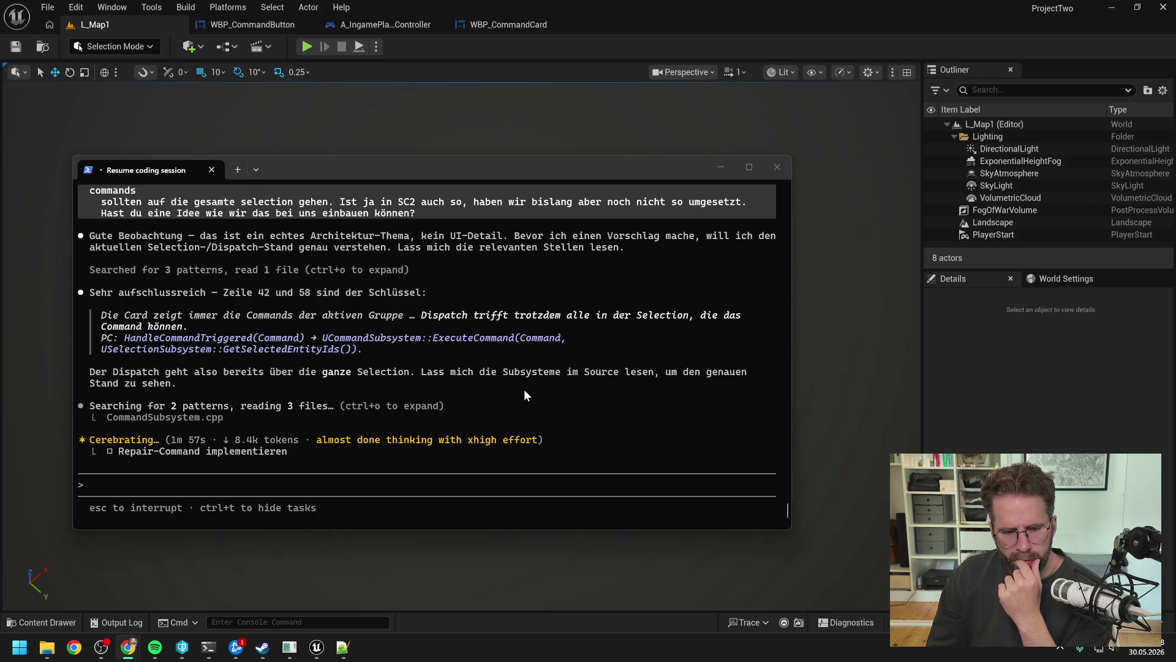
scroll(510, 389, up, 5)
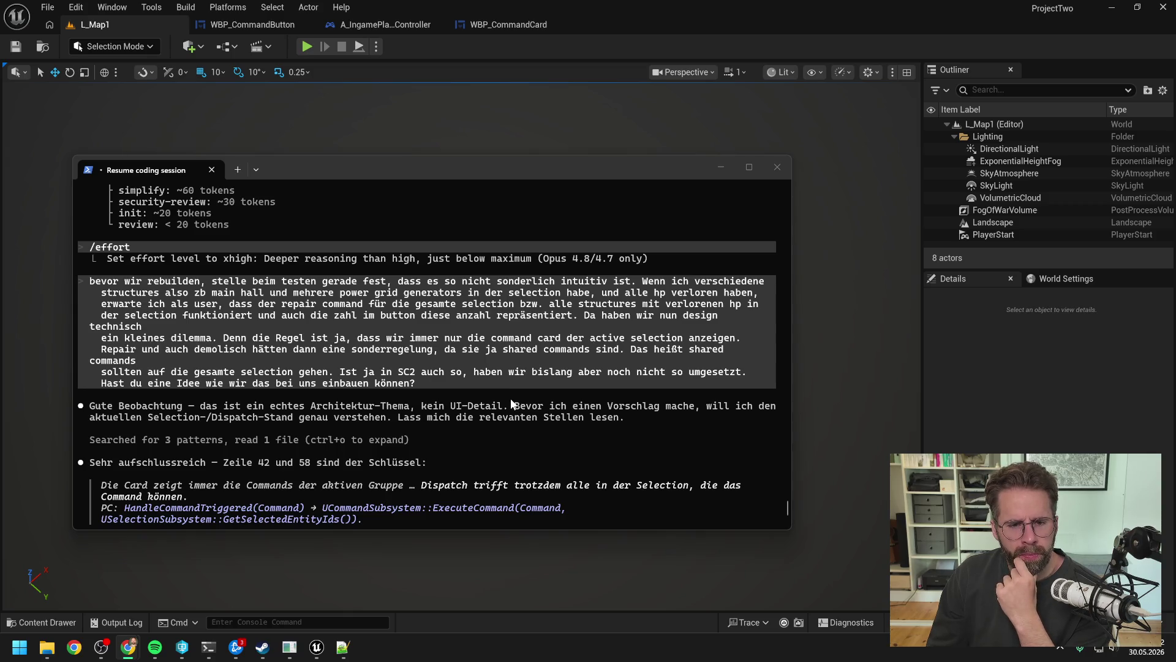
scroll(509, 397, down, 5)
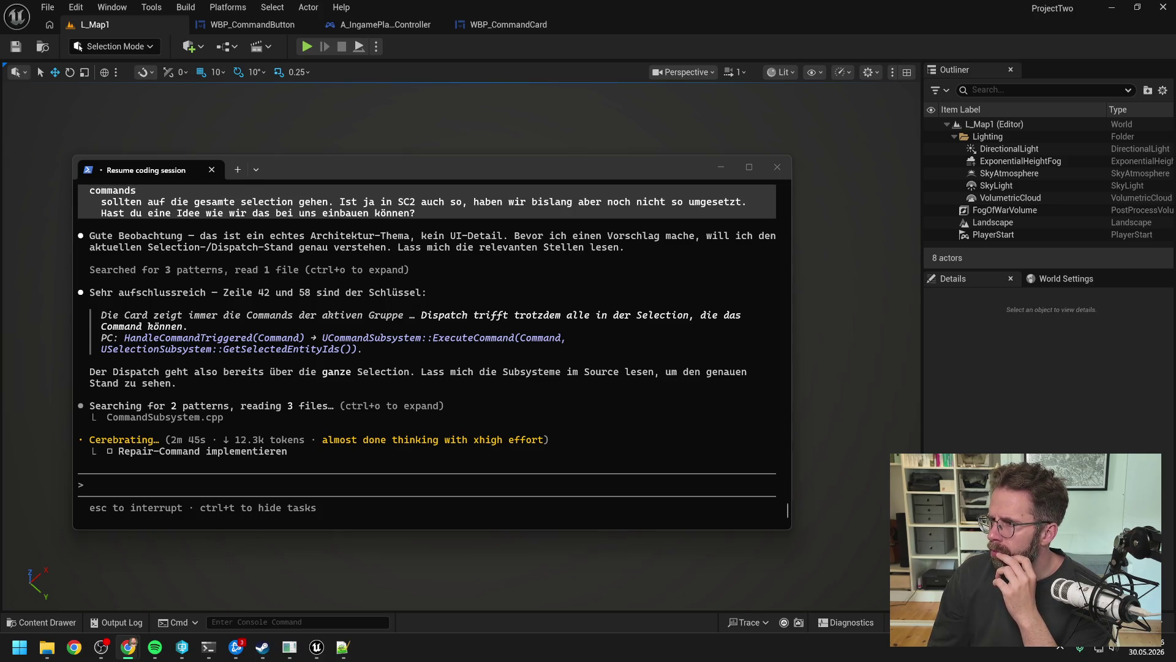
click(574, 169)
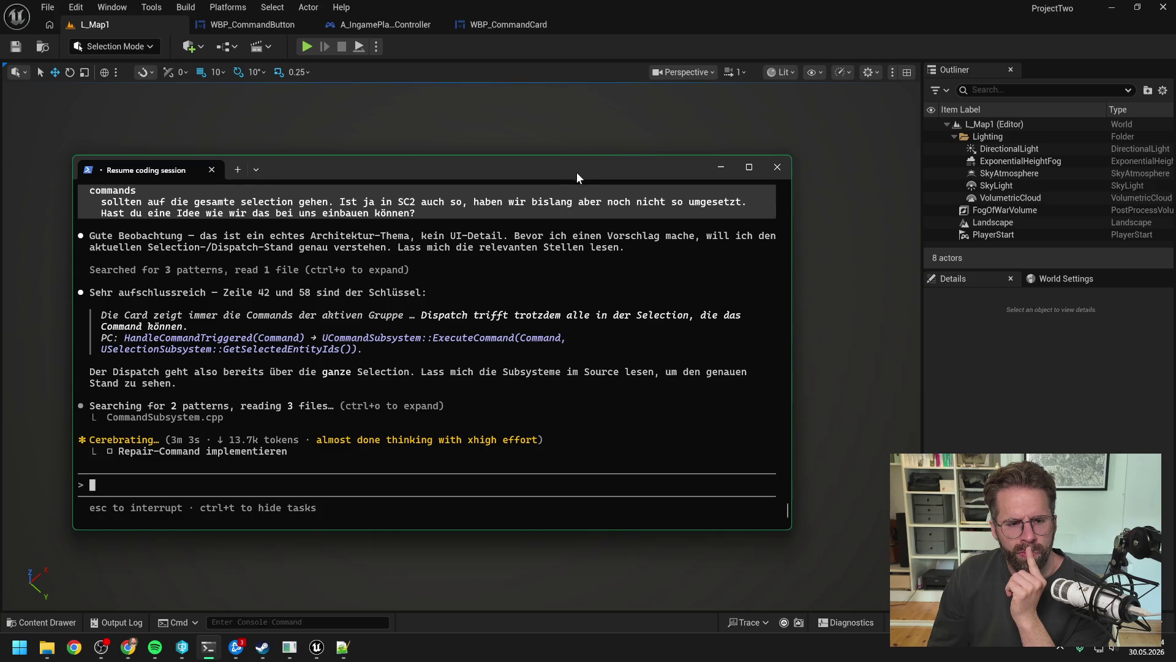
click(466, 56)
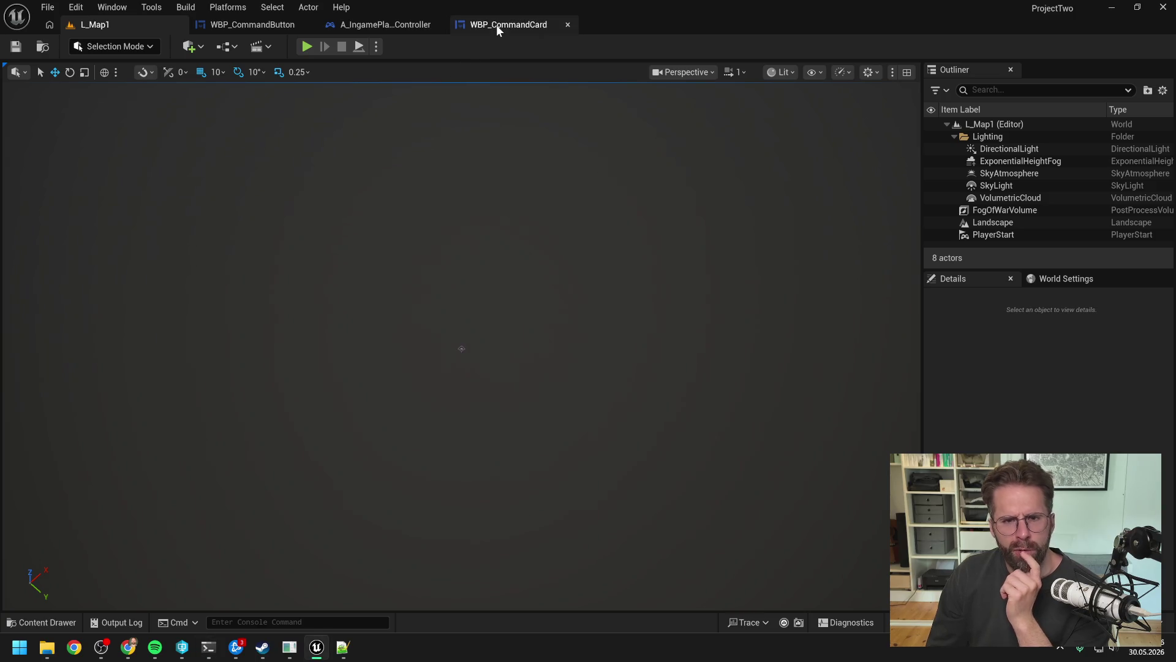
- Inspect A_IngamePlayerController's ExecuteCommand graph, found by searching 'execu', after glancing at RefreshCommandButtons
click(496, 25)
mouse_move(552, 186)
mouse_down()
mouse_move(679, 181)
mouse_move(677, 213)
mouse_up()
click(380, 26)
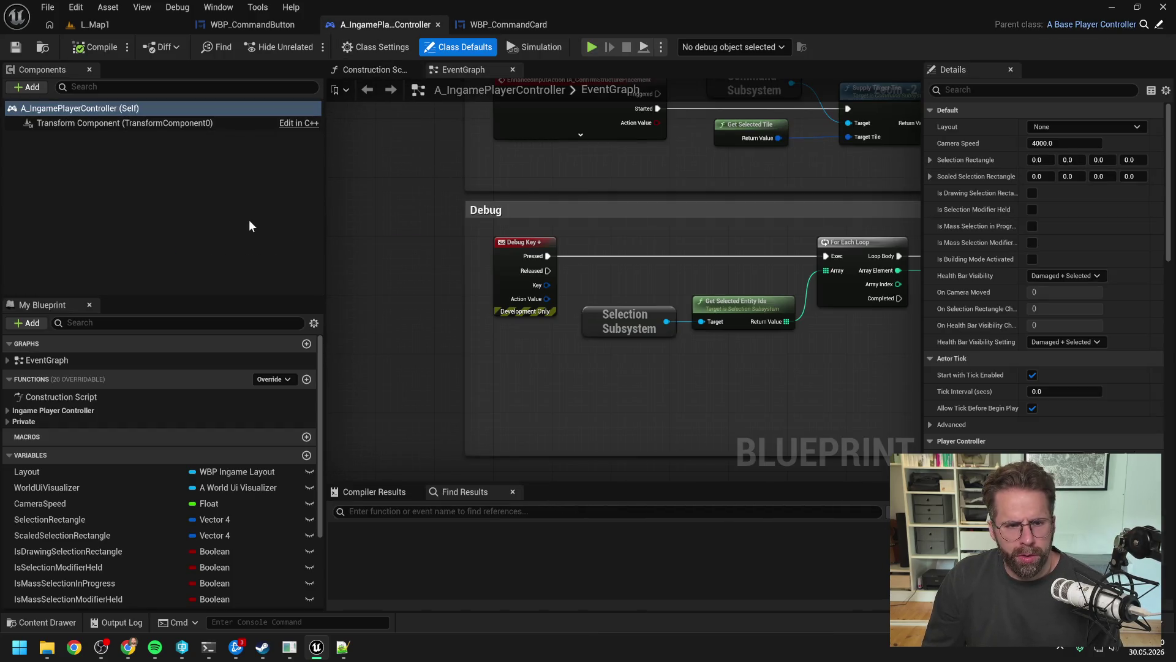
click(178, 322)
text(execu)
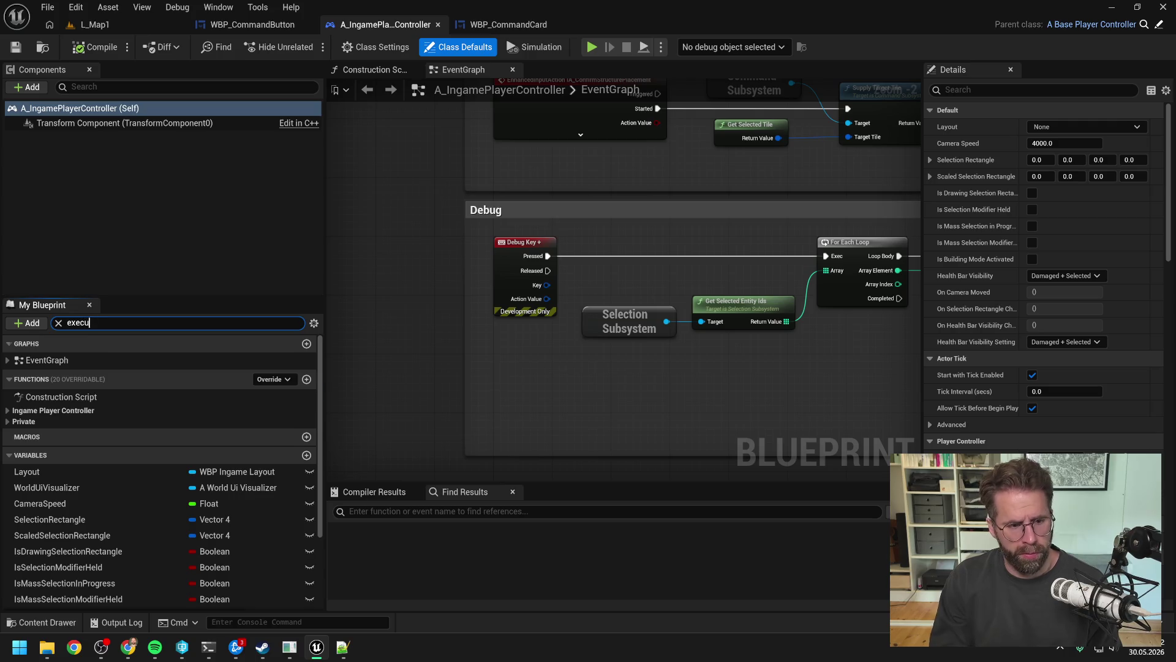
double_click(93, 393)
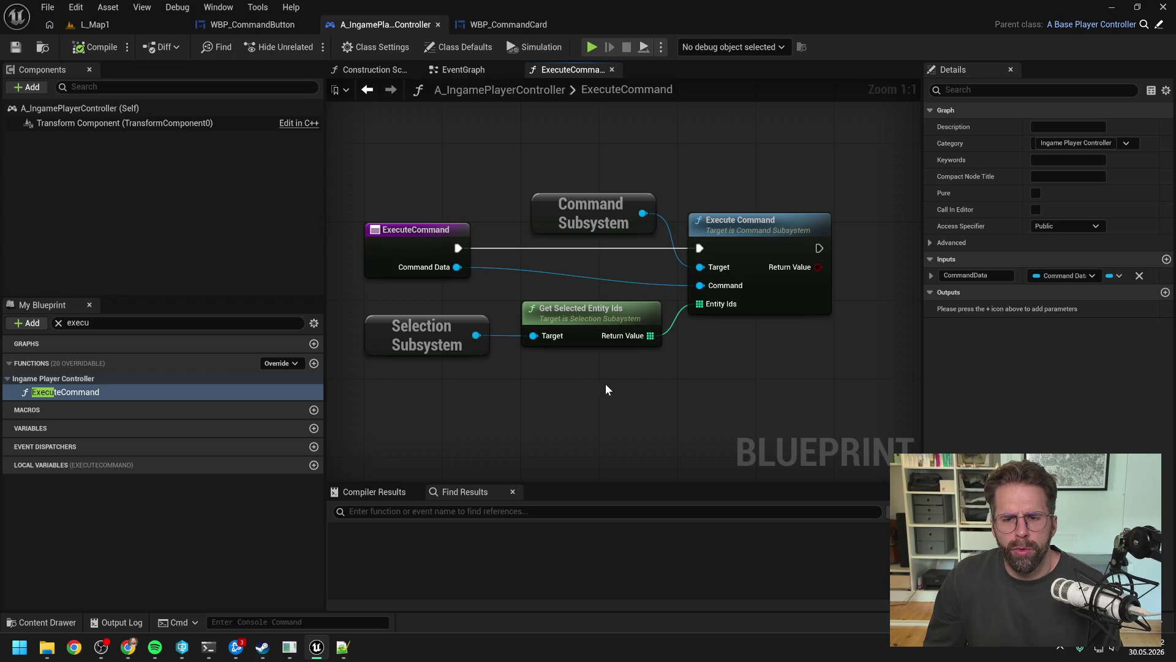
scroll(605, 383, down, 1)
scroll(660, 373, down, 1)
scroll(657, 373, up, 1)
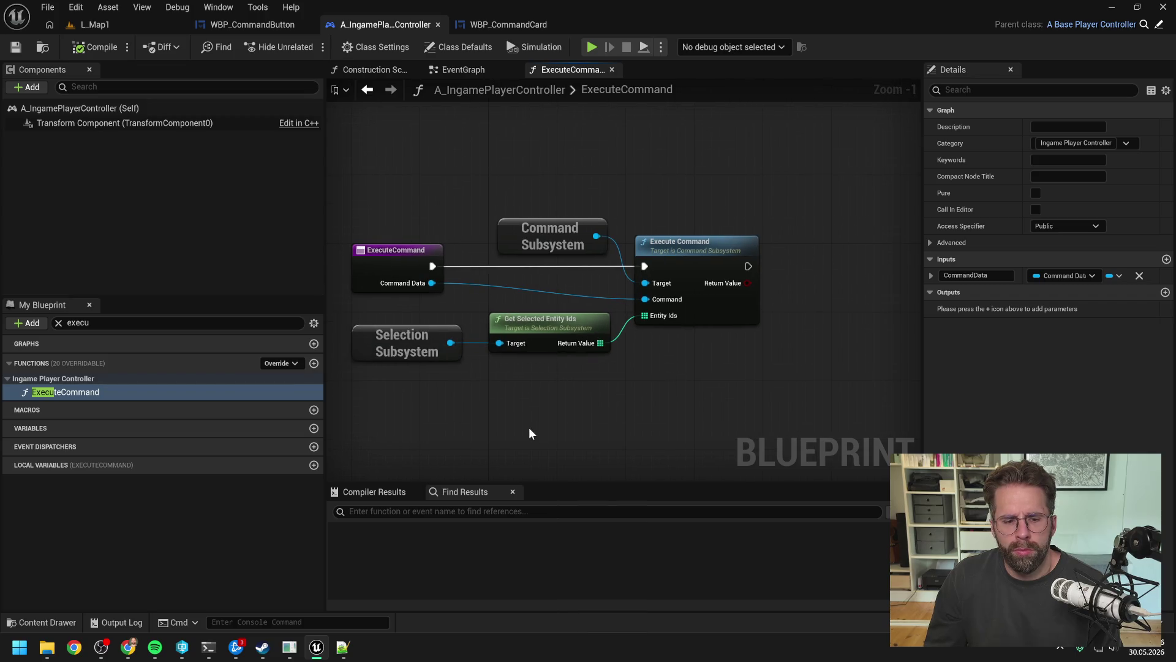
click(209, 647)
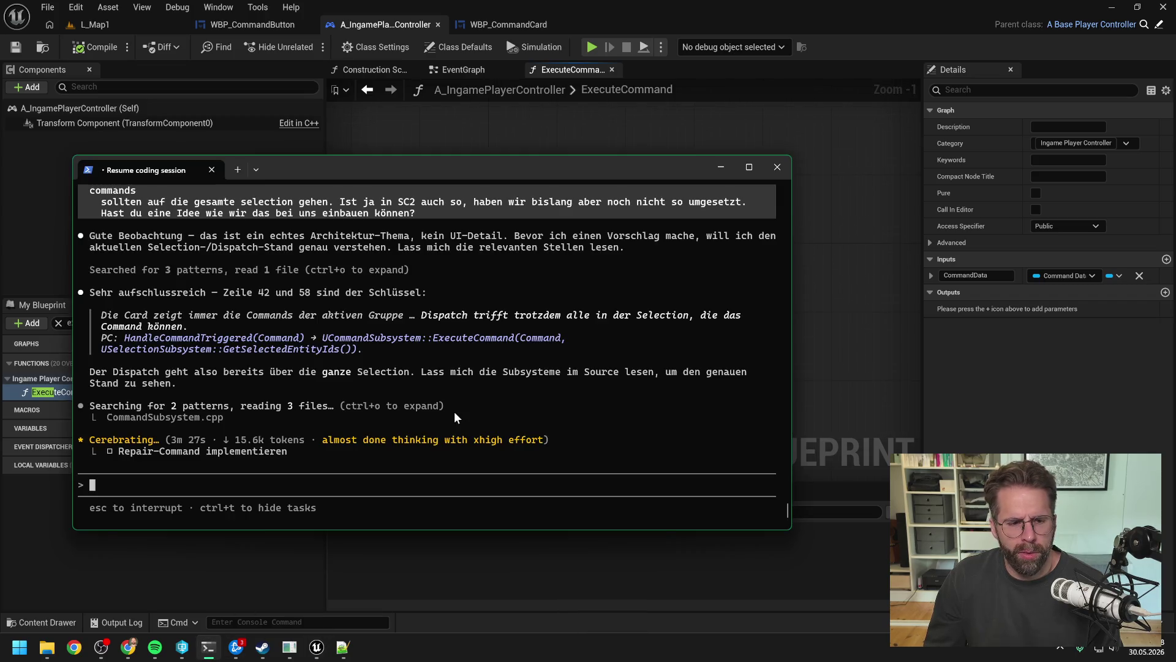
- Open WBP_CommandButton's SetComandData graph from the Set Comand Data node in RefreshCommandButtons
click(848, 252)
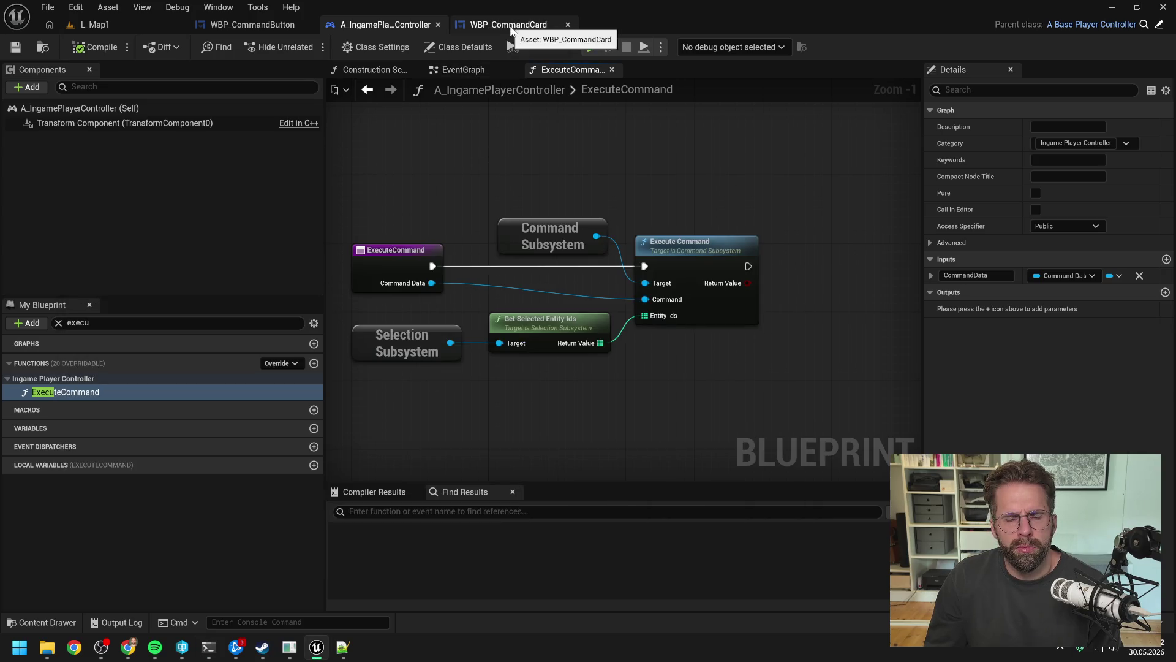
click(529, 25)
double_click(987, 262)
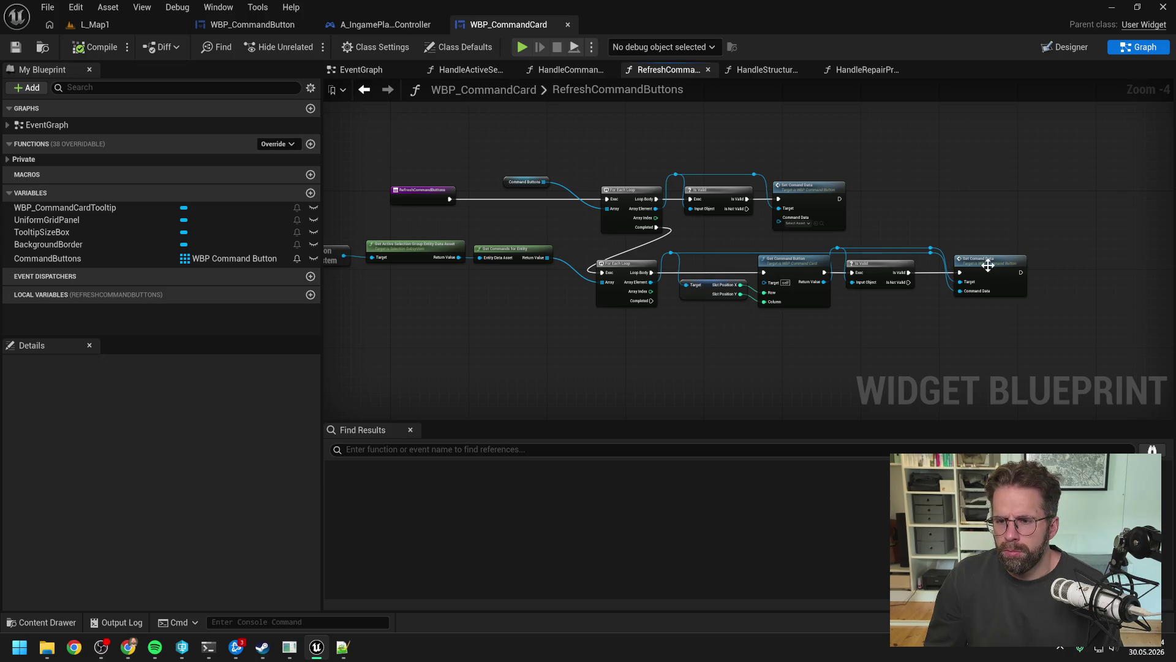
scroll(766, 323, down, 1)
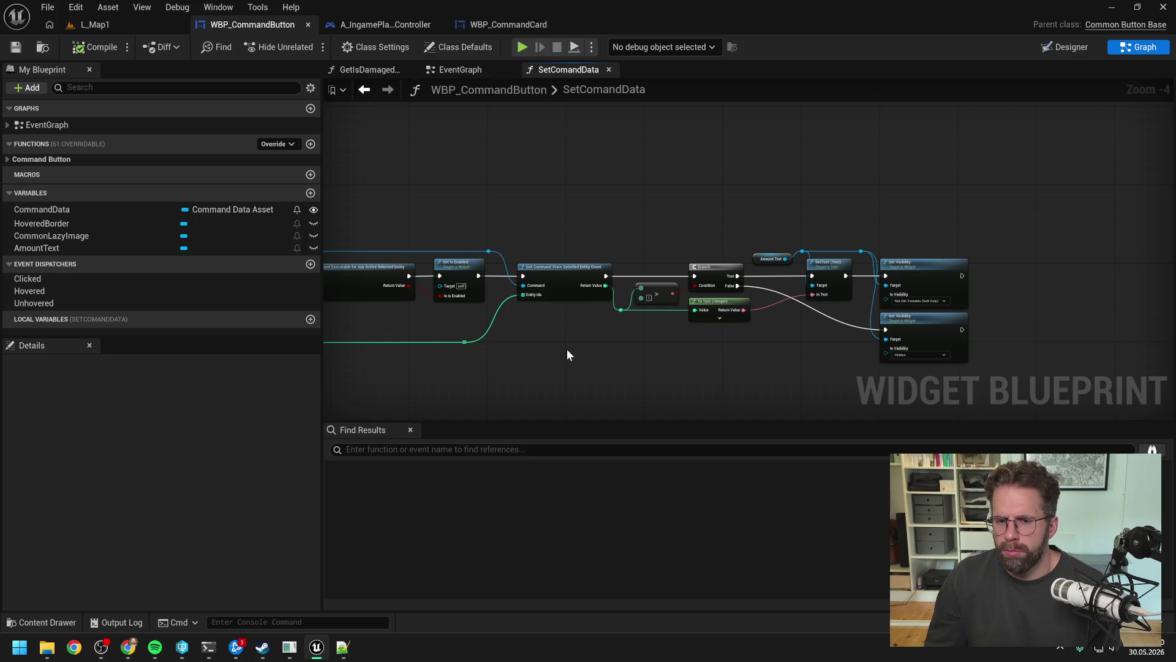
click(139, 25)
- Play L_Map1 and build two Power Grid Generators from the Main Hall
click(307, 47)
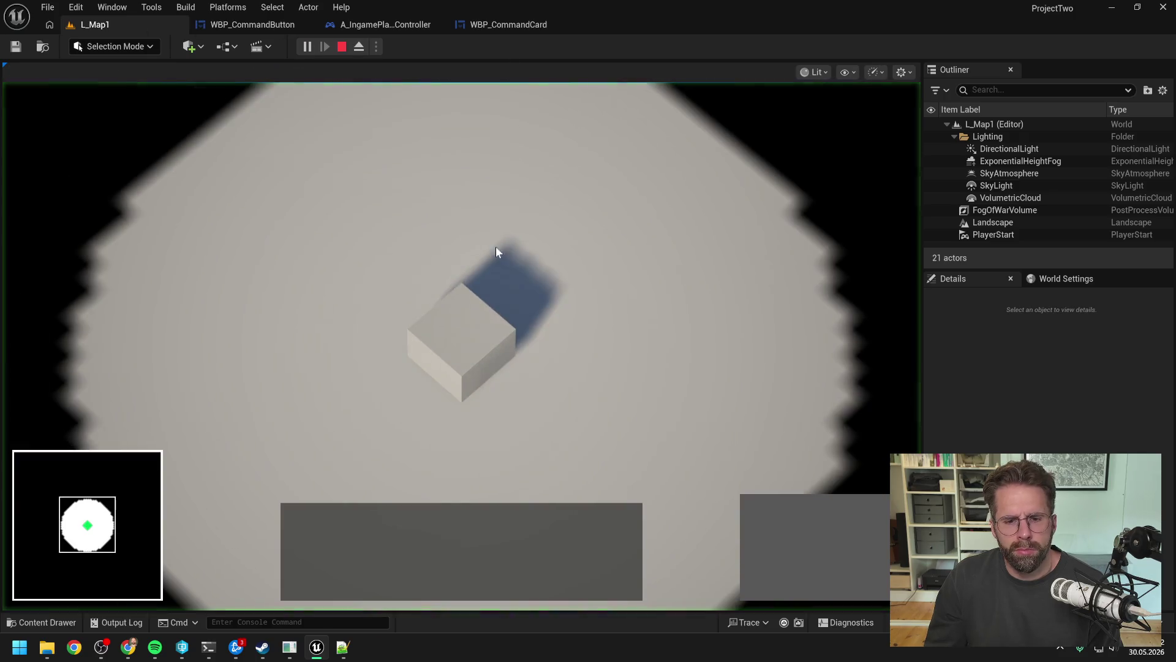
click(467, 343)
click(761, 515)
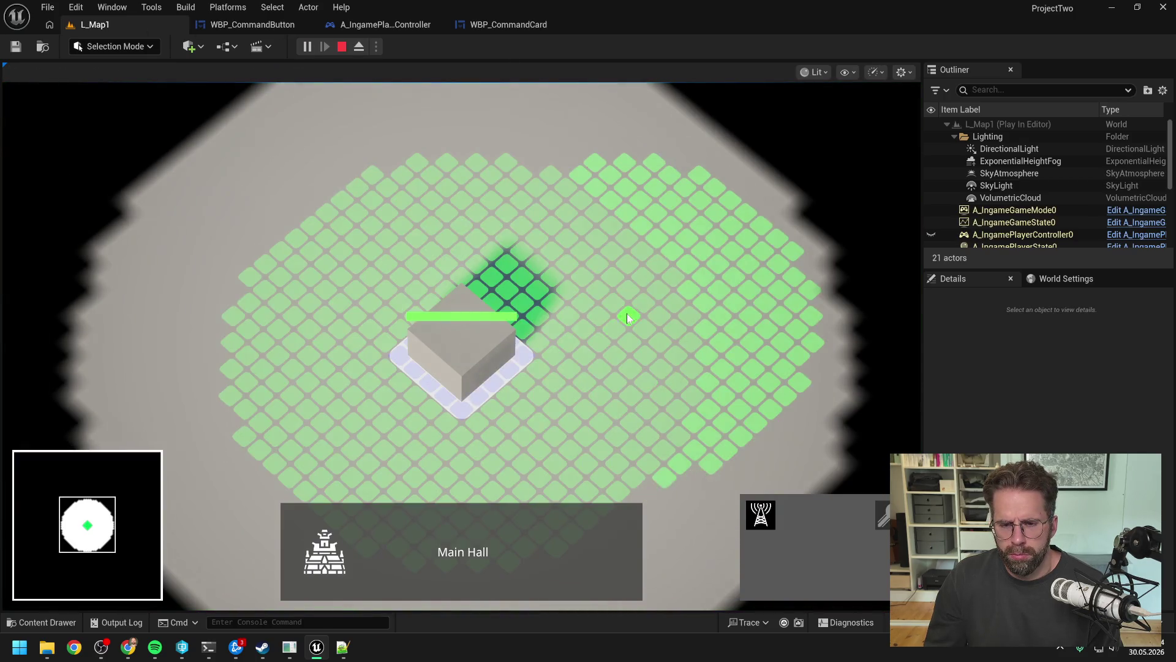
click(649, 306)
click(558, 196)
right_click(412, 210)
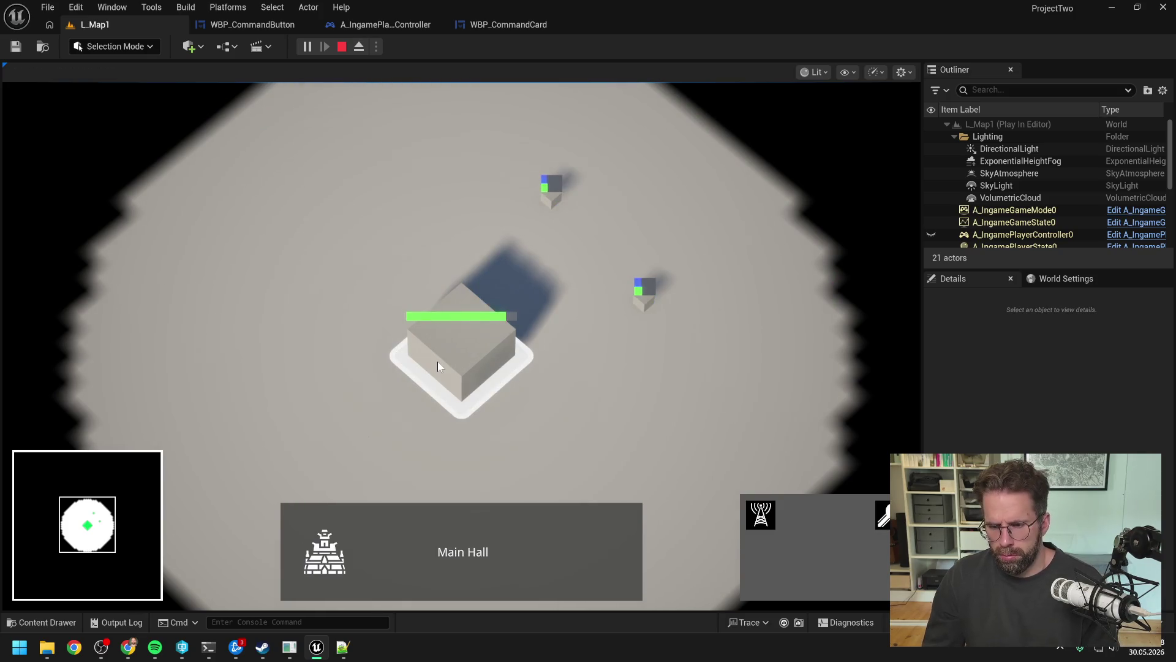
- Select both generators plus the Main Hall, queue three towers, then stop the play session
click(644, 297)
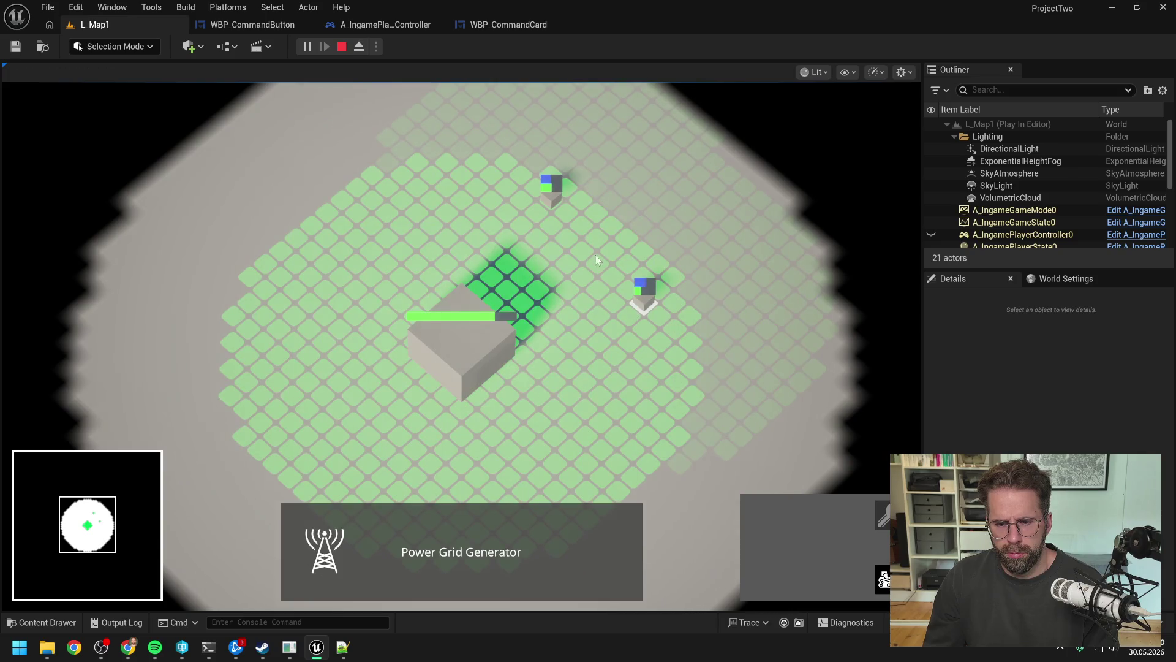
click(547, 195)
drag(358, 154, 752, 386)
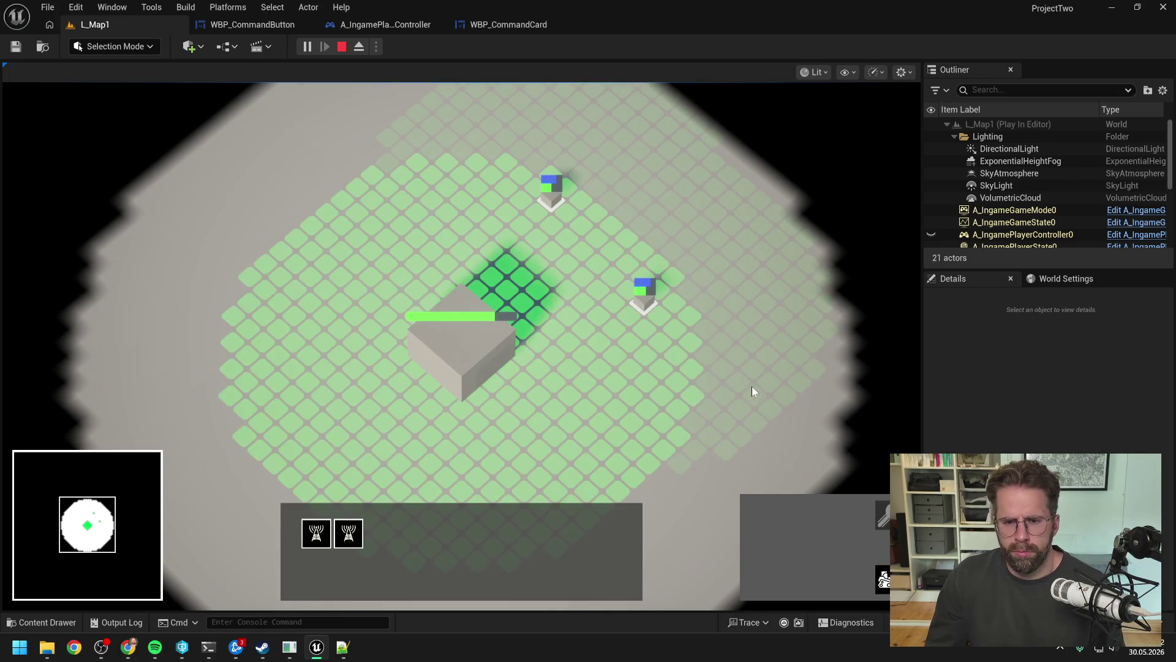
click(477, 350)
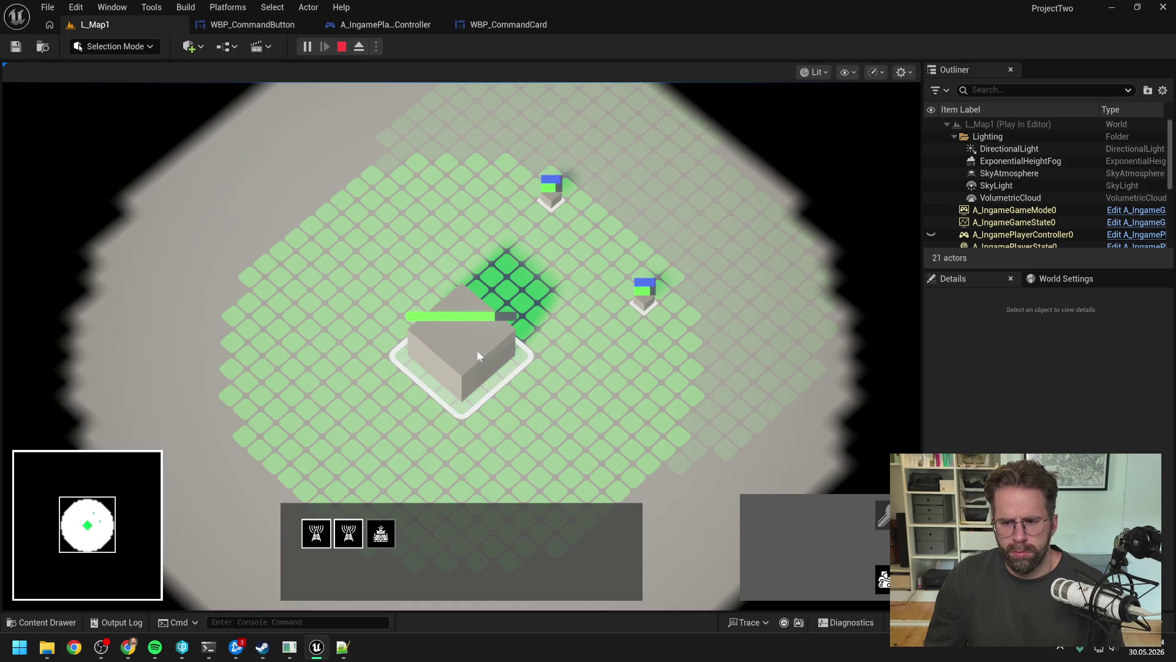
click(632, 381)
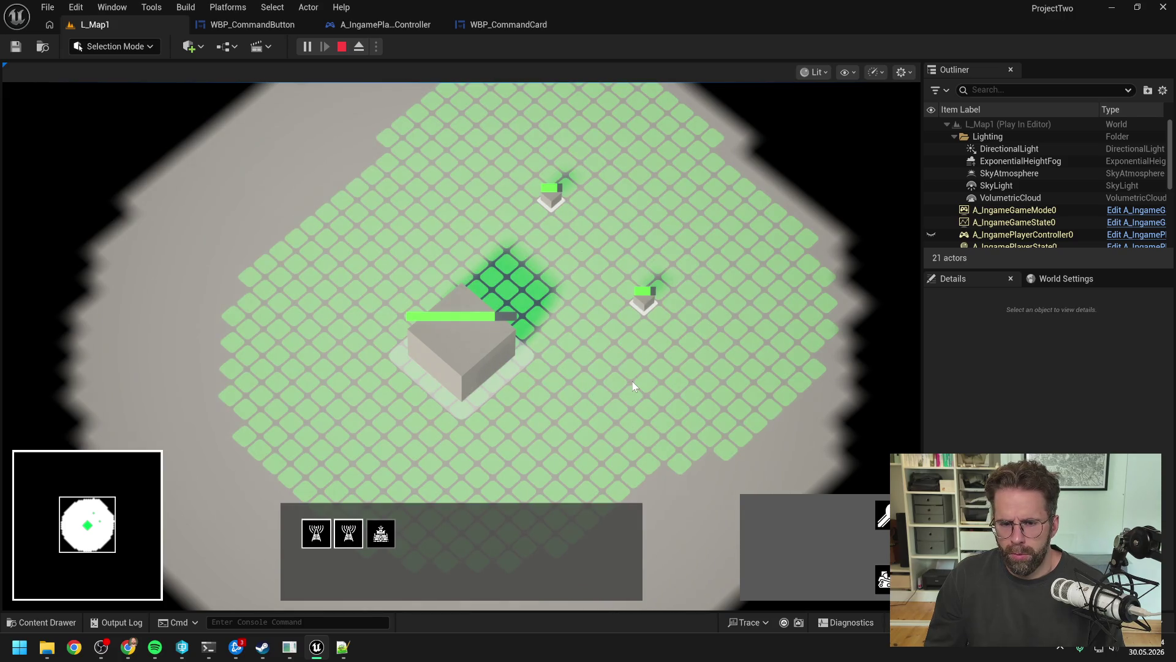
click(632, 381)
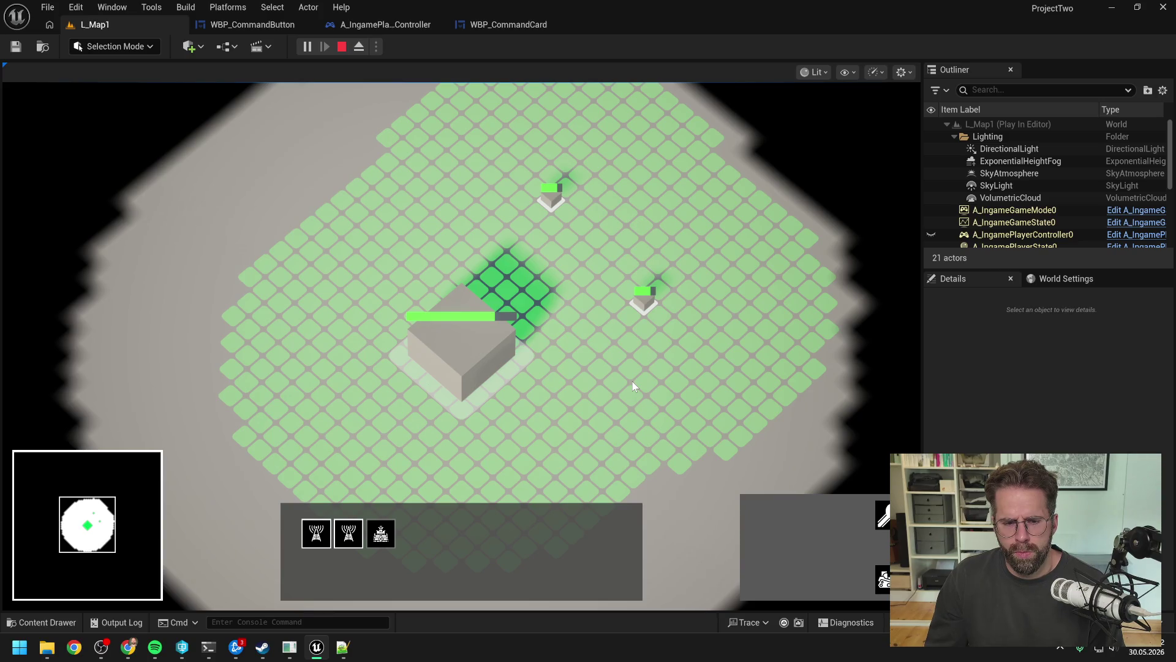
click(633, 381)
key(Escape)
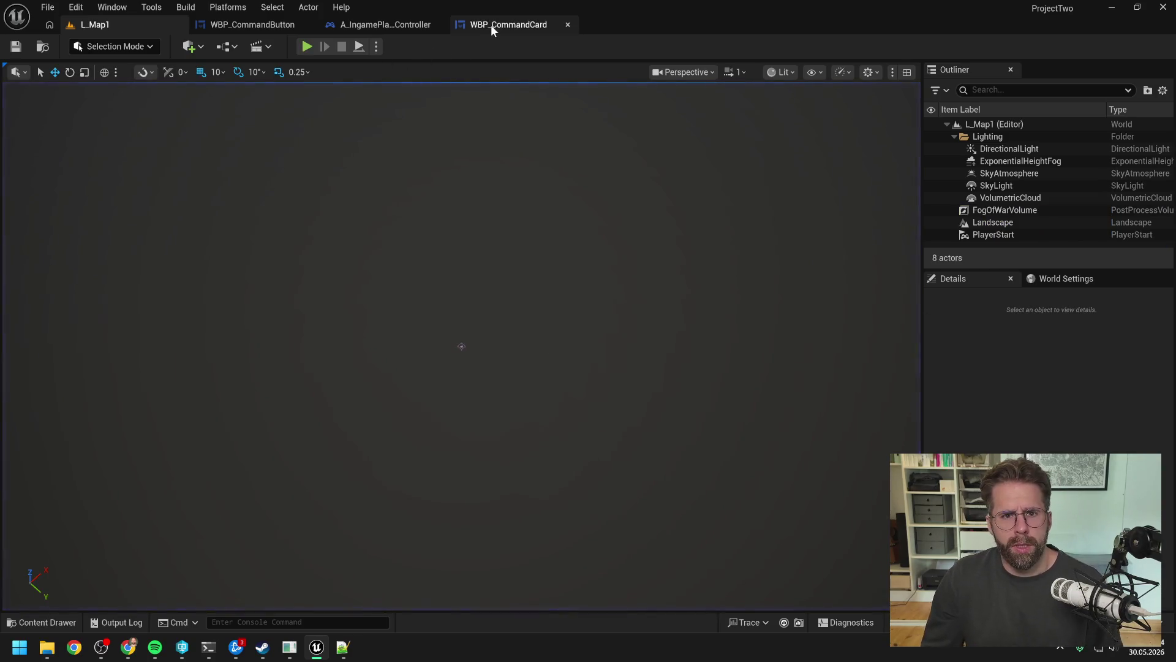
- In SetComandData, add Get Selected Entity Ids and wire it into both Entity Ids pins
click(491, 25)
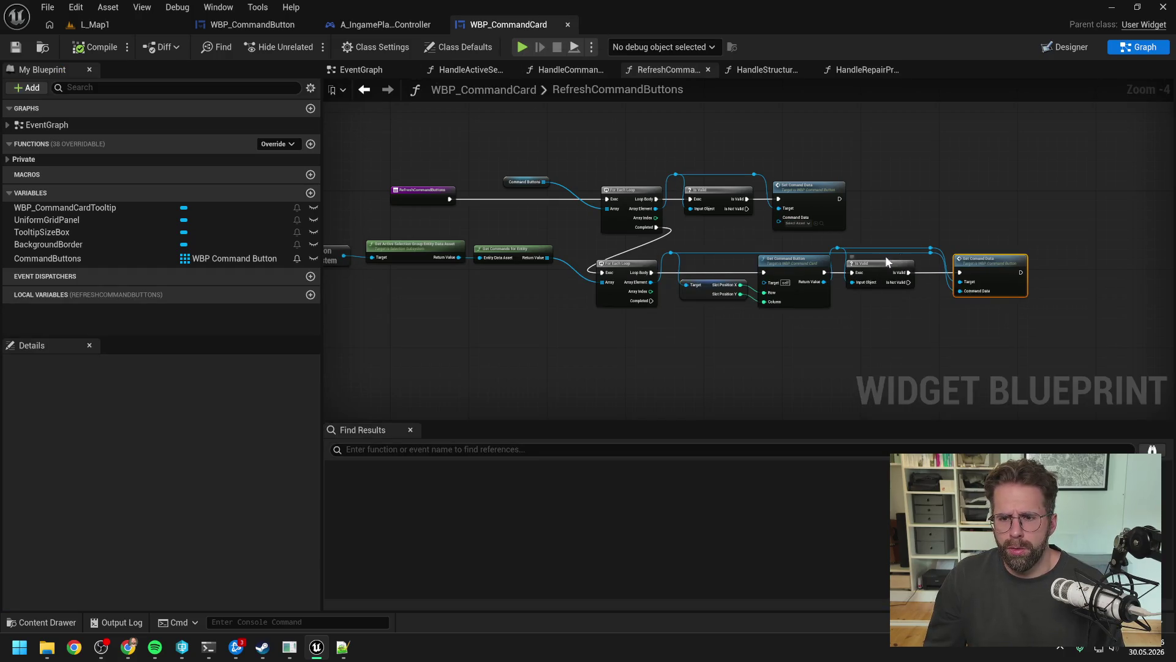
double_click(974, 270)
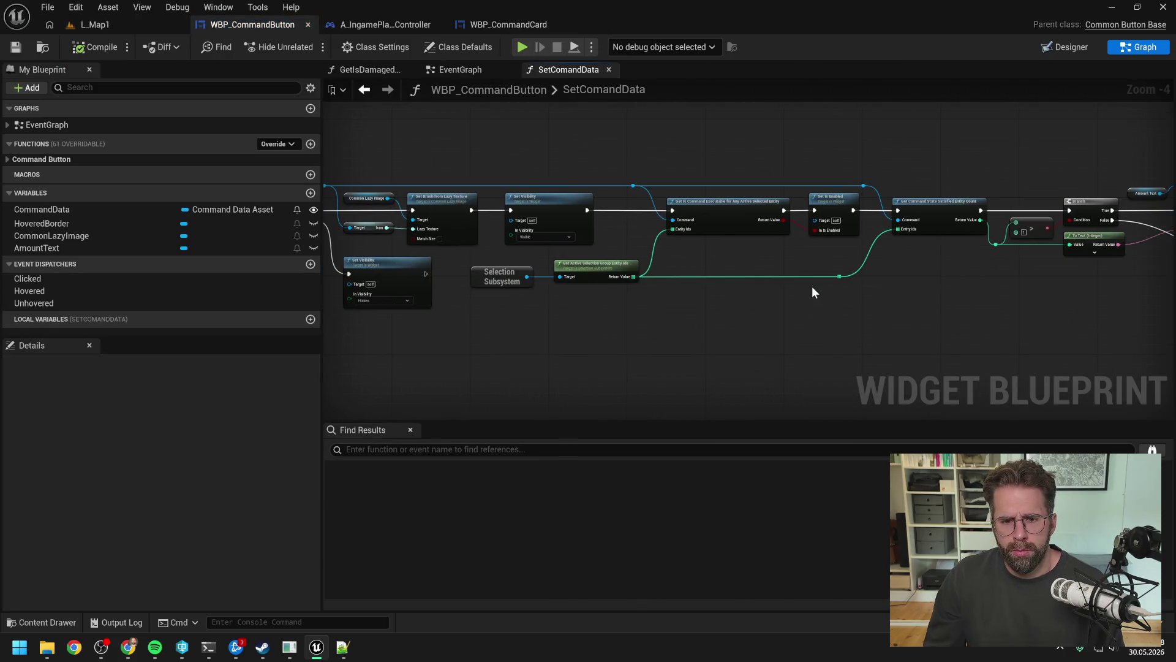
scroll(638, 293, up, 1)
drag(485, 271, 541, 305)
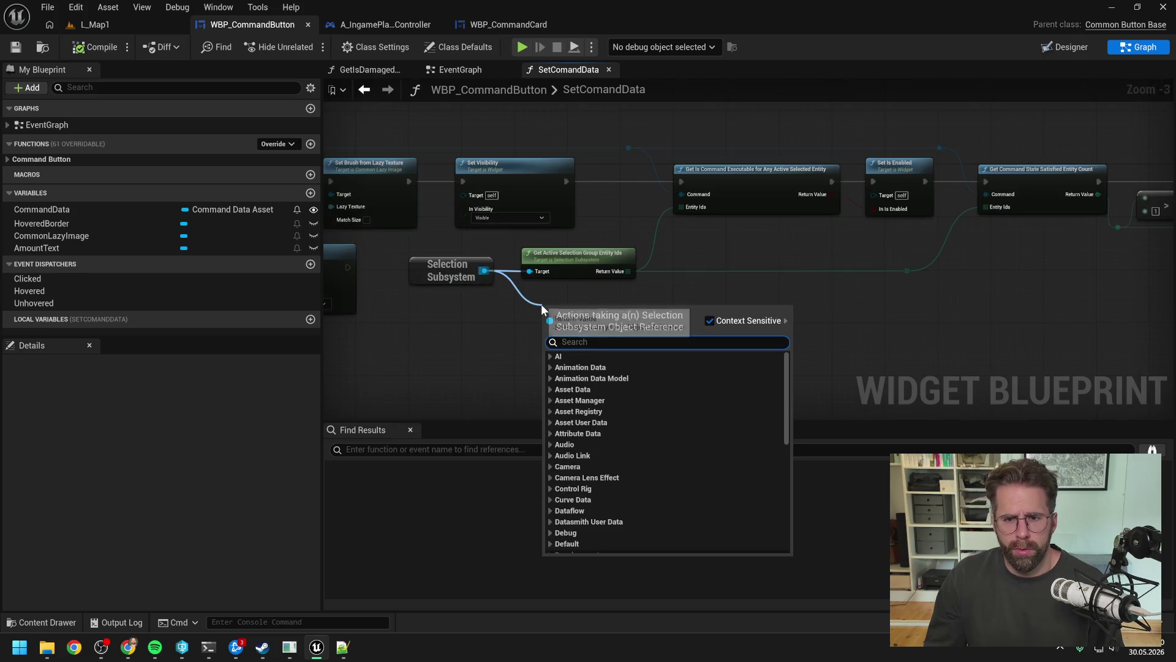
text(get )
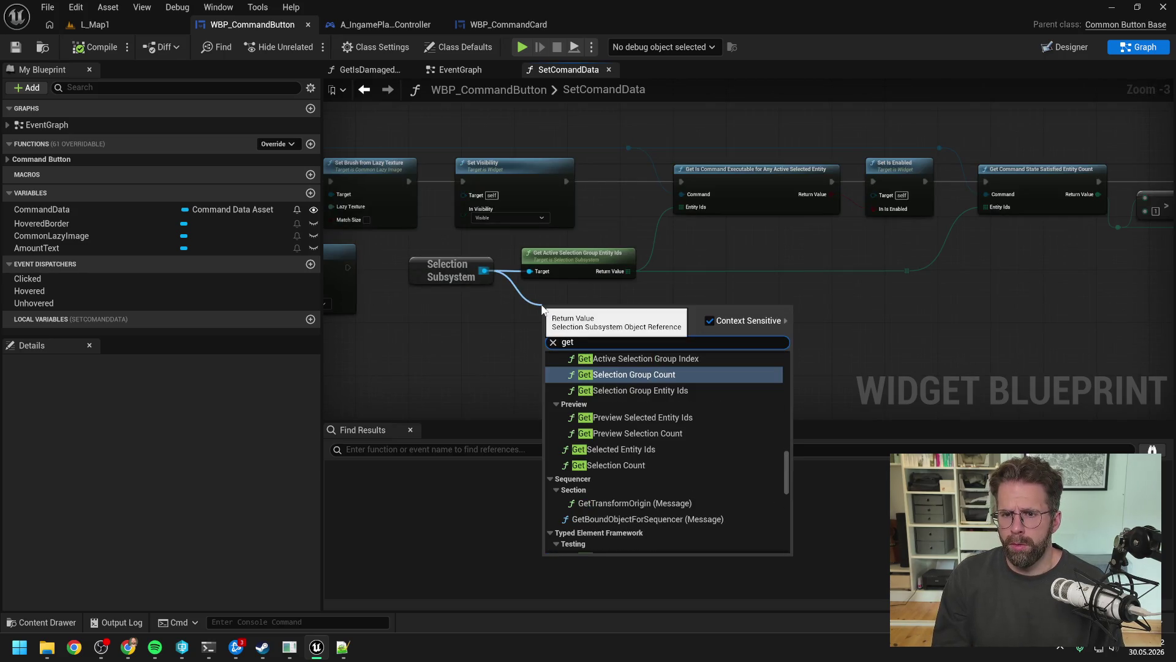
text(selec)
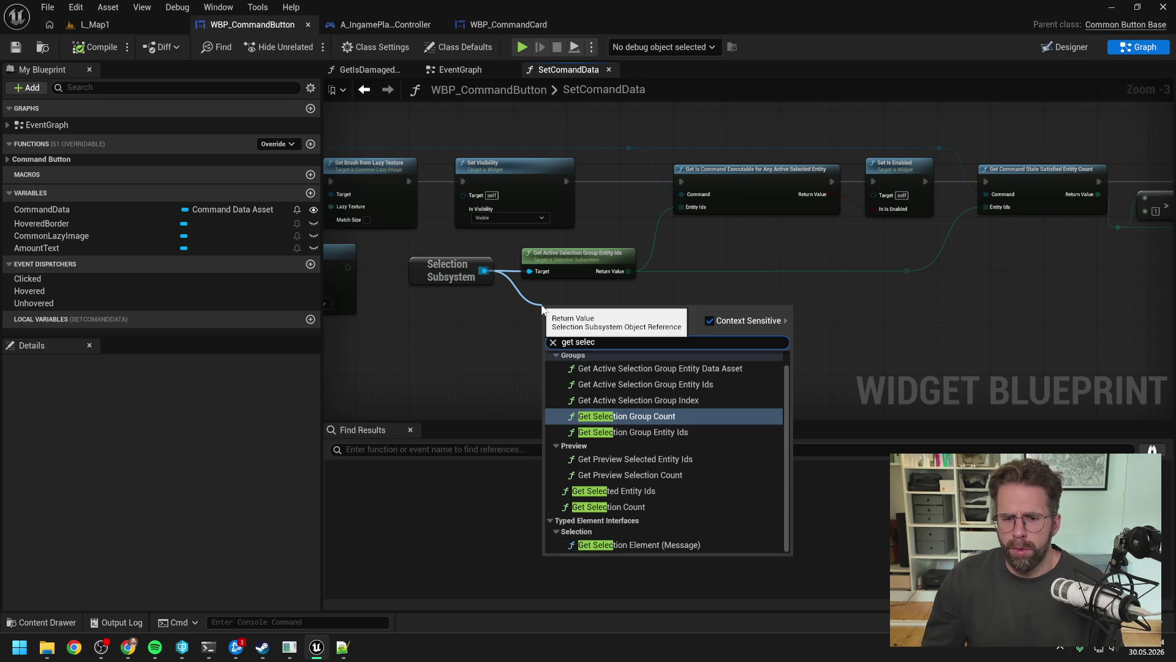
click(638, 491)
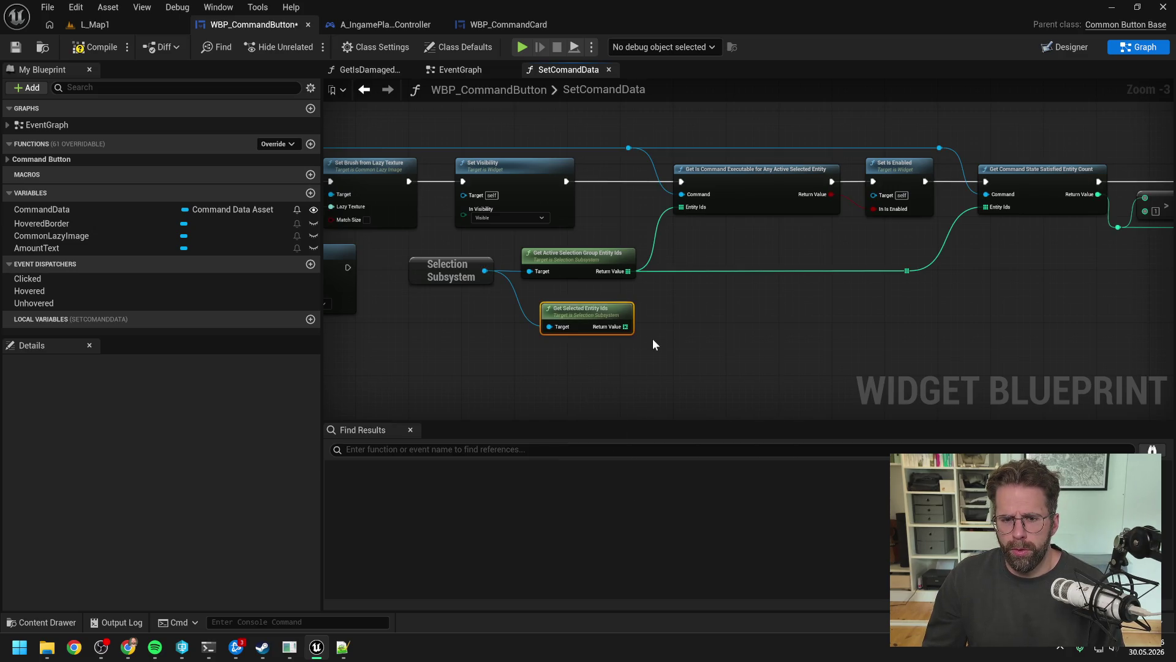
drag(624, 329, 682, 207)
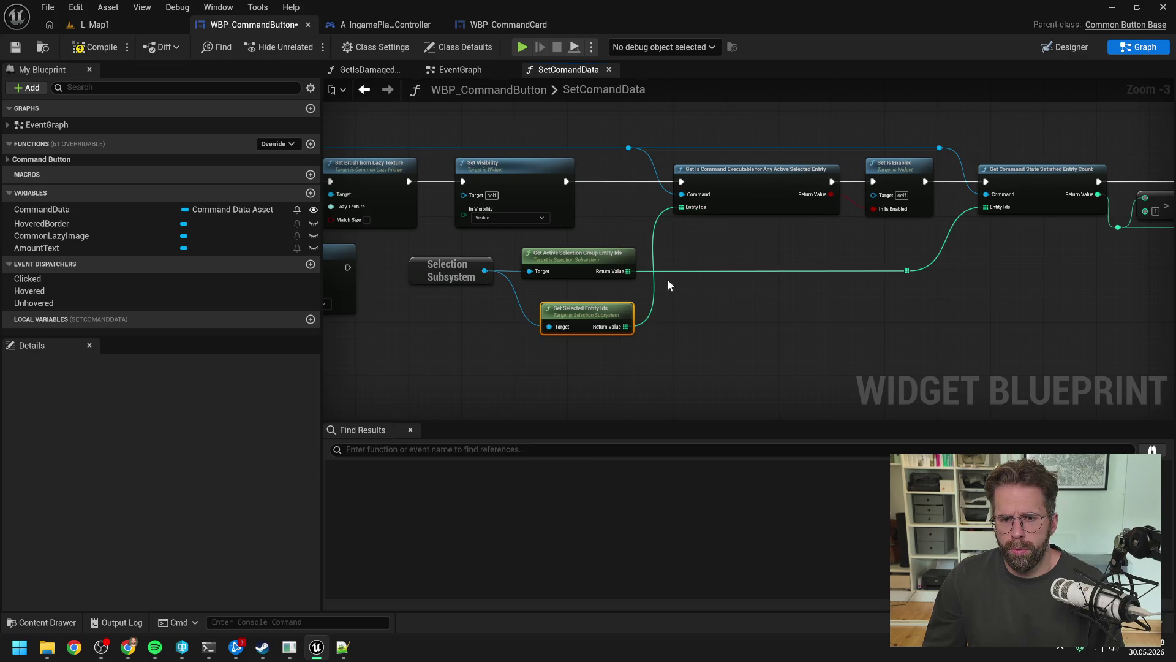
drag(626, 326, 907, 271)
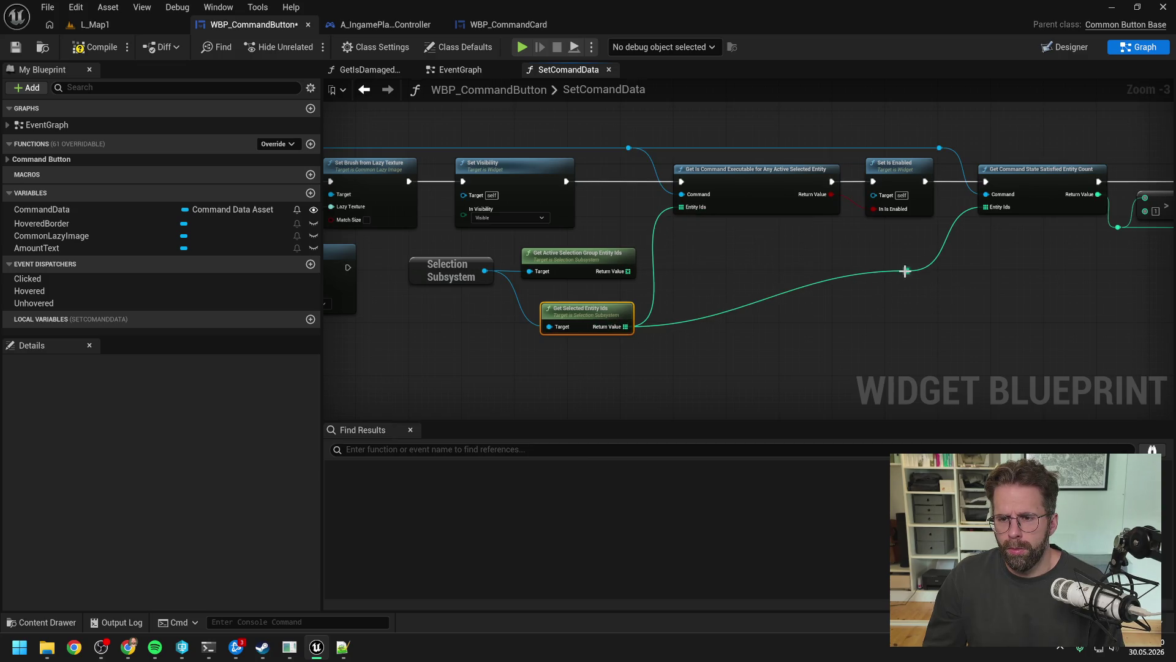
- Add a reroute, delete the old active-group ids node, and place Get Selected Entity Ids there
double_click(721, 312)
mouse_move(723, 312)
mouse_down()
mouse_move(697, 278)
mouse_move(664, 274)
mouse_move(682, 207)
mouse_up()
click(589, 263)
key(Delete)
drag(585, 309, 575, 257)
drag(521, 303, 487, 279)
- Straighten the wires through the reroutes, compile WBP_CommandButton, and return to L_Map1
mouse_move(634, 300)
mouse_down()
mouse_move(863, 249)
mouse_move(913, 254)
mouse_up()
click(892, 308)
mouse_move(934, 308)
mouse_down()
mouse_move(770, 262)
mouse_move(447, 252)
mouse_up()
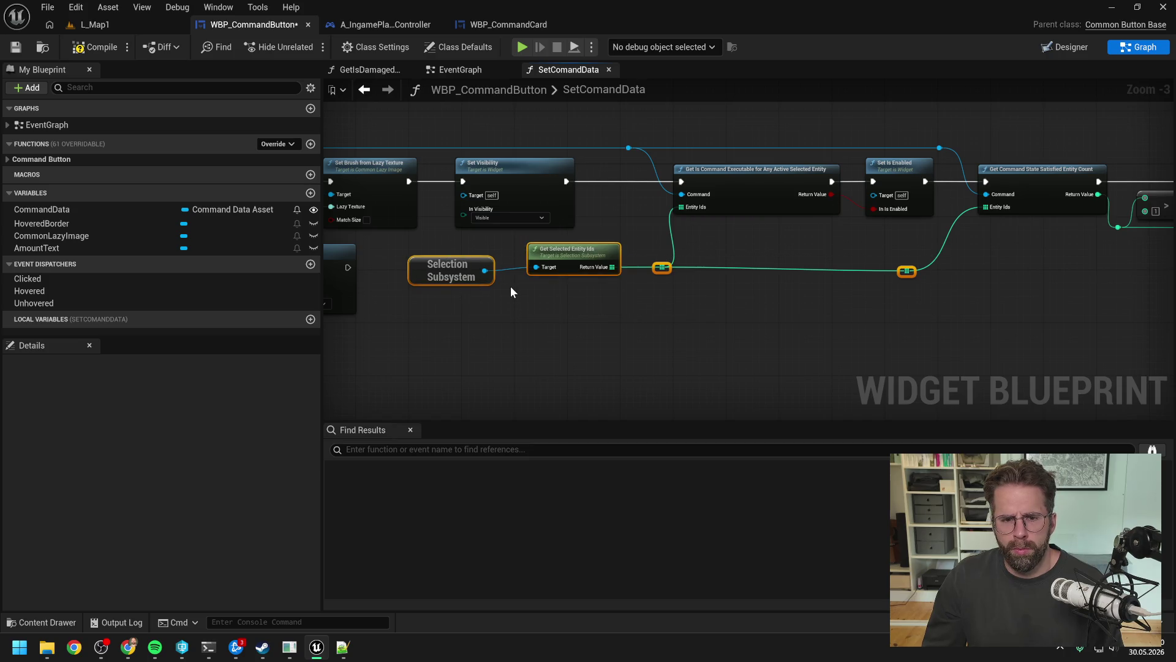
key(q)
click(588, 322)
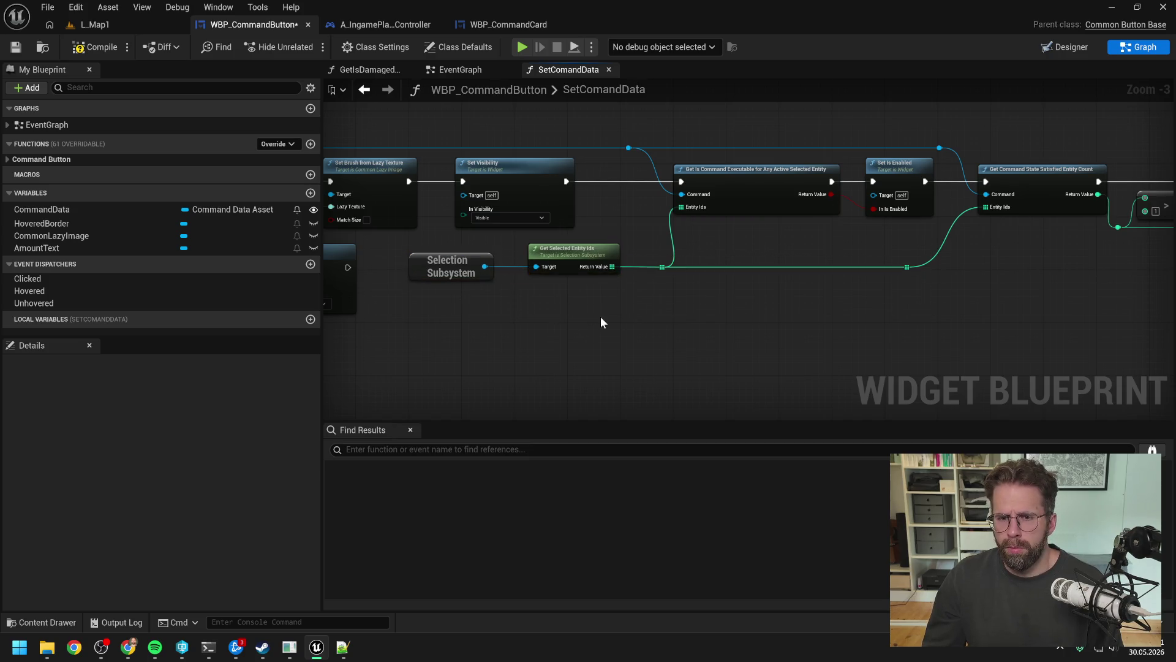
key(q)
click(679, 304)
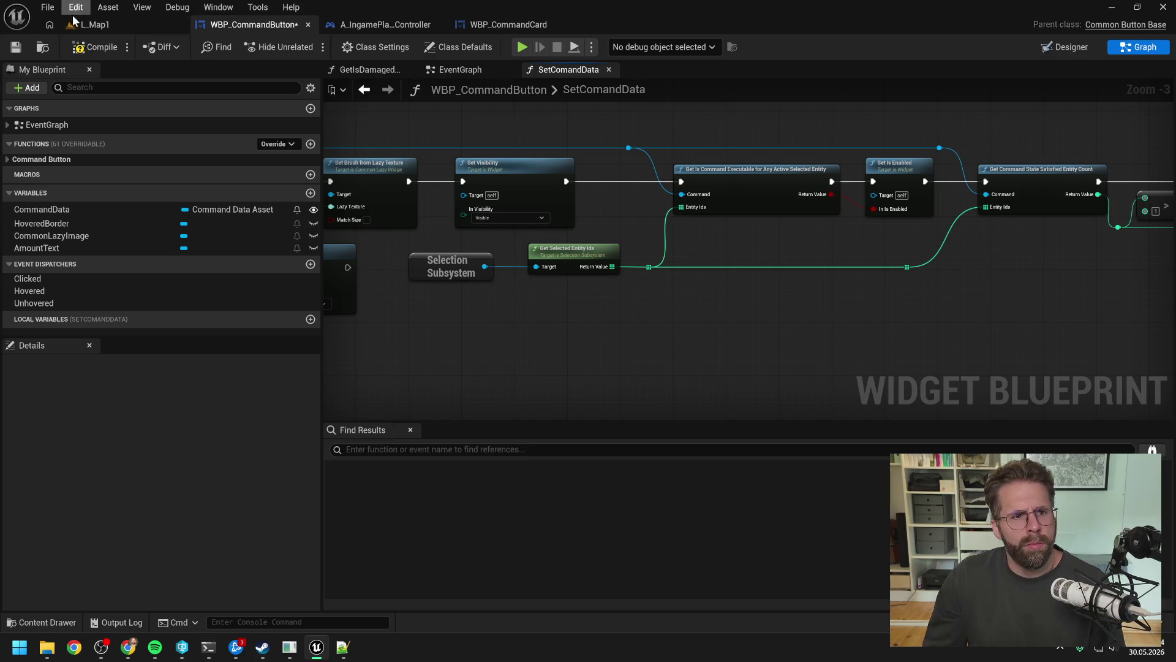
click(89, 48)
click(116, 24)
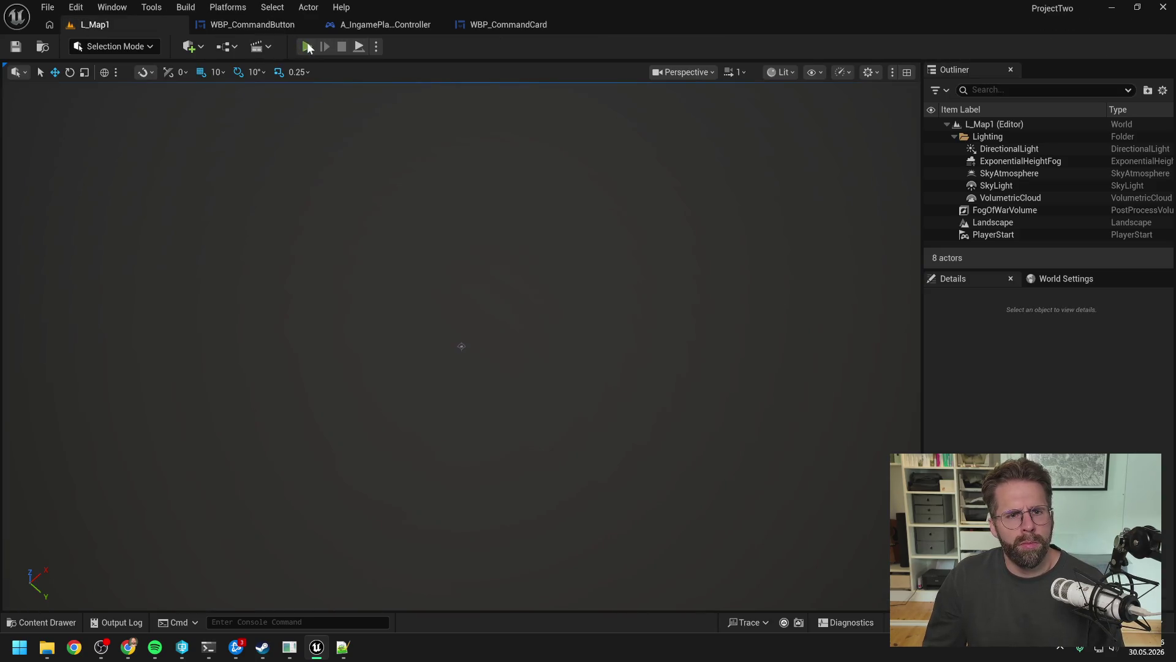
- Play L_Map1, place three more Power Grid Generators, and select the two right-hand ones
click(307, 44)
click(462, 310)
click(761, 515)
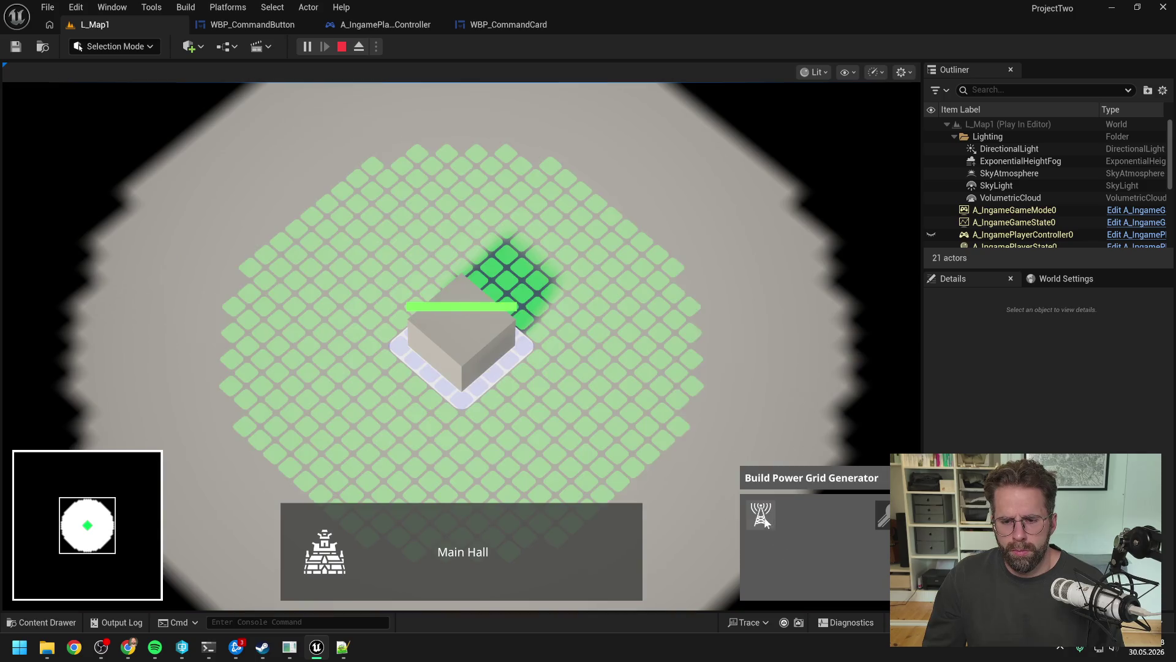
click(672, 331)
click(582, 190)
click(358, 179)
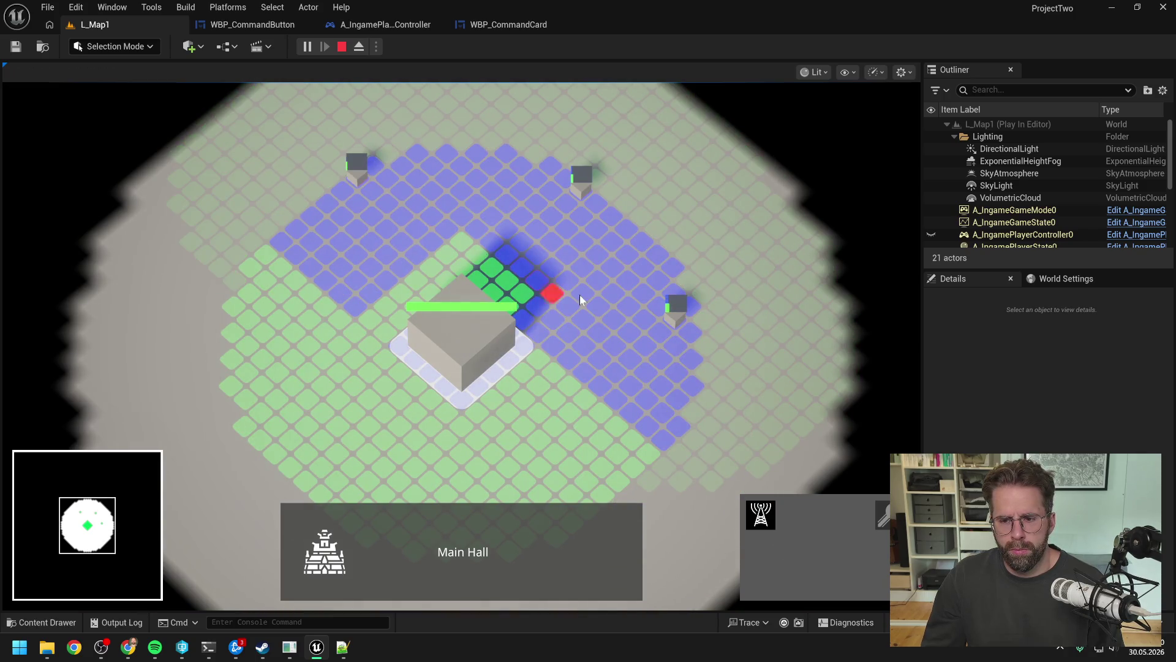
right_click(569, 299)
click(569, 299)
drag(565, 160, 756, 361)
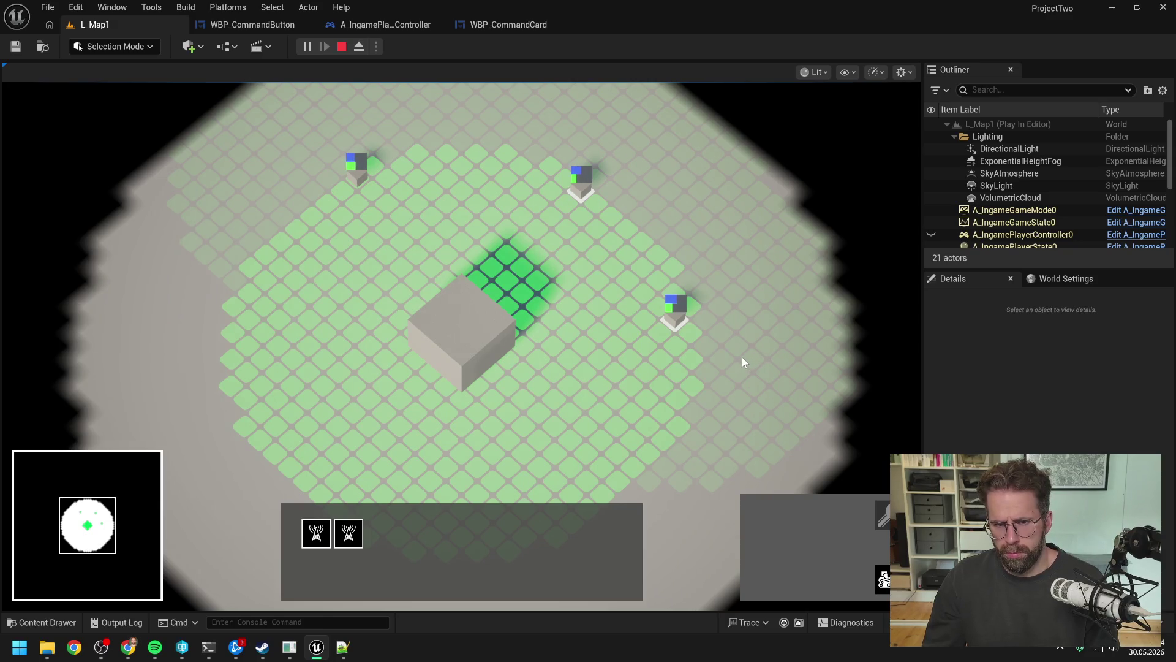
- Marquee-select the Main Hall with the towers and check the command card count
click(475, 342)
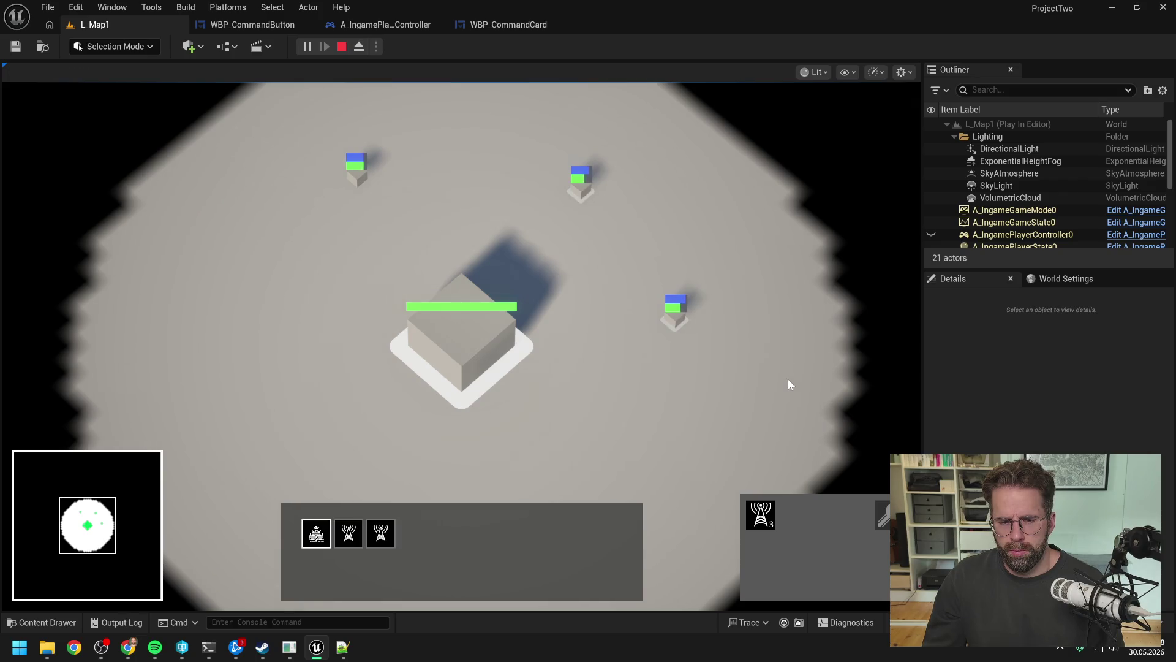
click(649, 417)
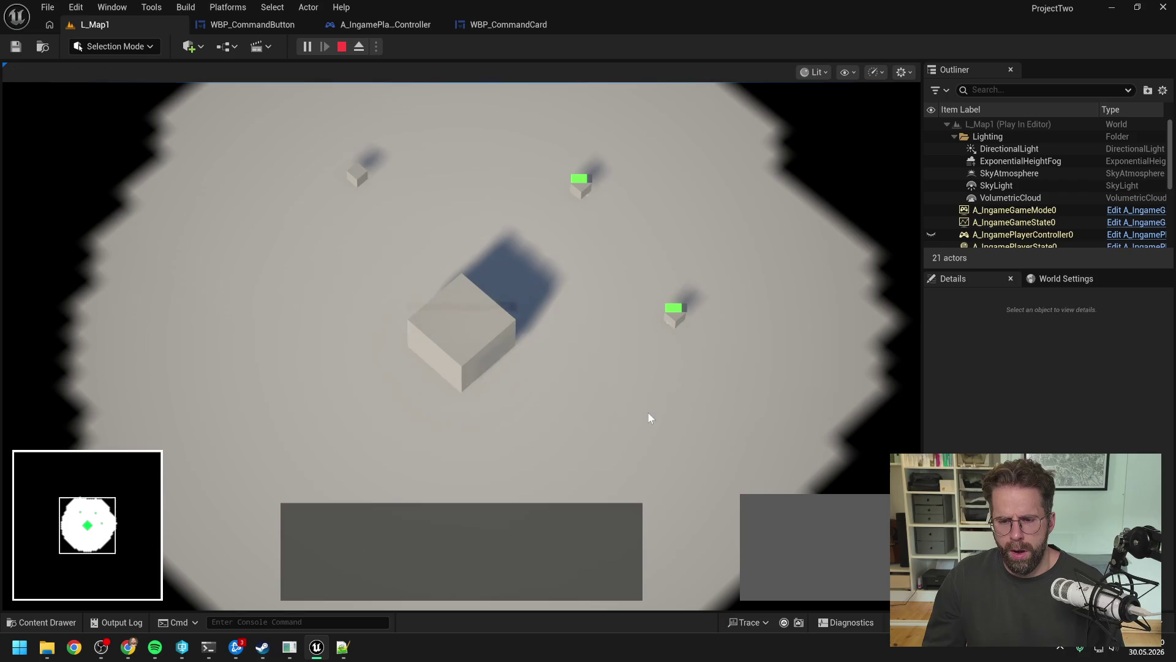
click(529, 383)
mouse_move(547, 139)
mouse_down()
mouse_move(757, 318)
mouse_move(766, 343)
mouse_up()
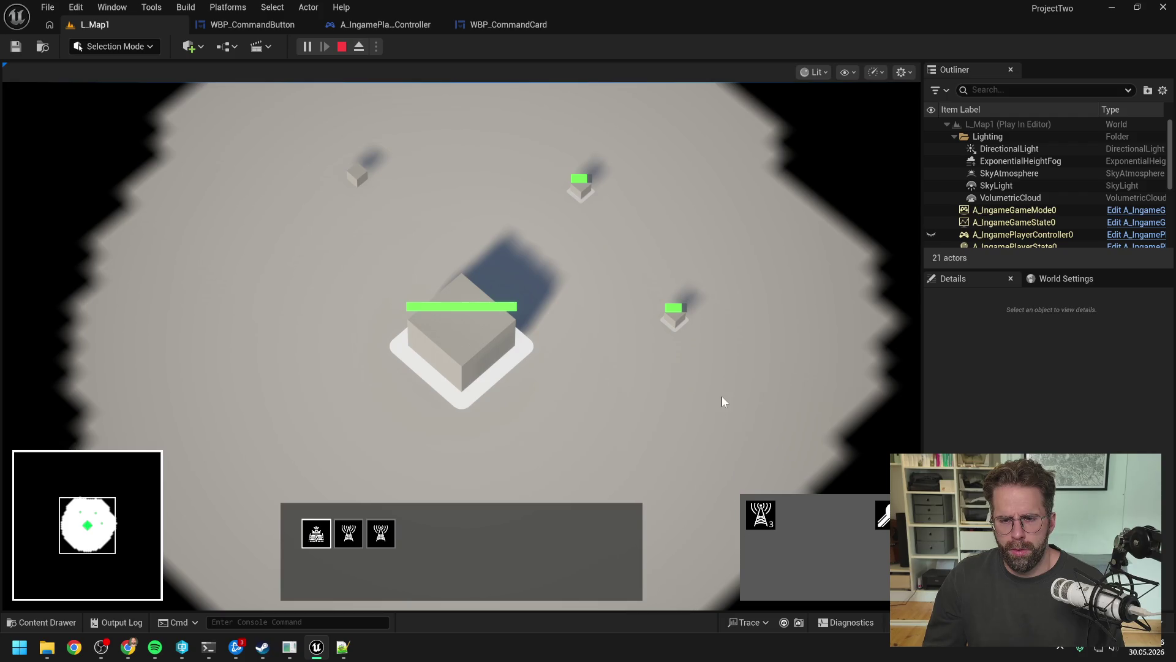
click(709, 370)
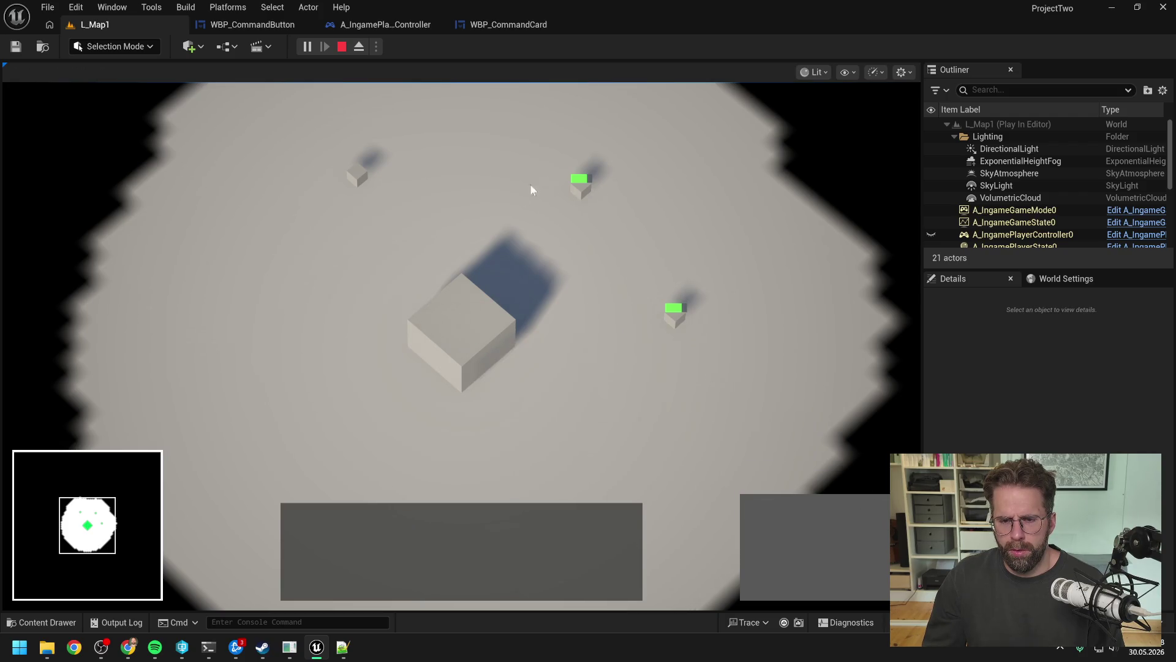
click(484, 294)
drag(554, 157, 762, 325)
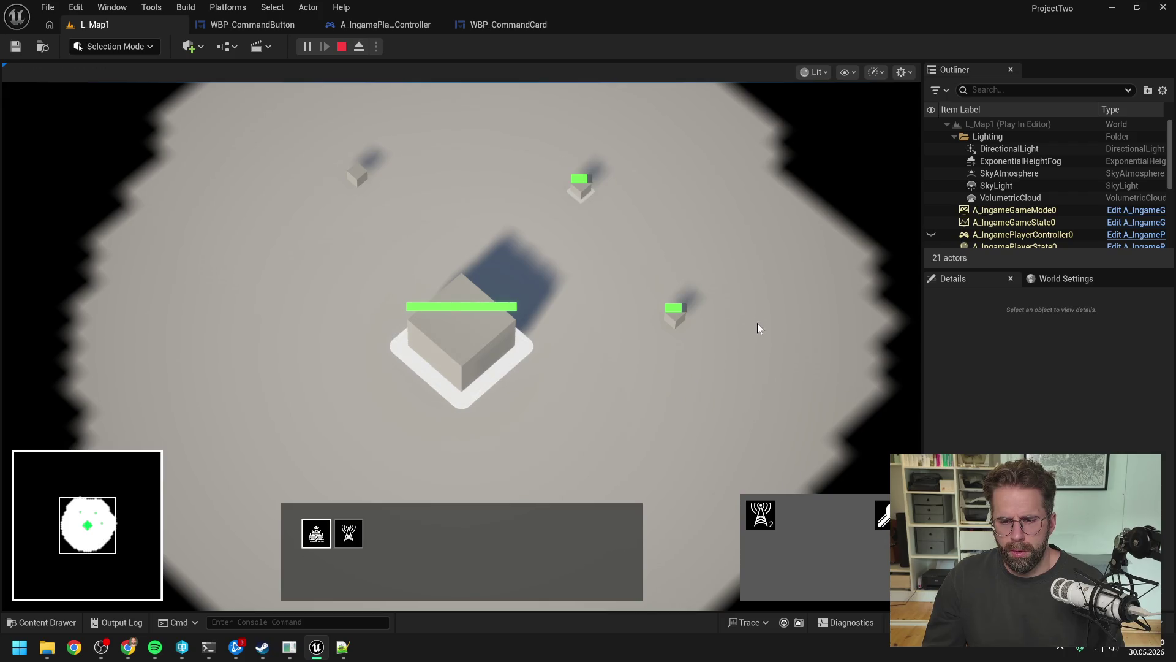
drag(567, 167, 792, 369)
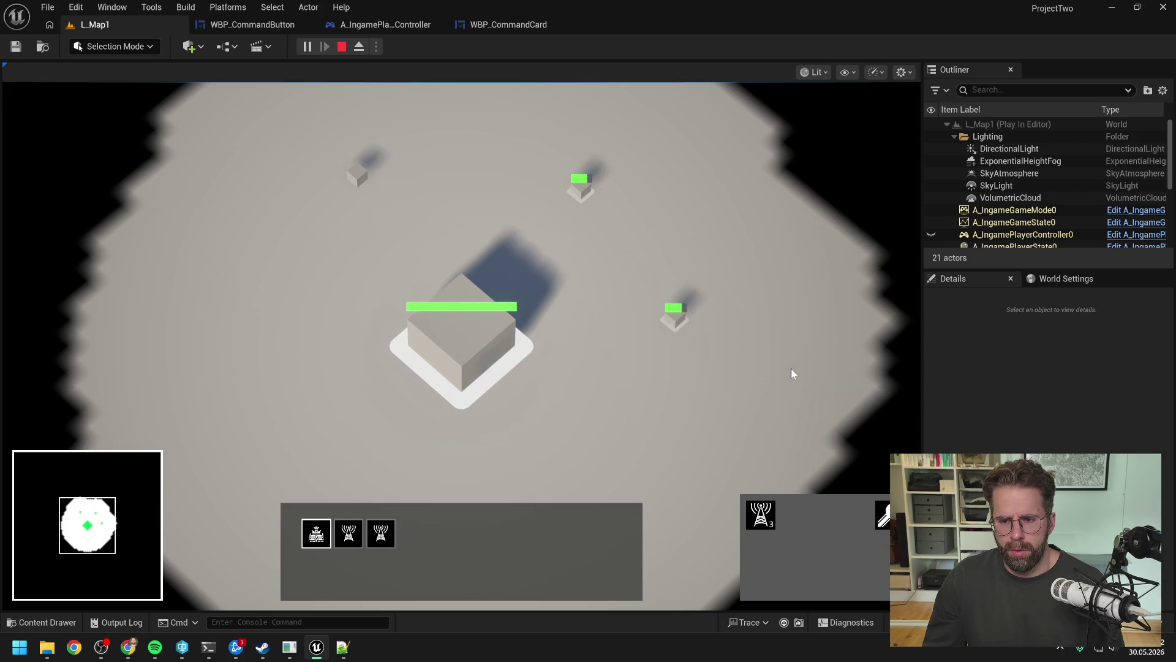
click(747, 360)
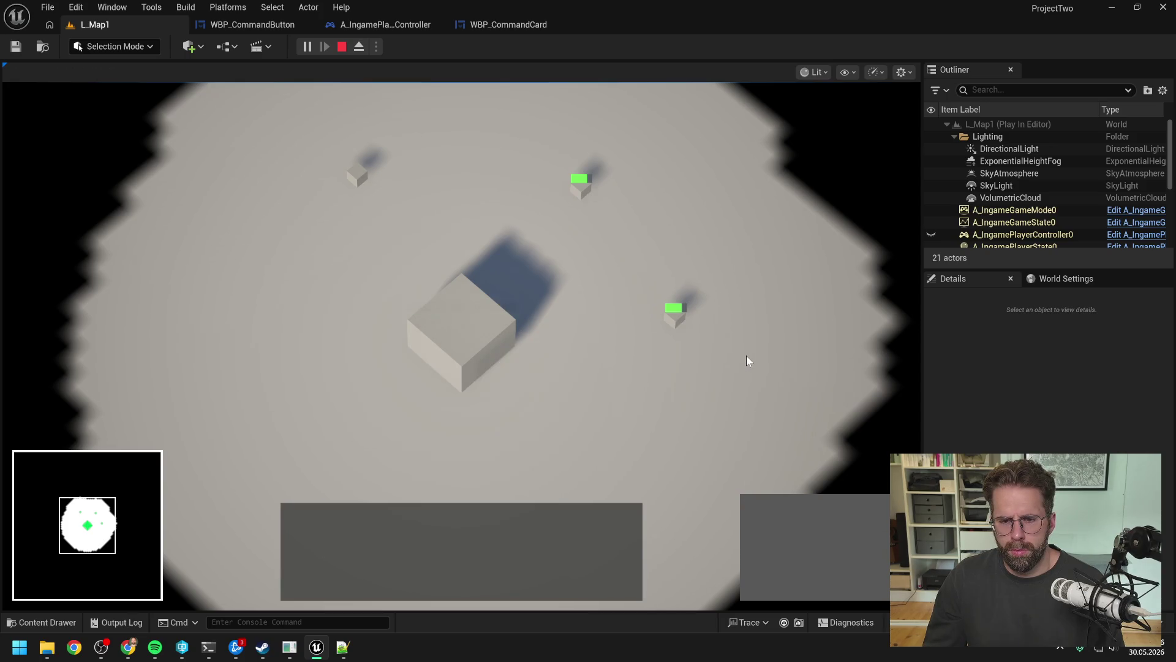
key(b)
key(Escape)
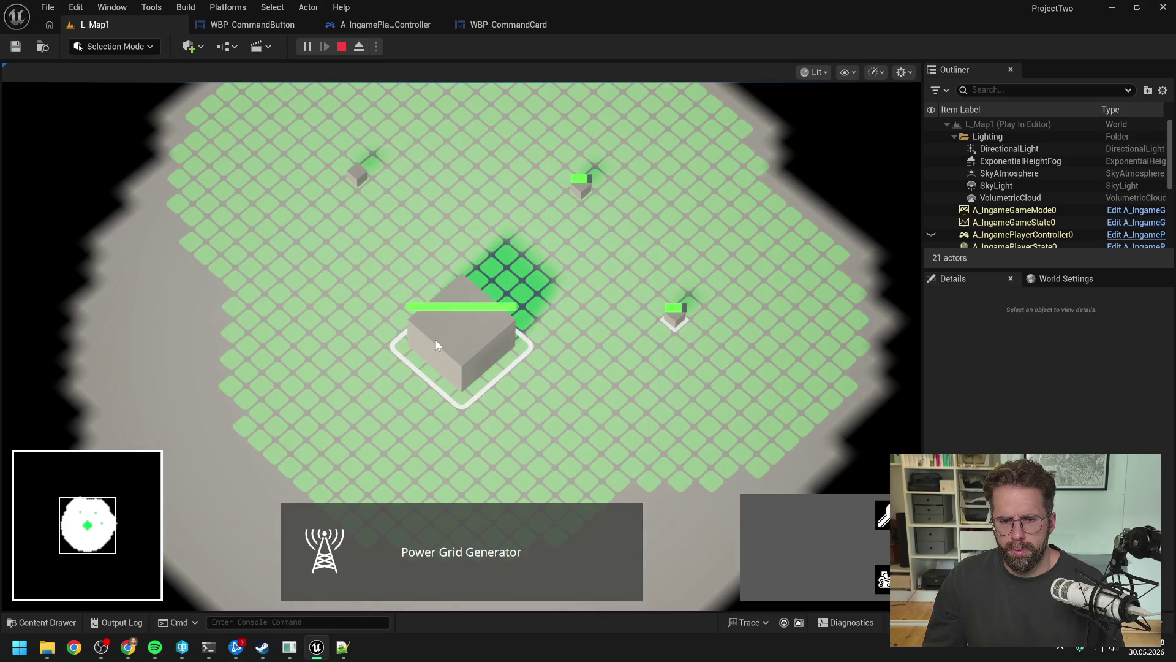
- Place two generators below and left of the Main Hall, then check single selections
click(761, 515)
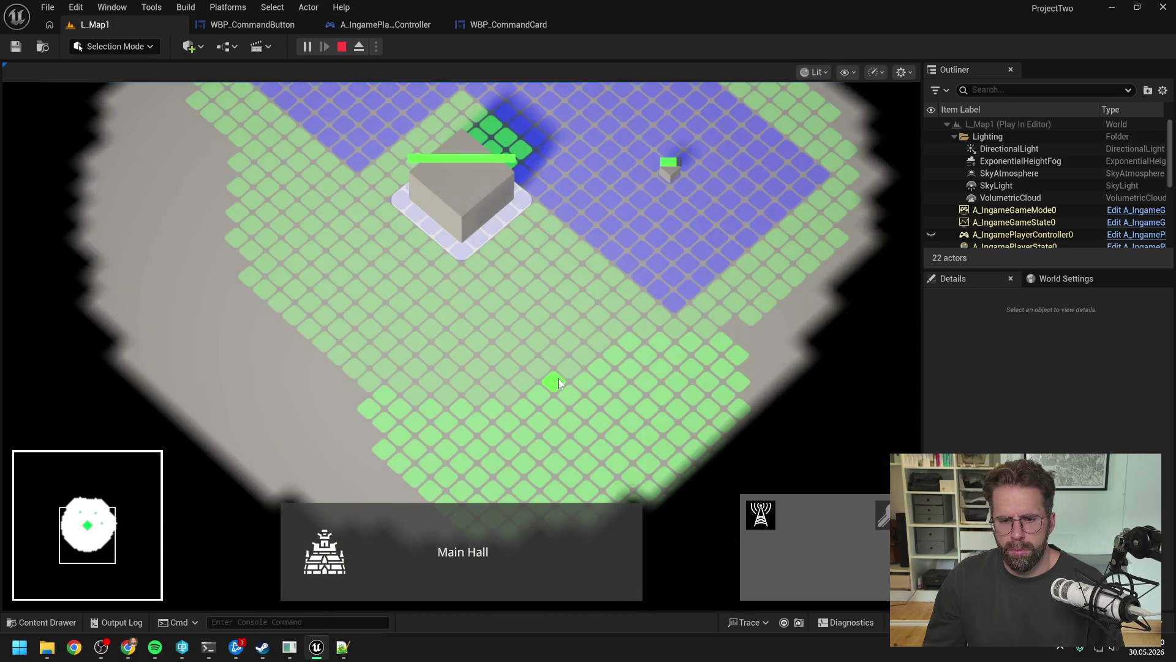
click(557, 376)
click(296, 321)
drag(462, 307, 619, 439)
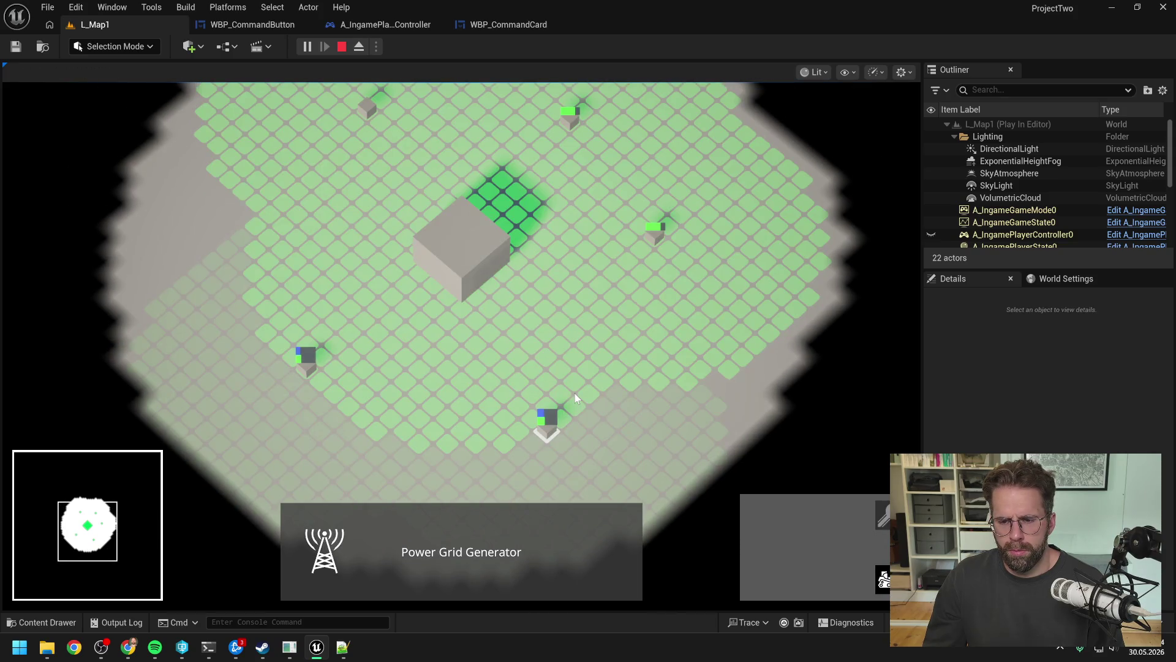
click(472, 269)
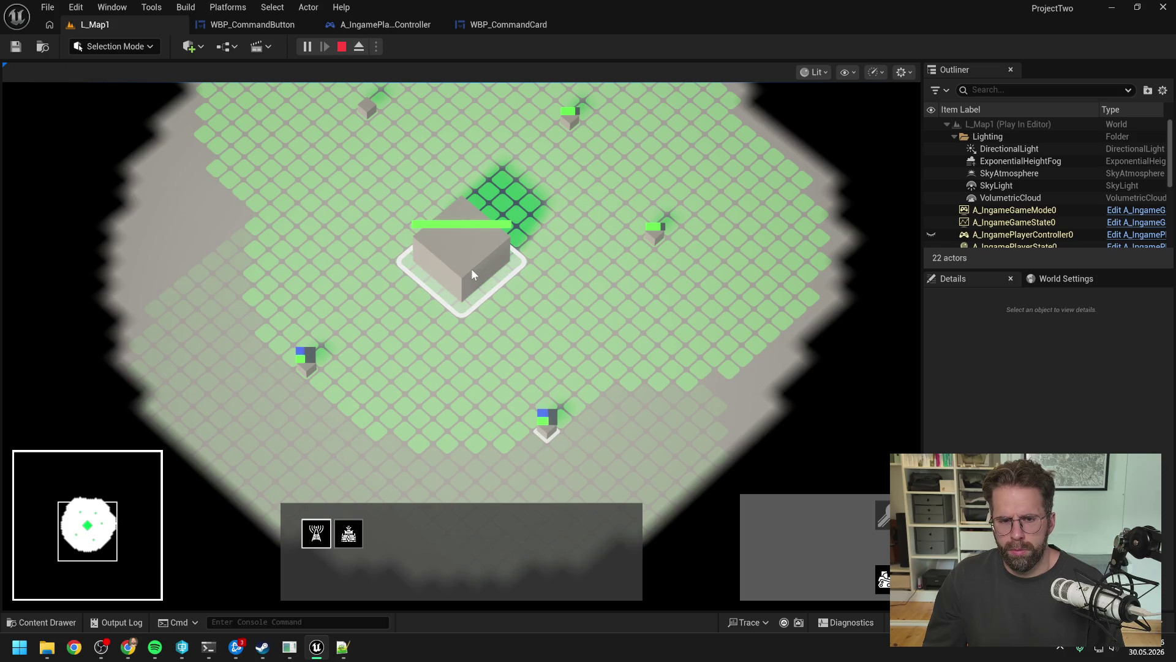
click(463, 259)
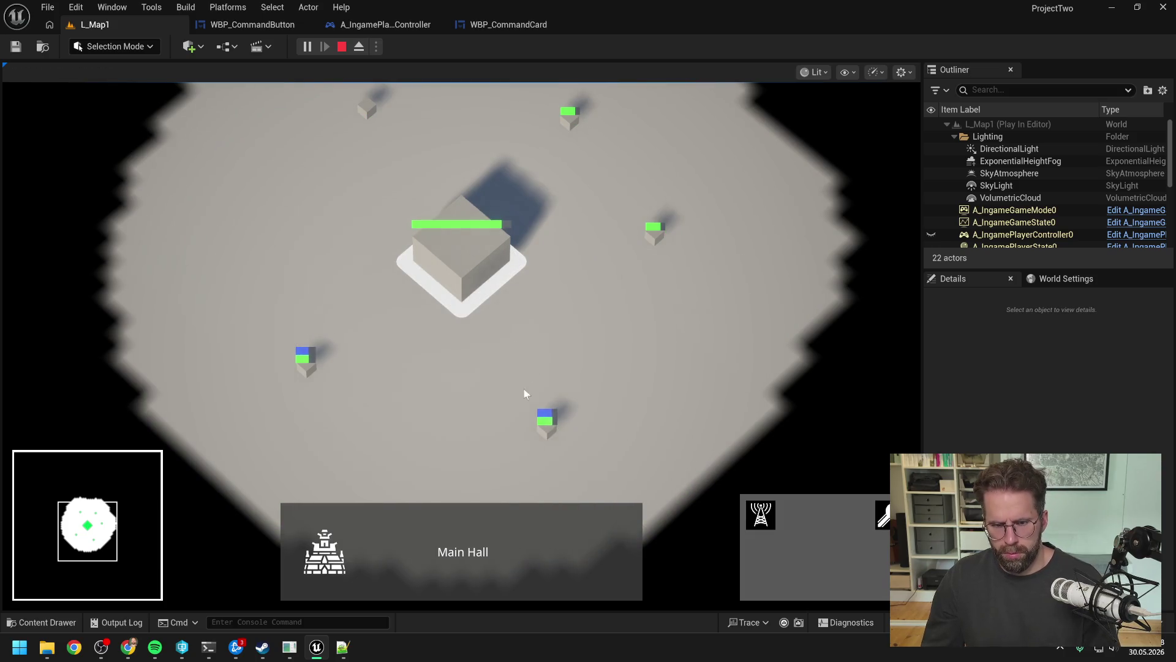
click(544, 419)
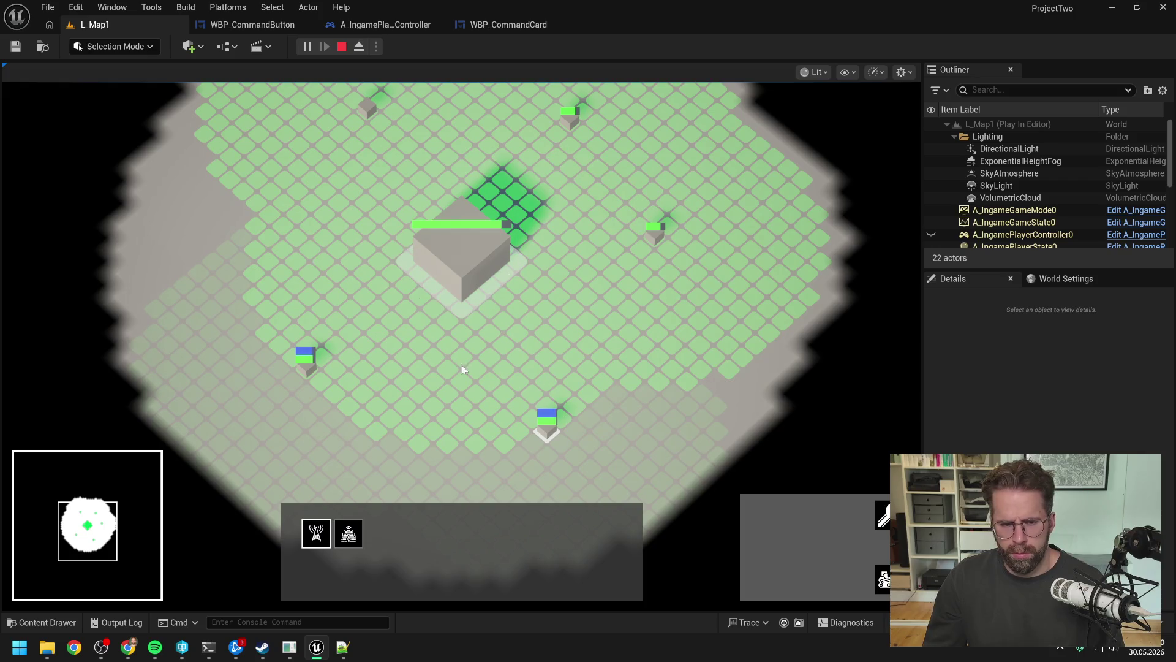
- Select the Main Hall together with all five generators to verify the command card count
click(305, 359)
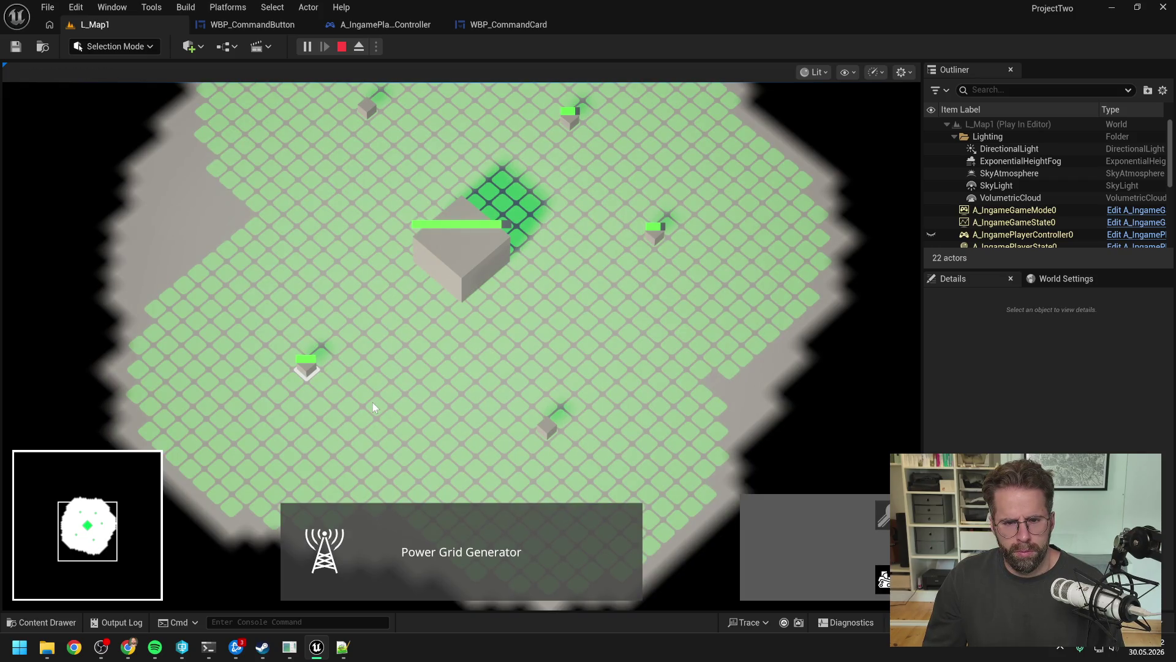
click(654, 234)
click(453, 263)
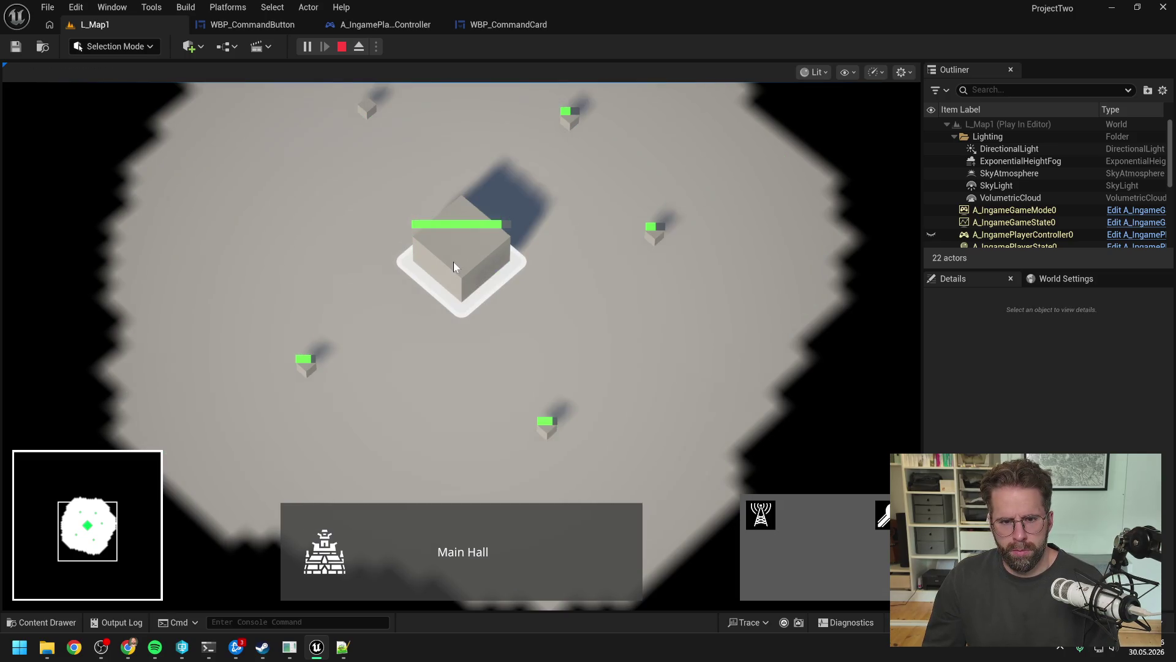
shift+click(547, 422)
drag(252, 305, 382, 404)
shift+click(654, 236)
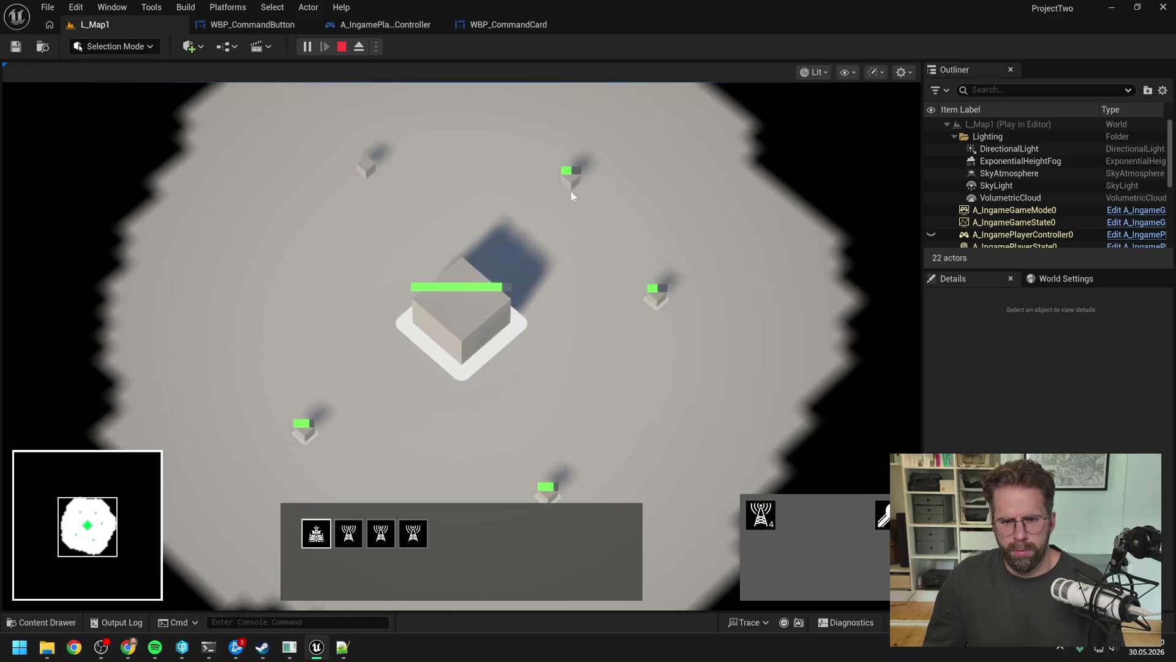
shift+click(569, 183)
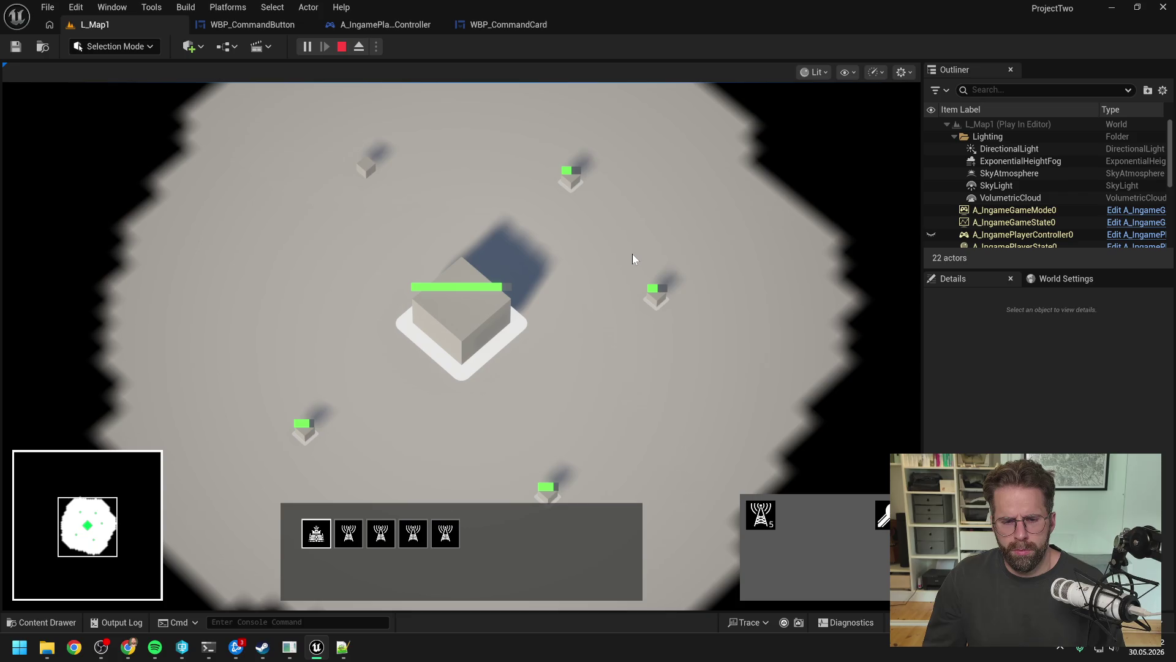
- Try build placement with the mixed selection, then end the play session
key(b)
right_click(632, 254)
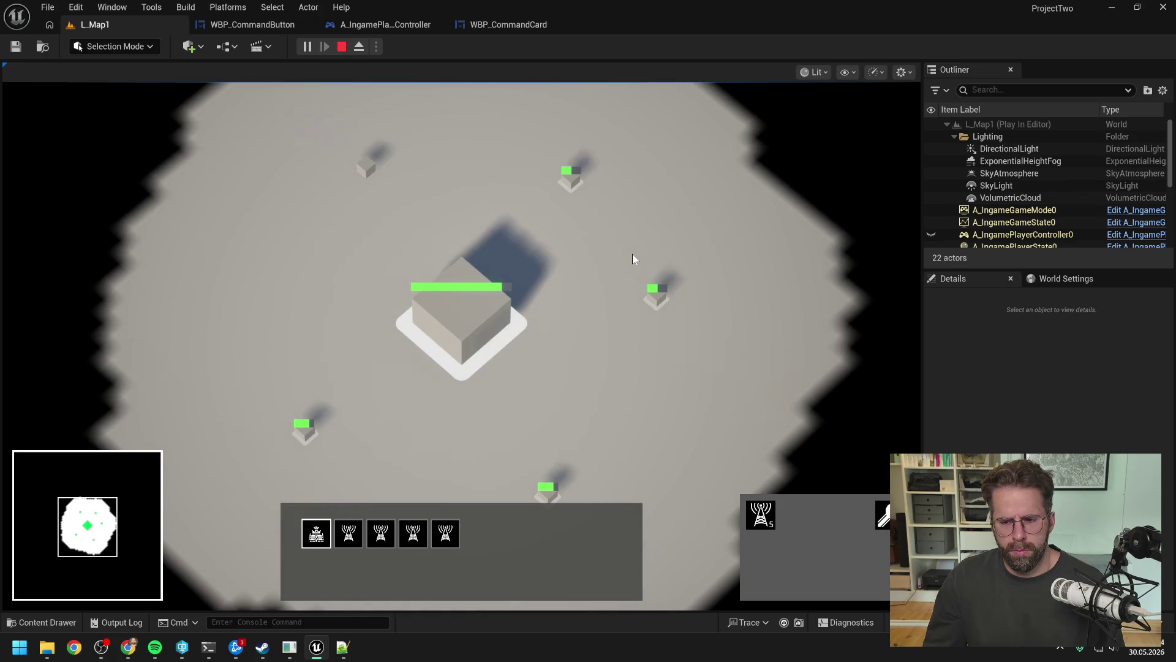
key(b)
key(d)
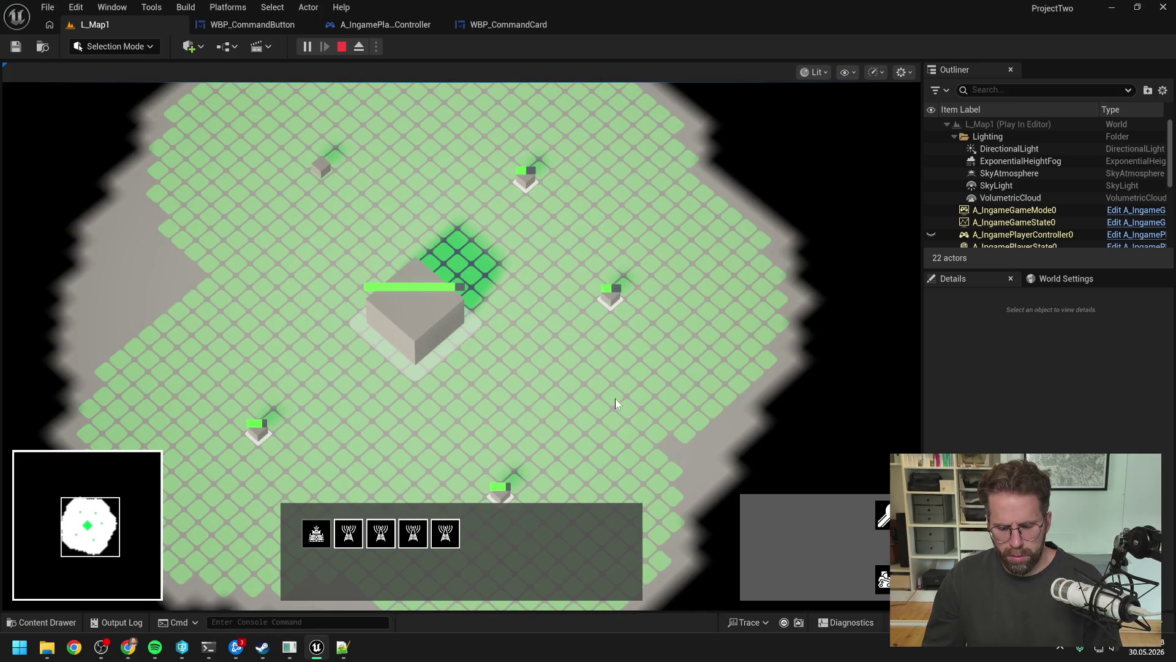
key(Escape)
- Open Set Command Data from WBP_CommandCard and pan right to the Set Visibility nodes
click(491, 23)
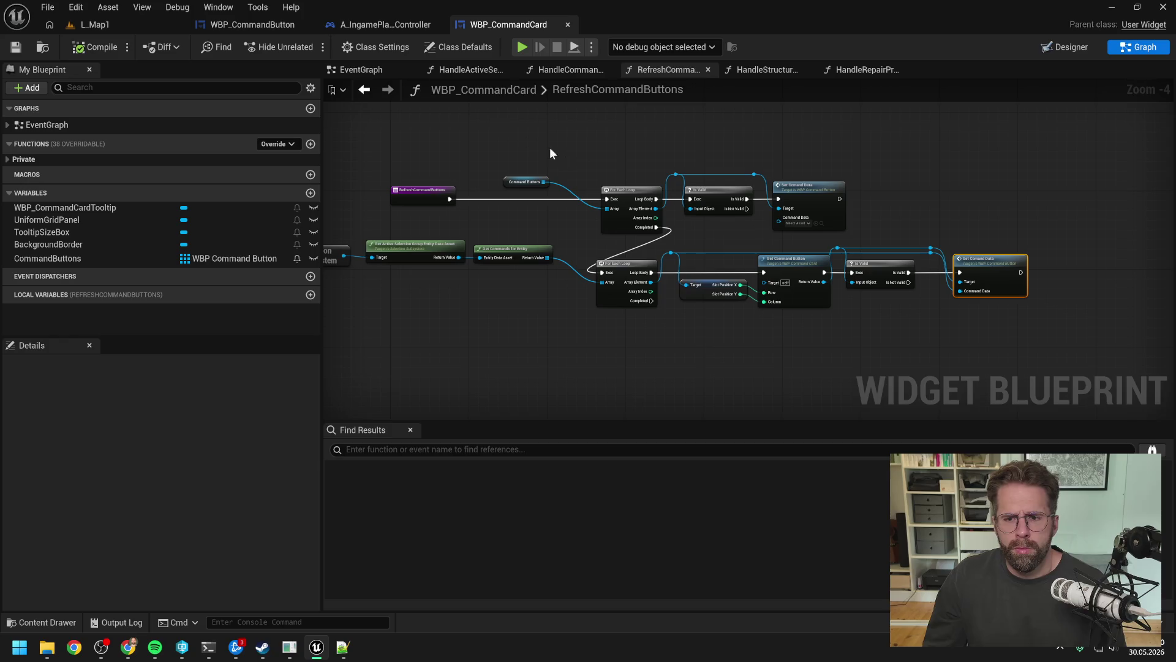
double_click(988, 270)
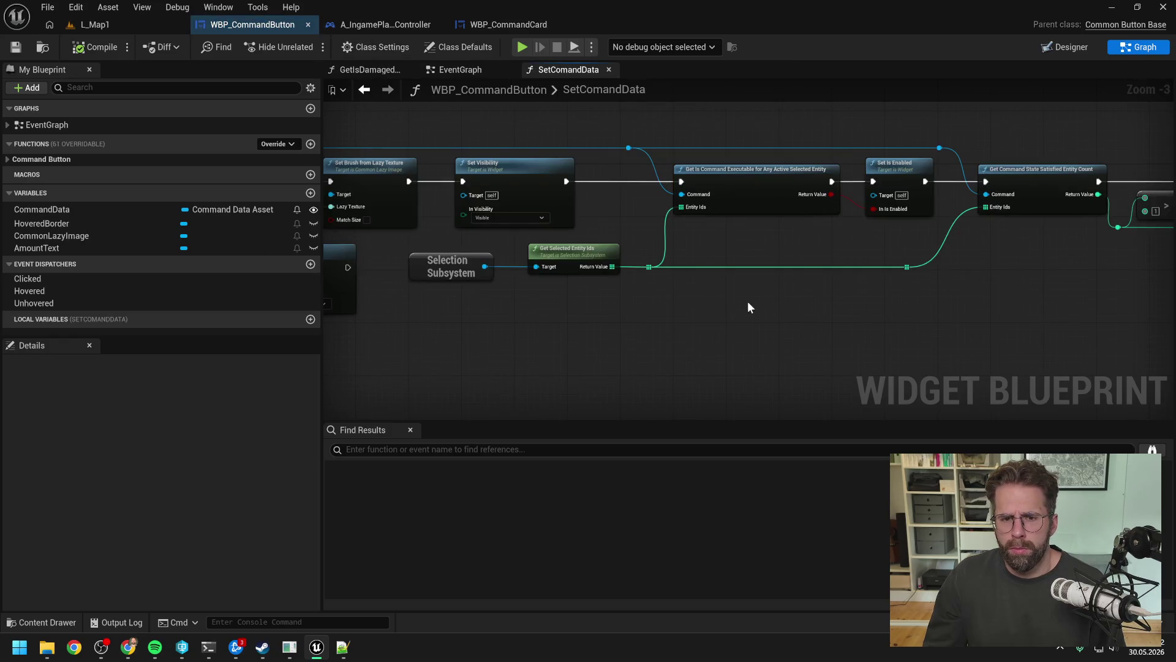
scroll(741, 296, down, 1)
drag(830, 315, 703, 307)
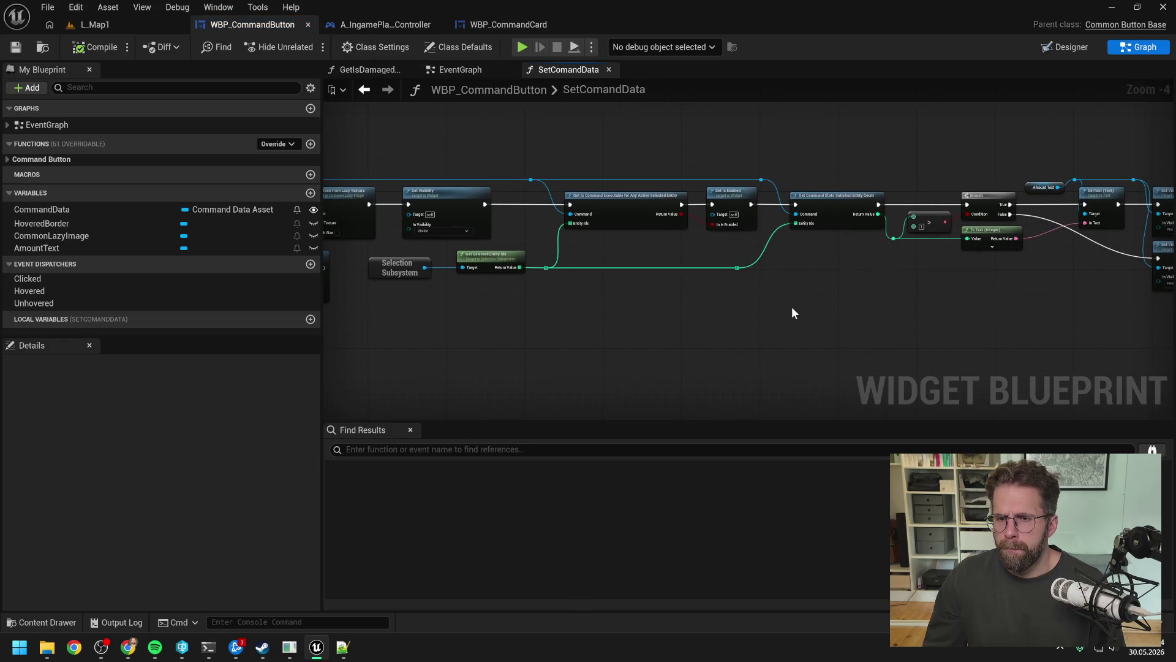
drag(851, 302, 772, 303)
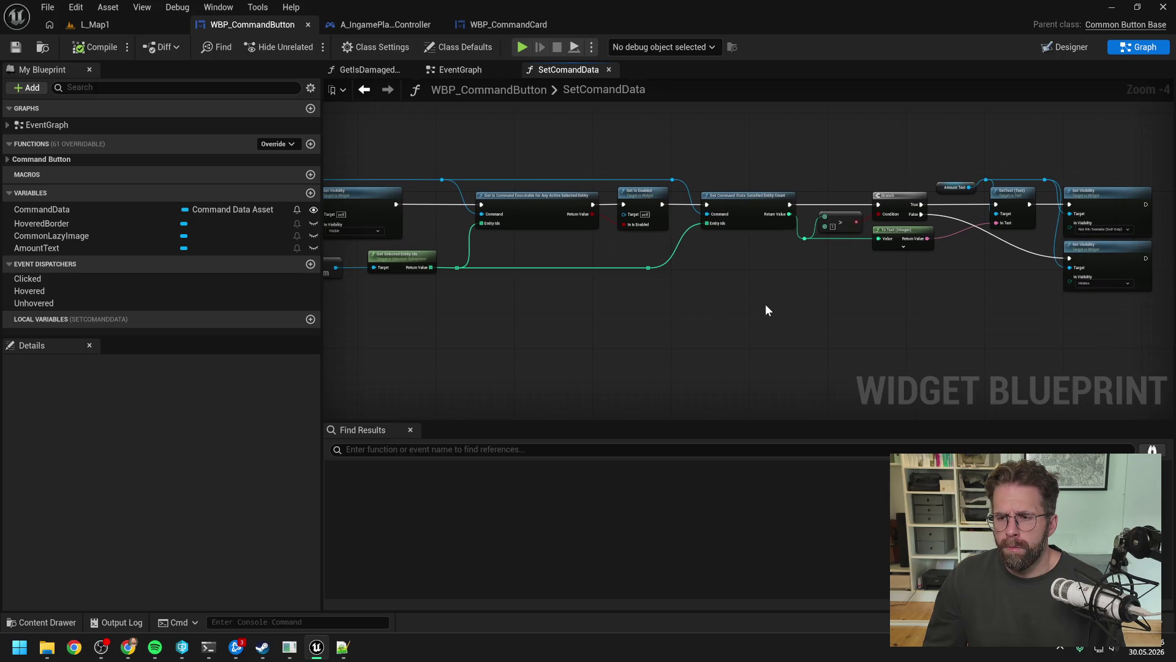
click(209, 647)
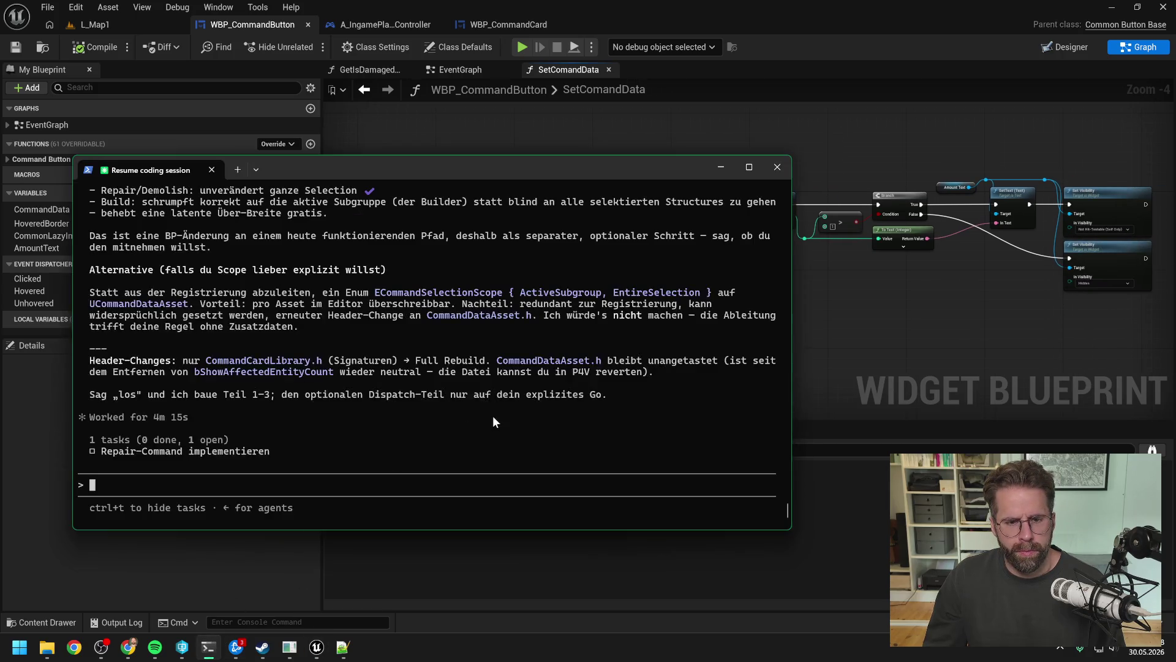
- Scroll back through Claude Code's reply to its affected-count and executability-check findings
scroll(409, 376, up, 15)
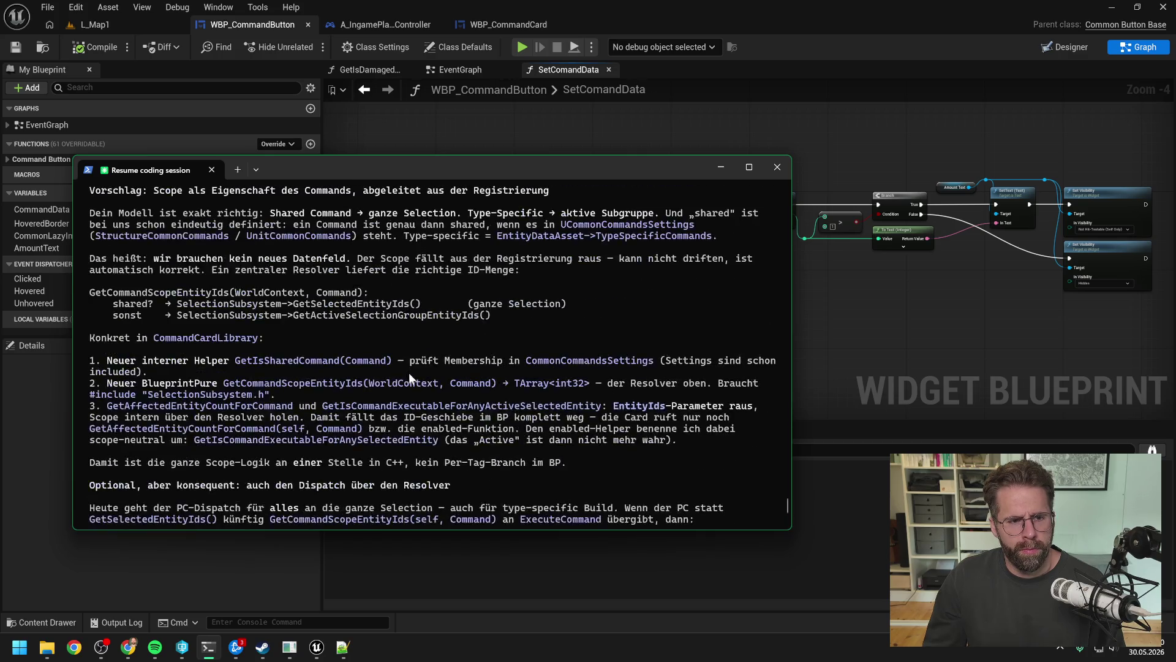
scroll(413, 379, up, 3)
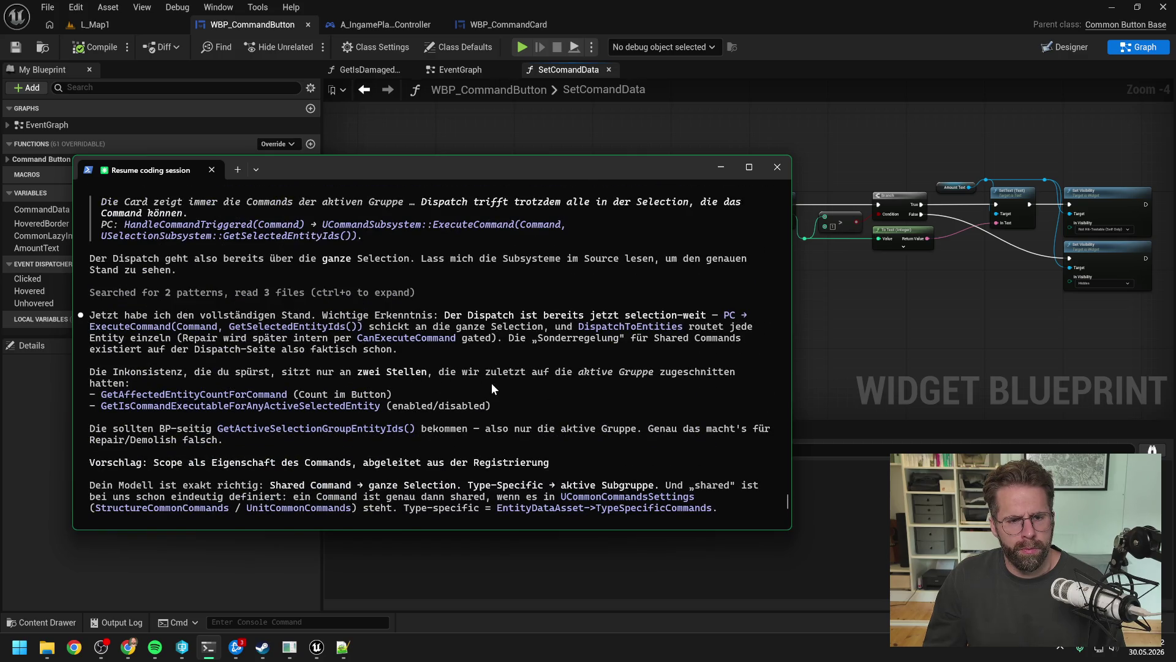
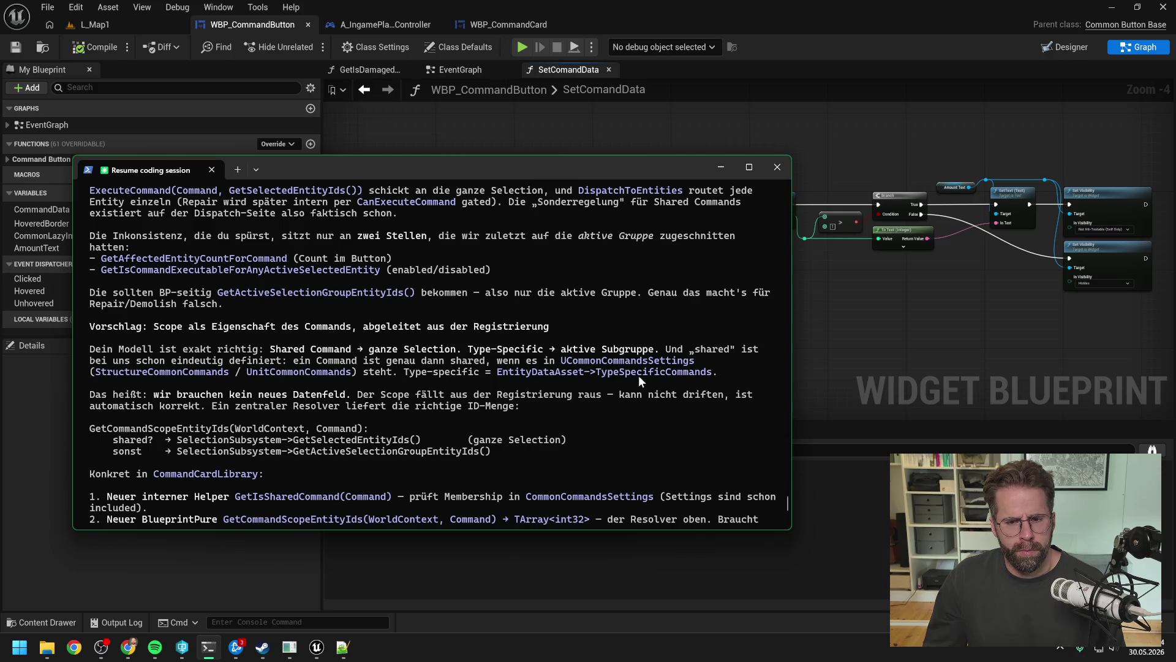
- Read the scope proposal and type 'moment moment, brauchen wir dann überhaupt etwas neues?' in Claude Code
scroll(430, 329, down, 1)
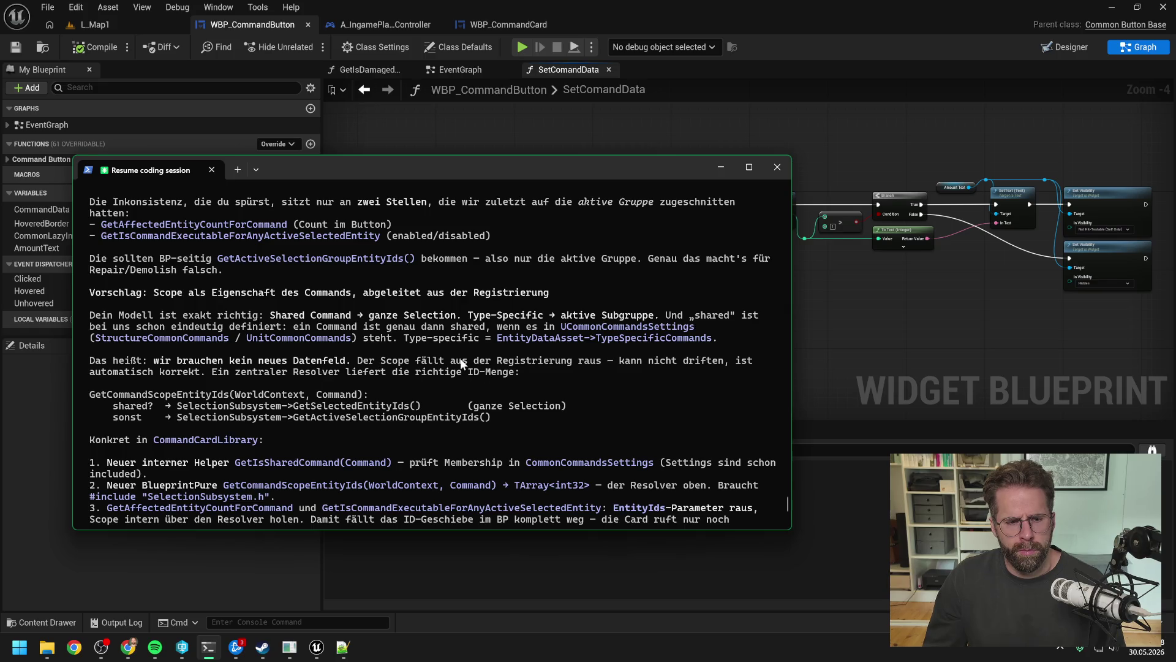
scroll(461, 362, down, 1)
scroll(374, 355, down, 2)
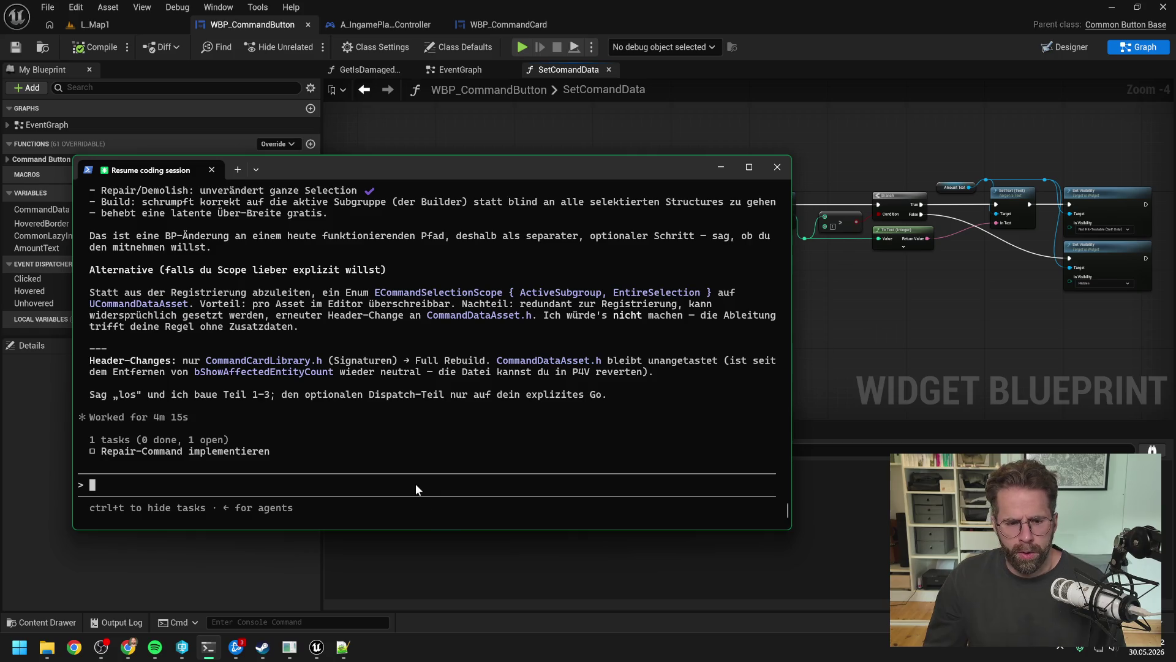
text(los)
key(BackSpace)
key(BackSpace)
key(BackSpace)
text(moment moment, brauchen wir dann überhaupt etwas neu)
- Finish the reply, then return to the blueprint's earlier SetComandData nodes
text(es?)
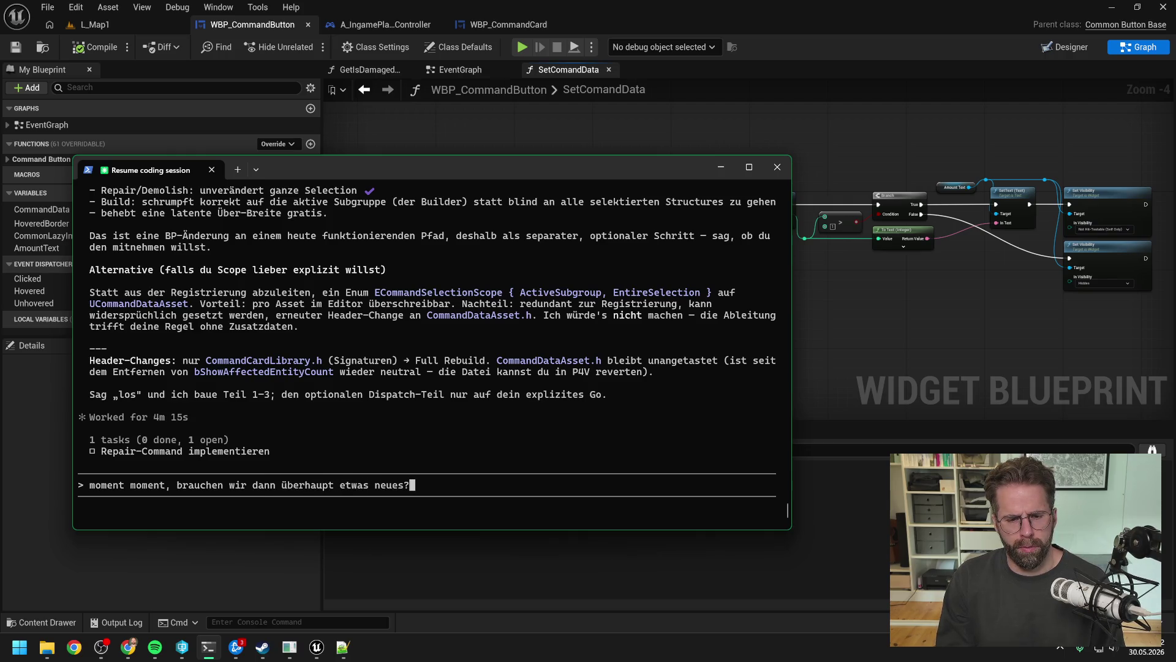
click(837, 299)
drag(606, 321, 745, 313)
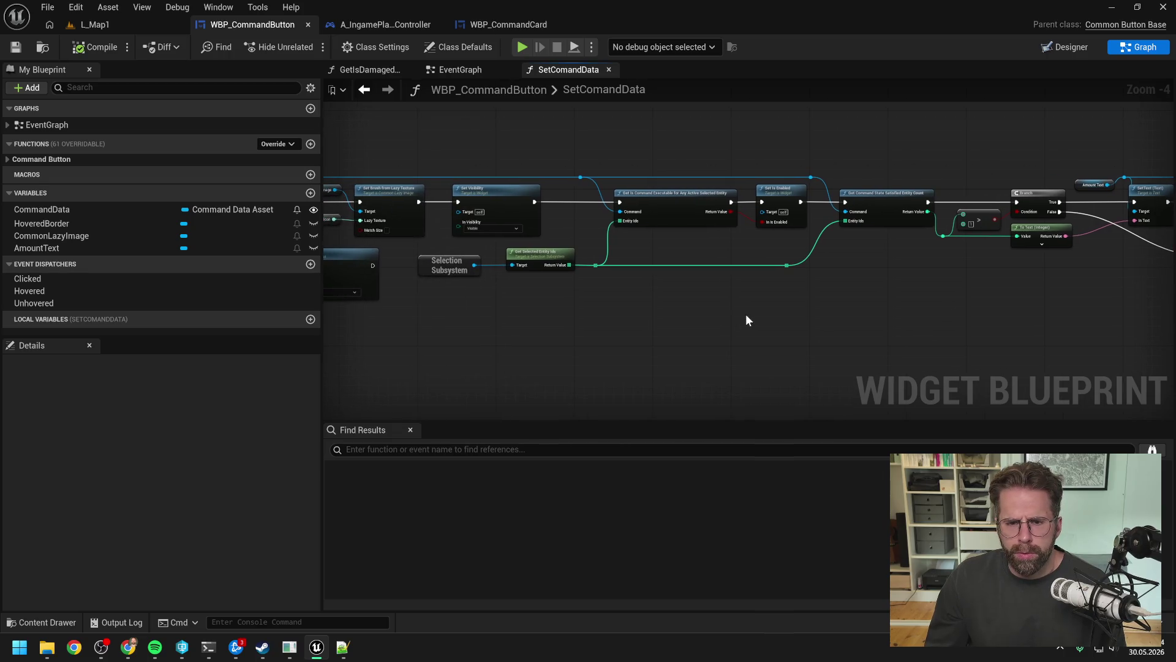
scroll(645, 257, up, 2)
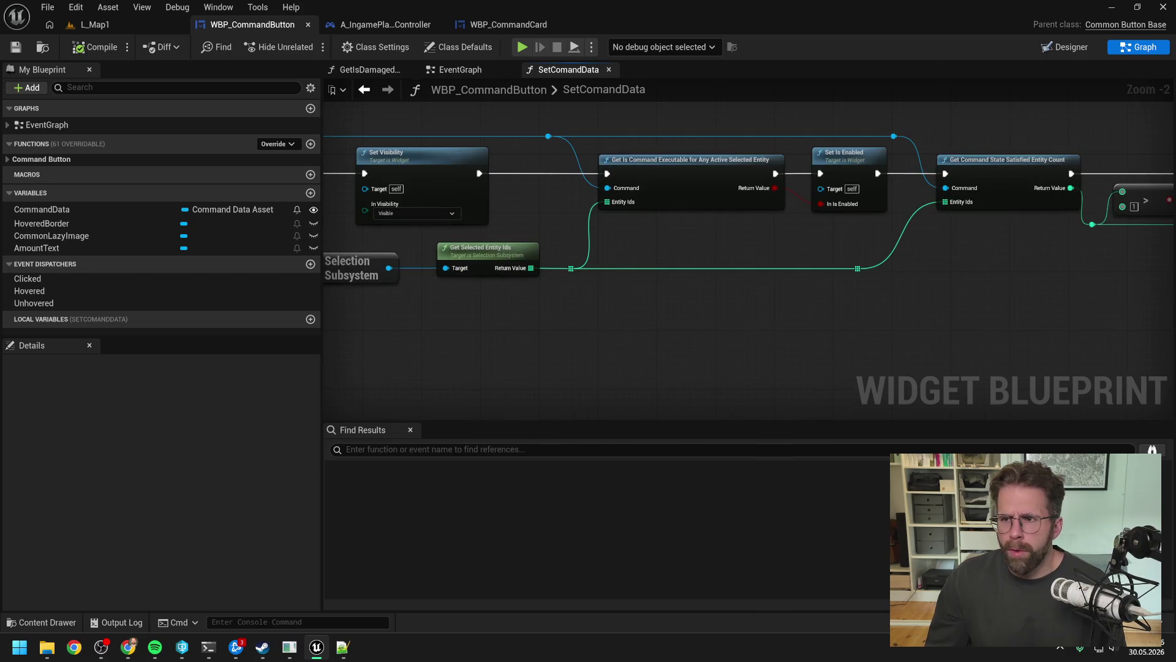
- Close Unreal Editor and open ProjectTwo.sln from the Development folder
key(ctrl+super+Left)
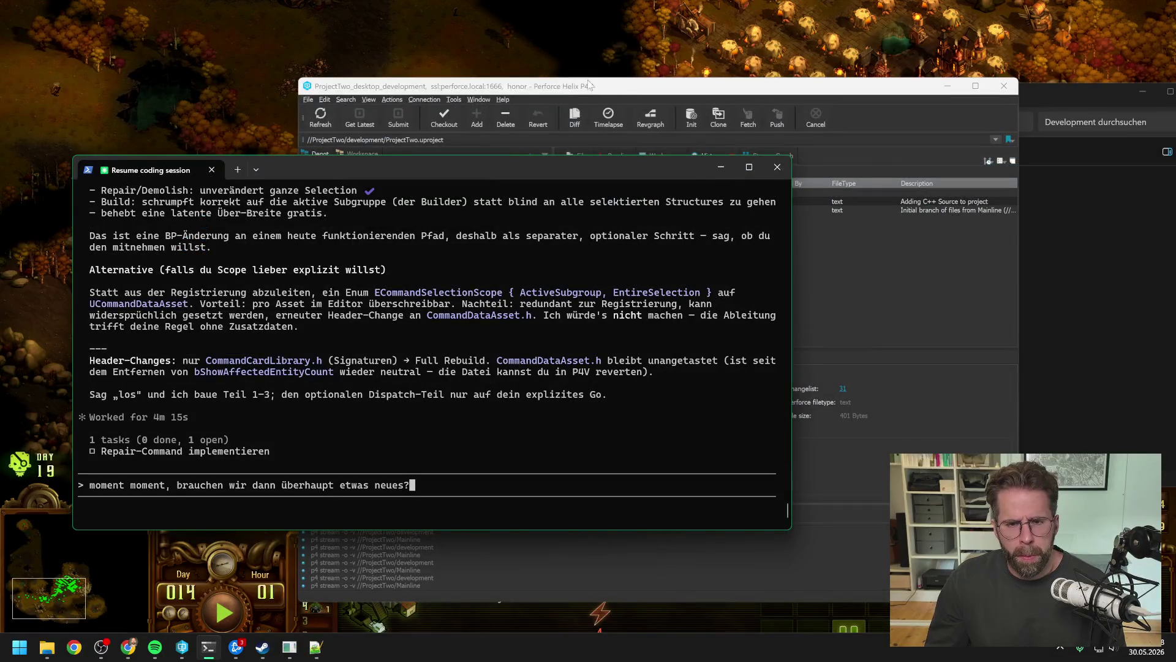
click(47, 647)
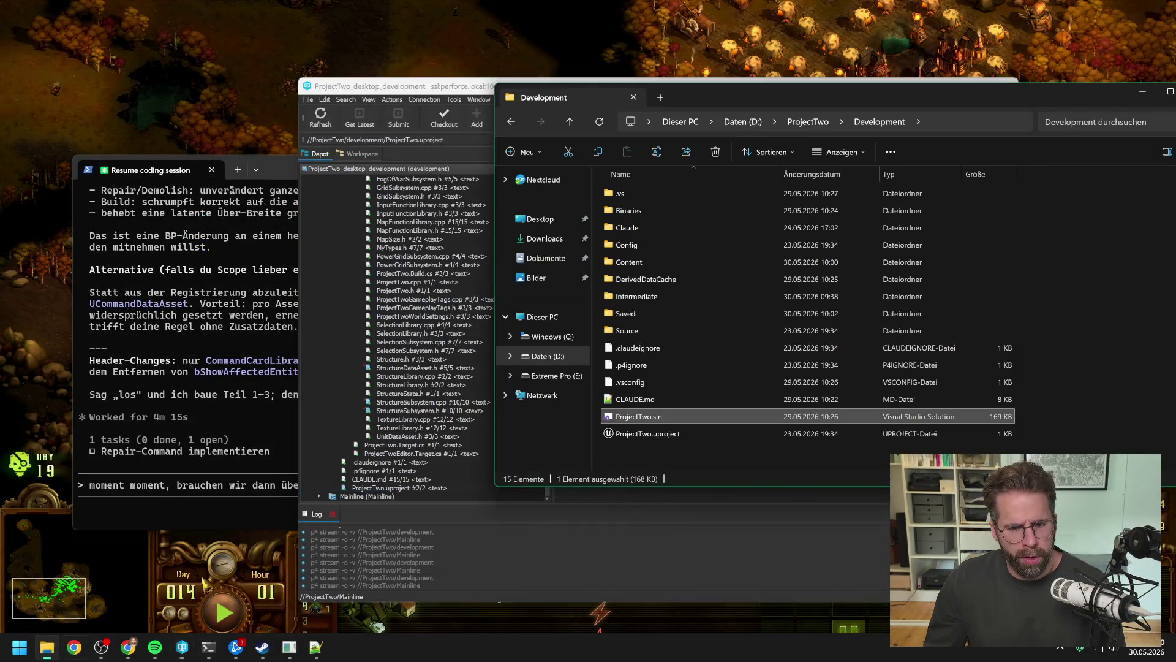
double_click(671, 411)
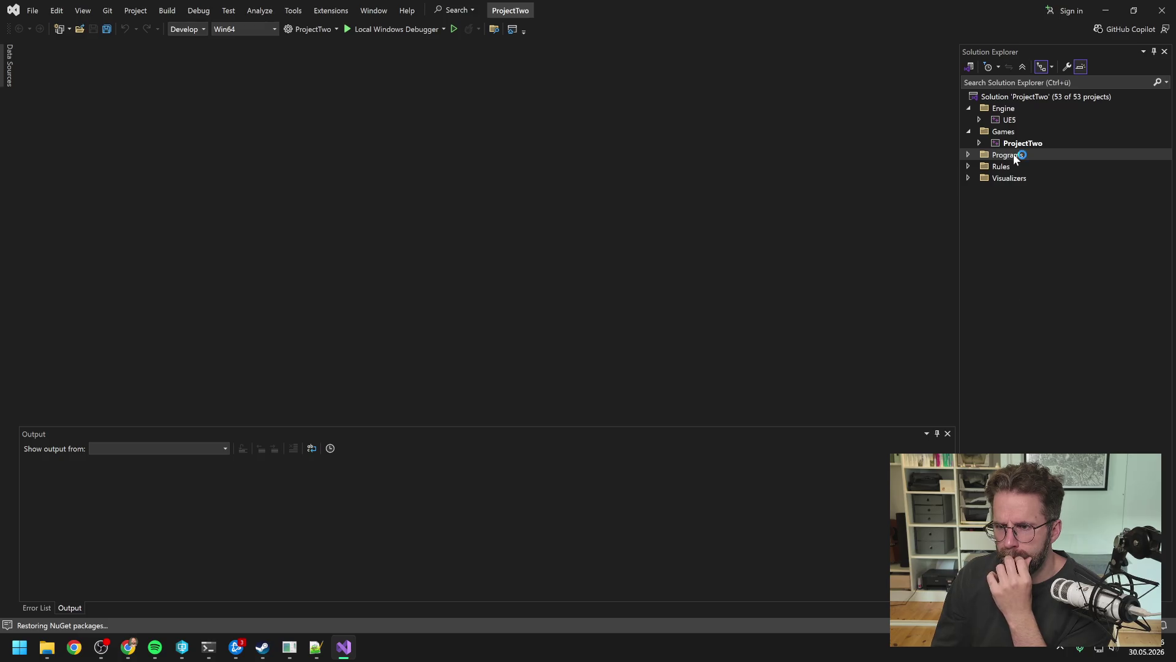
- Rebuild ProjectTwo in Visual Studio and close it after the build succeeds
right_click(1020, 147)
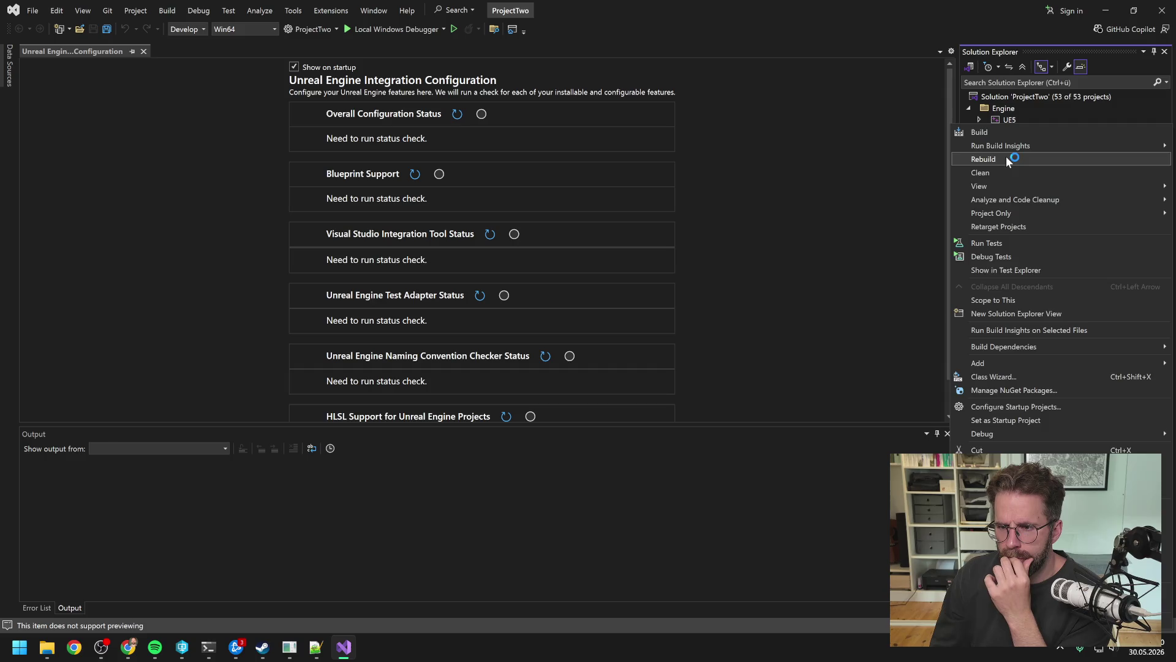
click(1009, 160)
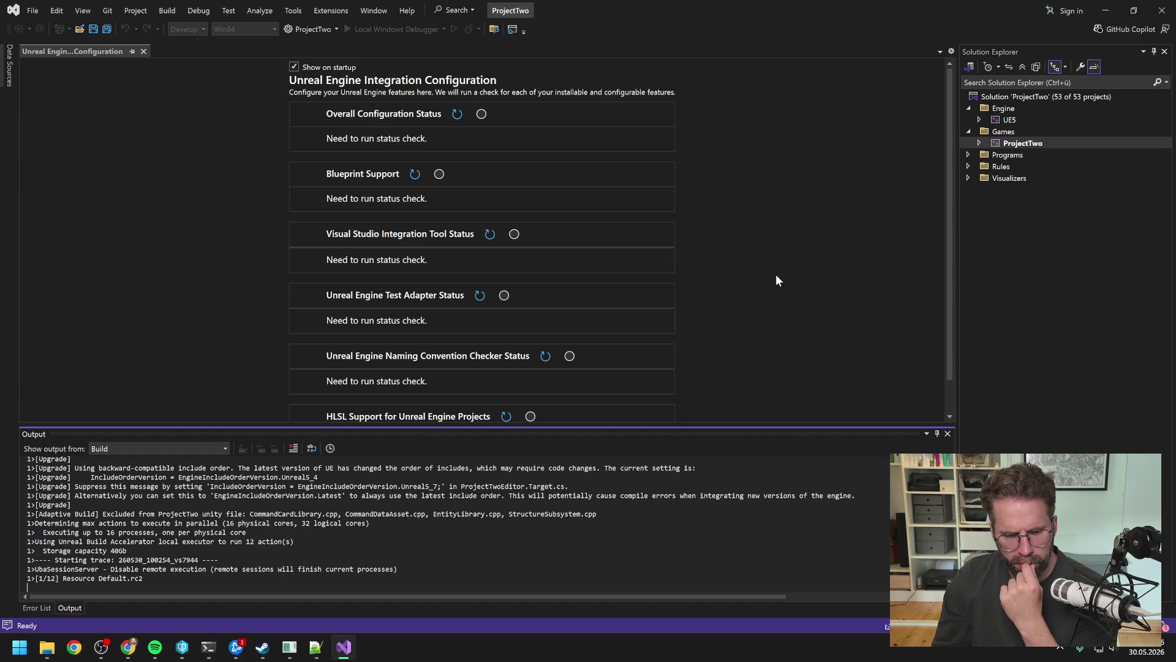
key(alt+Tab)
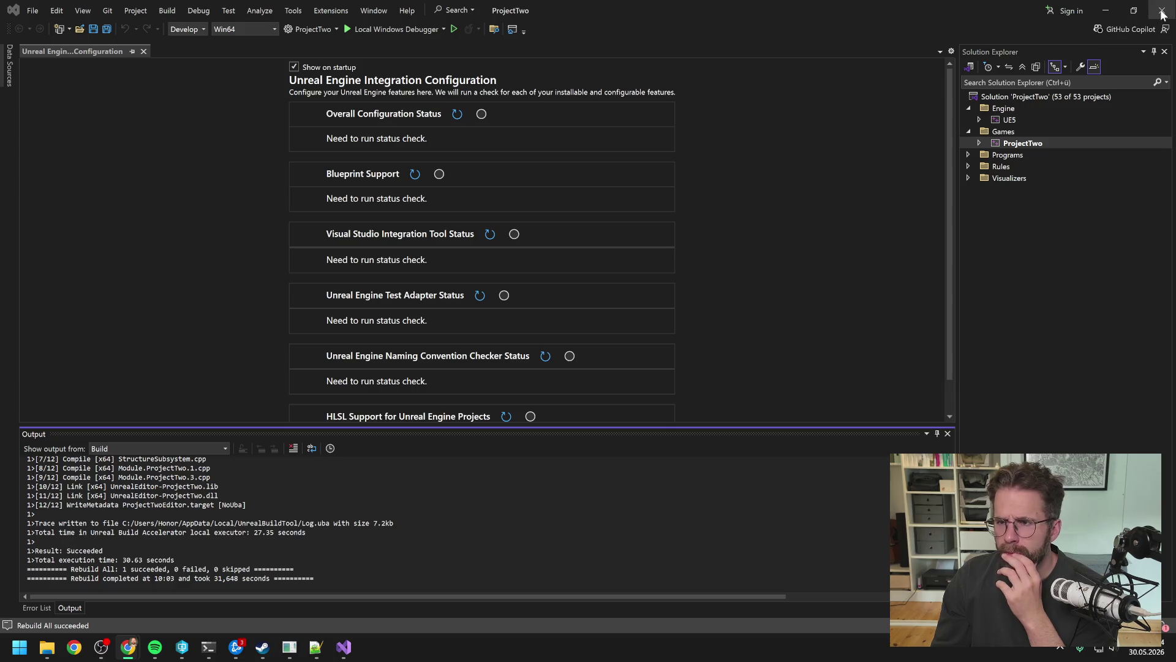
click(630, 344)
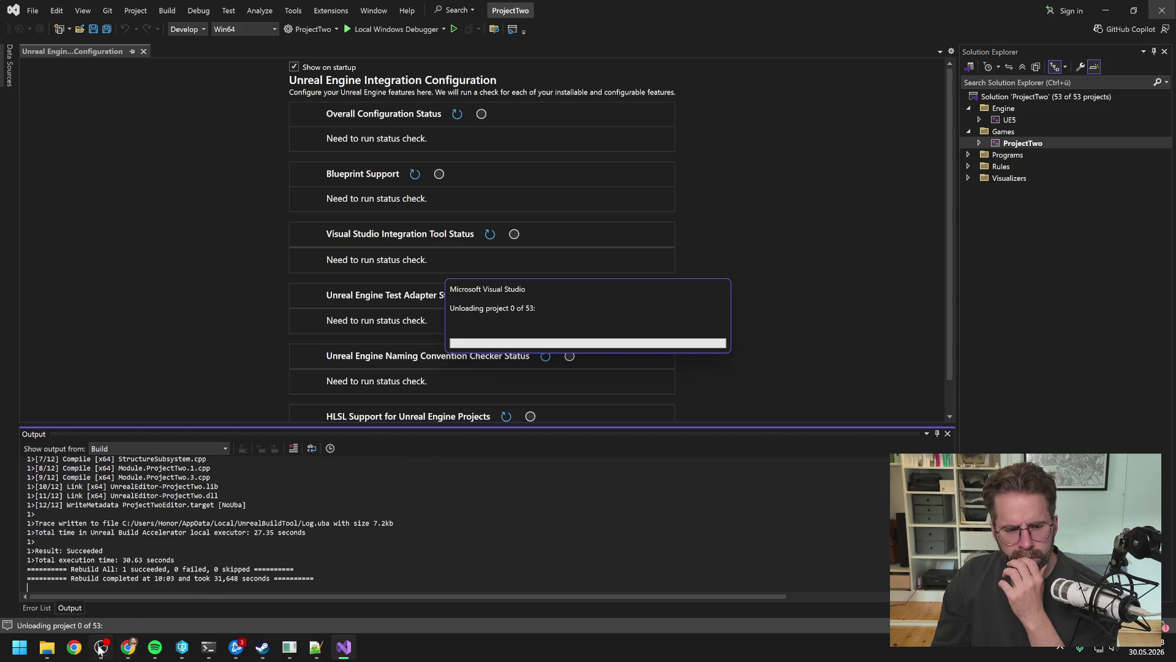
- In P4V, dismiss the game-module load error and select ProjectTwo.uproject
click(47, 647)
click(182, 650)
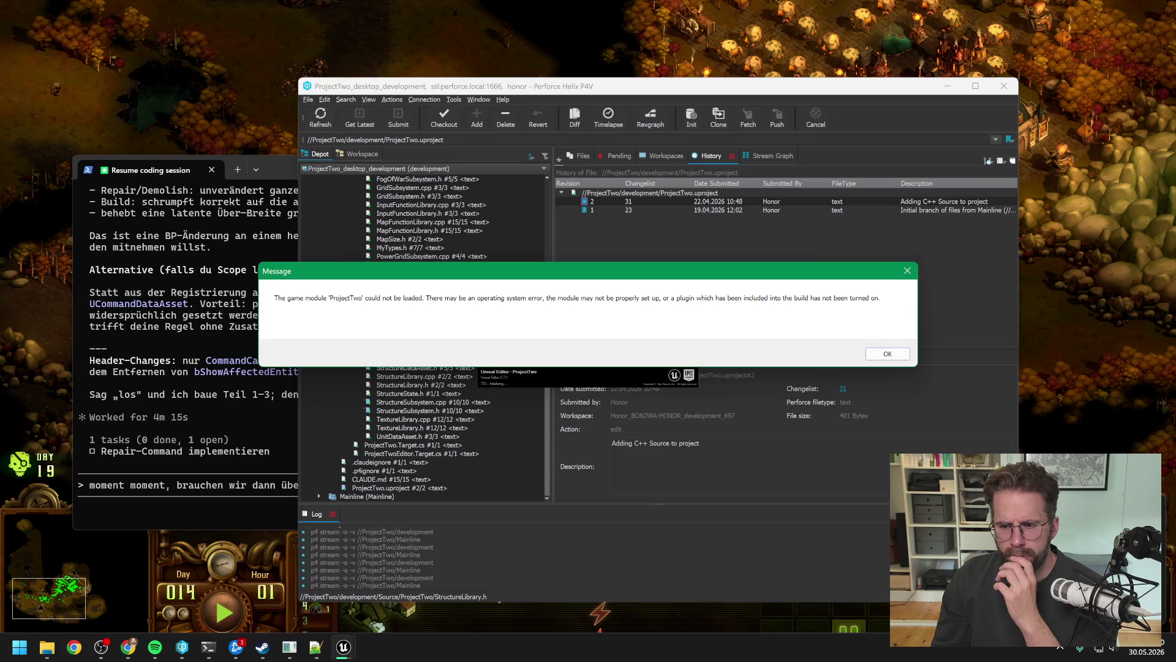
click(914, 272)
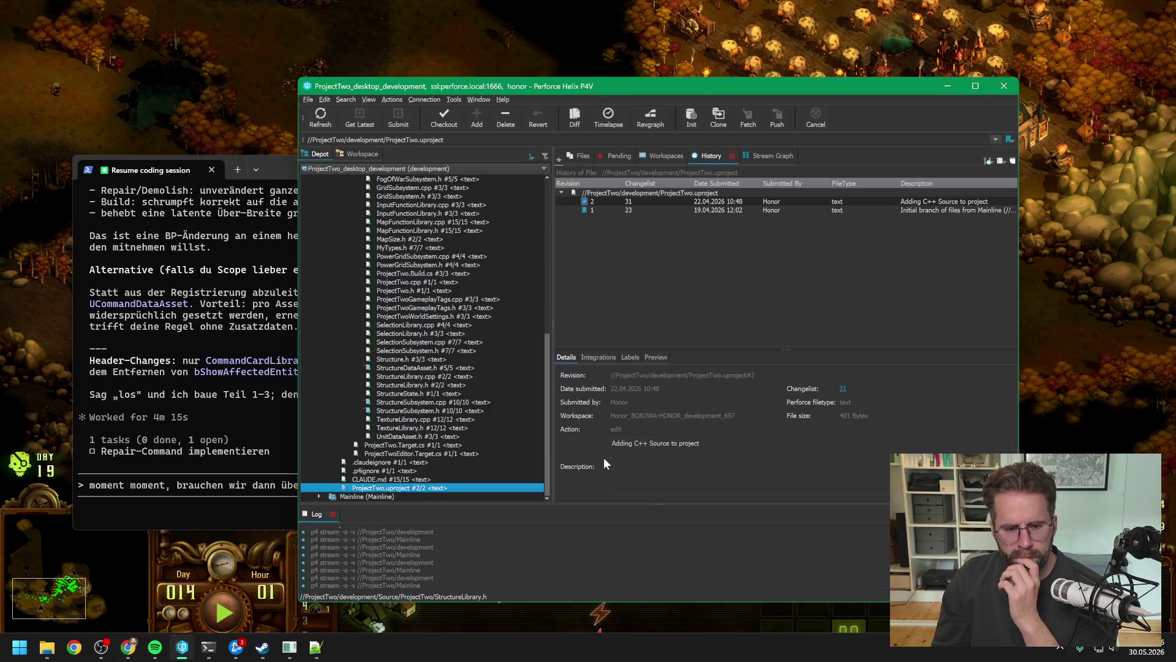
click(436, 471)
click(432, 488)
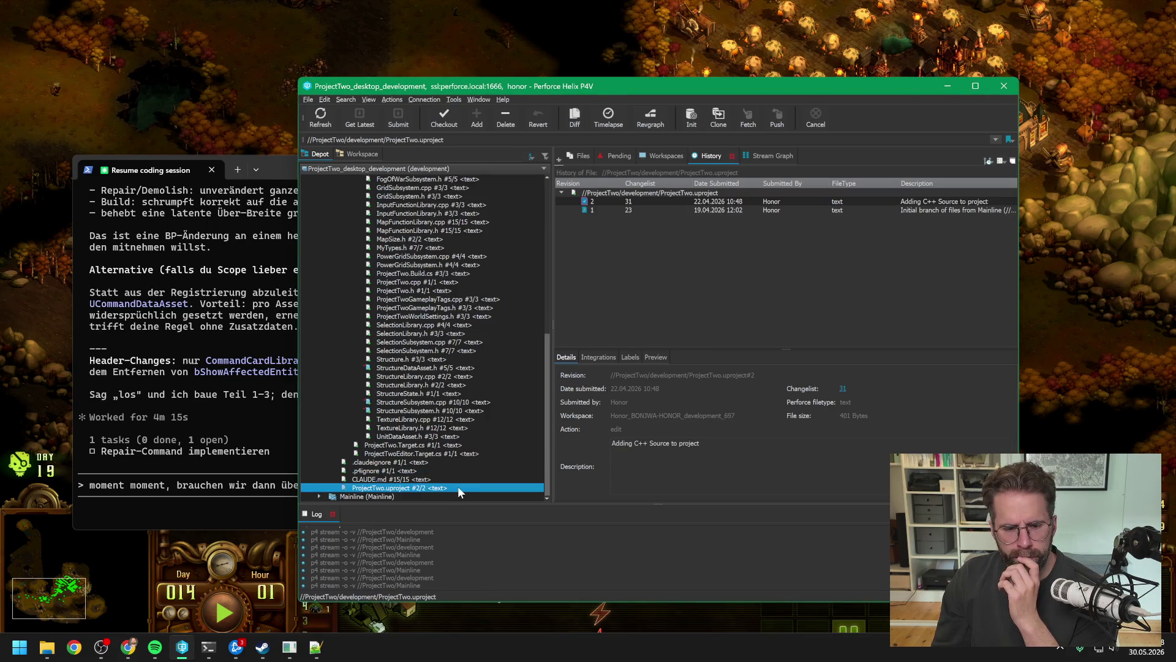
- Launch ProjectTwo.uproject, dismiss the repeated module error, and reopen ProjectTwo.sln
mouse_move(289, 648)
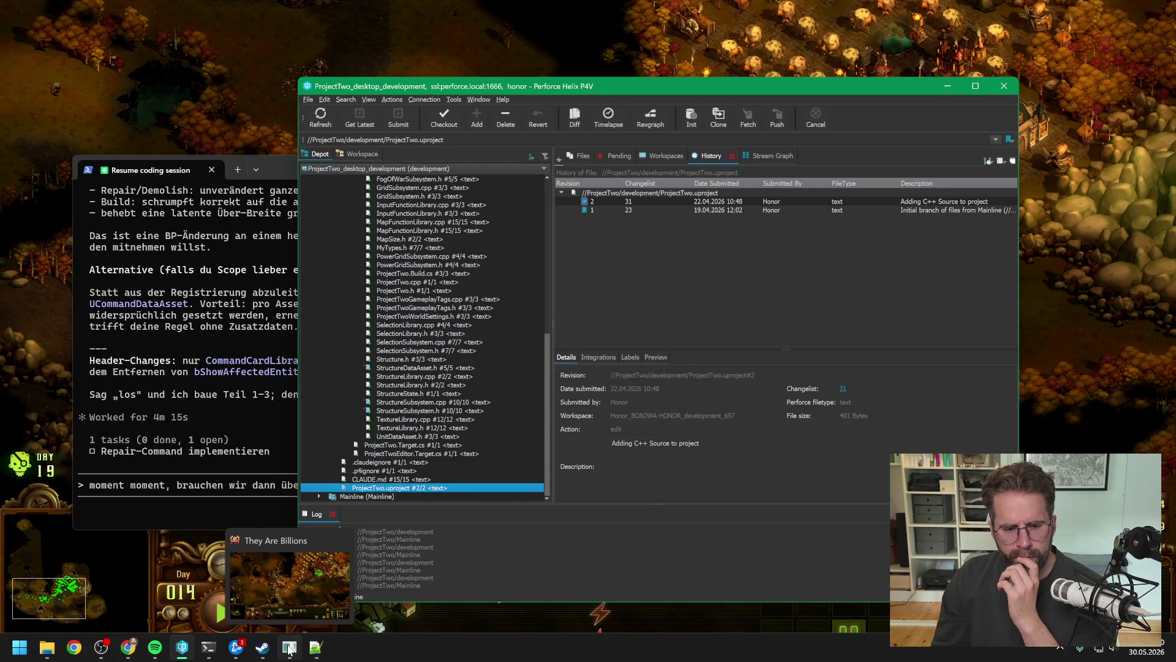
double_click(401, 488)
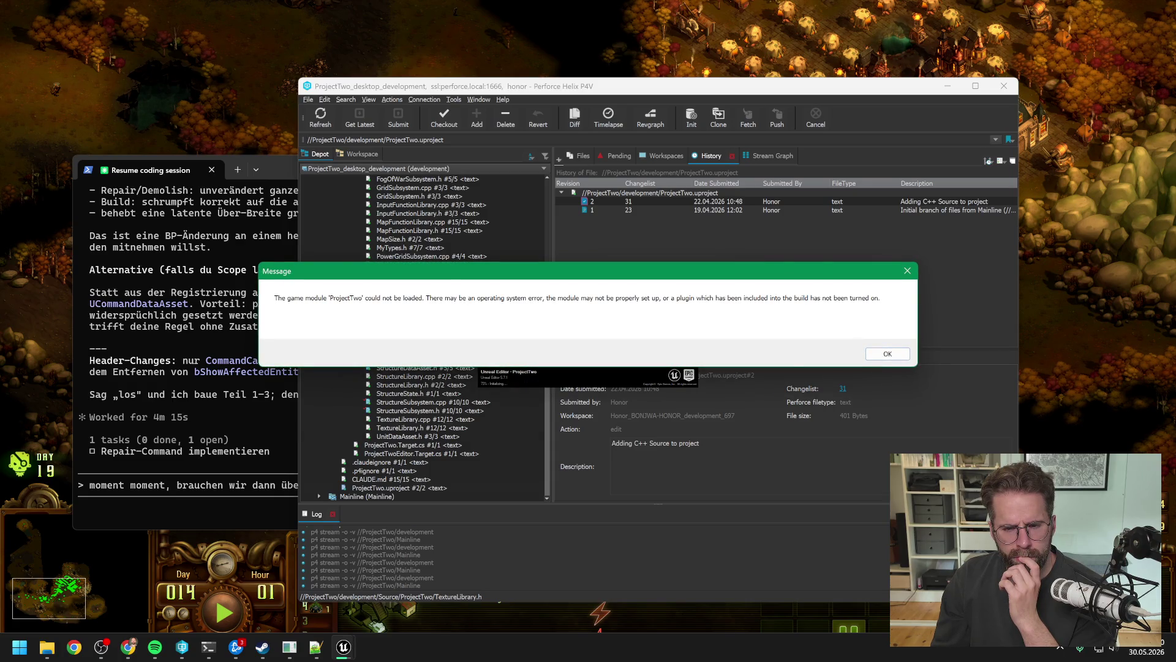
click(888, 355)
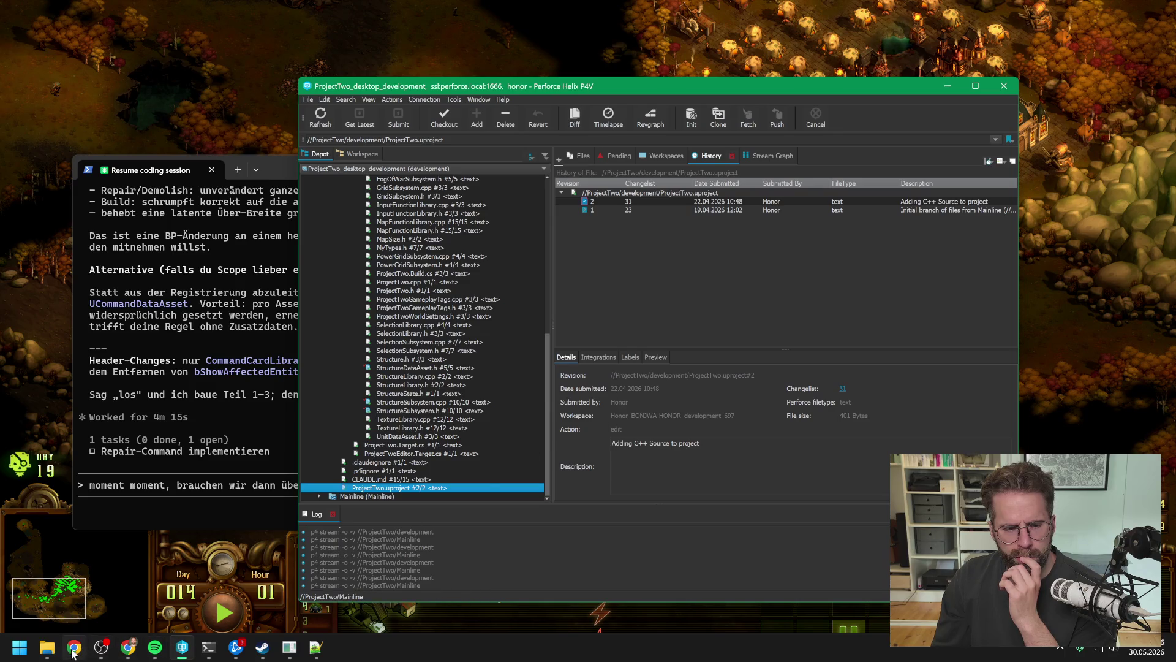
click(47, 648)
double_click(672, 417)
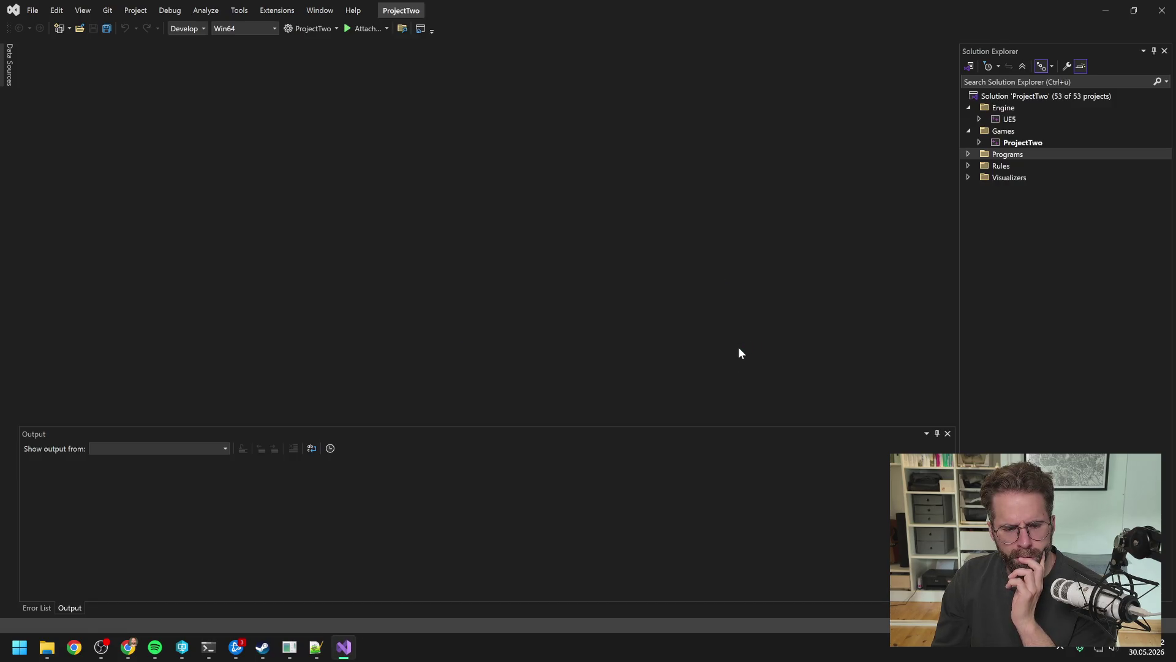
- Rebuild ProjectTwo again until it shows 1 succeeded, then close Visual Studio
right_click(1027, 141)
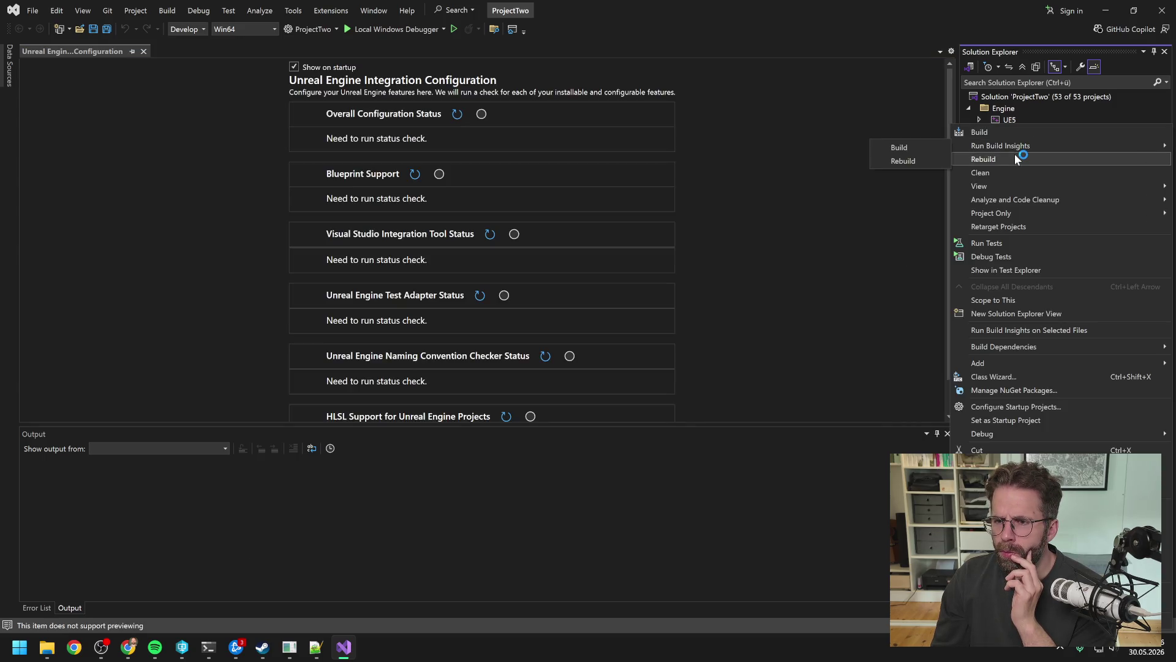
click(1016, 159)
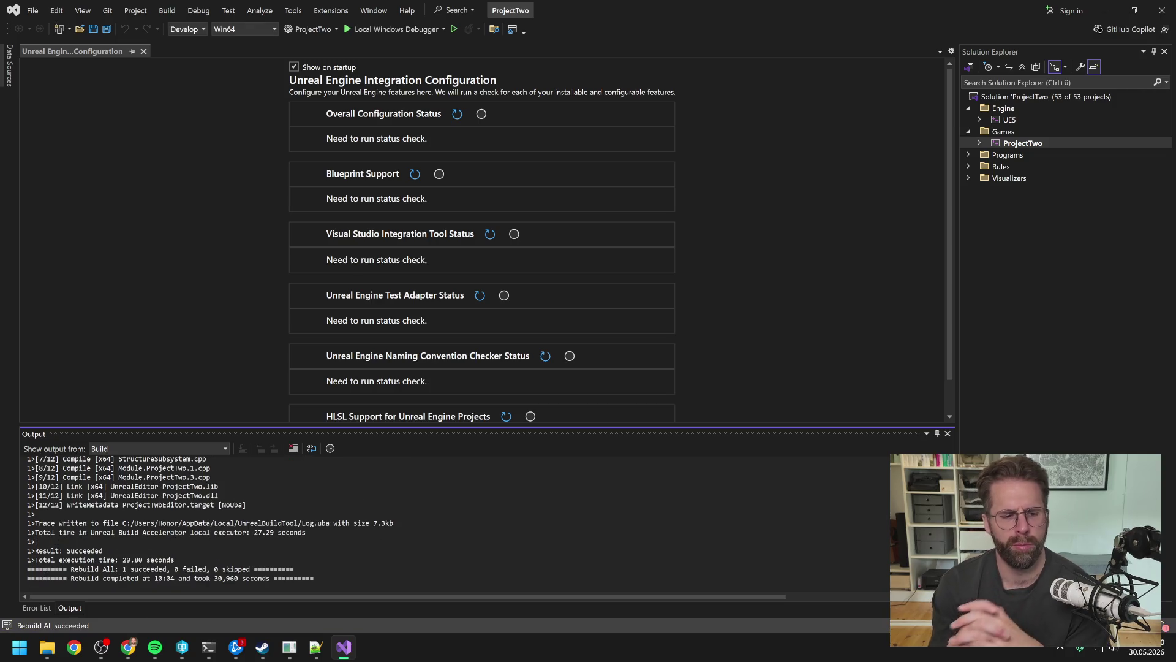
click(1163, 11)
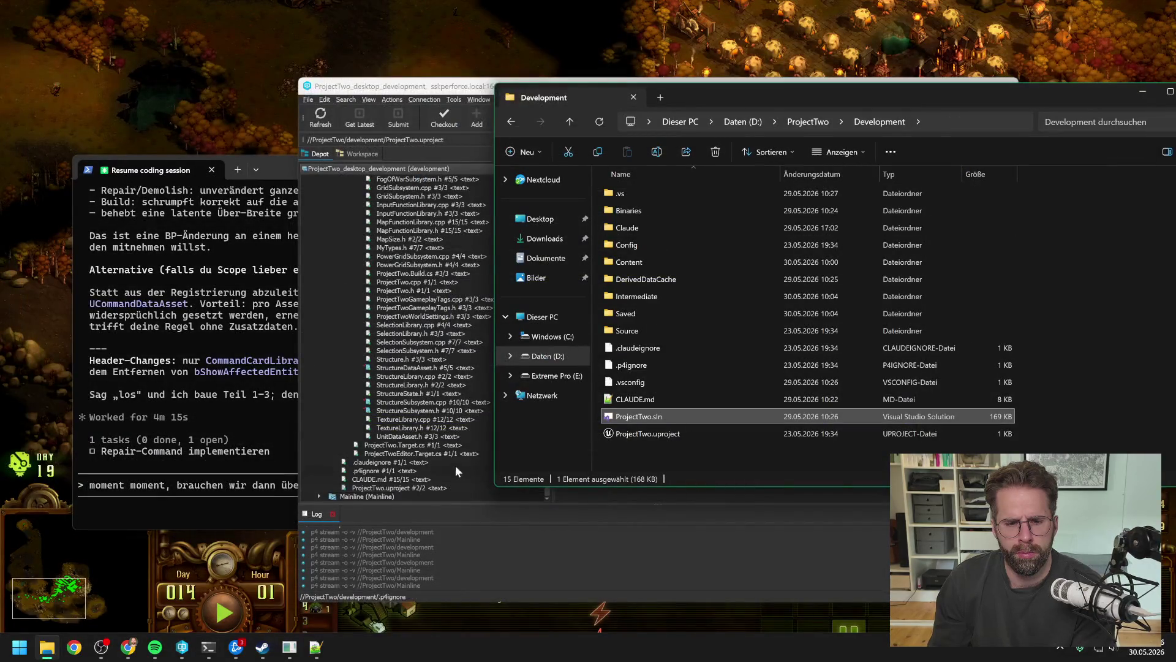
- Open ProjectTwo.uproject from P4V so Unreal Editor loads L_Map1, and view the command card graph
click(425, 419)
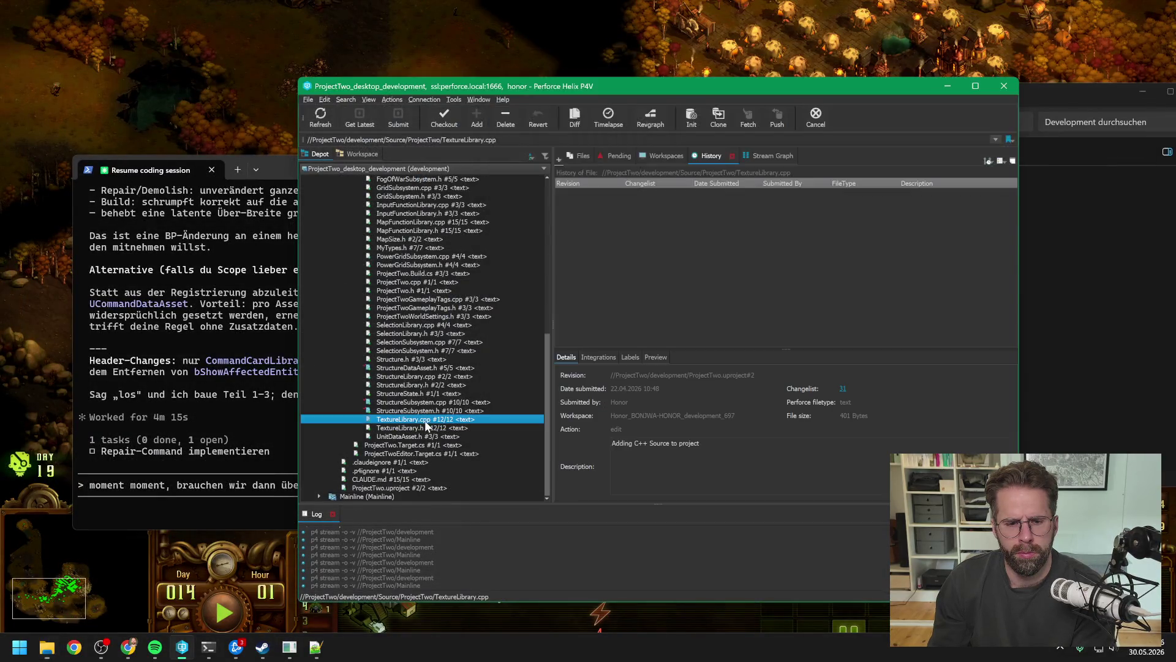
click(404, 486)
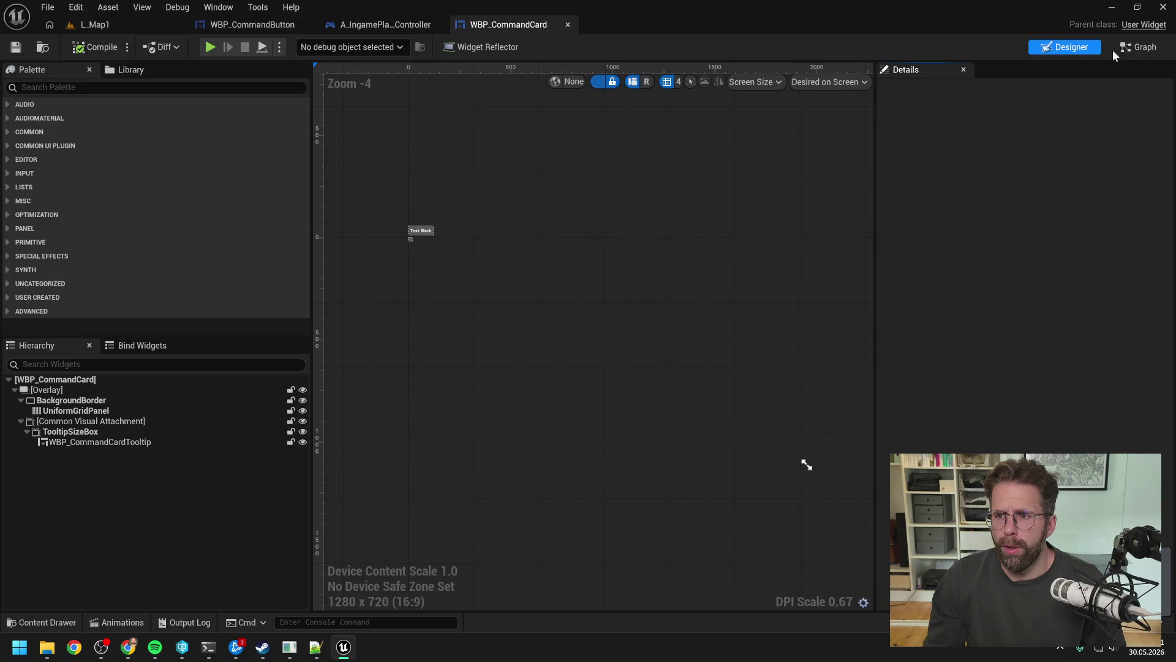
click(1115, 52)
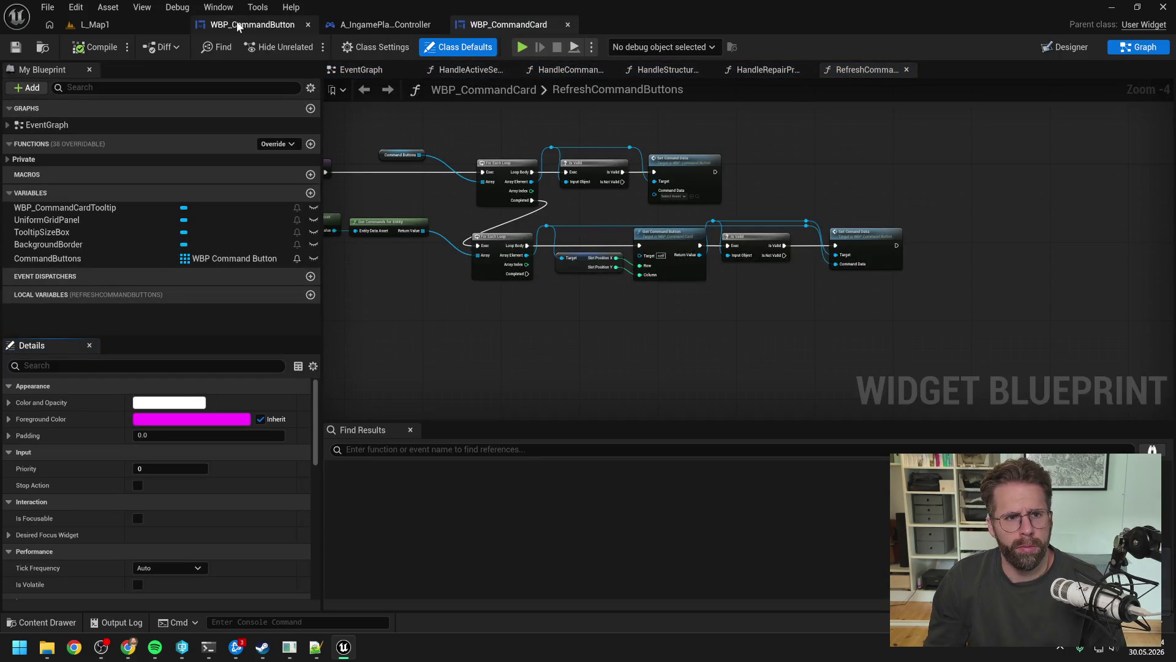
- Open the SetComandData graph of WBP_CommandButton around the Branch and To Text nodes
click(252, 25)
drag(253, 25, 567, 38)
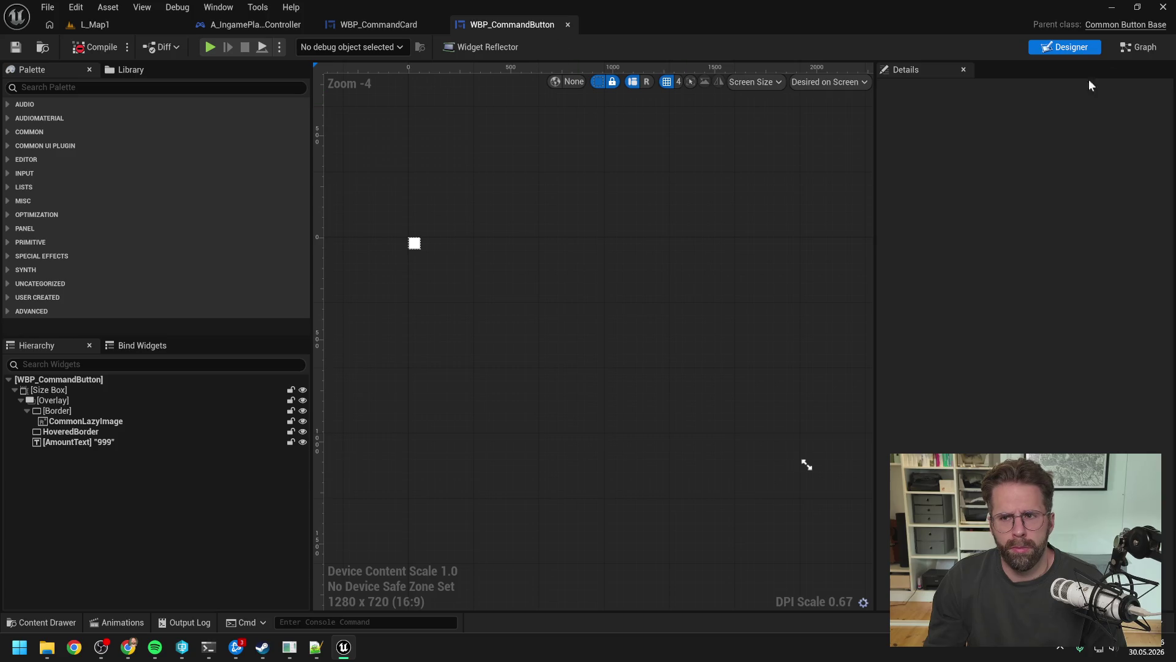
click(1125, 52)
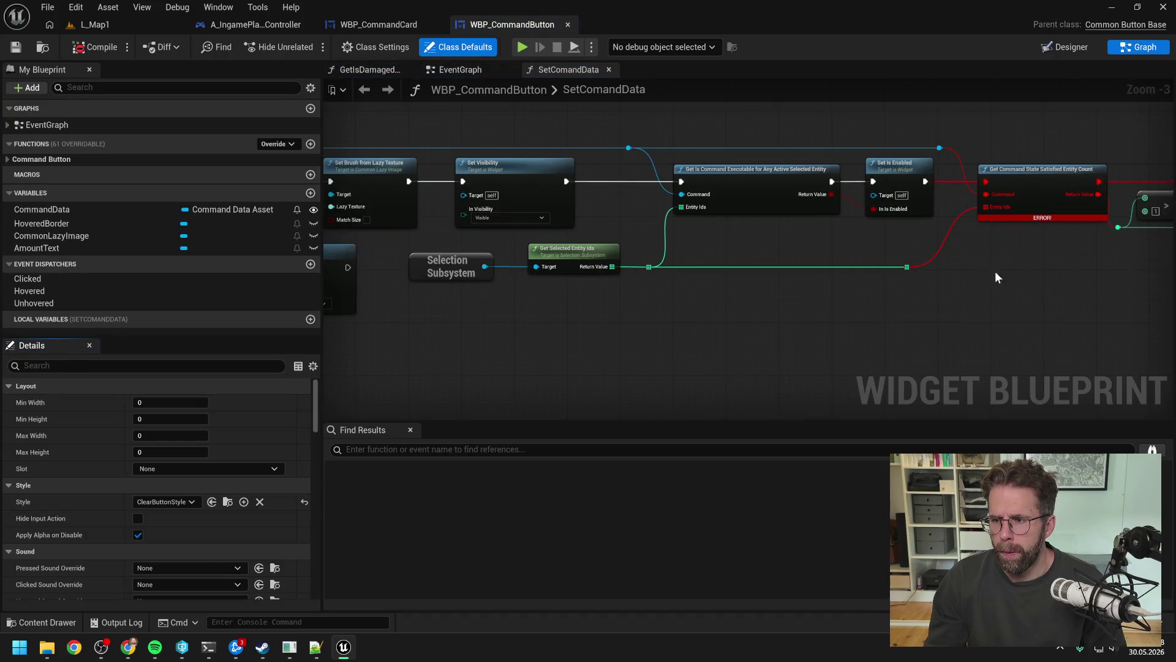
mouse_move(1031, 284)
mouse_down()
mouse_move(793, 286)
mouse_move(834, 288)
mouse_move(779, 230)
mouse_move(708, 289)
mouse_up()
scroll(780, 230, up, 1)
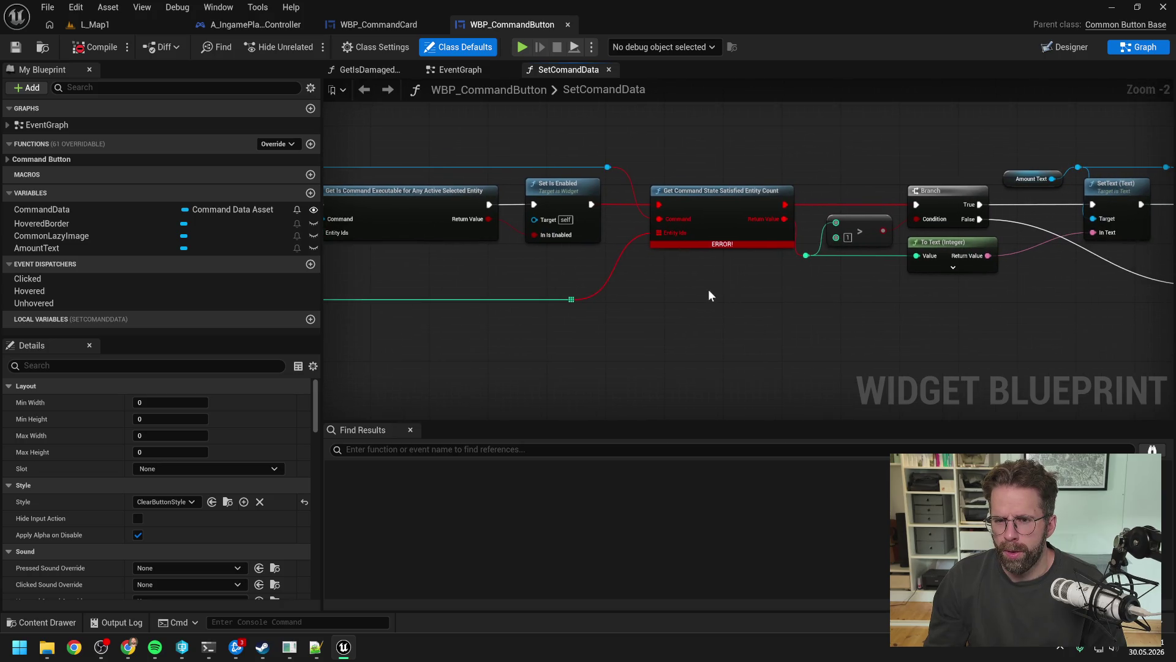
- Add a Get Affected Entity Count for Command node beside the ERROR node
right_click(654, 297)
text(get comm)
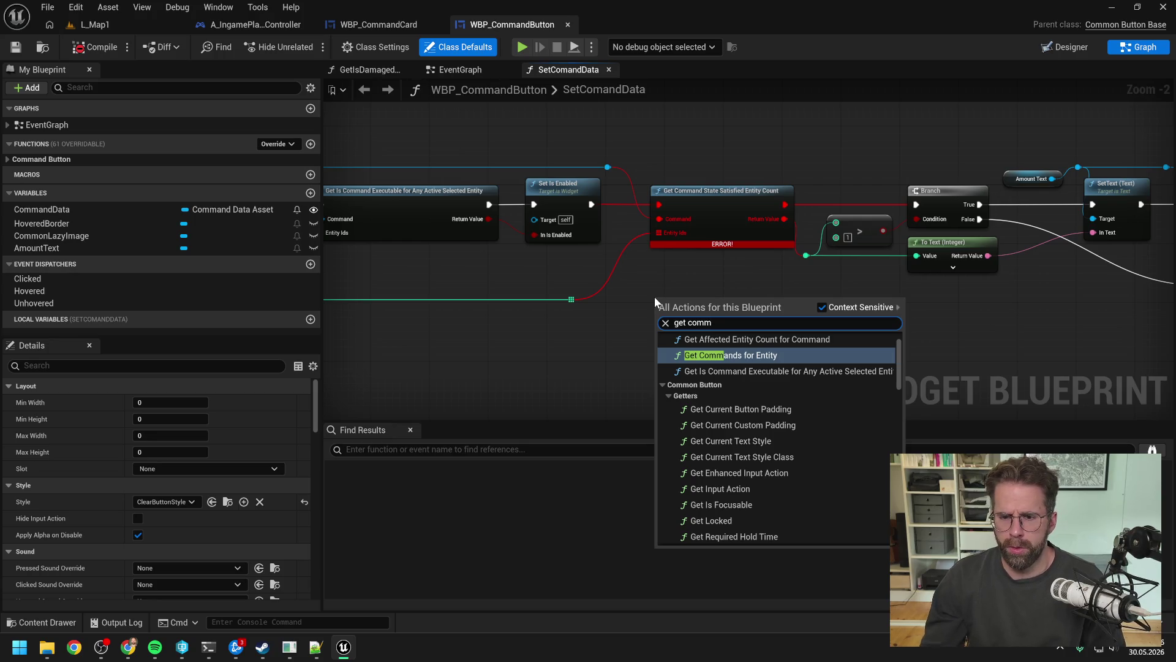
click(757, 340)
drag(722, 309, 713, 277)
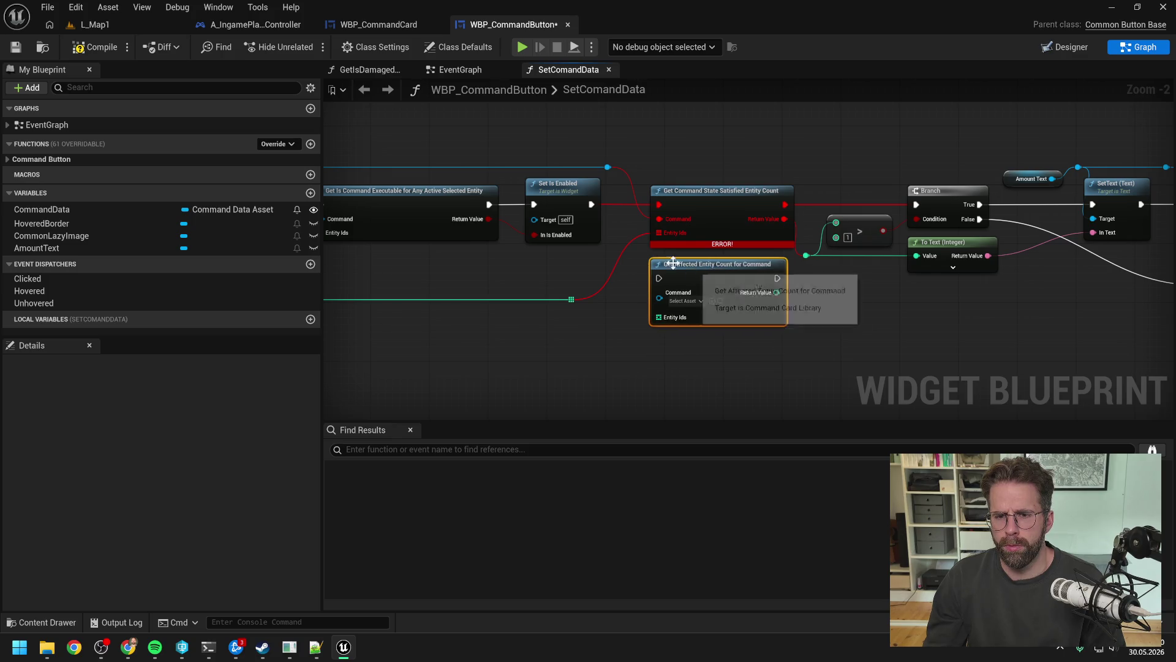
drag(607, 166, 660, 292)
- Wire the count node between Set Is Enabled and Branch, delete the ERROR node, connect Entity Ids
mouse_move(592, 204)
mouse_down()
mouse_move(659, 278)
mouse_move(860, 210)
mouse_up()
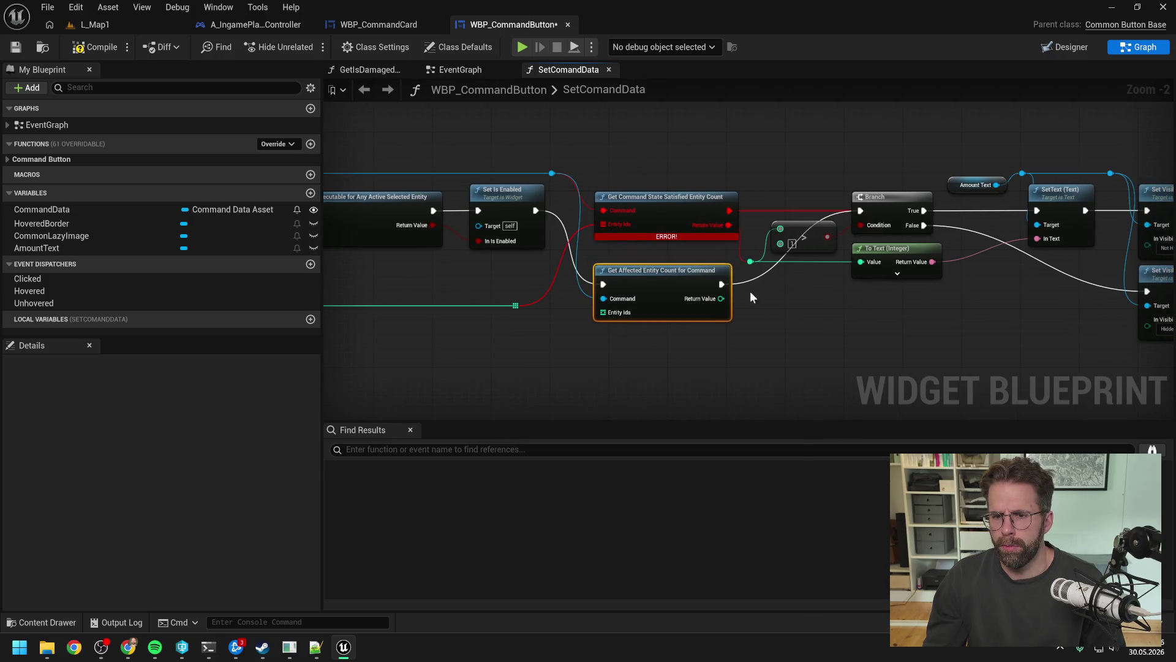
drag(721, 298, 750, 262)
click(690, 218)
key(Delete)
drag(670, 276, 670, 204)
mouse_move(635, 301)
mouse_down()
mouse_move(800, 298)
mouse_move(860, 315)
mouse_up()
drag(763, 302, 851, 236)
scroll(849, 298, down, 1)
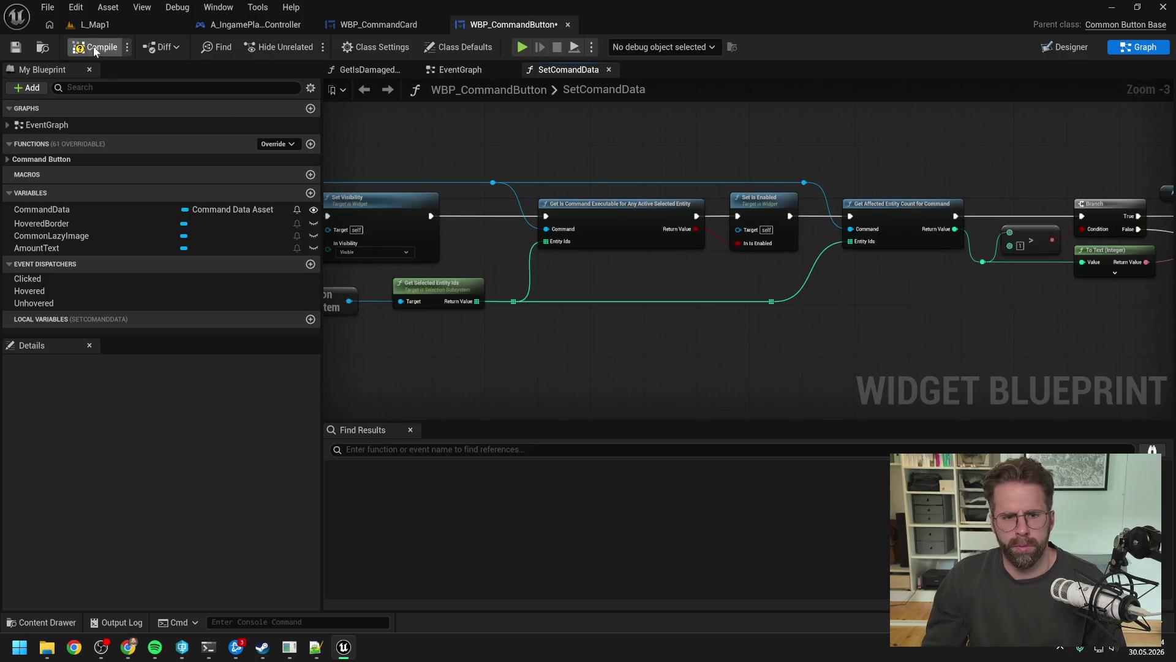
- Pan and zoom through SetComandData to check the Command and Entity Ids wiring
drag(480, 142, 552, 153)
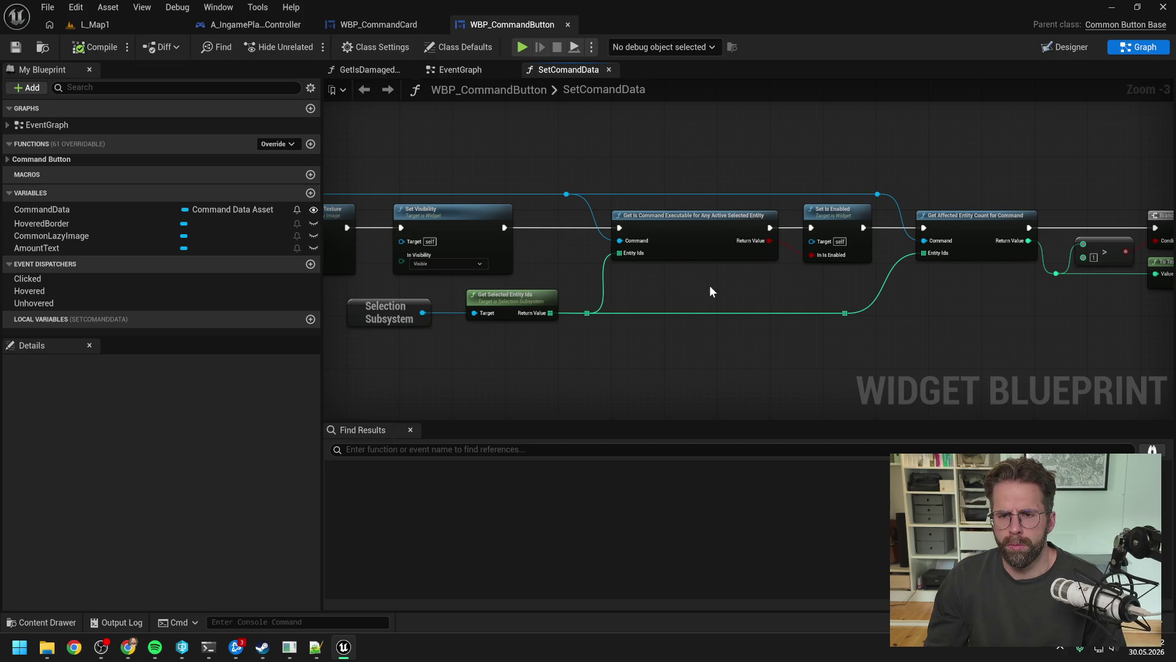
scroll(702, 299, down, 2)
scroll(754, 289, up, 2)
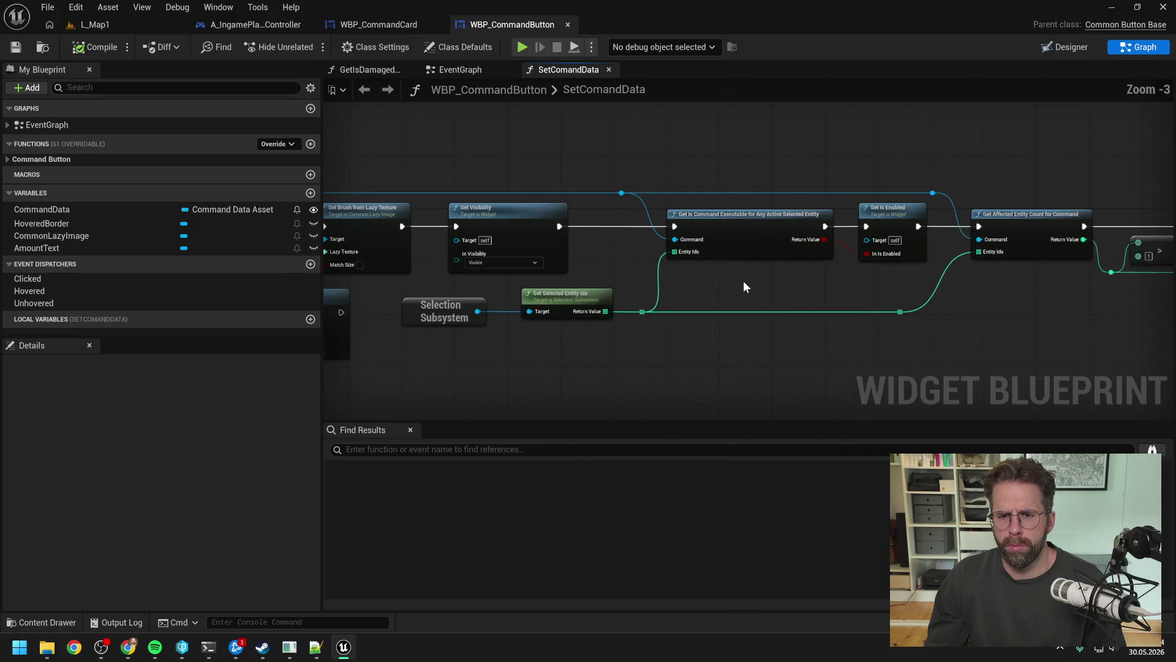
drag(771, 293, 708, 296)
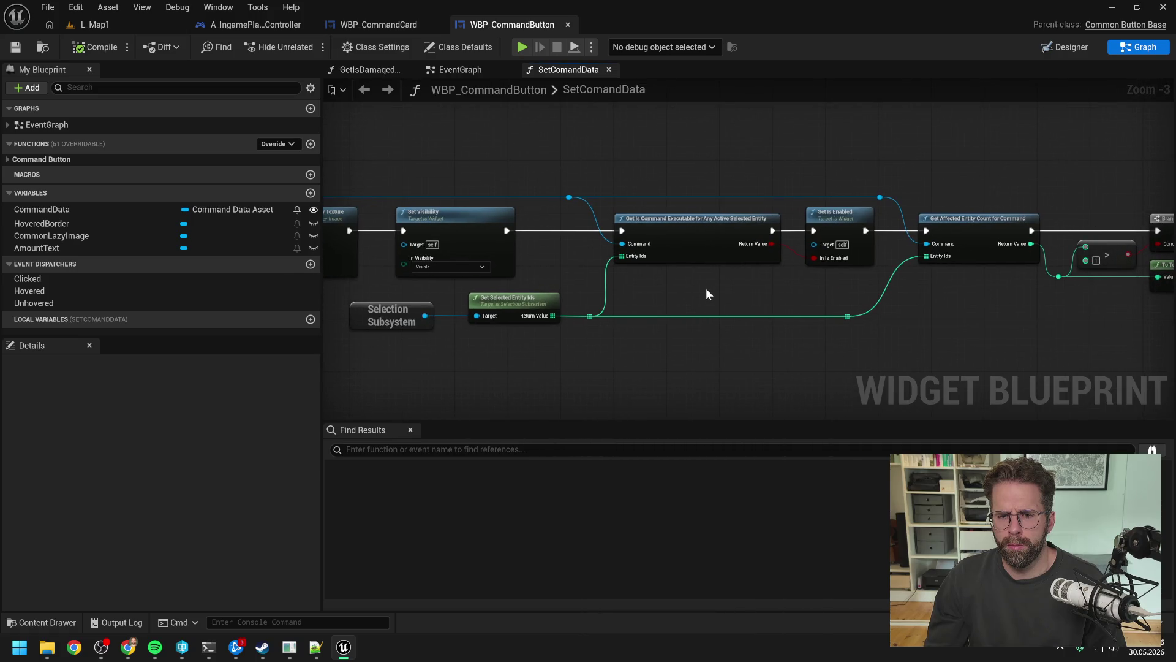
scroll(706, 289, down, 1)
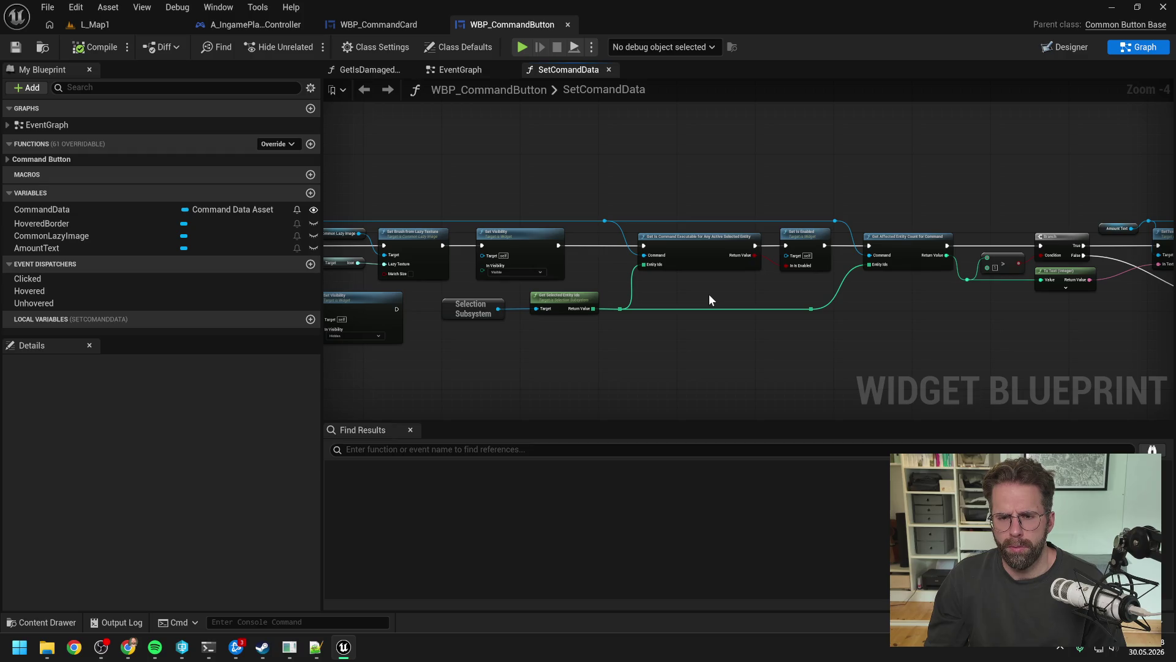
scroll(709, 294, up, 1)
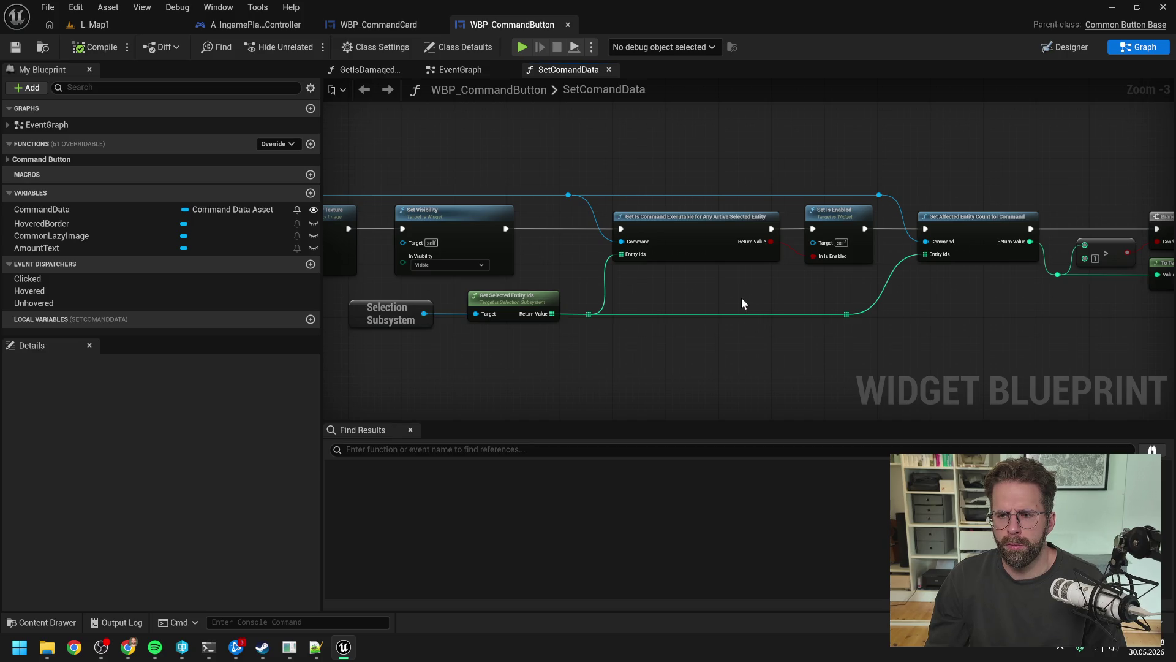
scroll(740, 297, down, 1)
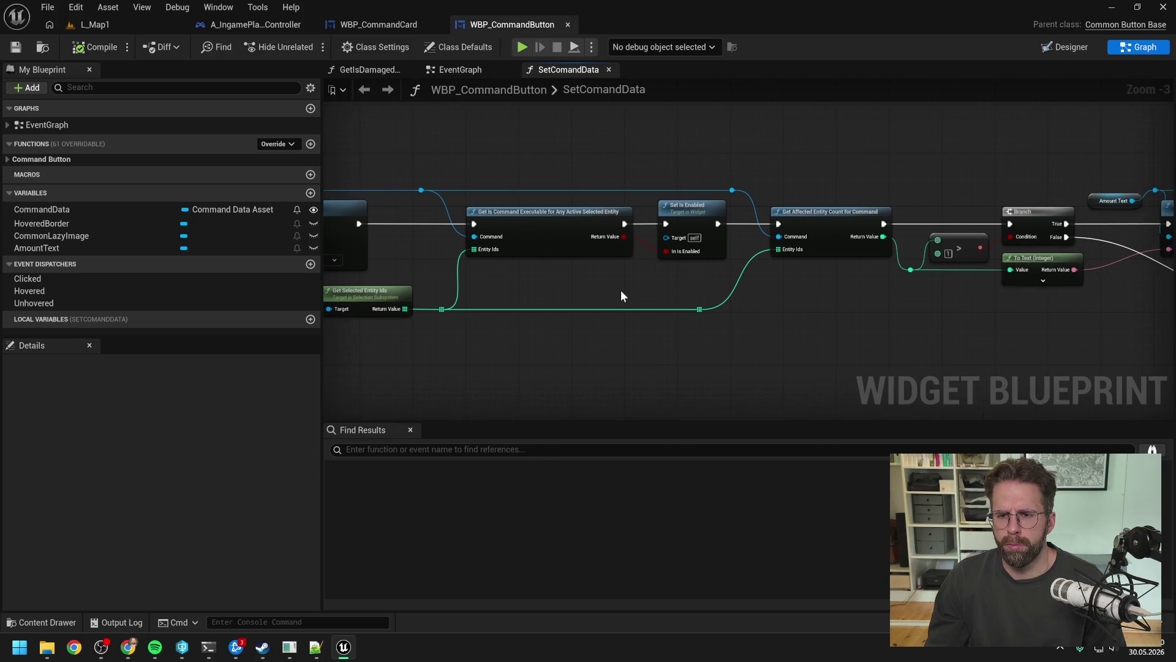
scroll(620, 295, down, 1)
scroll(621, 295, up, 1)
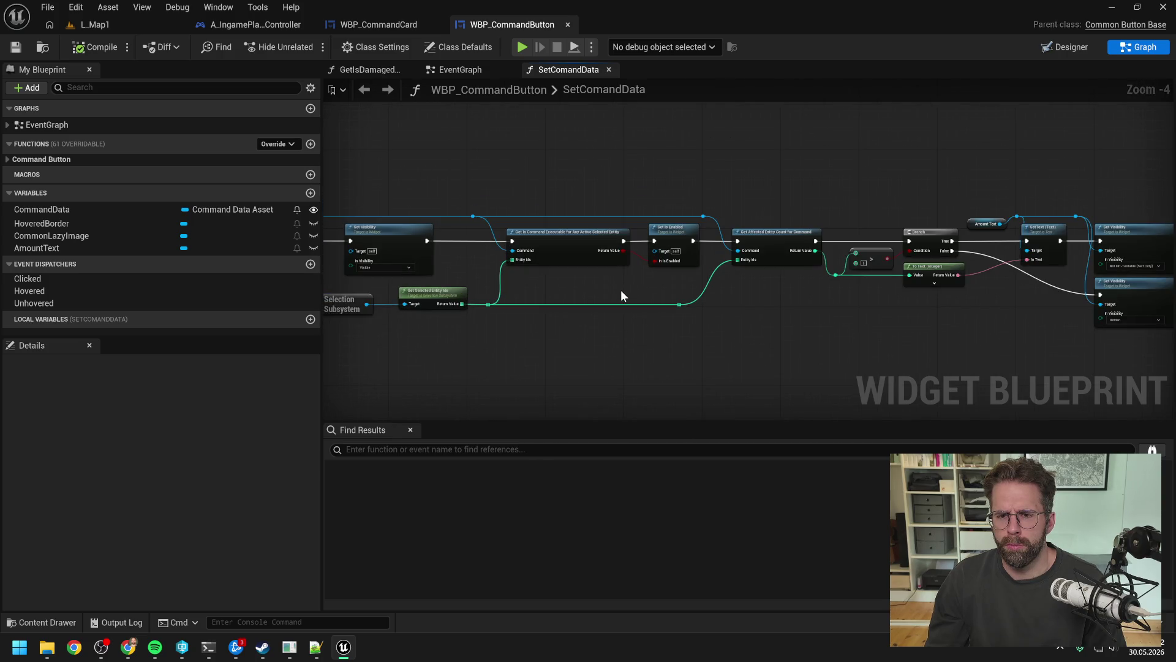
drag(621, 295, 664, 295)
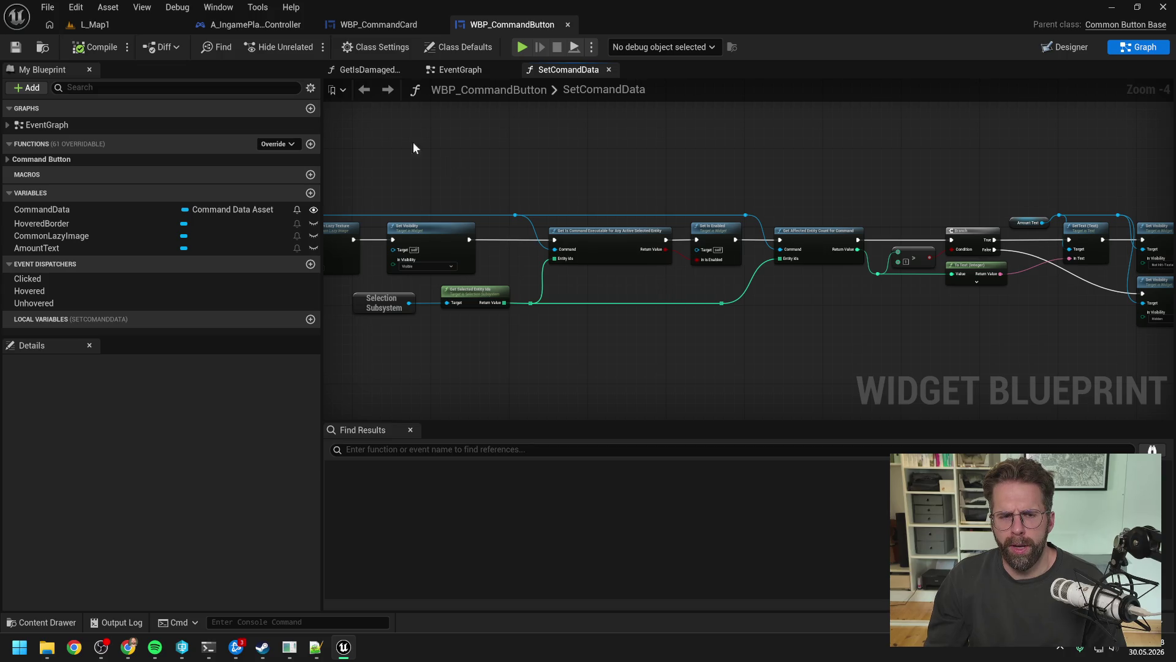
click(121, 24)
- Start Play-In-Editor and place two Power Grid Generators
click(307, 46)
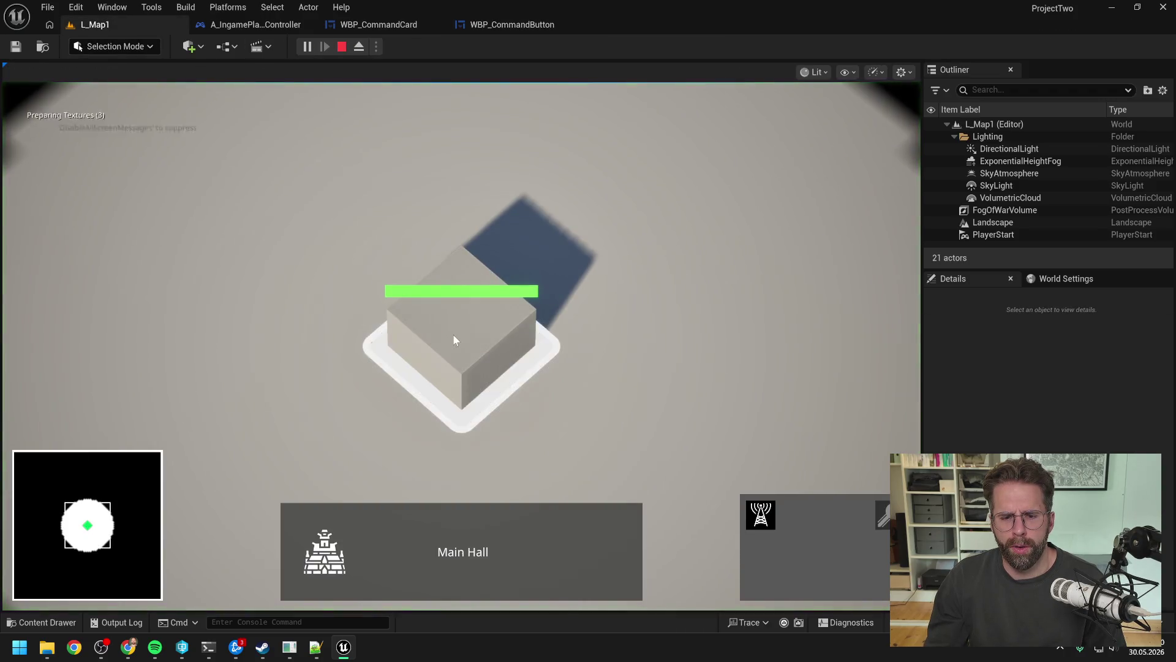
click(760, 514)
click(675, 318)
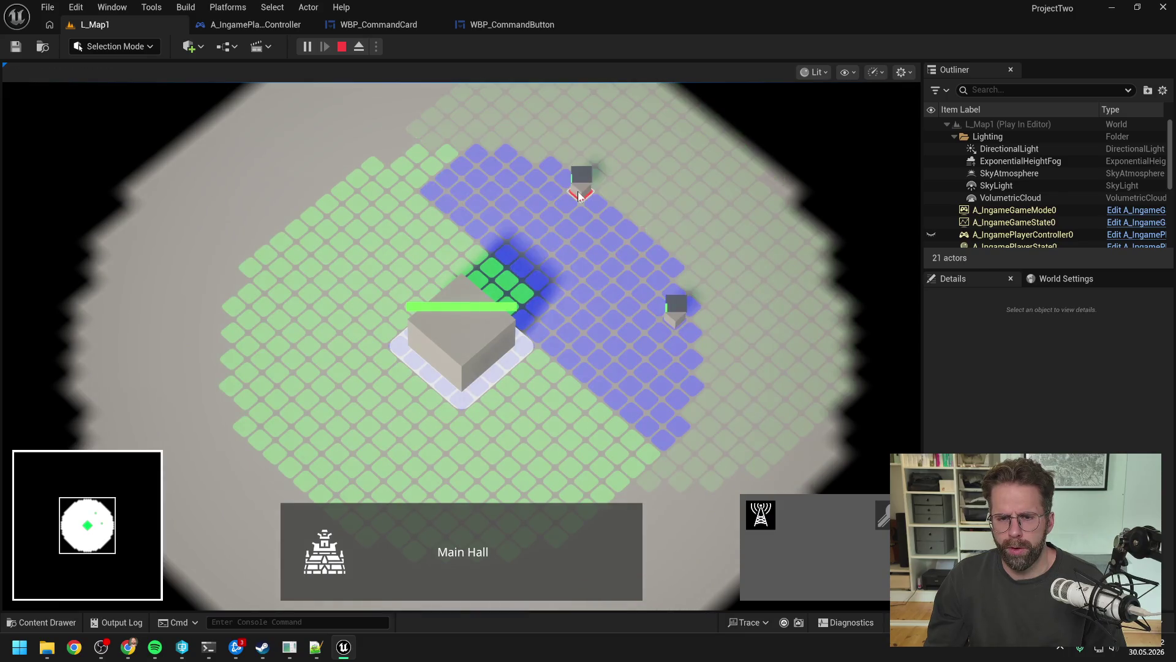
click(578, 192)
click(359, 175)
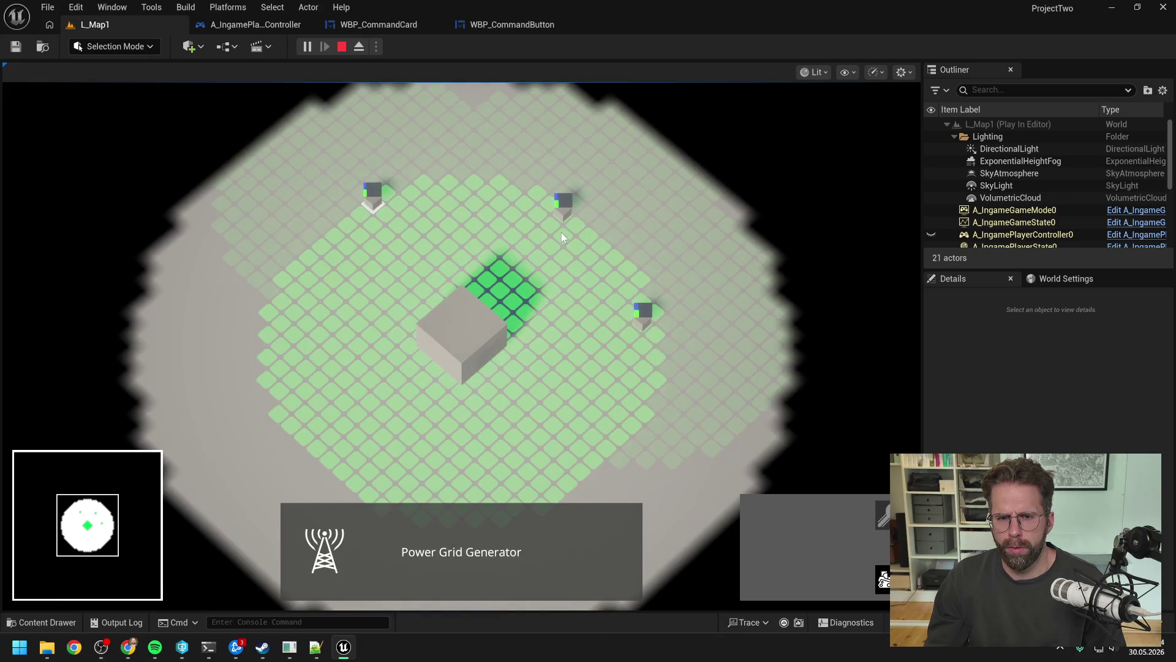
- Select the generators together with the Main Hall to check the command card, then stop play
shift+click(559, 222)
drag(613, 284, 664, 351)
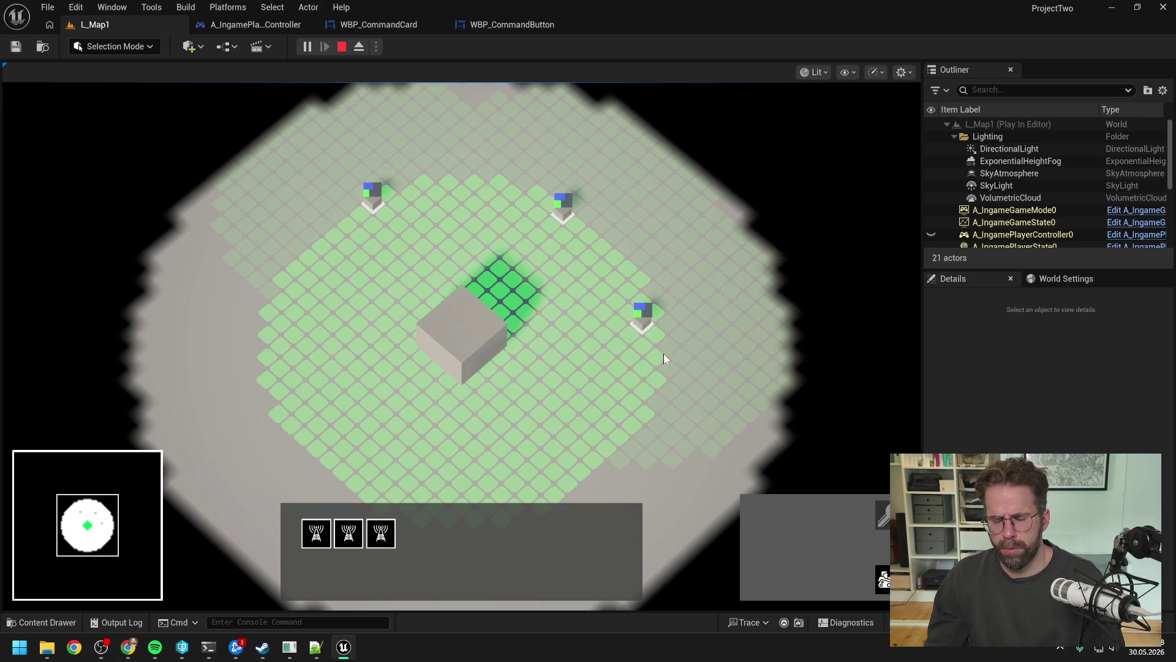
click(663, 355)
click(477, 332)
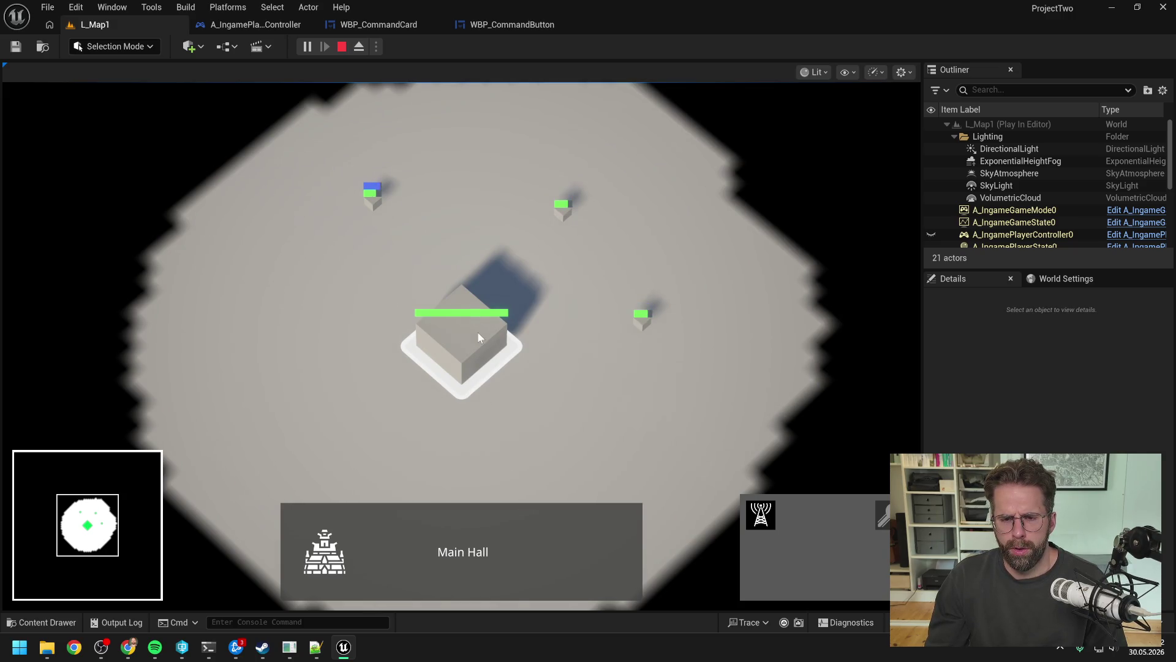
drag(587, 233, 545, 190)
drag(597, 271, 662, 351)
drag(330, 158, 379, 200)
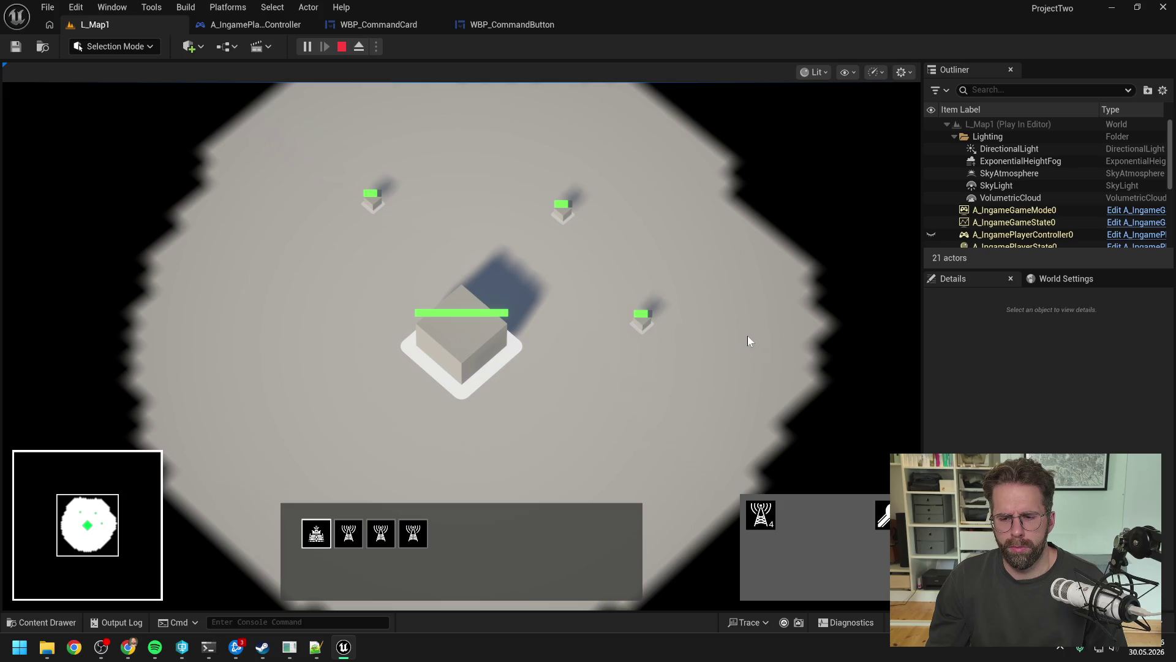
key(Escape)
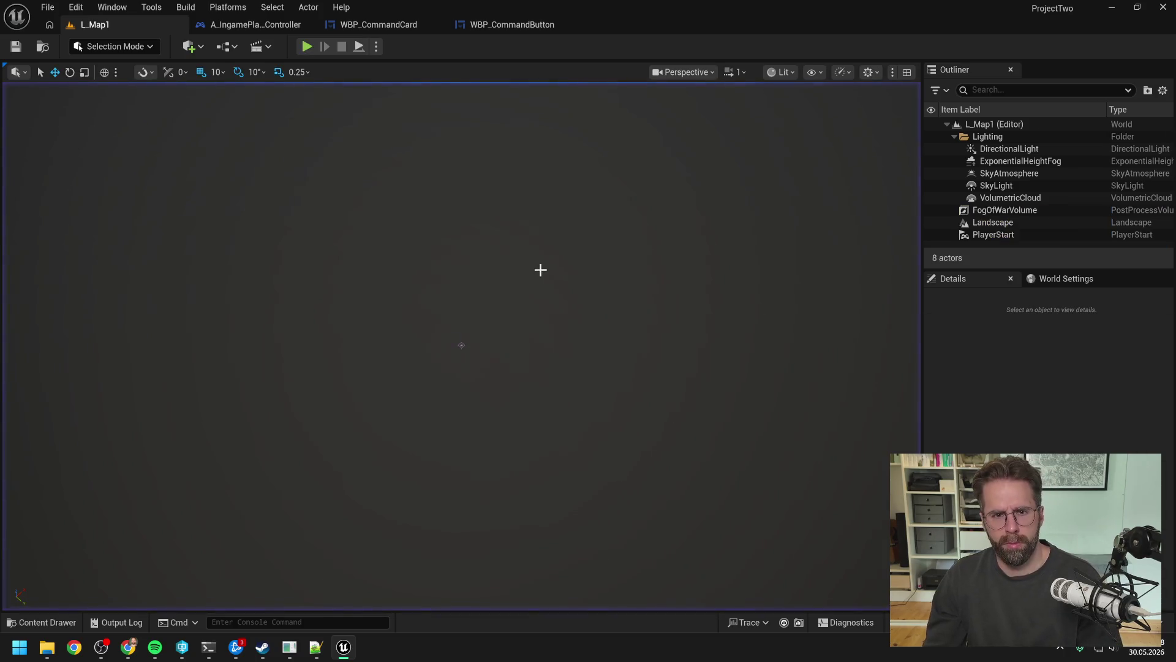
- Add 'lass uns mal ein wenig zurück und wieder neu rantasten.' to the Claude Code reply
click(208, 647)
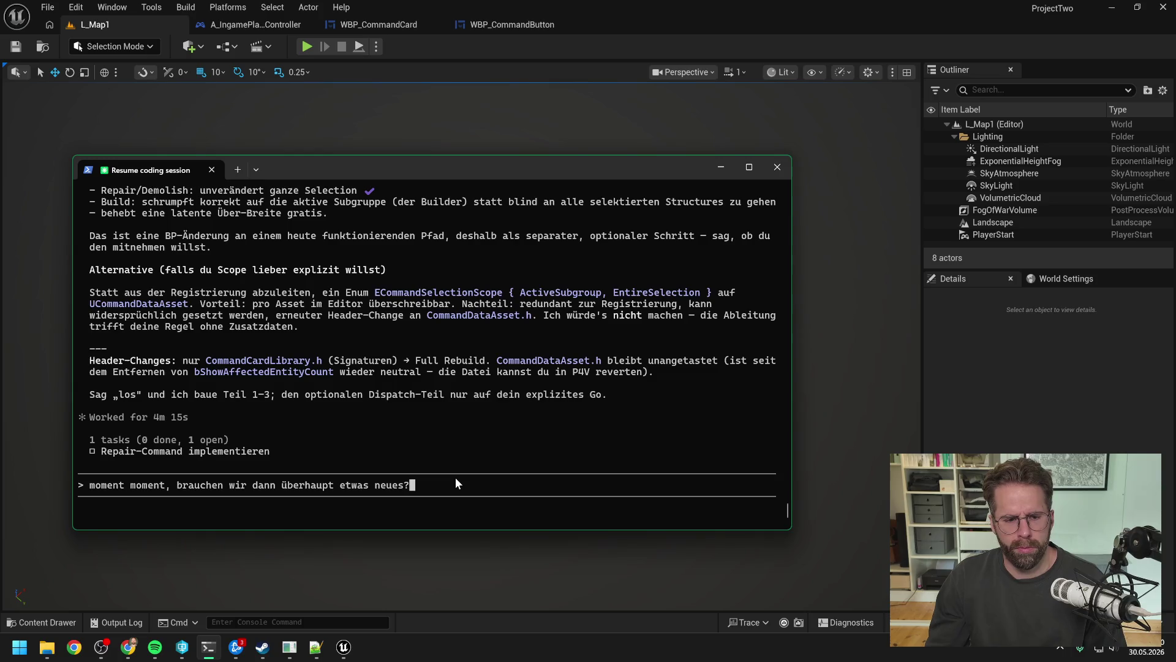
text( las)
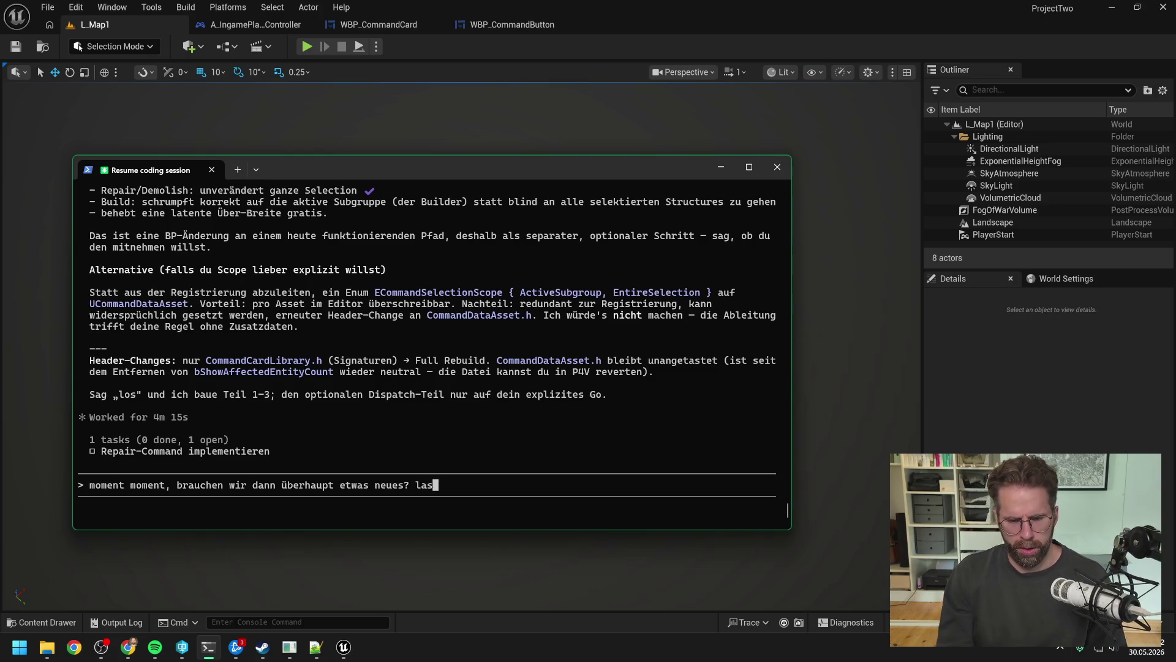
text(s uns mal ei)
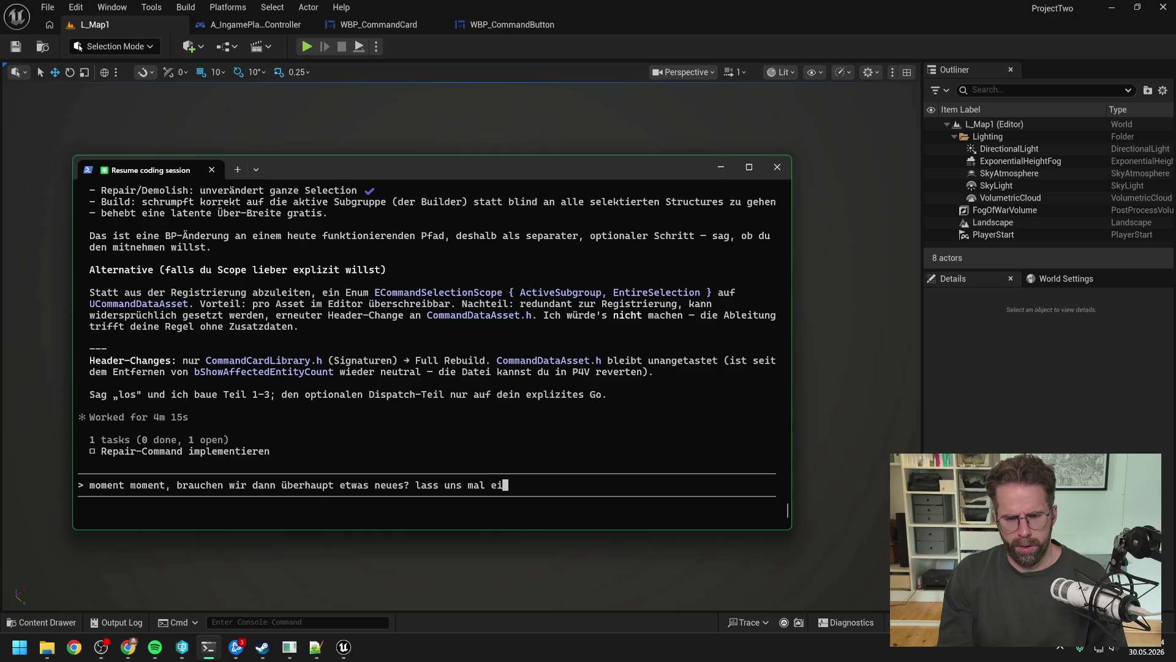
text(n wenig zurück )
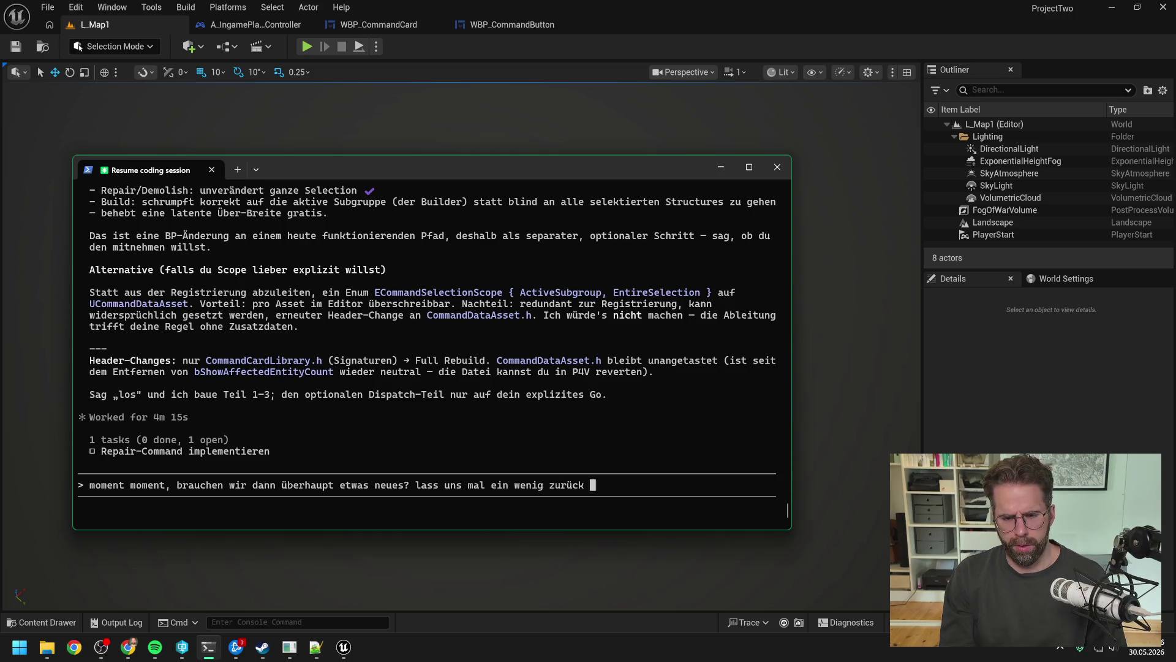
text(und wieder neu rans)
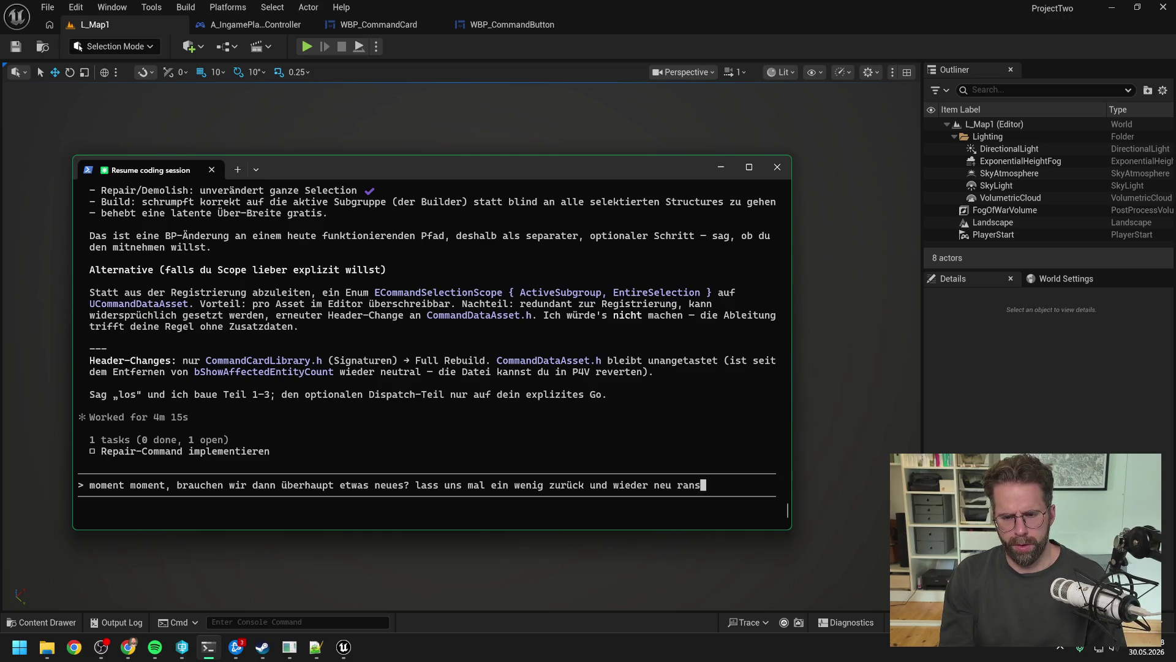
key(BackSpace)
text(tasten.)
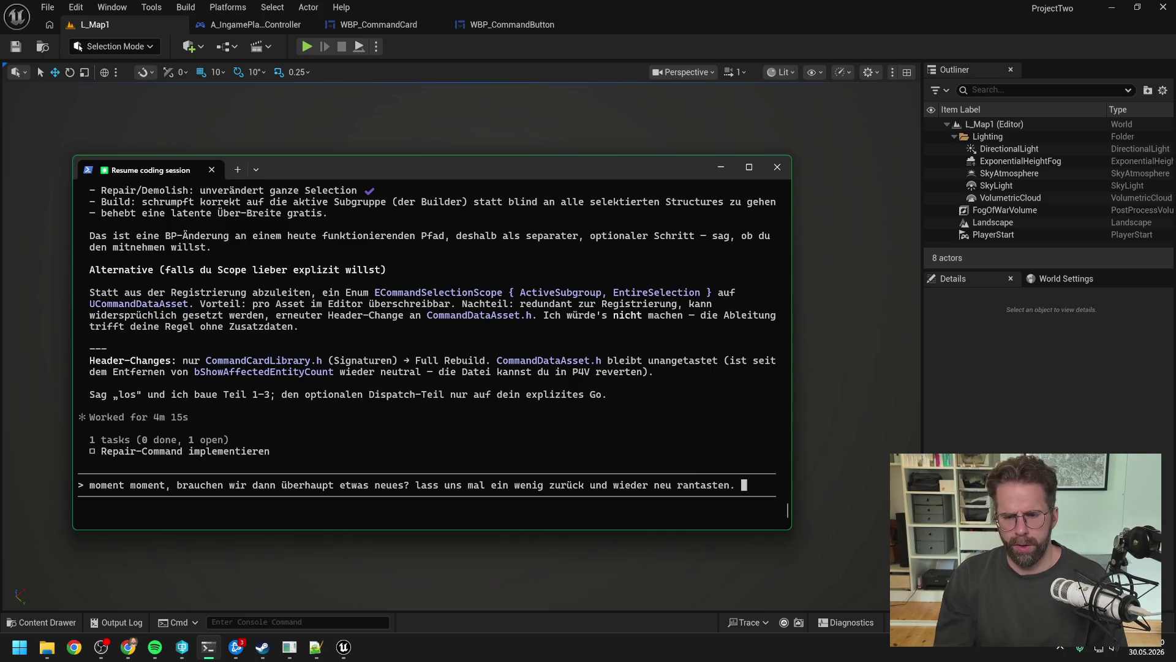
drag(382, 168, 385, 168)
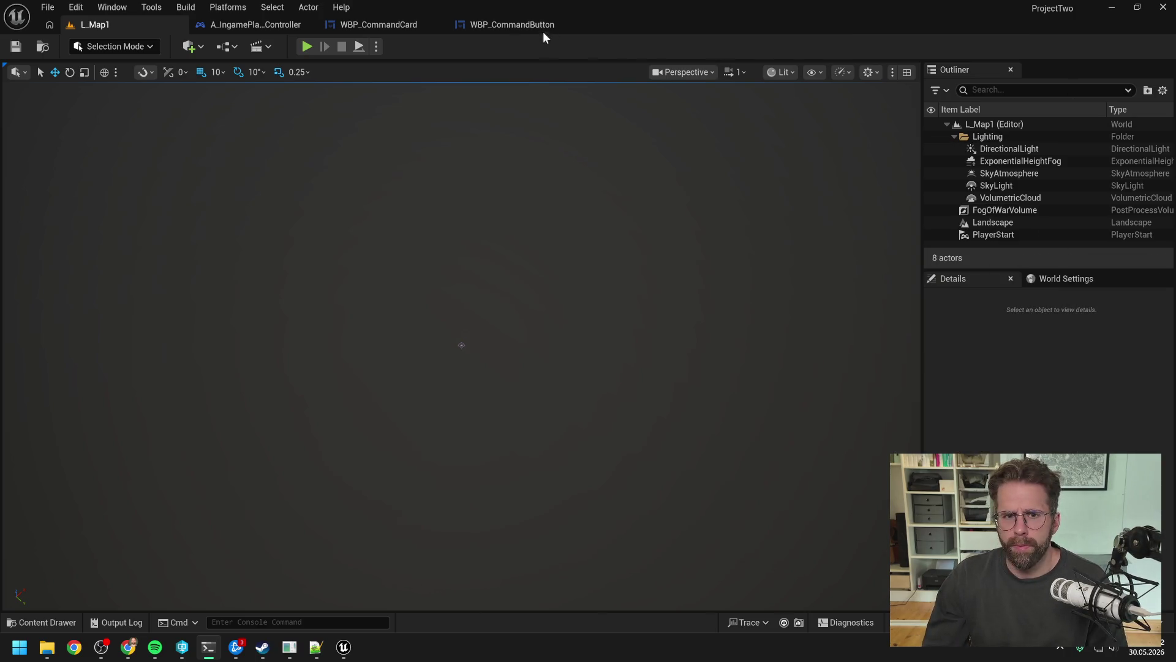
- Return to the WBP_CommandButton SetComandData graph and select the Get Is Command Executable node
click(518, 27)
scroll(776, 220, up, 1)
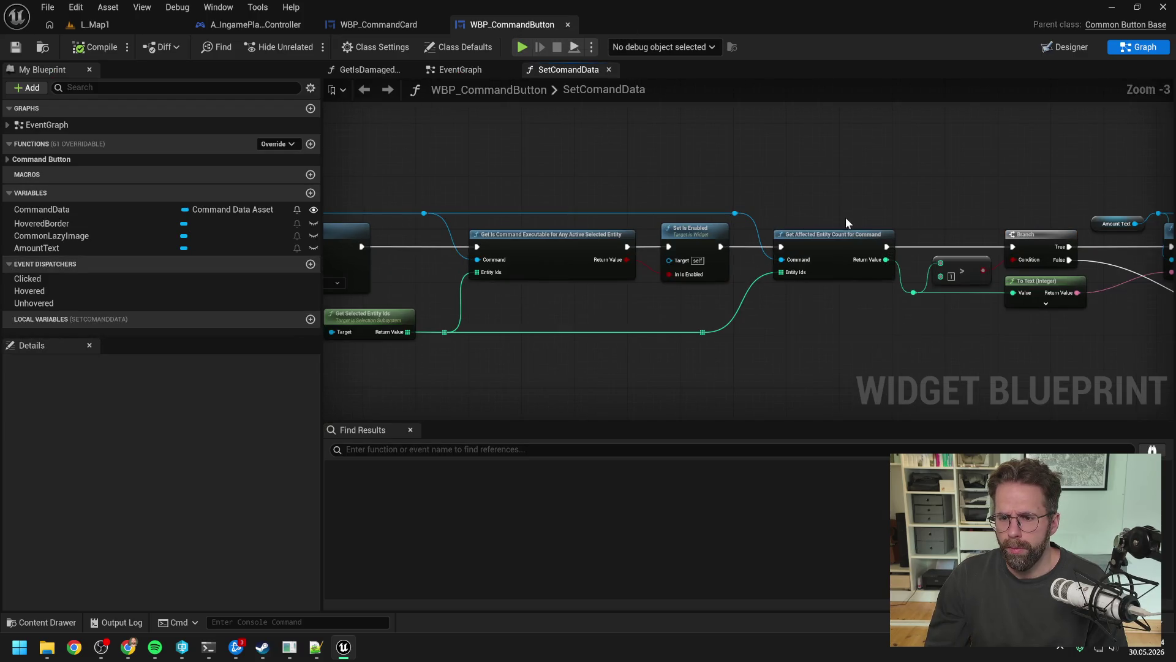
key(alt+Tab)
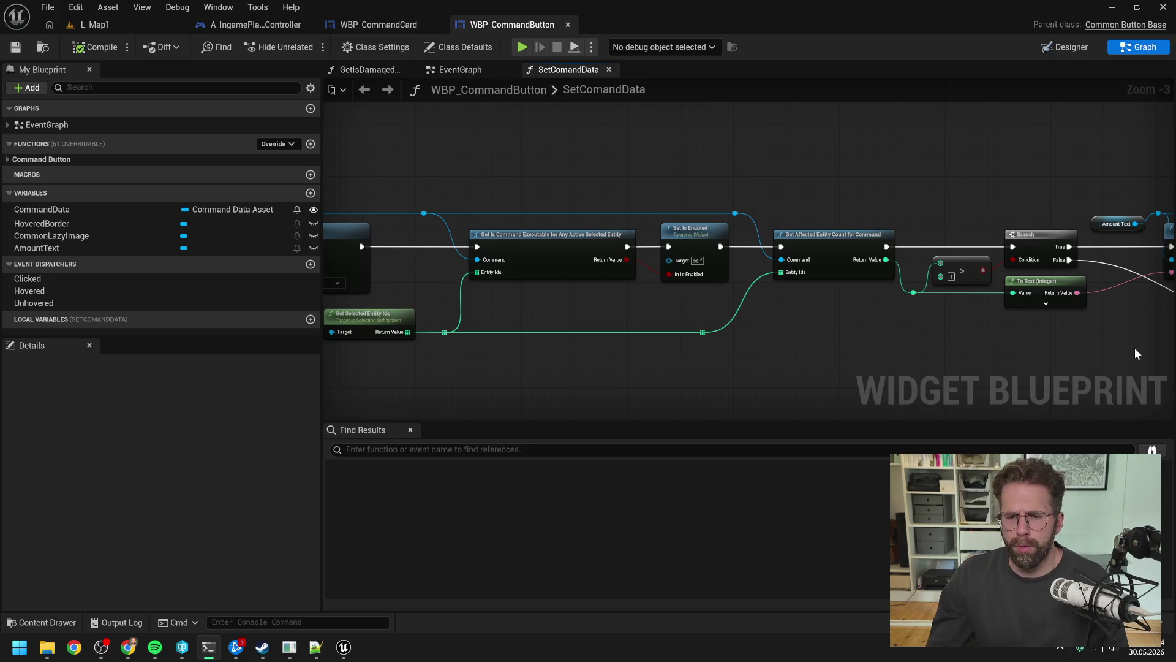
click(580, 241)
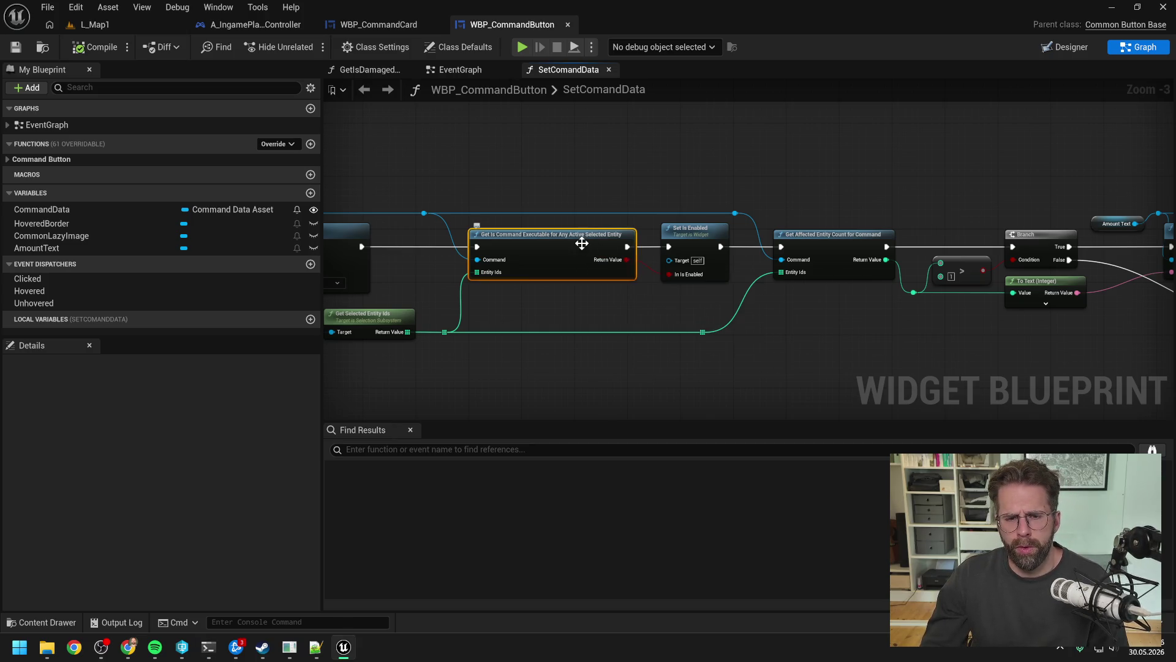
- Unhook Get Is Command Executable's data and execution links and move it out of the chain
alt+click(484, 272)
alt+click(478, 259)
alt+click(626, 259)
drag(604, 255, 624, 130)
alt+click(647, 120)
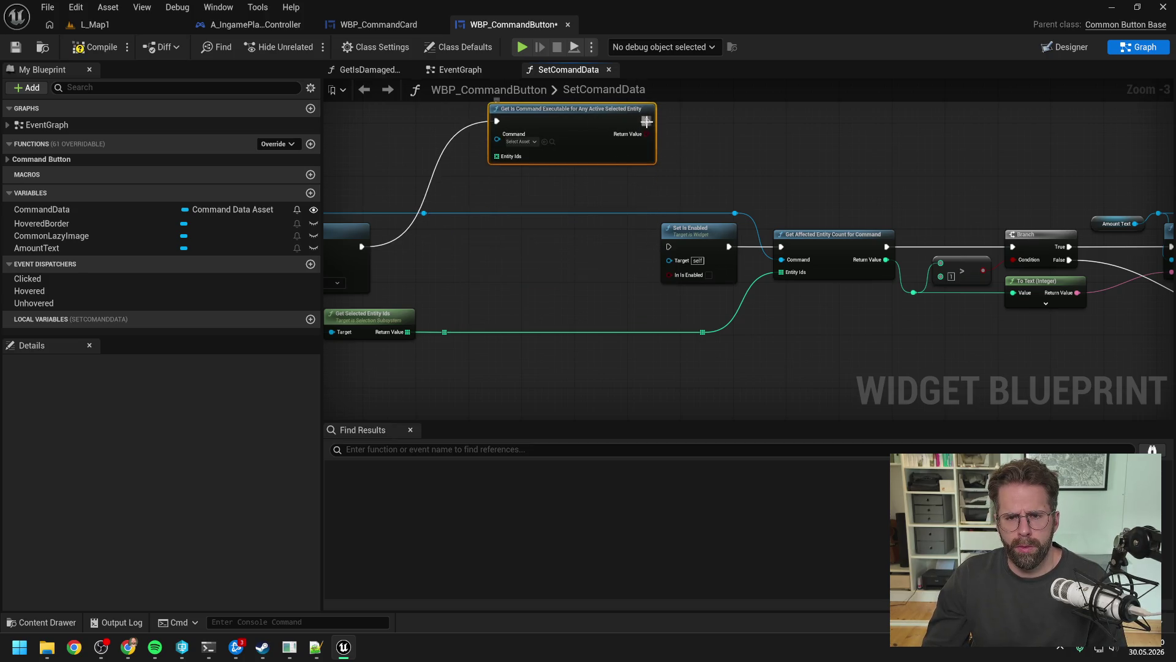
alt+click(497, 120)
- Link Set Visibility straight to Set Is Enabled and delete the unneeded reroute knots
drag(480, 248, 558, 251)
drag(440, 250, 746, 249)
drag(518, 313, 786, 352)
key(Delete)
- Move Selection Subsystem and Get Selected Entity Ids beneath Set Is Enabled
mouse_move(544, 353)
mouse_down()
mouse_move(646, 353)
mouse_move(390, 305)
mouse_up()
drag(539, 319, 853, 319)
drag(978, 330, 956, 323)
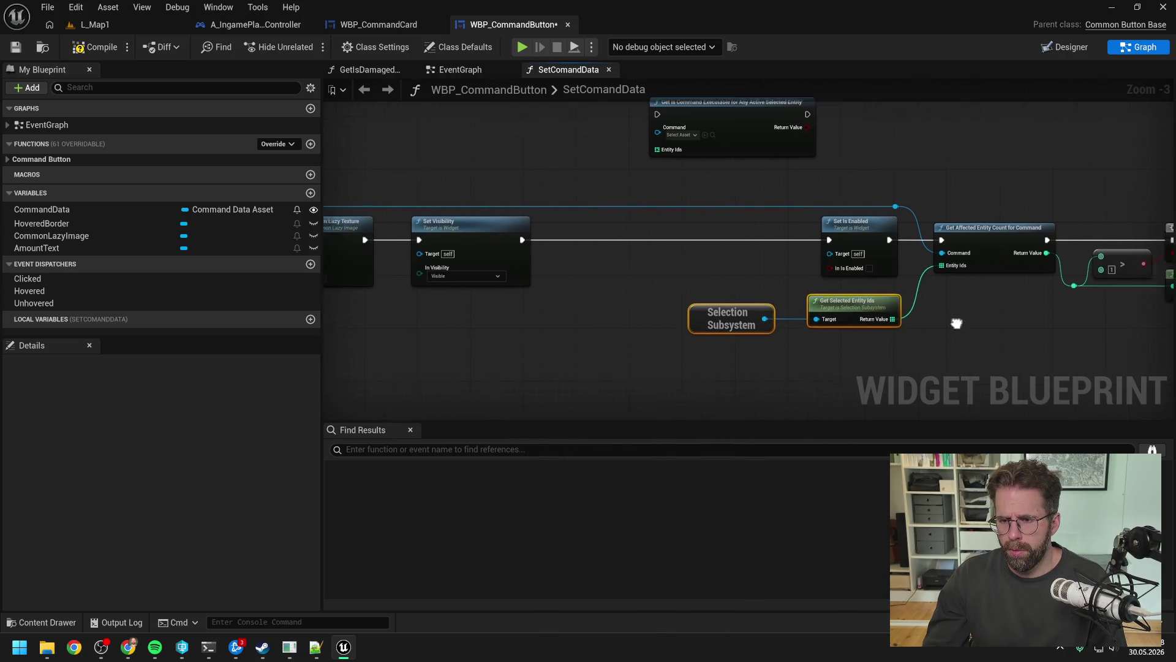
scroll(957, 323, down, 1)
click(711, 309)
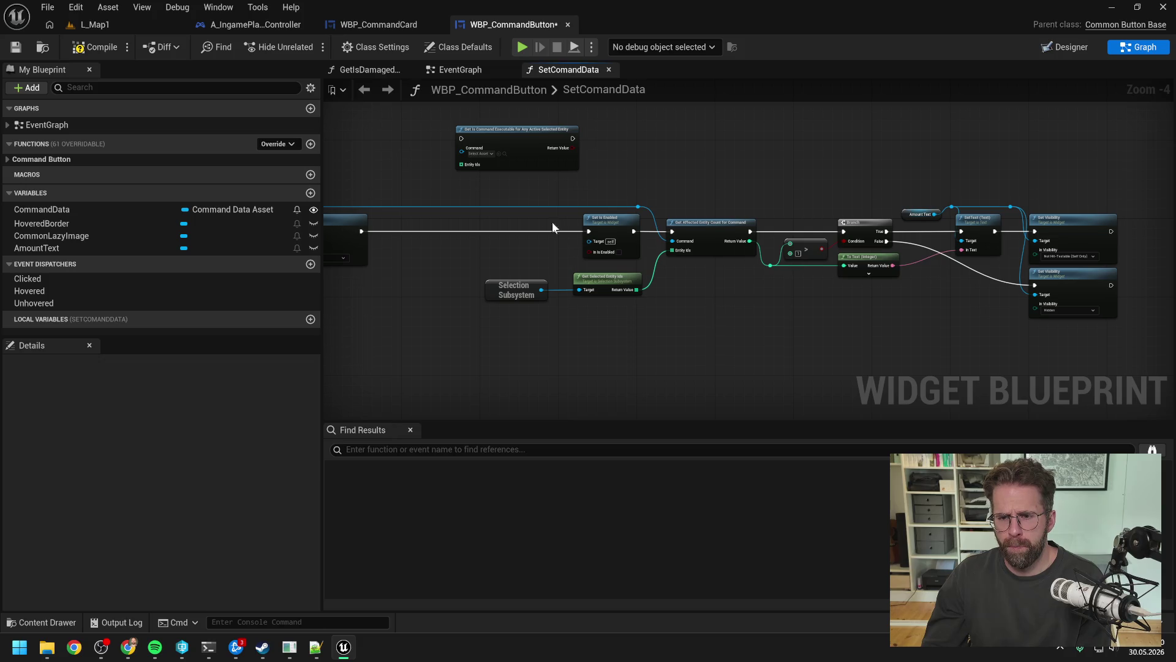
- Shift the main node chain left and pull Set Is Enabled out below it
drag(498, 190, 1070, 312)
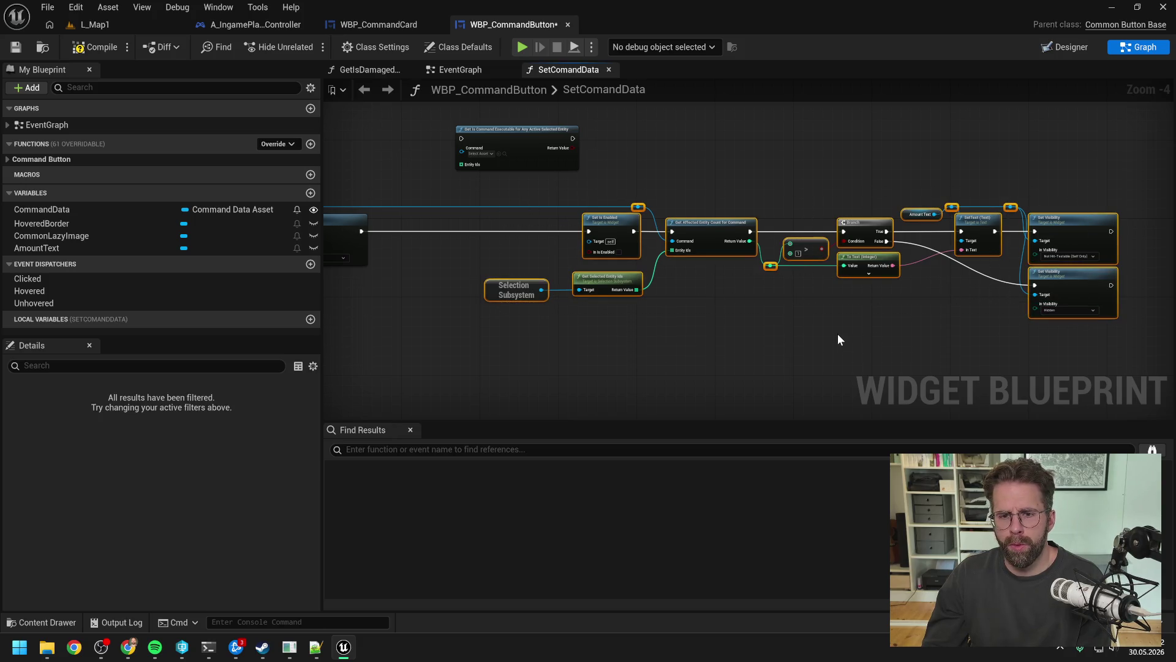
drag(795, 328, 700, 328)
click(700, 329)
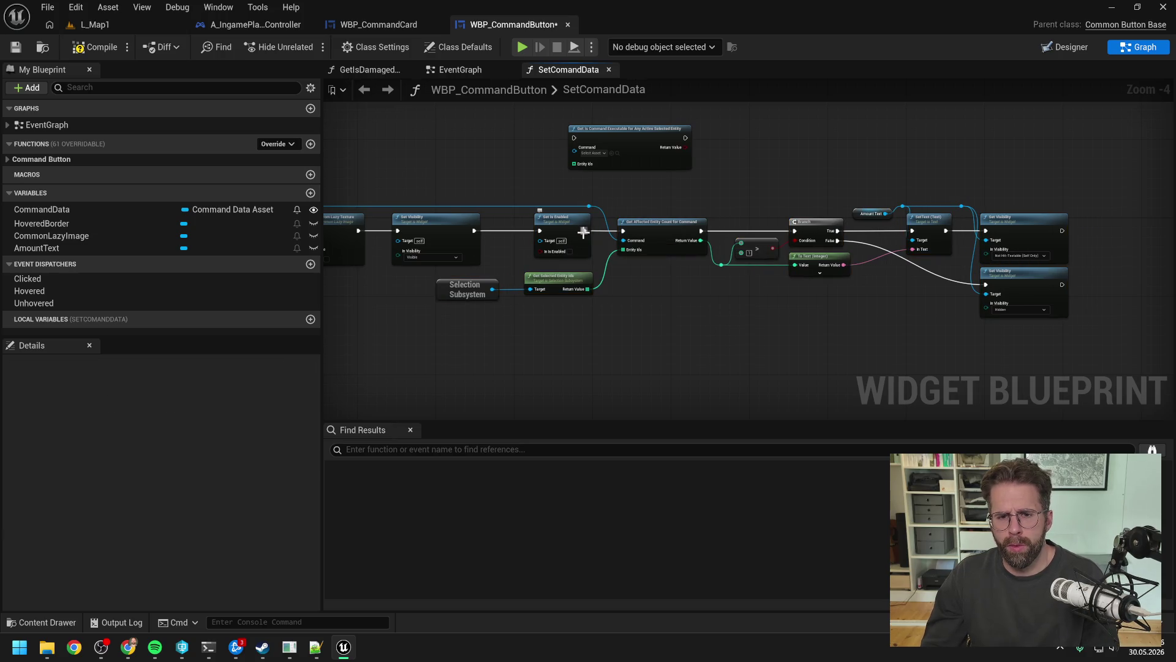
drag(561, 230, 728, 324)
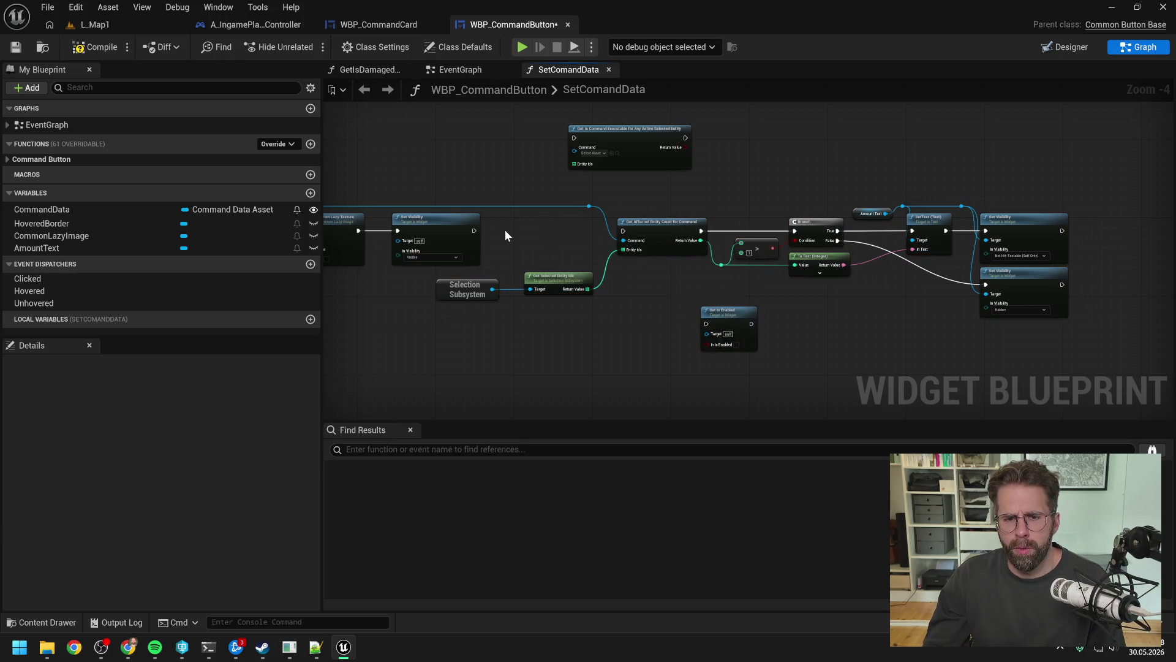
drag(809, 200, 699, 209)
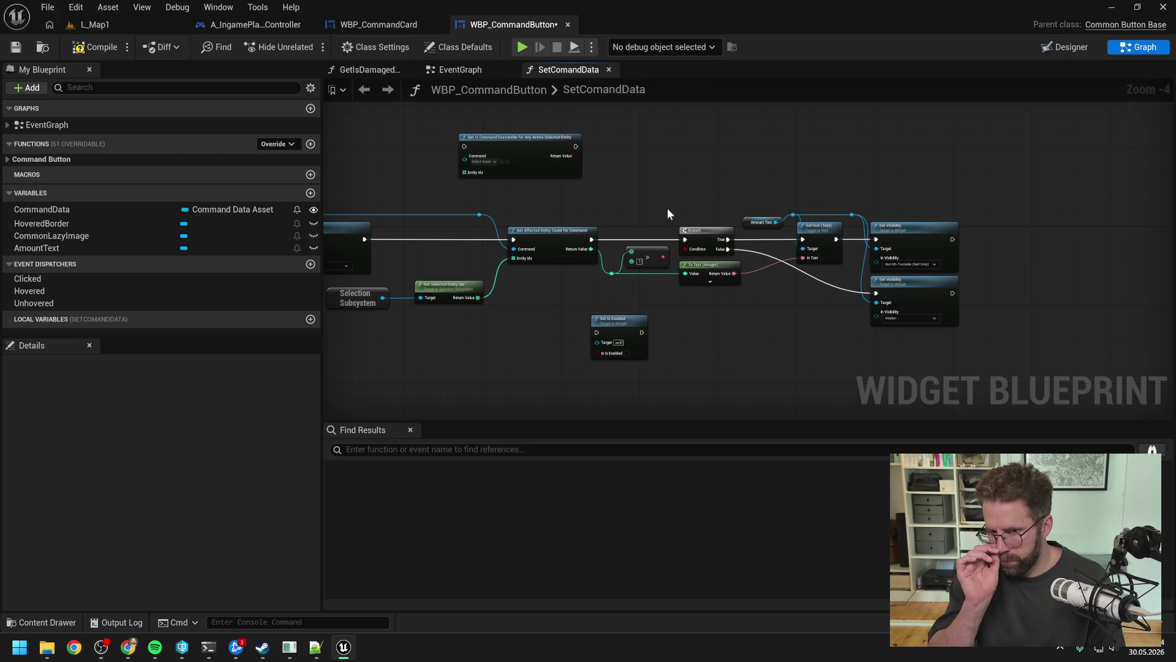
scroll(610, 266, up, 2)
drag(612, 279, 635, 302)
- Add a Switch on Int on the count, delete the > node, add a 0 pin, and place it before Branch
text(swit)
key(Return)
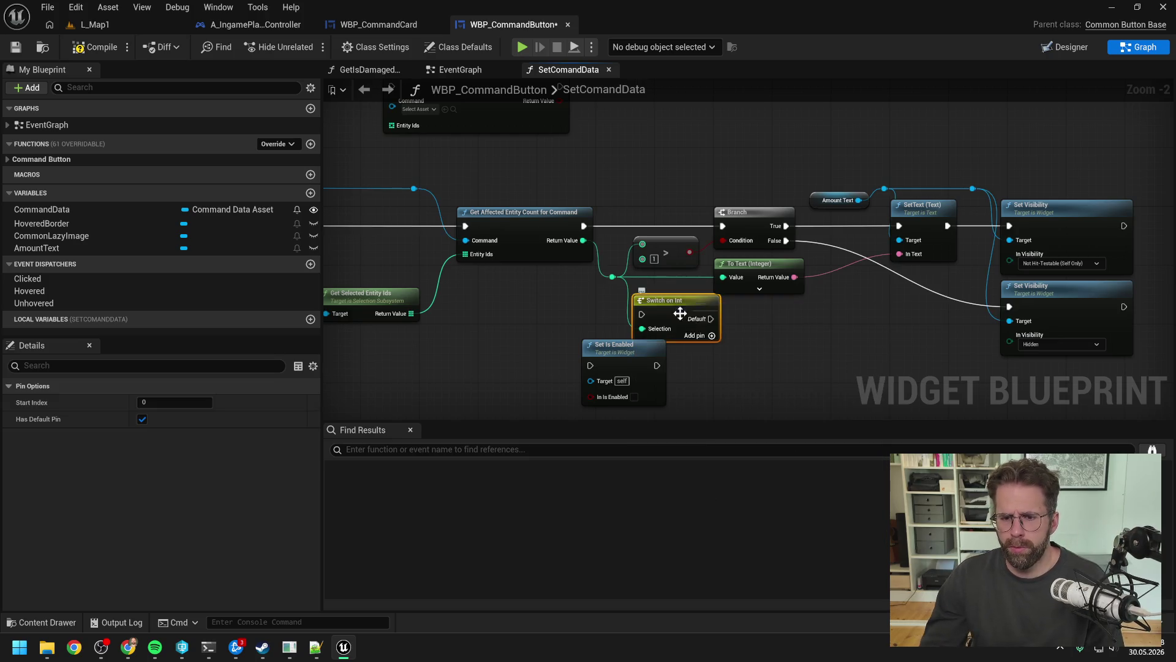
scroll(690, 331, down, 1)
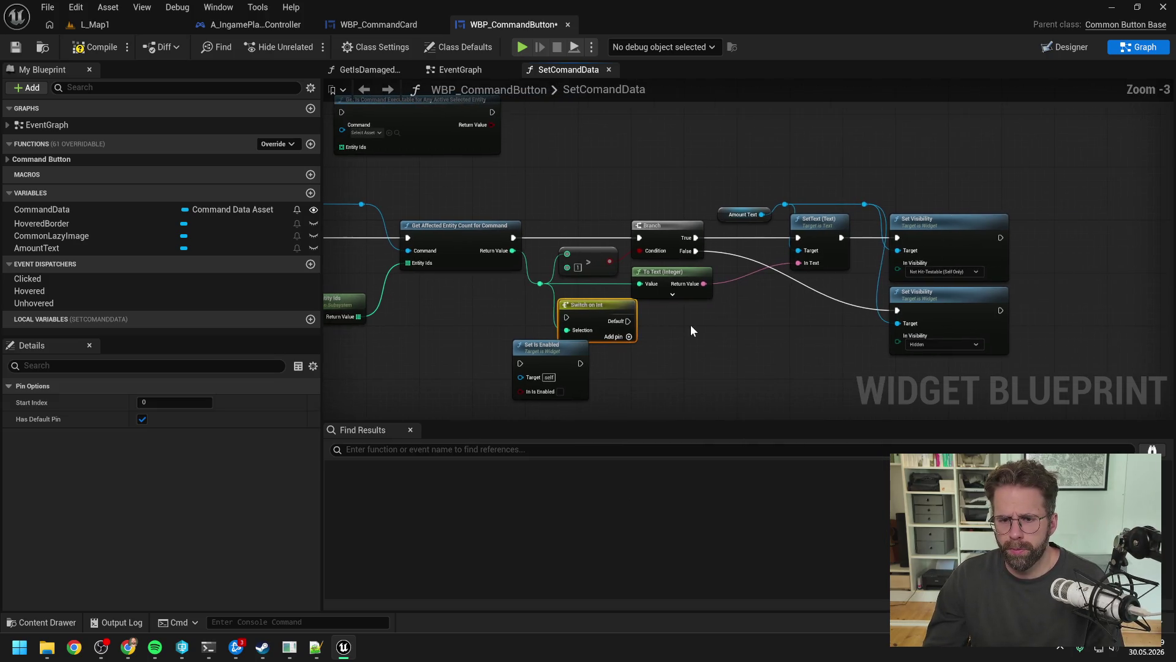
click(592, 256)
key(Delete)
click(630, 337)
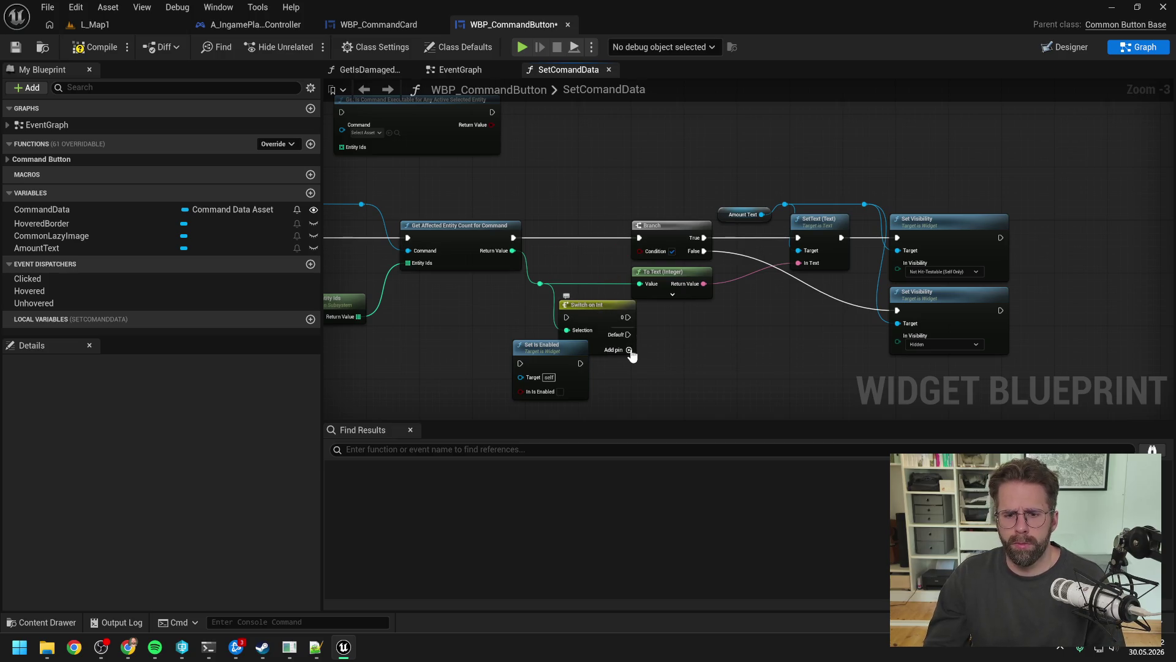
click(619, 330)
drag(599, 309, 587, 230)
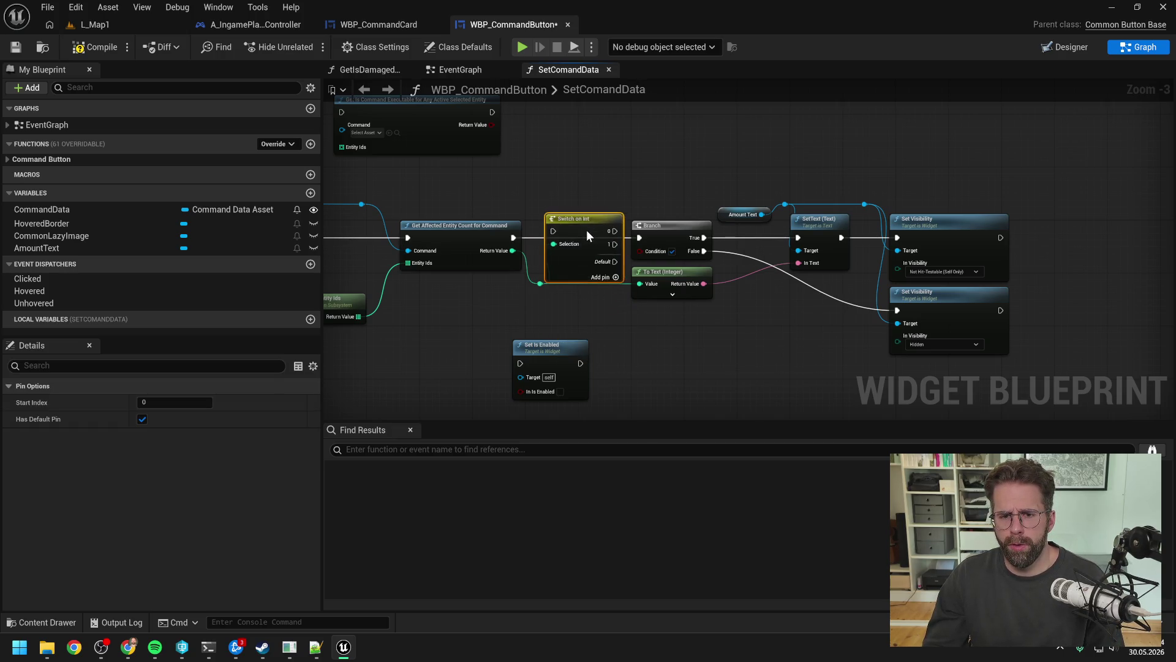
- Shift the Branch, text and visibility nodes right and lower the count wire's reroute knot
drag(659, 193, 921, 345)
drag(655, 288, 729, 288)
click(526, 313)
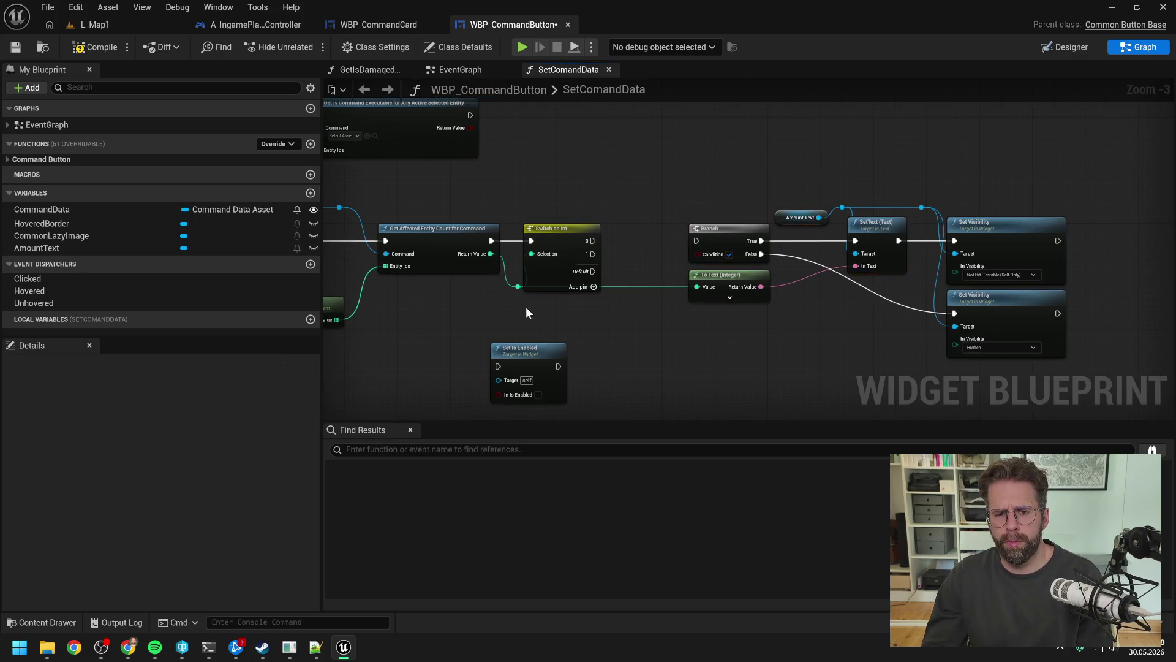
mouse_move(508, 290)
mouse_down()
mouse_move(526, 299)
mouse_move(504, 308)
mouse_up()
click(647, 300)
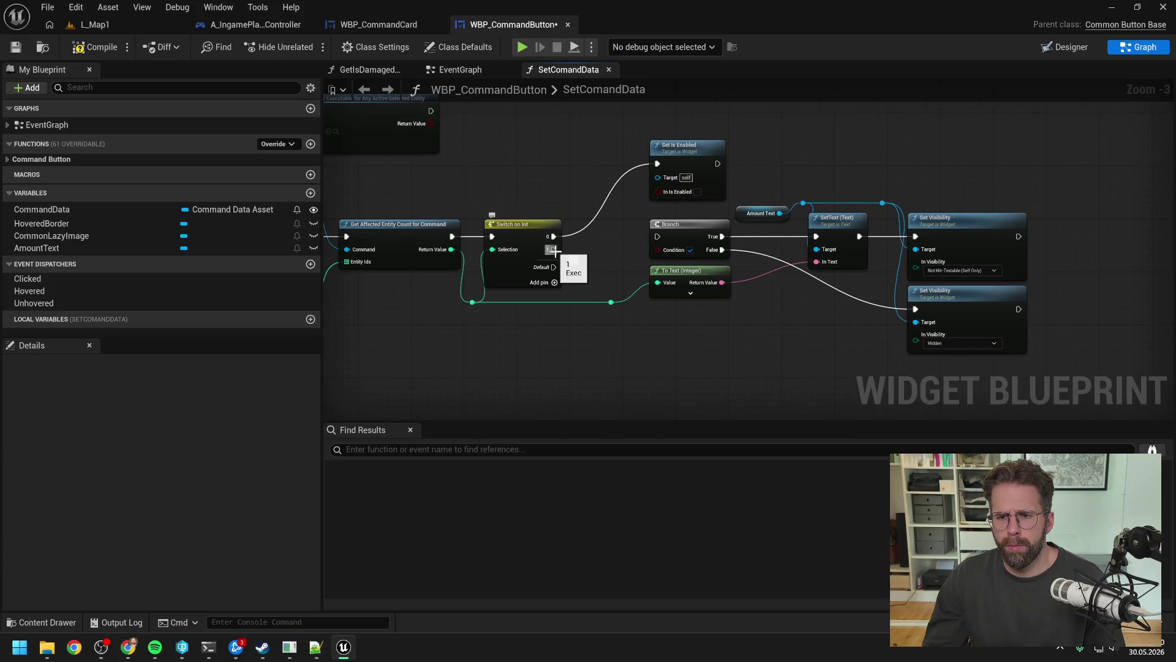
- Wire the switch's 0 case to Set Is Enabled, moving the Branch group down and Set Is Enabled right
mouse_move(553, 249)
mouse_down()
mouse_move(634, 236)
mouse_move(816, 239)
mouse_move(608, 245)
mouse_move(616, 275)
mouse_up()
key(Escape)
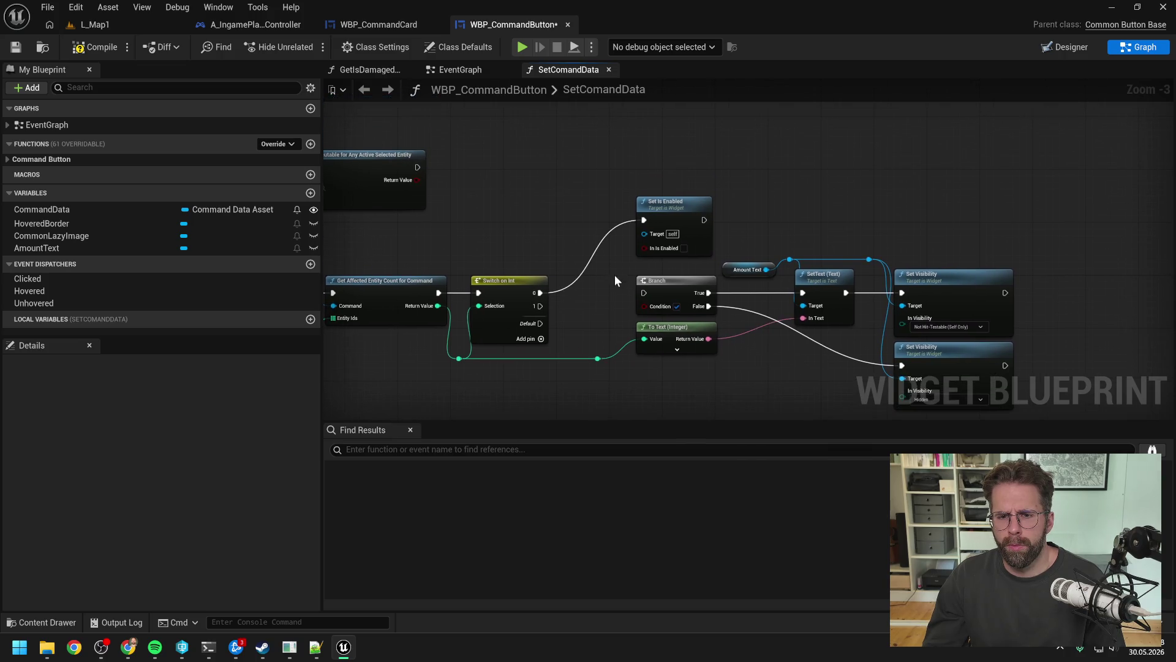
mouse_move(729, 222)
mouse_down()
mouse_move(744, 180)
mouse_move(907, 288)
mouse_move(916, 277)
mouse_move(961, 370)
mouse_up()
mouse_move(663, 164)
mouse_down()
mouse_move(688, 208)
mouse_move(689, 156)
mouse_up()
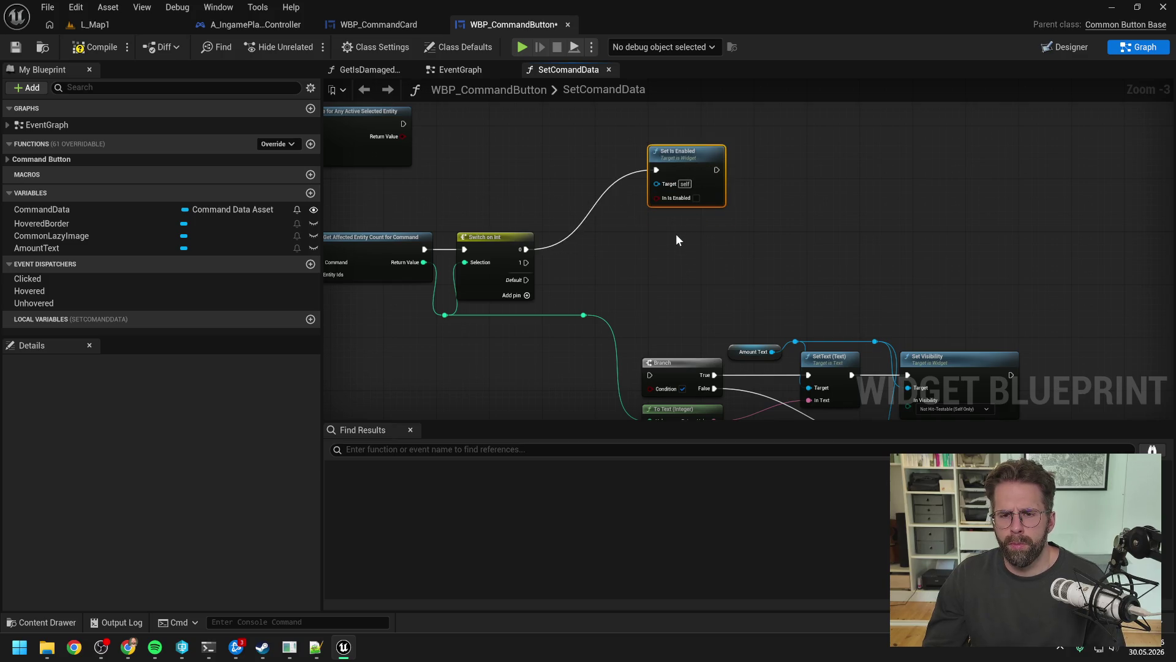
drag(677, 239, 808, 220)
drag(815, 136, 949, 143)
- Add a reroute knot on the Set Is Enabled wire and paste a second Amount Text getter
double_click(858, 164)
drag(858, 164, 754, 157)
mouse_move(1044, 339)
mouse_down()
mouse_move(996, 312)
mouse_move(899, 285)
mouse_up()
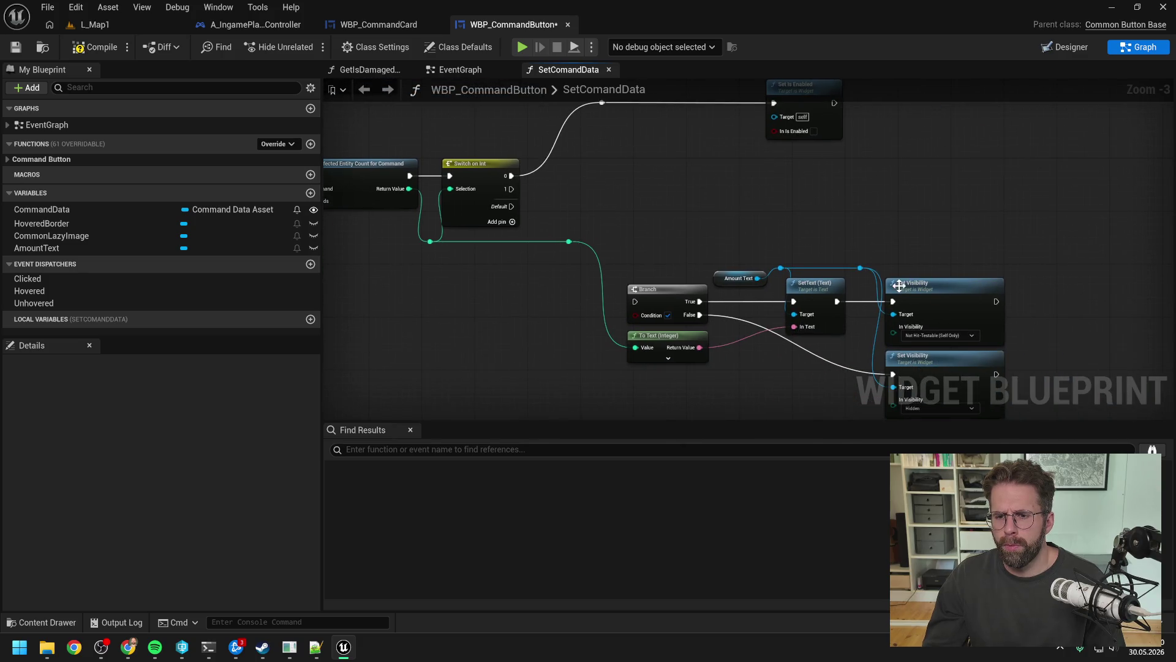
click(741, 276)
key(ctrl+c)
key(ctrl+v)
drag(652, 153, 670, 177)
- Paste a new Set Visibility on the switch's 1 case and set it to Hidden
click(919, 285)
key(ctrl+c)
key(ctrl+v)
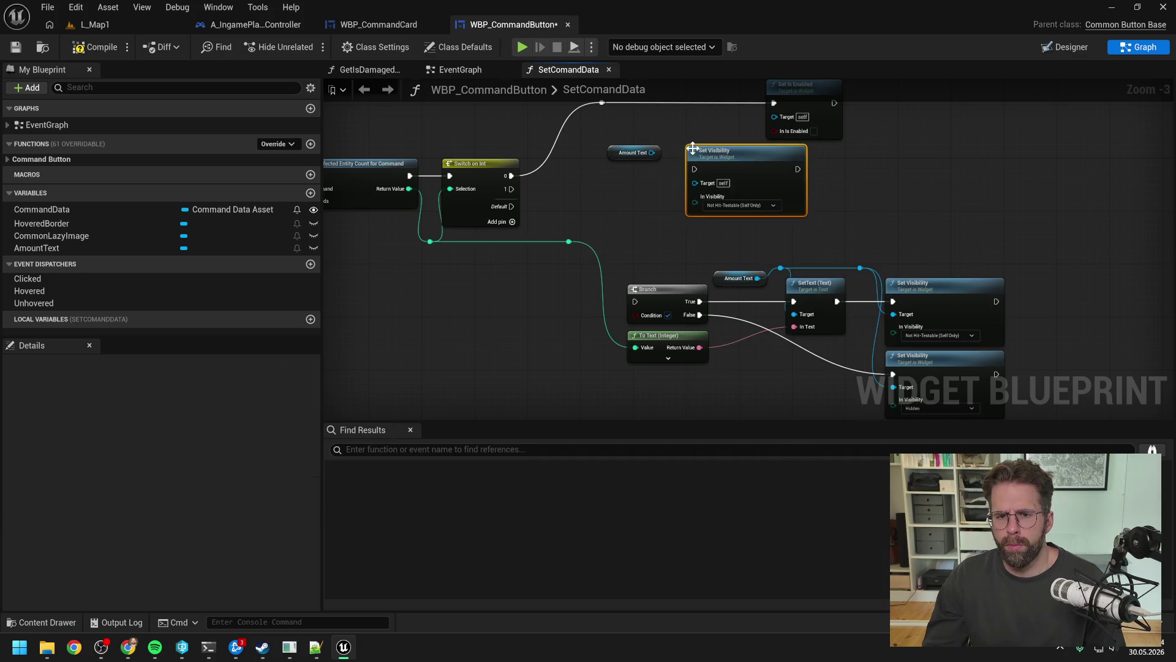
drag(746, 159, 733, 166)
mouse_move(511, 189)
mouse_down()
mouse_move(681, 176)
mouse_move(605, 255)
mouse_up()
click(722, 210)
click(722, 249)
click(605, 255)
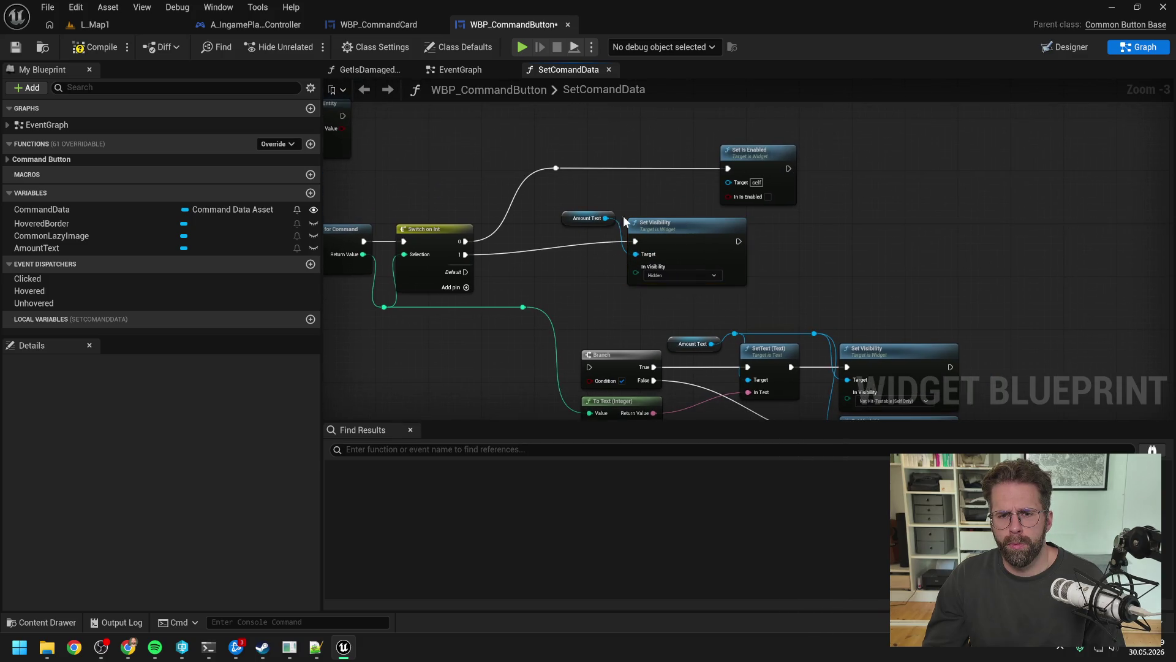
- Place Amount Text beside Set Visibility and paste a second Set Is Enabled with In Is Enabled checked
click(585, 227)
drag(566, 219, 533, 213)
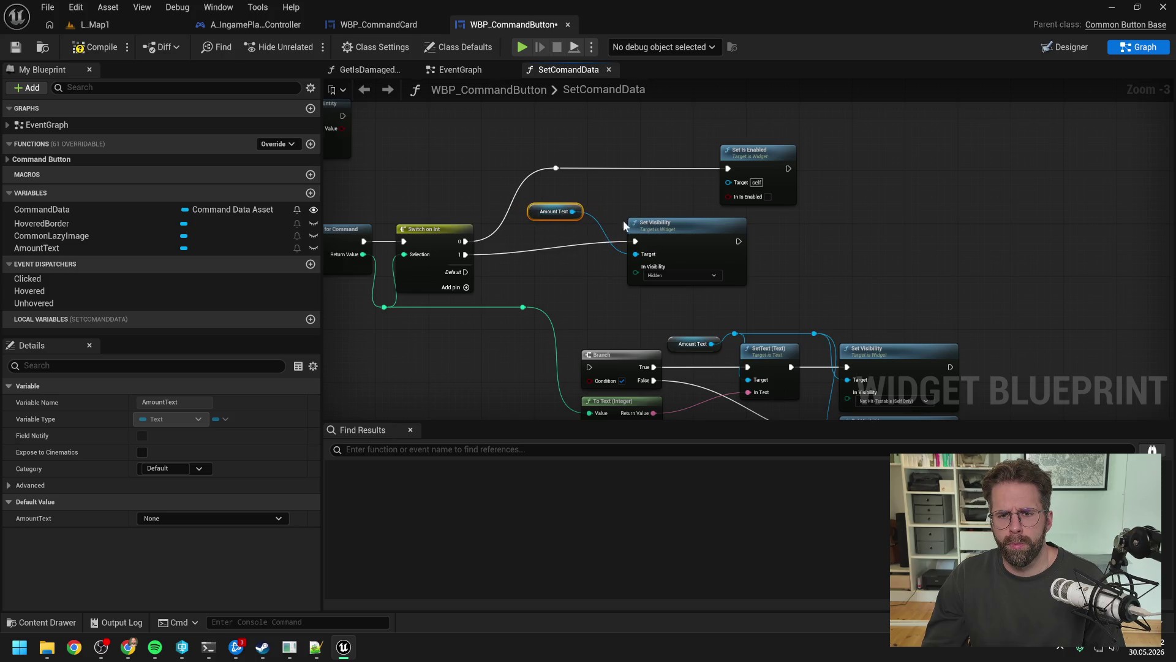
drag(686, 235, 656, 231)
drag(749, 165, 795, 164)
key(ctrl+c)
key(ctrl+v)
mouse_move(778, 241)
mouse_down()
mouse_move(771, 224)
mouse_move(717, 228)
mouse_move(769, 235)
mouse_move(773, 222)
mouse_up()
click(815, 263)
- Arrange the two Set Is Enabled nodes and the Set Visibility group neatly
click(550, 151)
mouse_move(550, 150)
mouse_down()
mouse_move(813, 196)
mouse_move(814, 163)
mouse_up()
mouse_move(556, 189)
mouse_down()
mouse_move(814, 271)
mouse_move(800, 231)
mouse_up()
click(736, 244)
scroll(737, 243, down, 1)
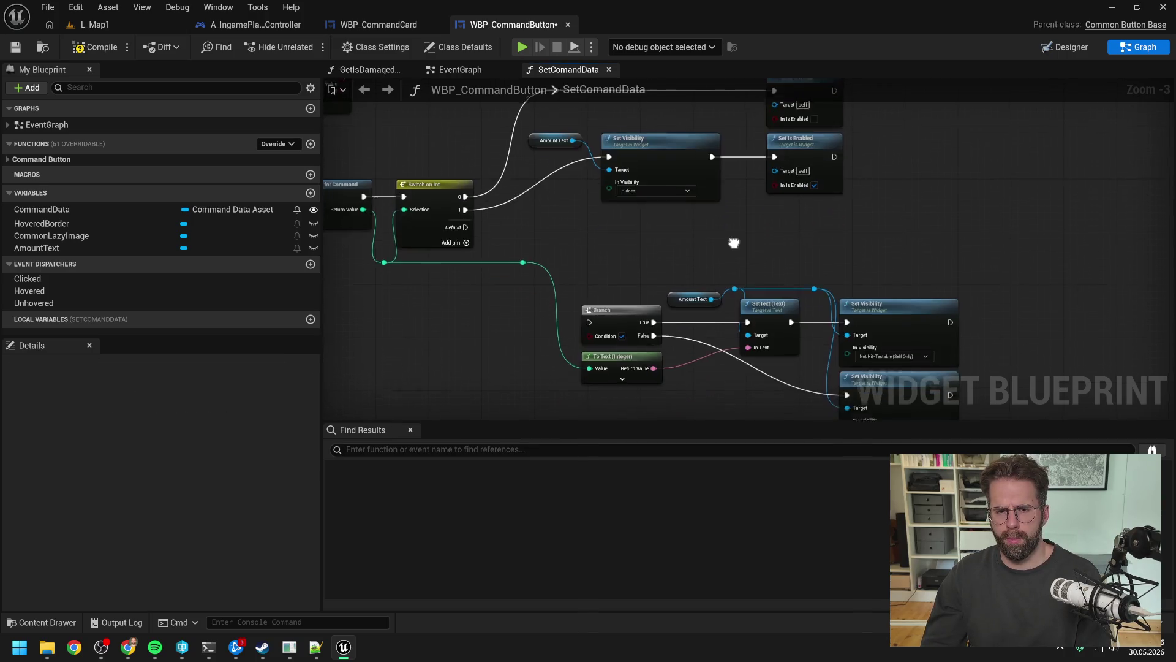
scroll(704, 240, up, 1)
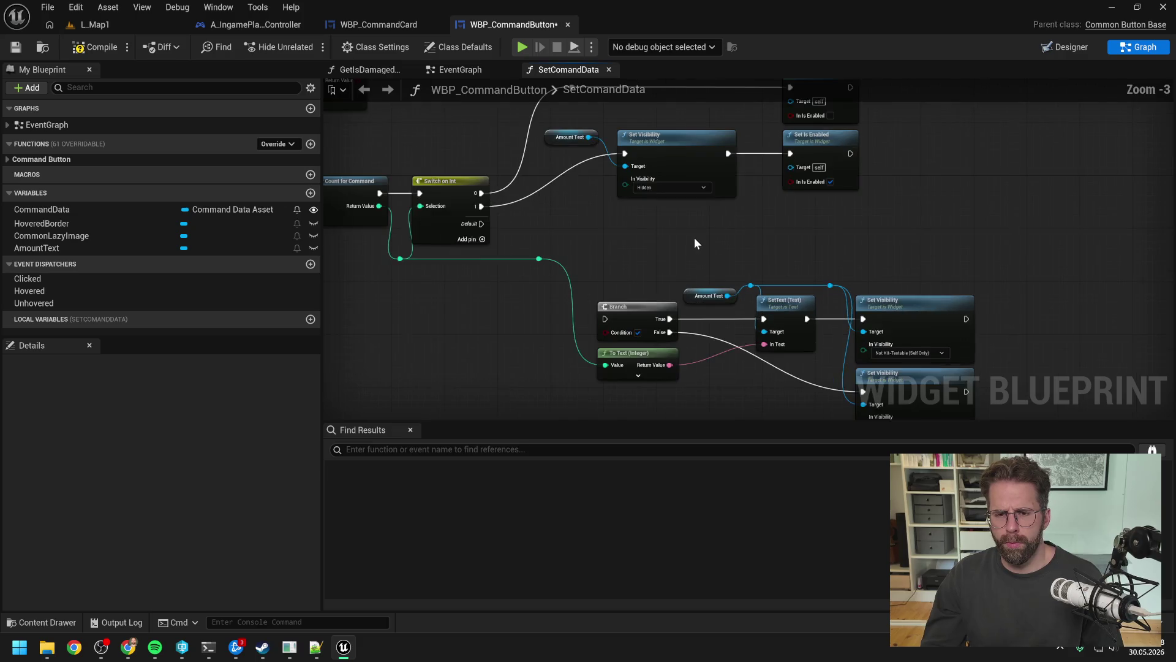
- Delete the Branch and Hidden Set Visibility, wire Default to SetText, and tidy the text nodes
scroll(695, 239, down, 1)
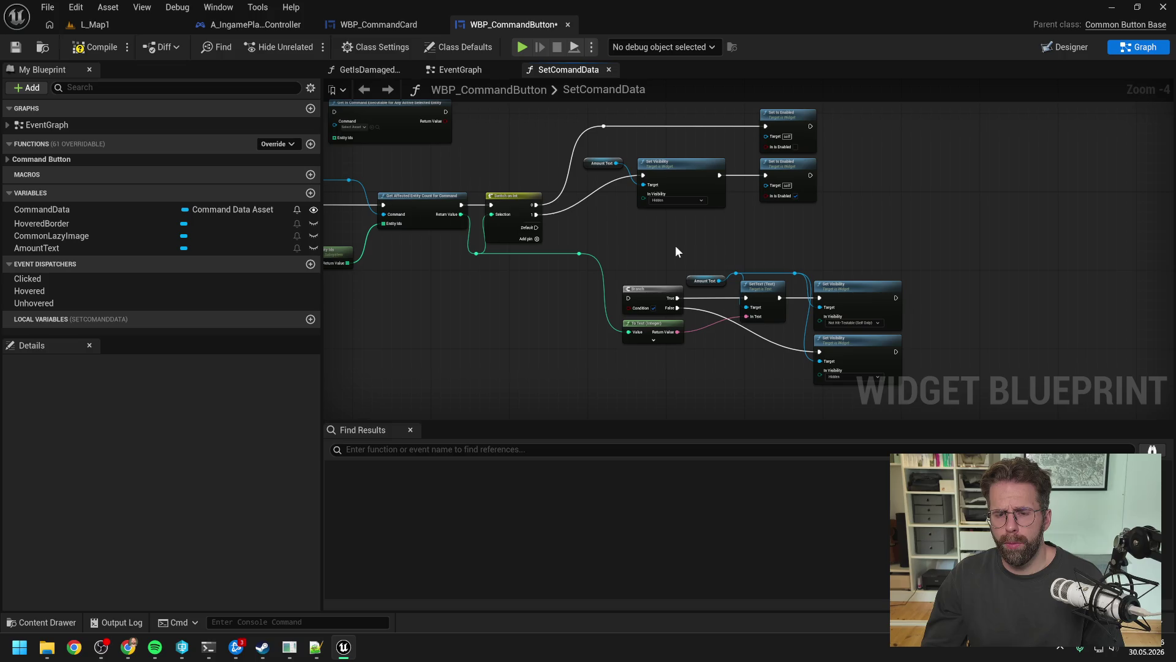
click(645, 295)
key(Delete)
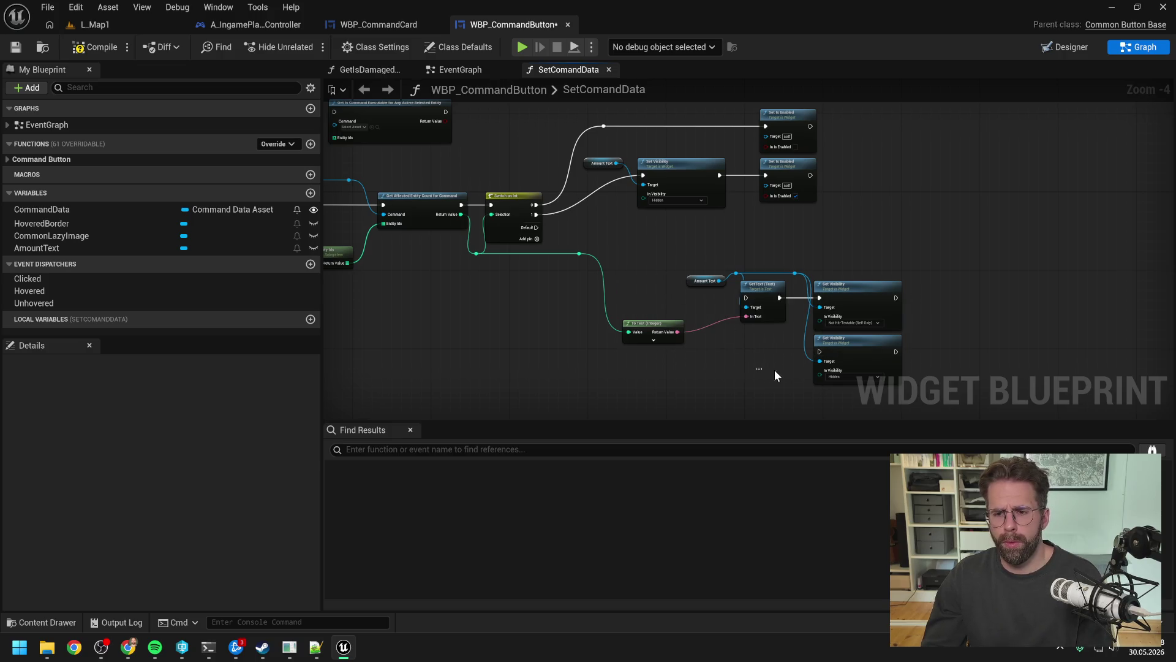
key(Delete)
drag(538, 227, 745, 298)
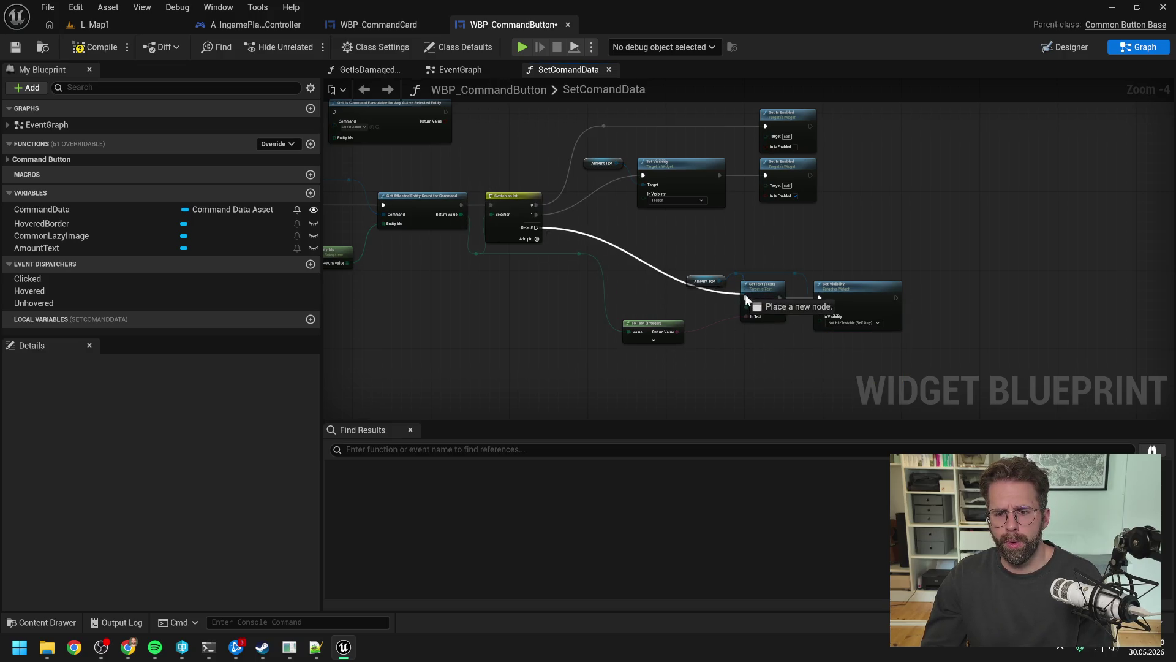
drag(610, 260, 910, 346)
mouse_move(770, 288)
mouse_down()
mouse_move(710, 241)
mouse_move(722, 237)
mouse_up()
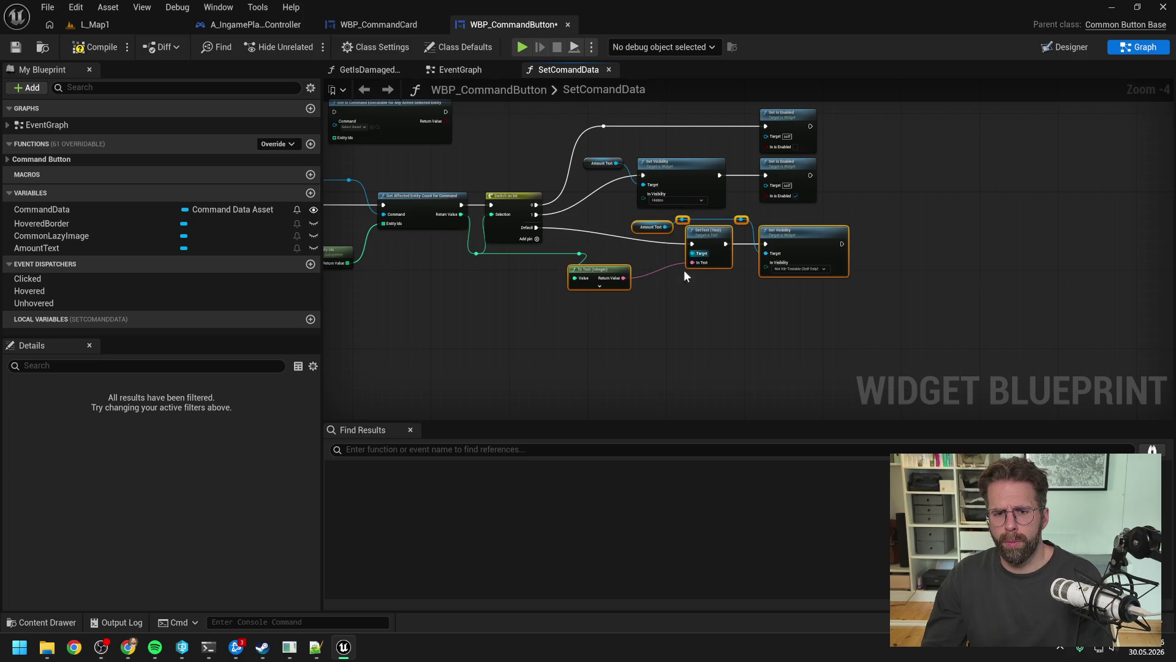
click(539, 290)
drag(601, 280, 647, 264)
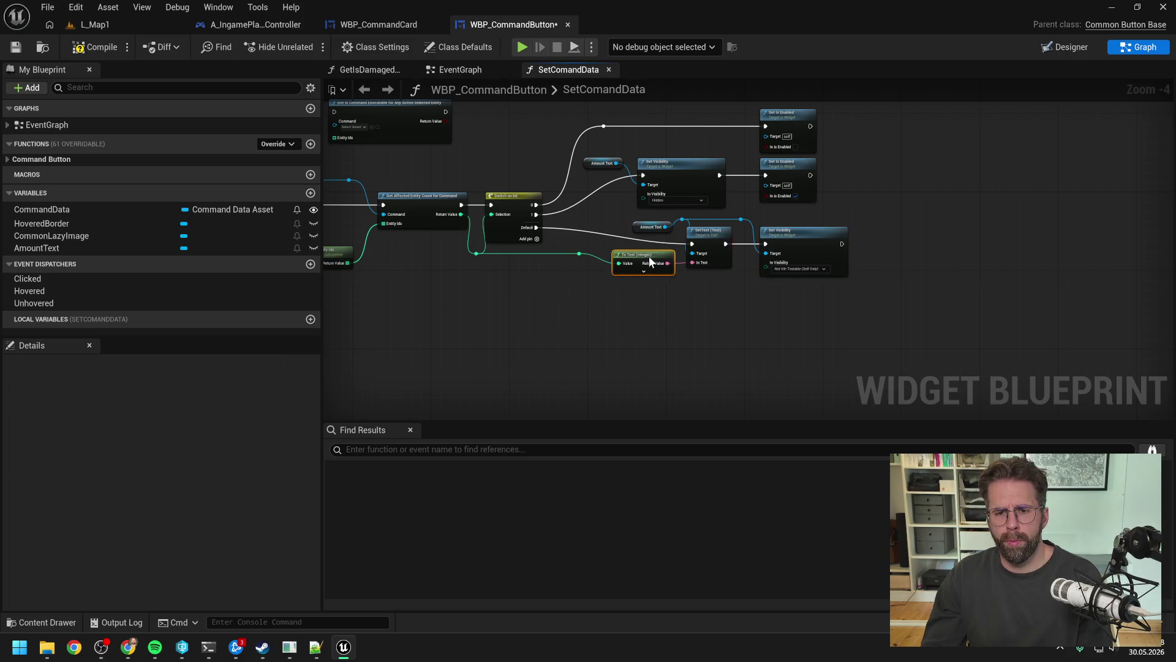
- Chain a pasted enabling Set Is Enabled after Set Visibility and compile the blueprint
click(723, 215)
key(ctrl+c)
key(ctrl+v)
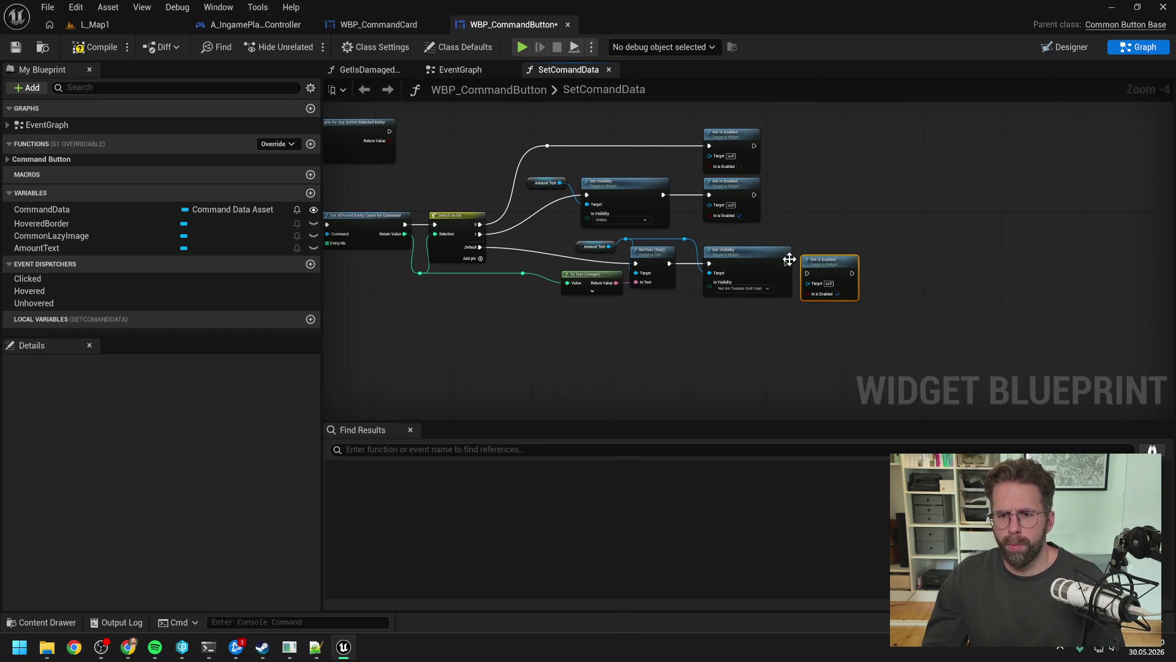
mouse_move(785, 263)
mouse_down()
mouse_move(810, 271)
mouse_move(830, 256)
mouse_up()
click(806, 233)
click(93, 47)
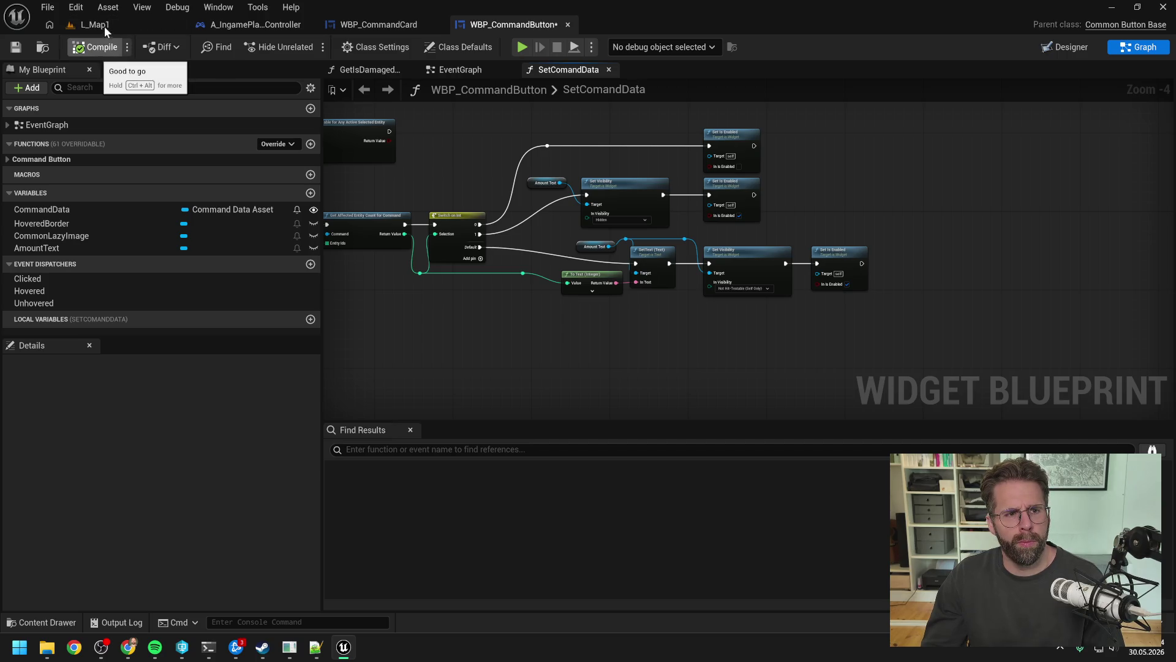
click(125, 28)
- Start Play-In-Editor, select the Main Hall, and place three buildings from the command card
click(303, 45)
click(476, 332)
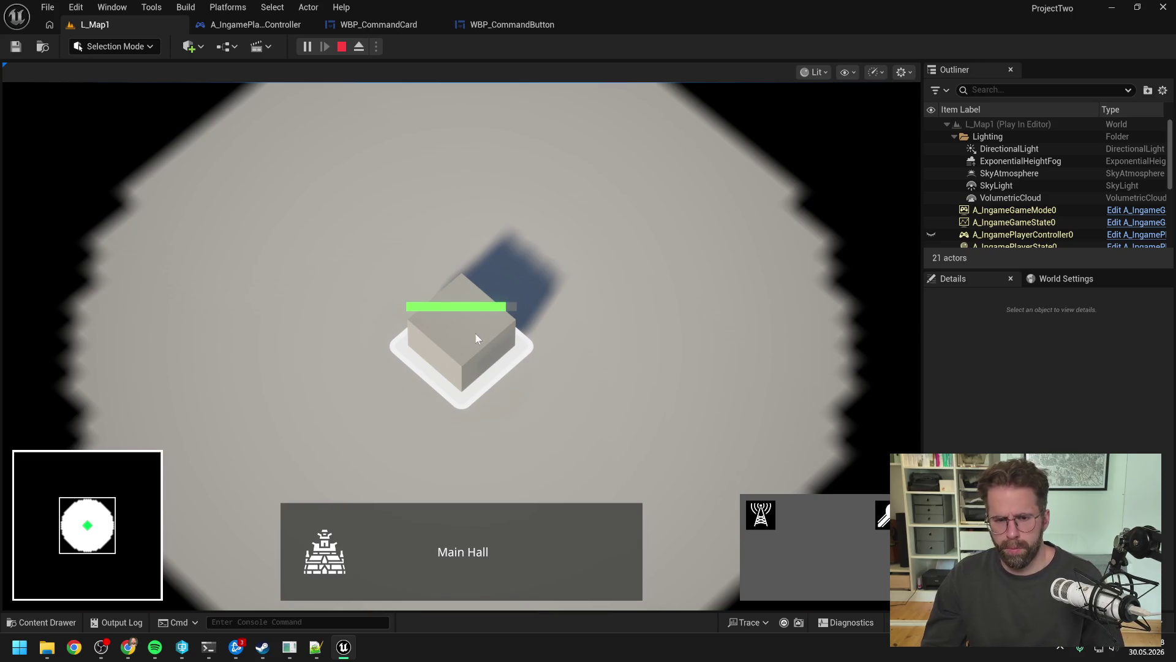
click(772, 522)
click(677, 334)
click(582, 205)
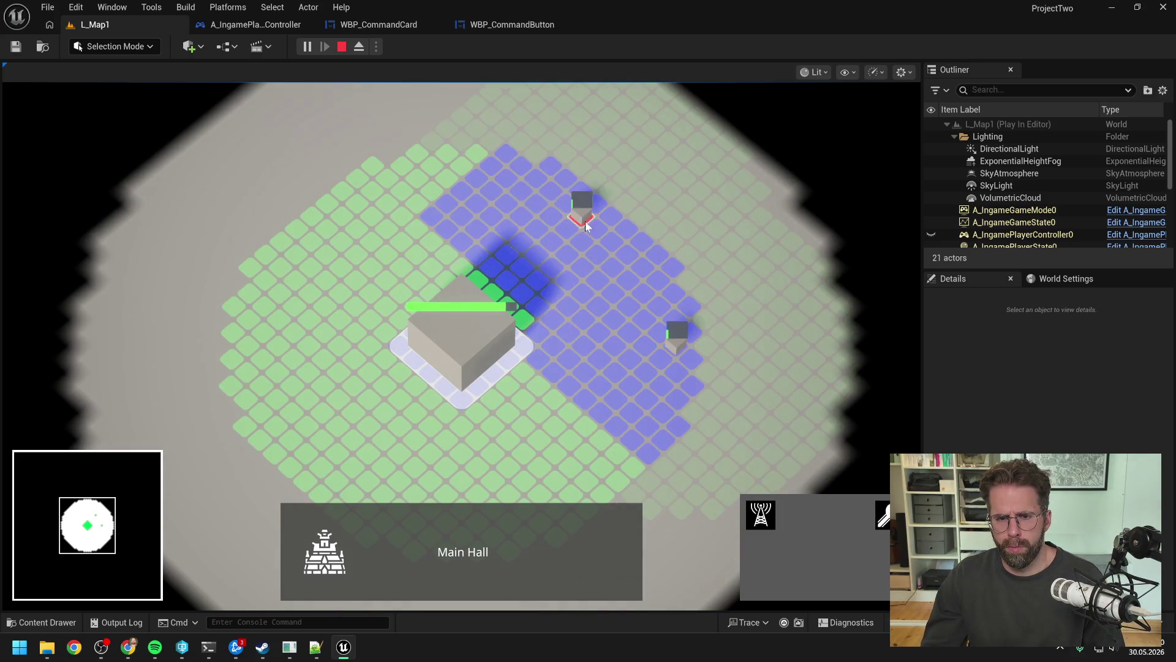
click(371, 181)
right_click(476, 163)
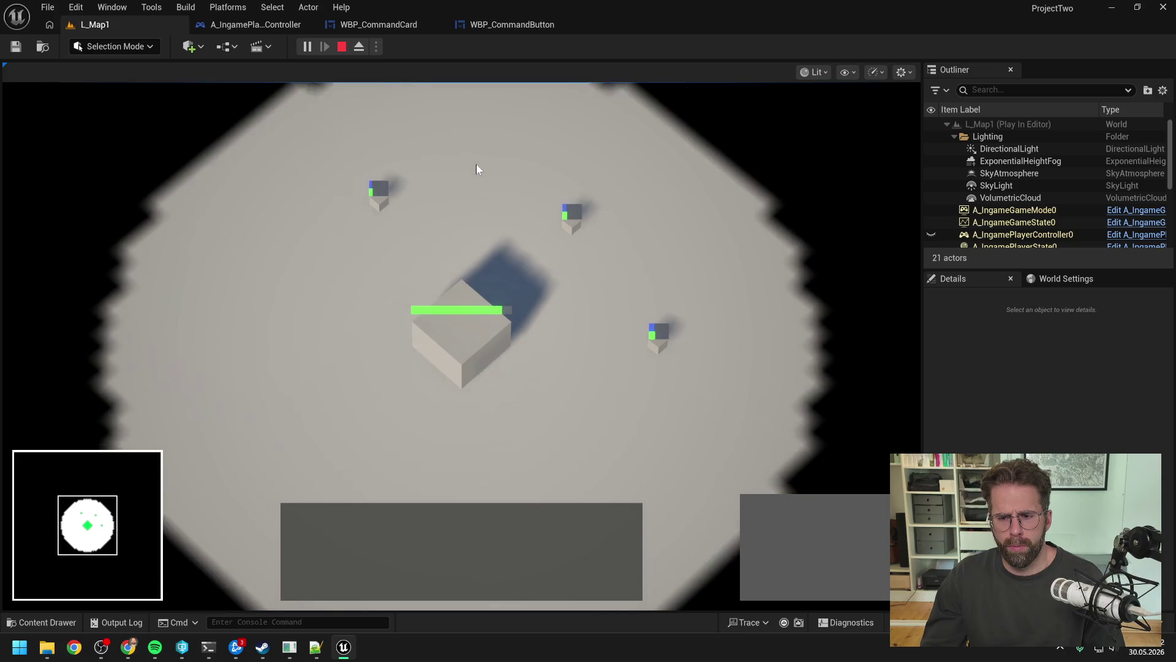
- Select the towers and add then drop the Main Hall to compare command cards
click(582, 242)
click(525, 344)
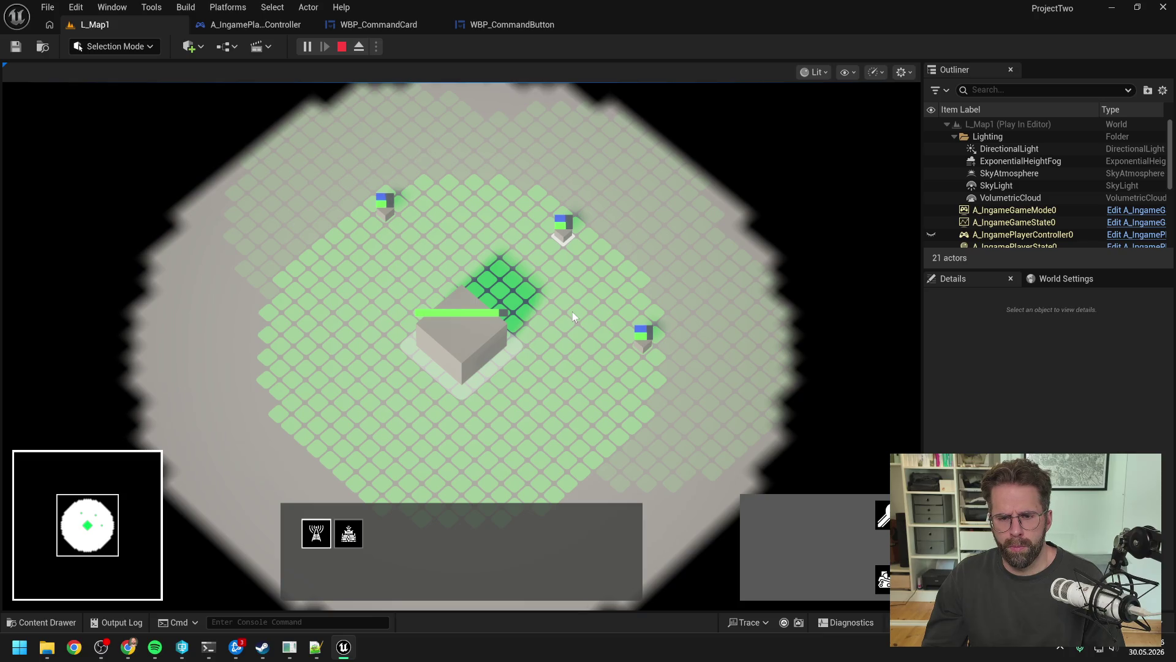
right_click(590, 311)
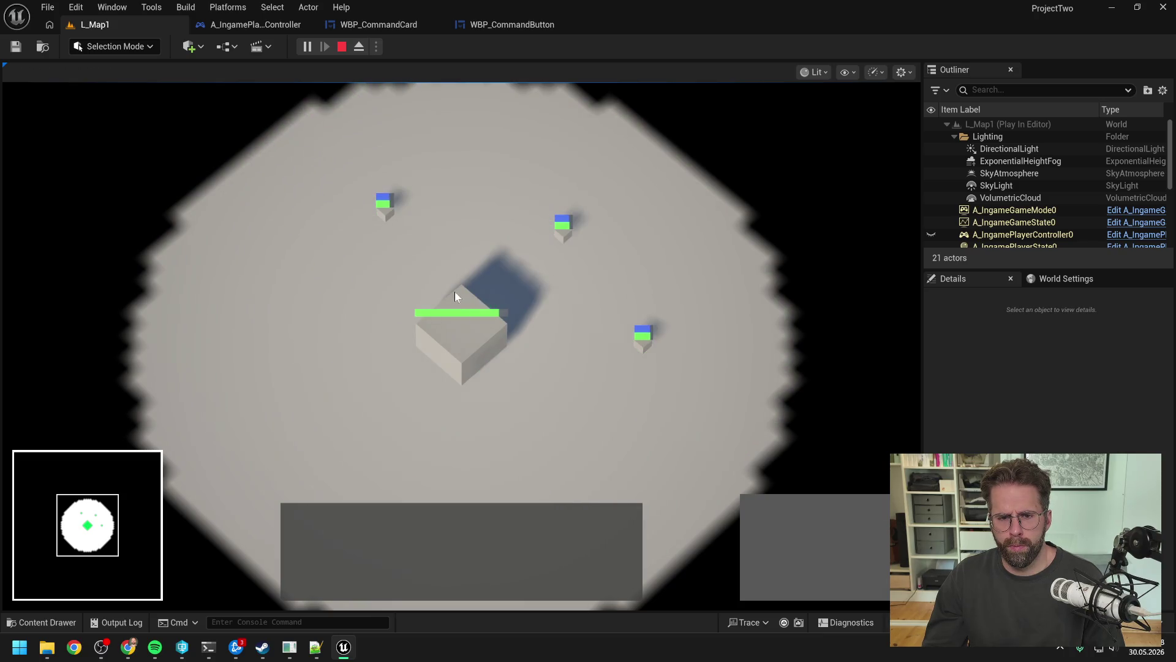
click(520, 341)
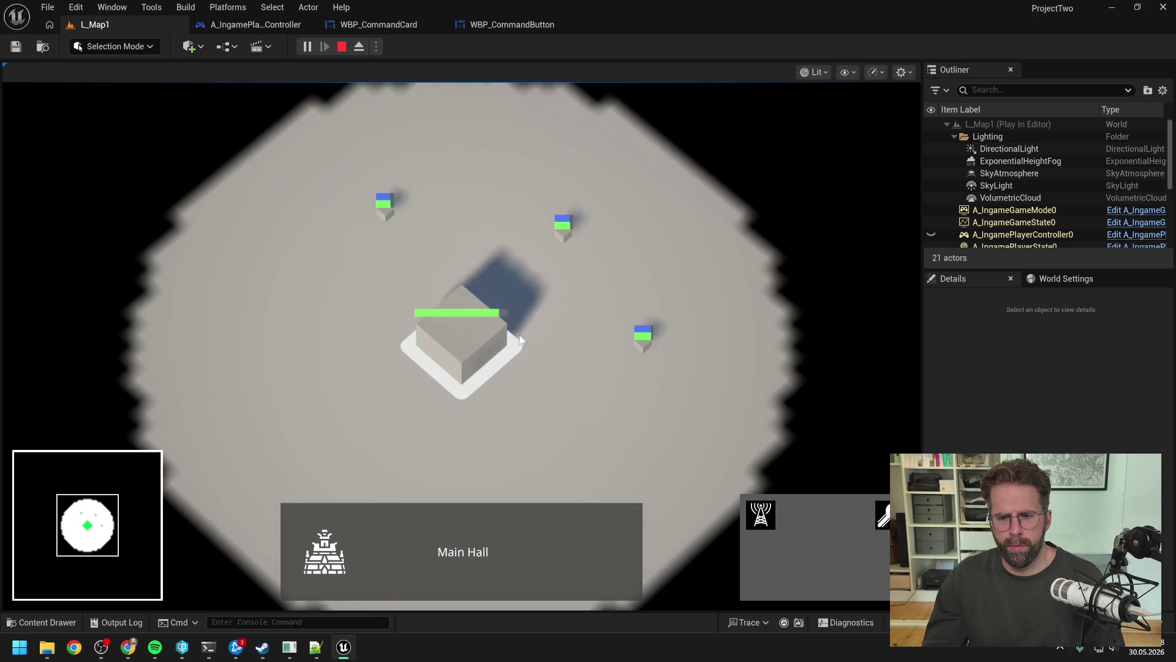
click(616, 286)
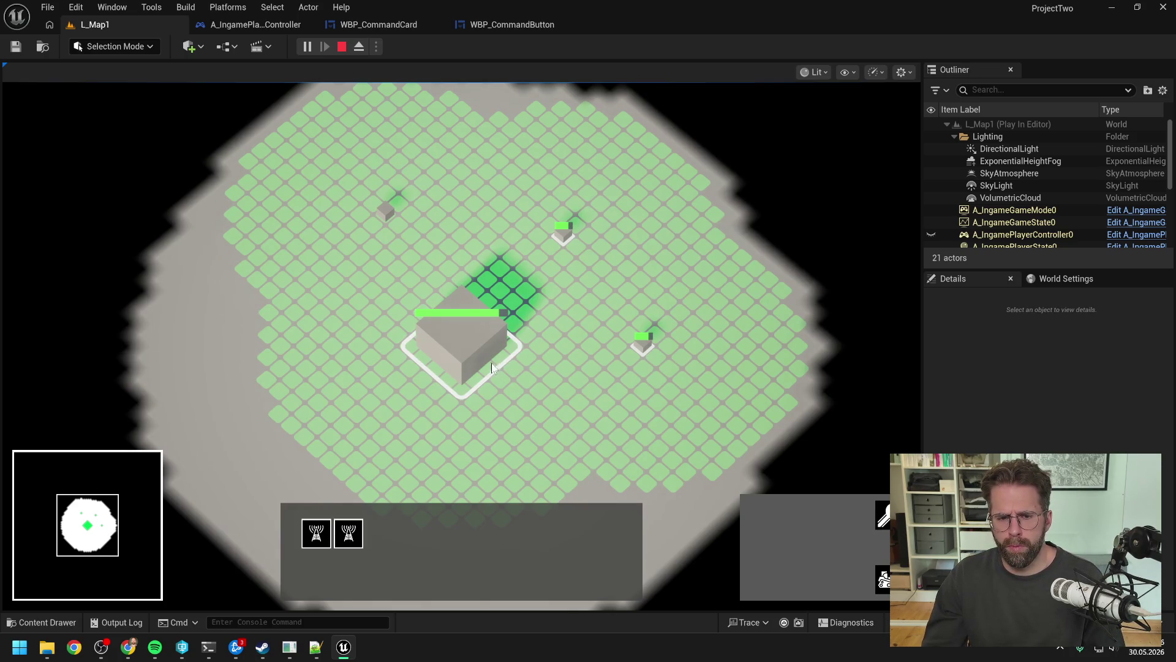
click(479, 353)
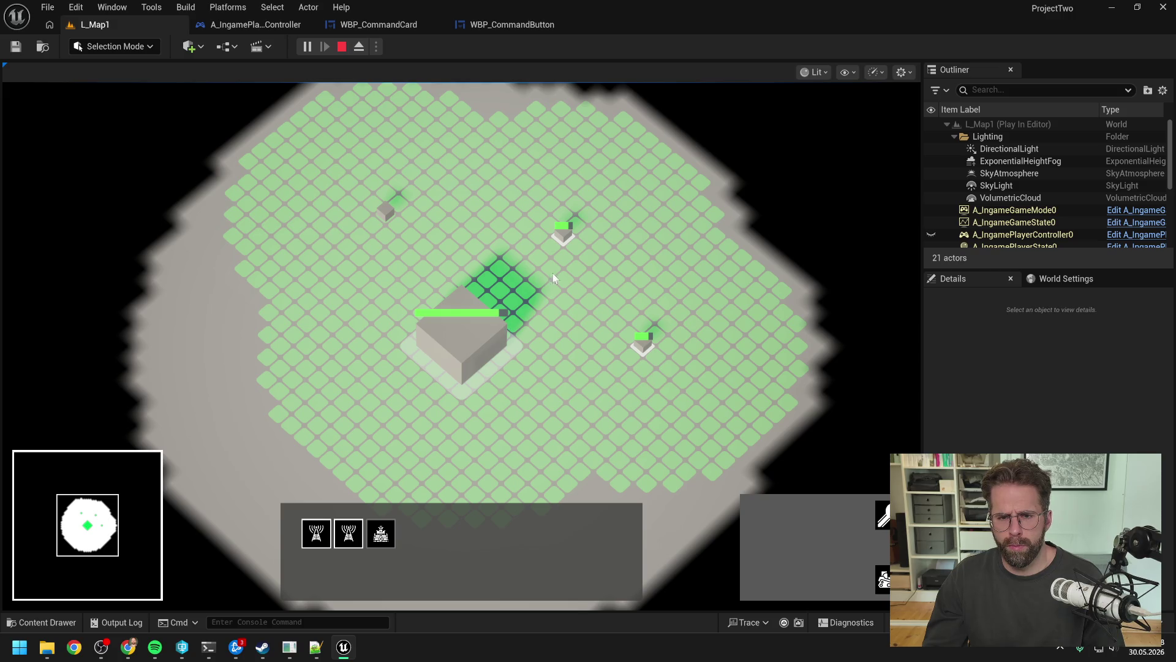
click(574, 286)
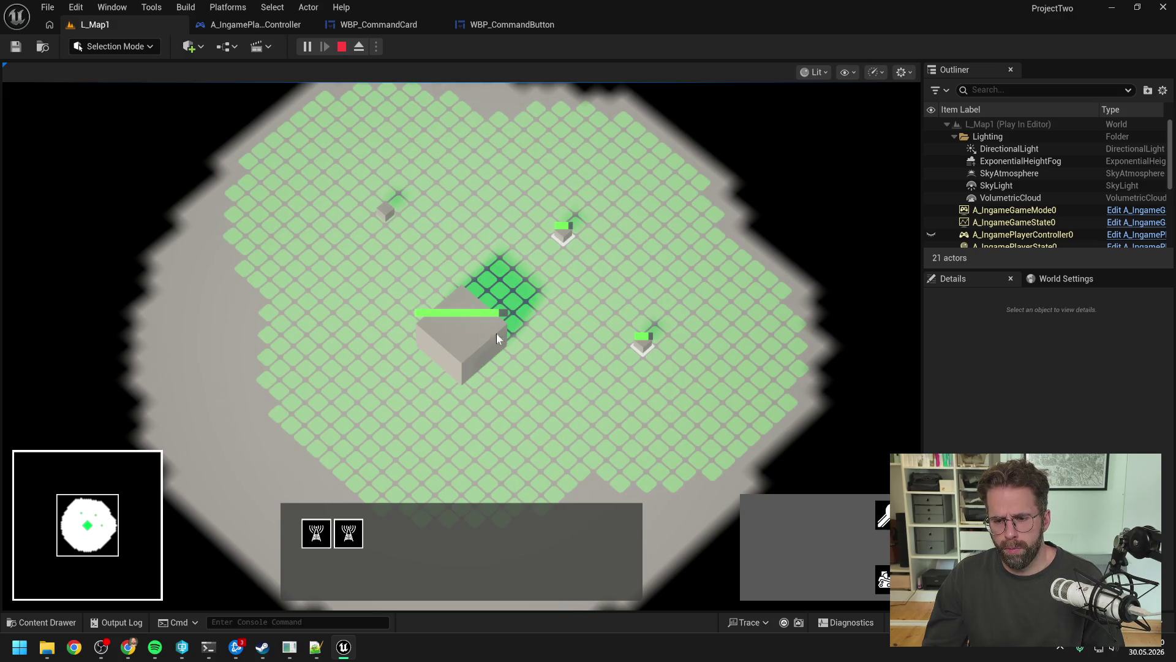
- Box-select the three towers, recall group 1, add the Main Hall, then stop the session
drag(353, 171, 626, 261)
shift+click(642, 342)
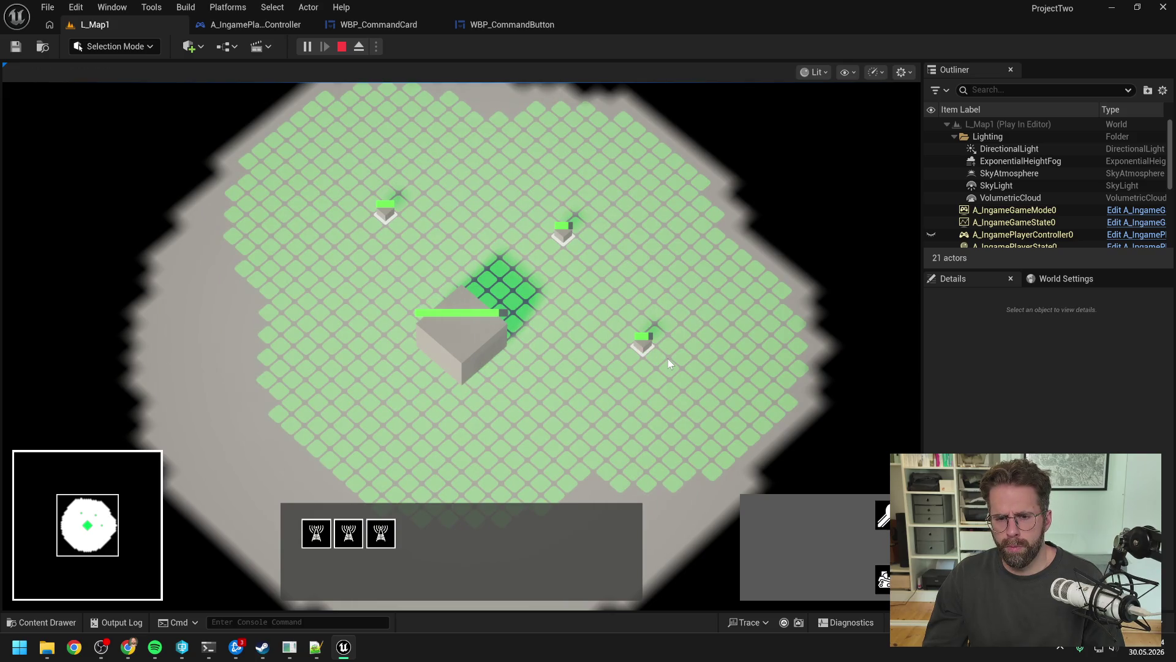
right_click(616, 293)
click(492, 328)
click(591, 285)
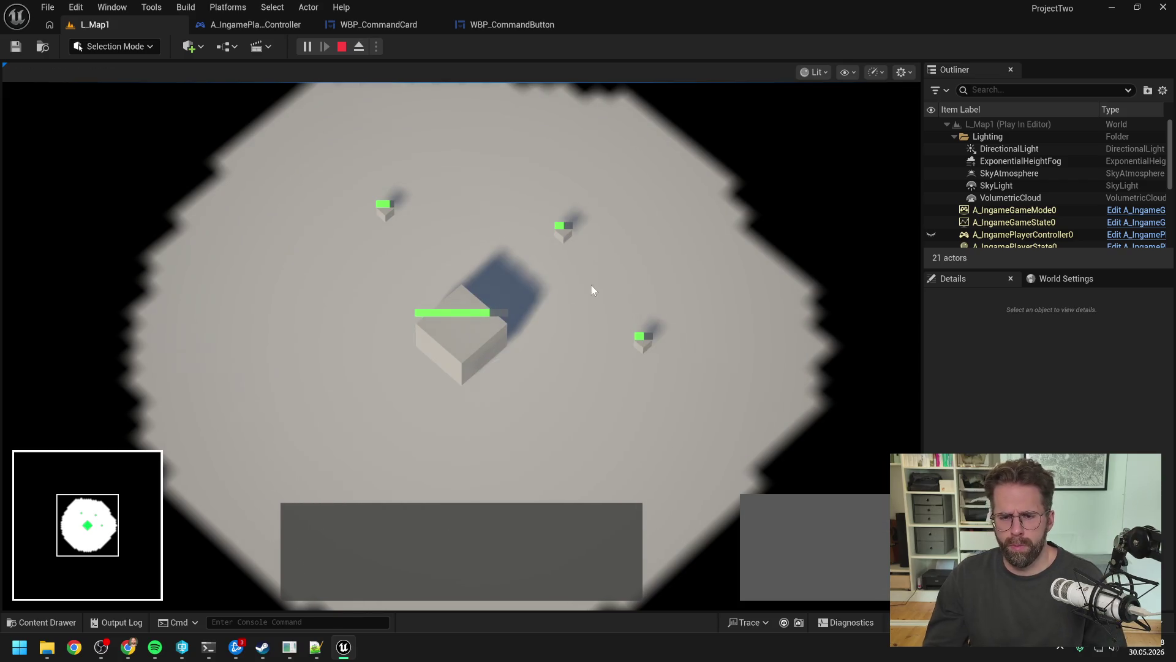
key(1)
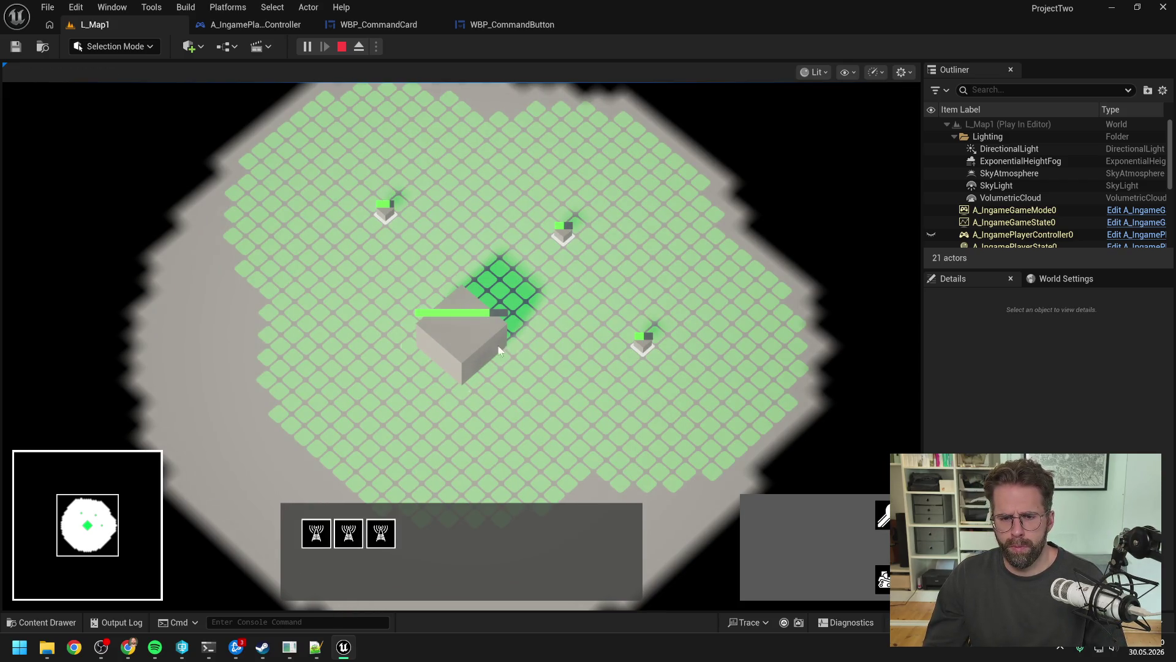
shift+click(472, 350)
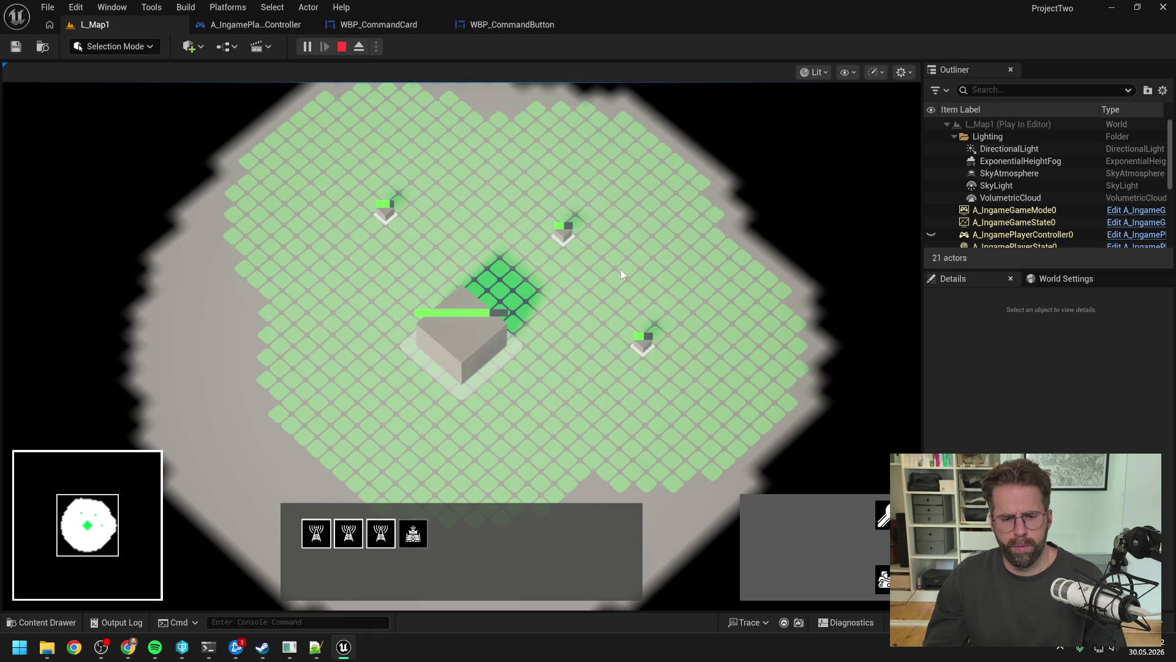
click(621, 288)
key(Escape)
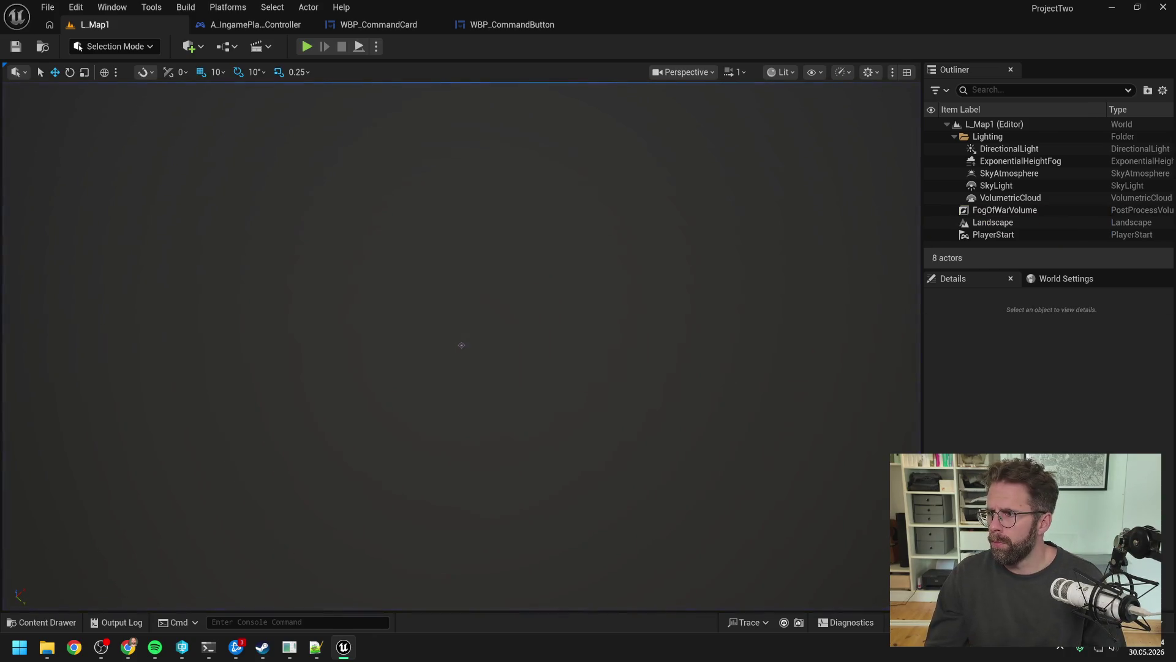
- Start the Claude Code reply saying the check isn't really needed, checking the graph's executability node
key(alt+Tab)
text(. Meh)
text(auche)
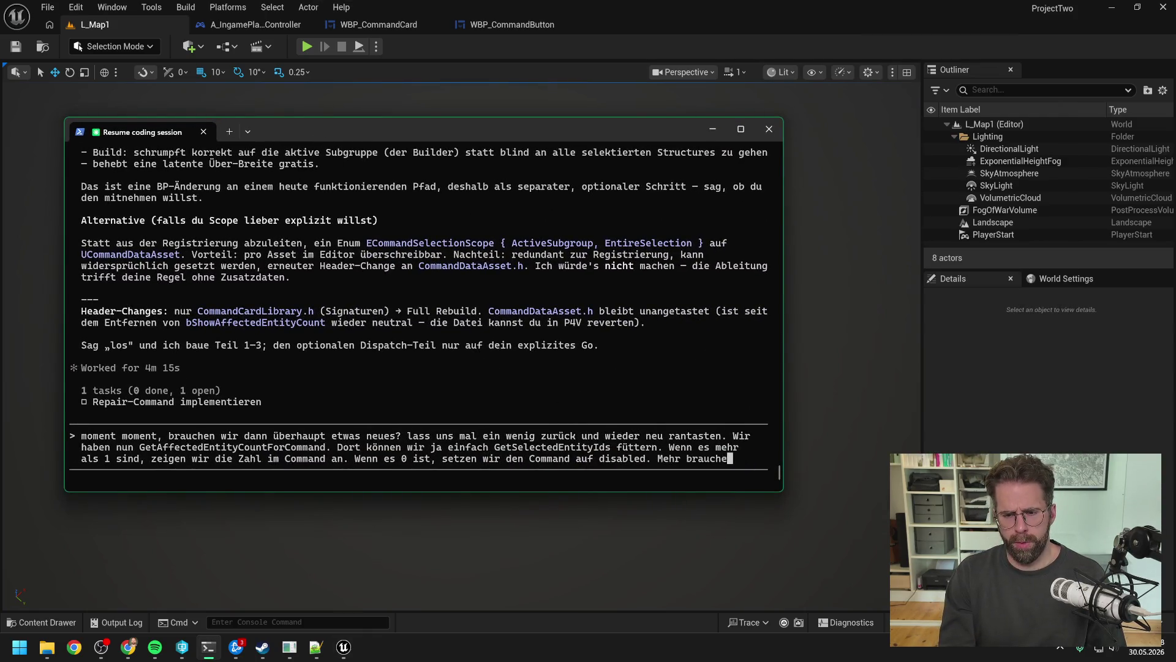
text(n wir doch eigentli)
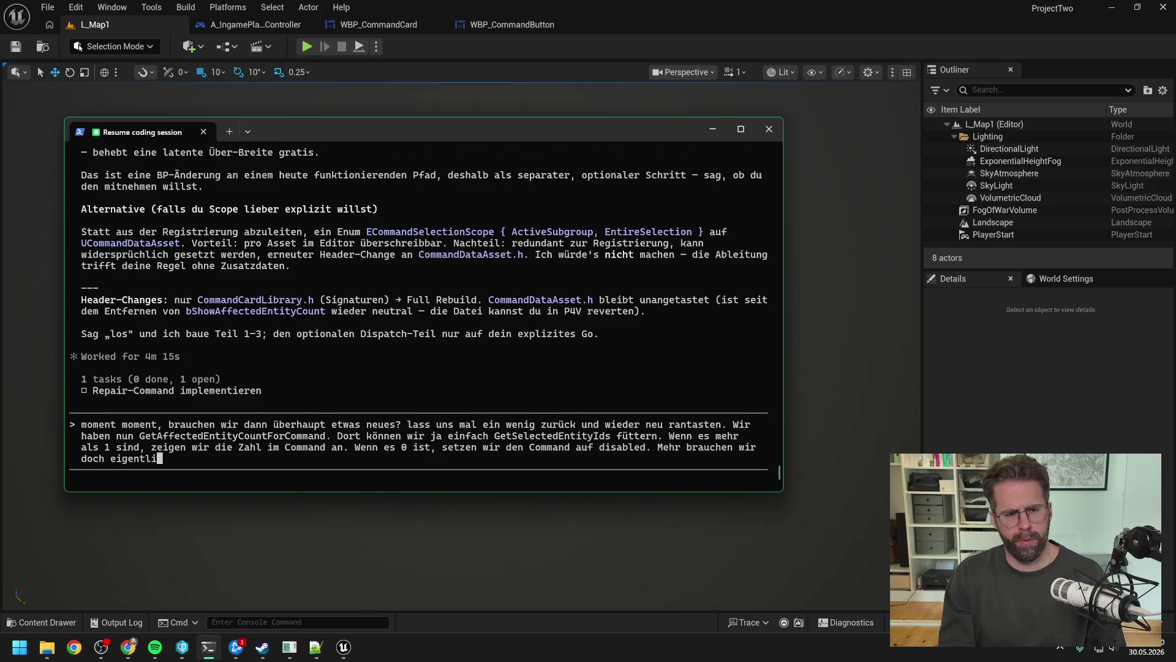
text(ch gatrr nicht.)
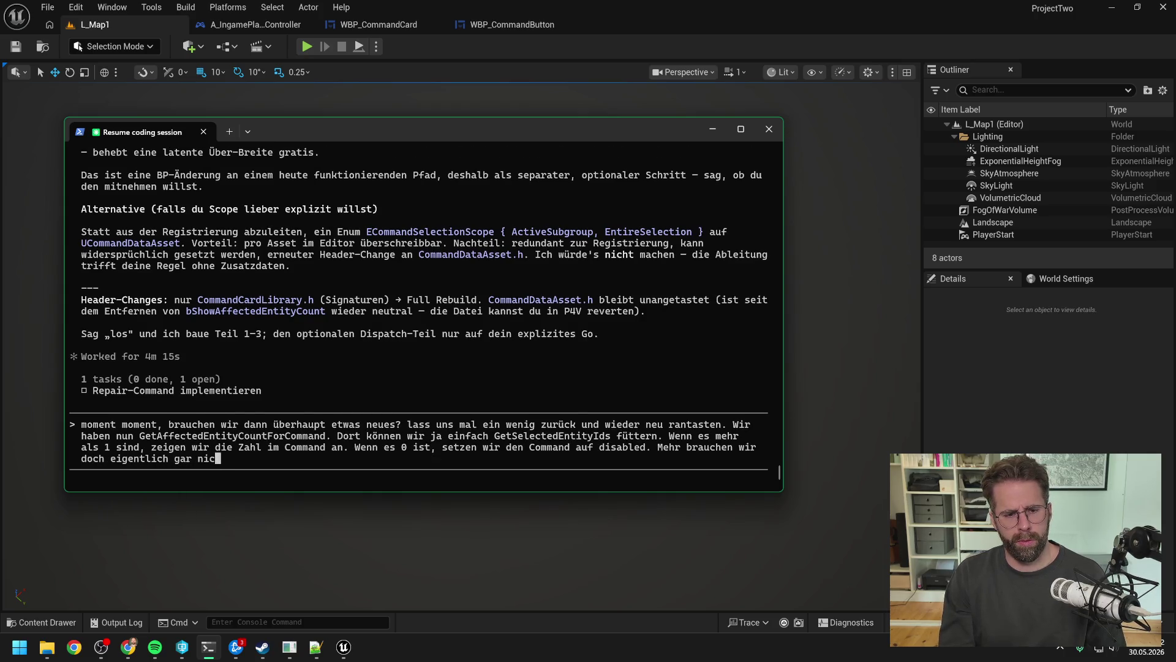
click(513, 25)
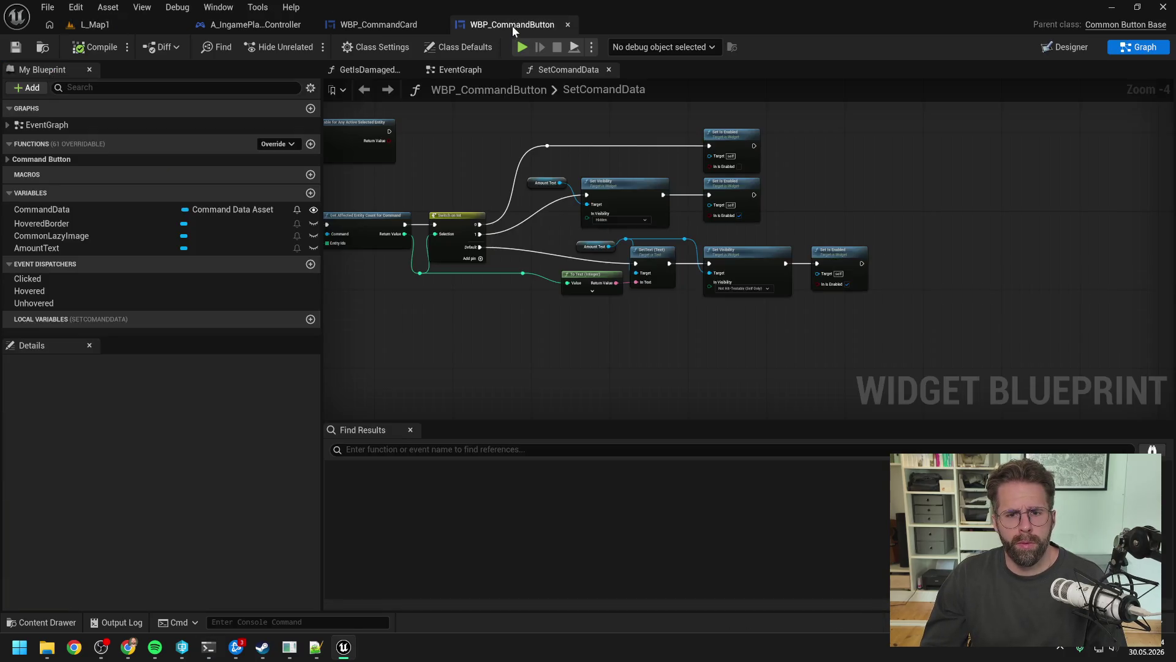
scroll(519, 151, up, 2)
mouse_move(519, 151)
mouse_down()
mouse_move(770, 182)
mouse_move(686, 200)
mouse_move(652, 263)
mouse_up()
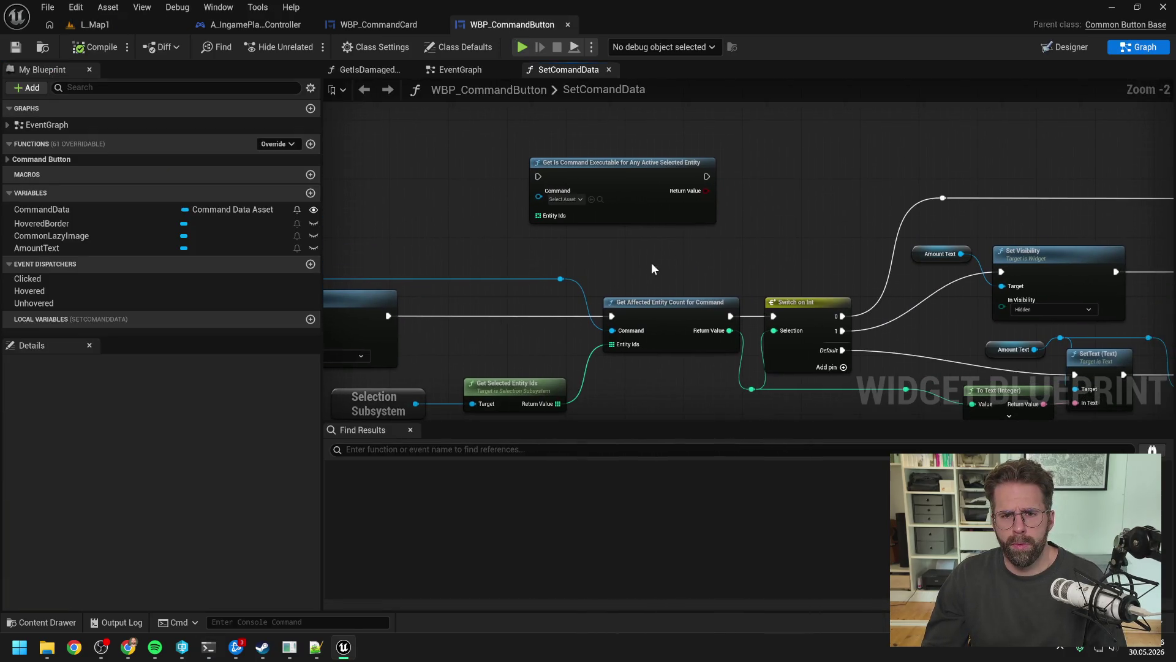
click(208, 646)
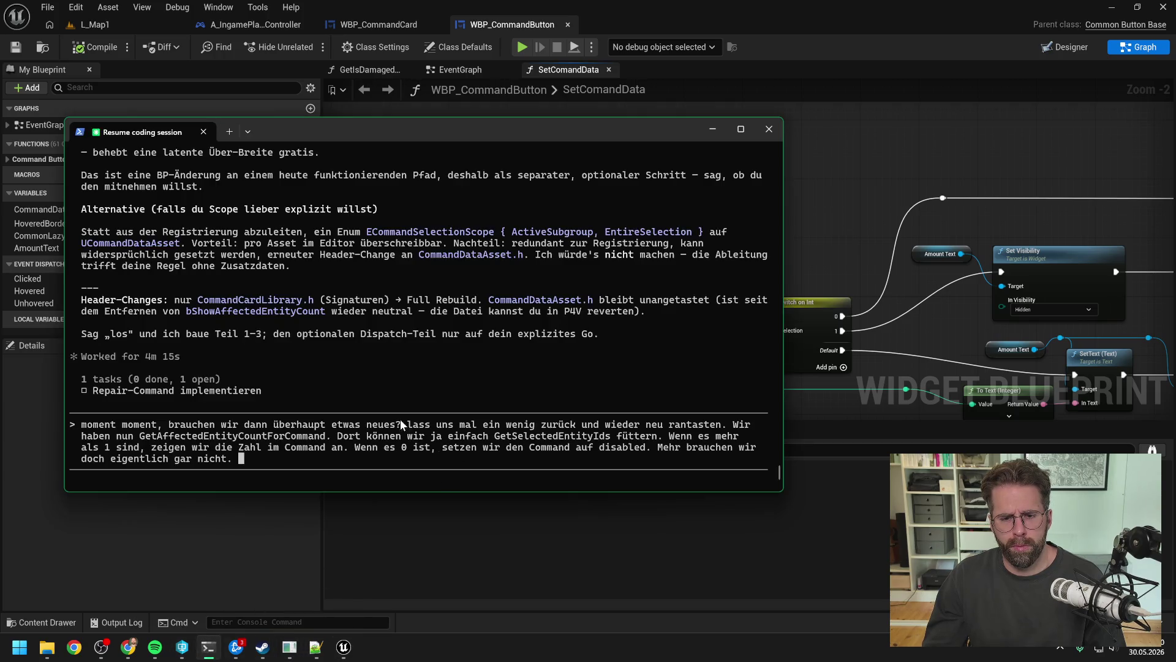
drag(472, 128, 620, 247)
- Write that GetIsCommandExecutableForAnyActiveSelectedEntity can go and that current setup shows unwanted behaviours
text(Ge)
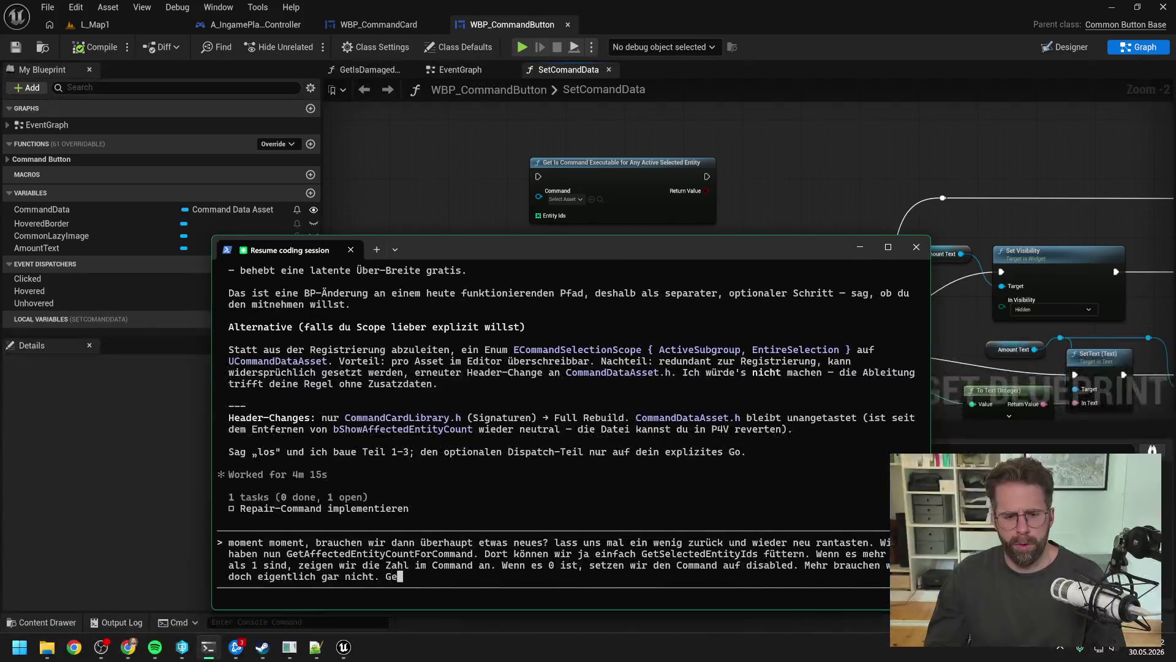
text(tIsComm)
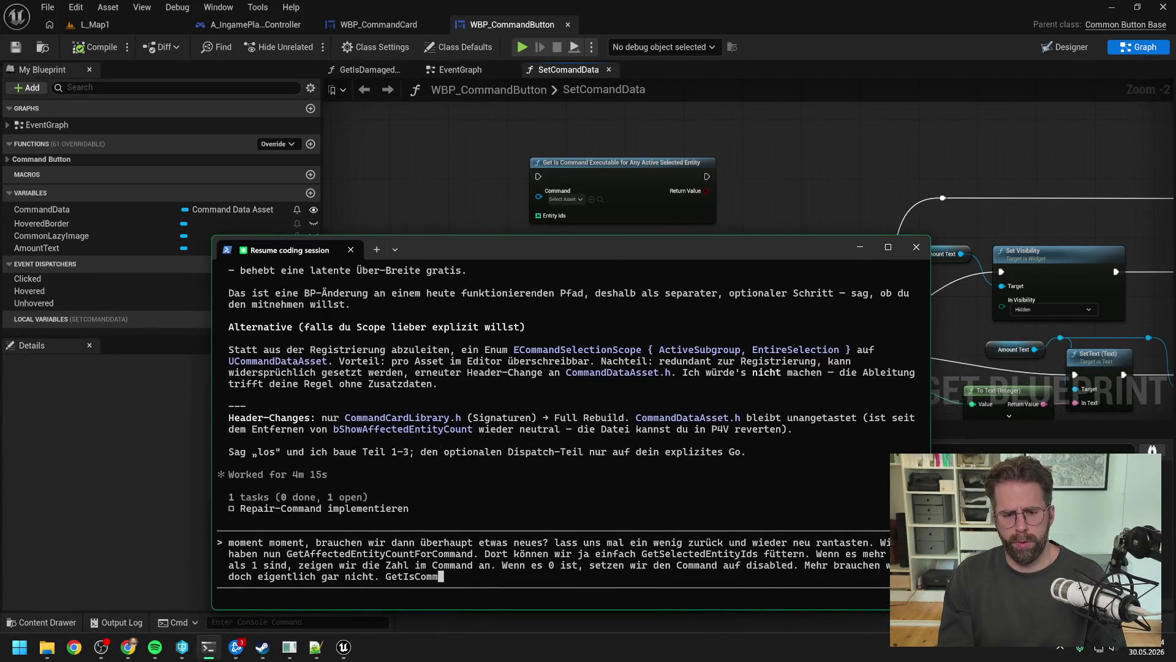
text(ableForAn)
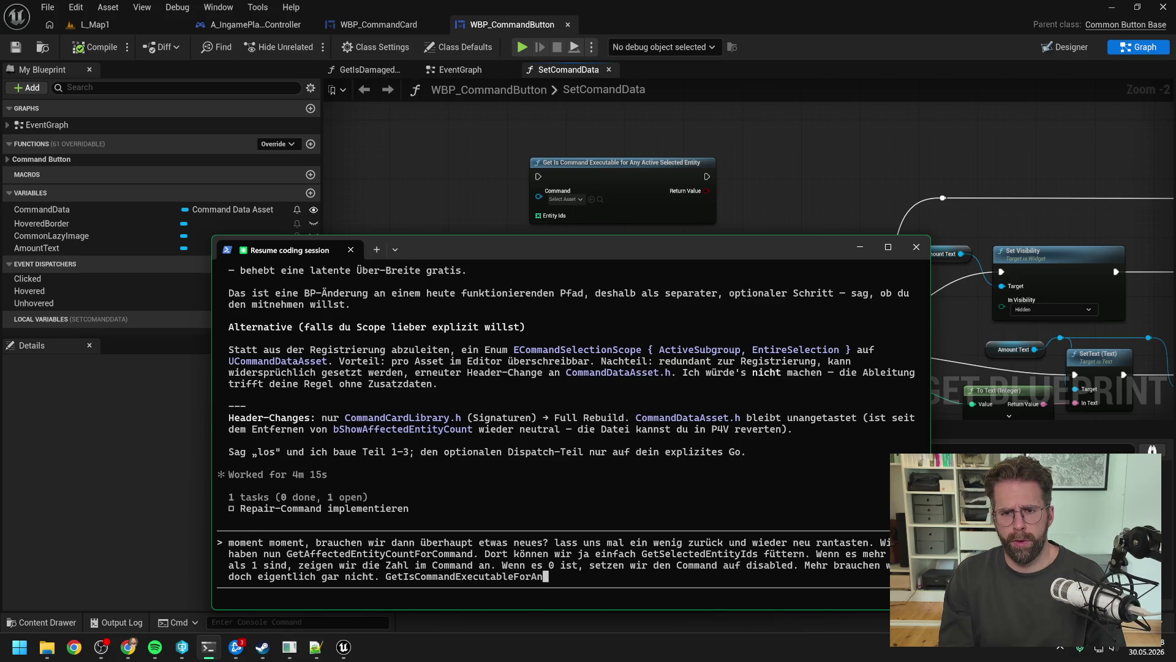
text(yActiveSele)
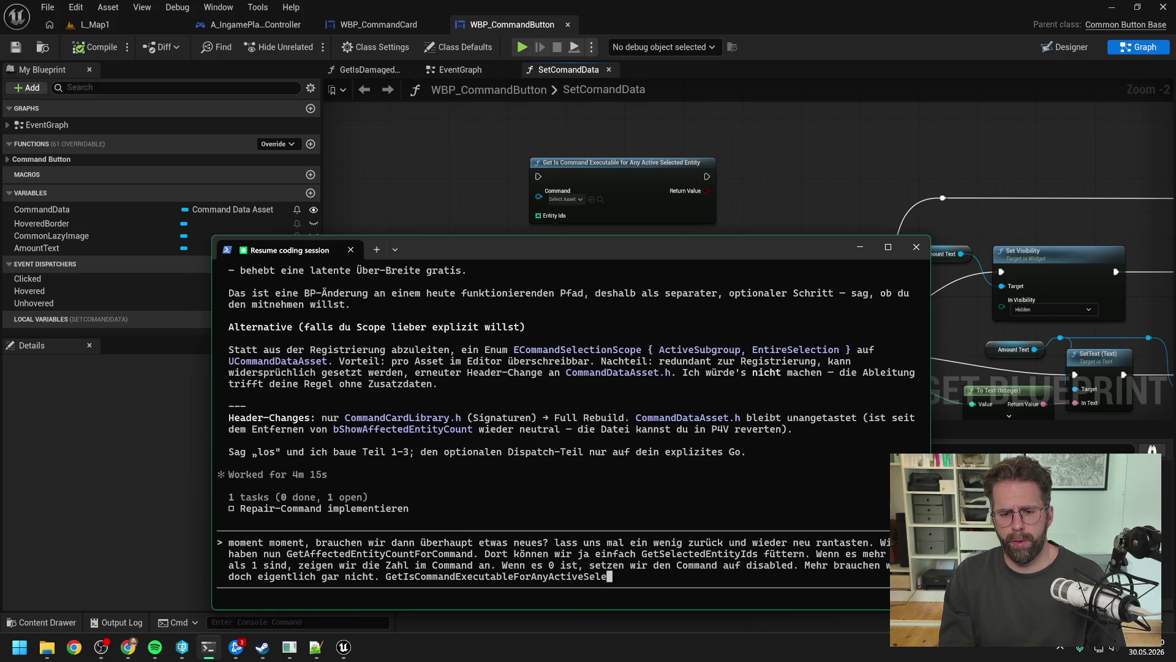
text(ctedEntity k)
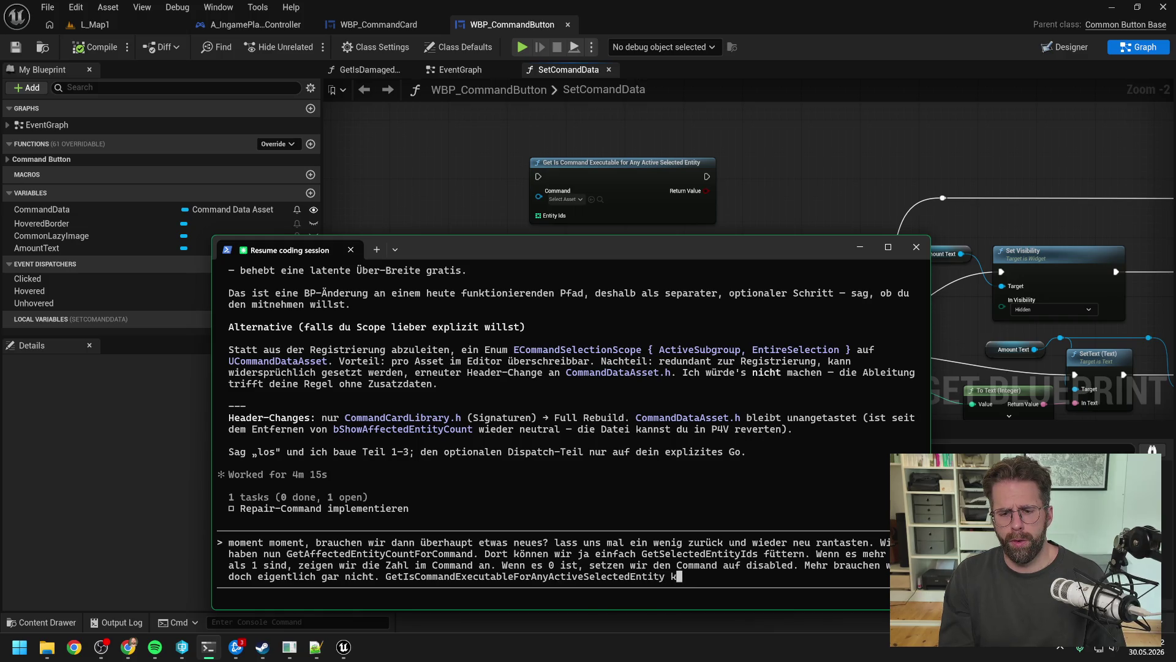
text(auch w)
text(ieder weg. )
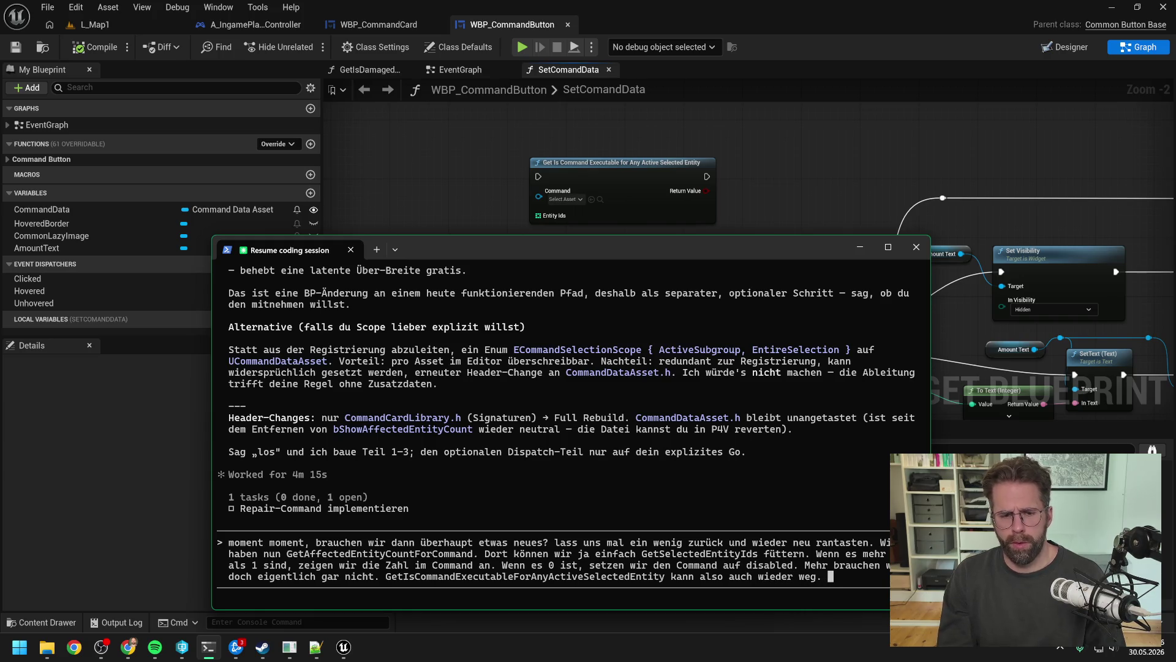
text(uch bi)
text( alles)
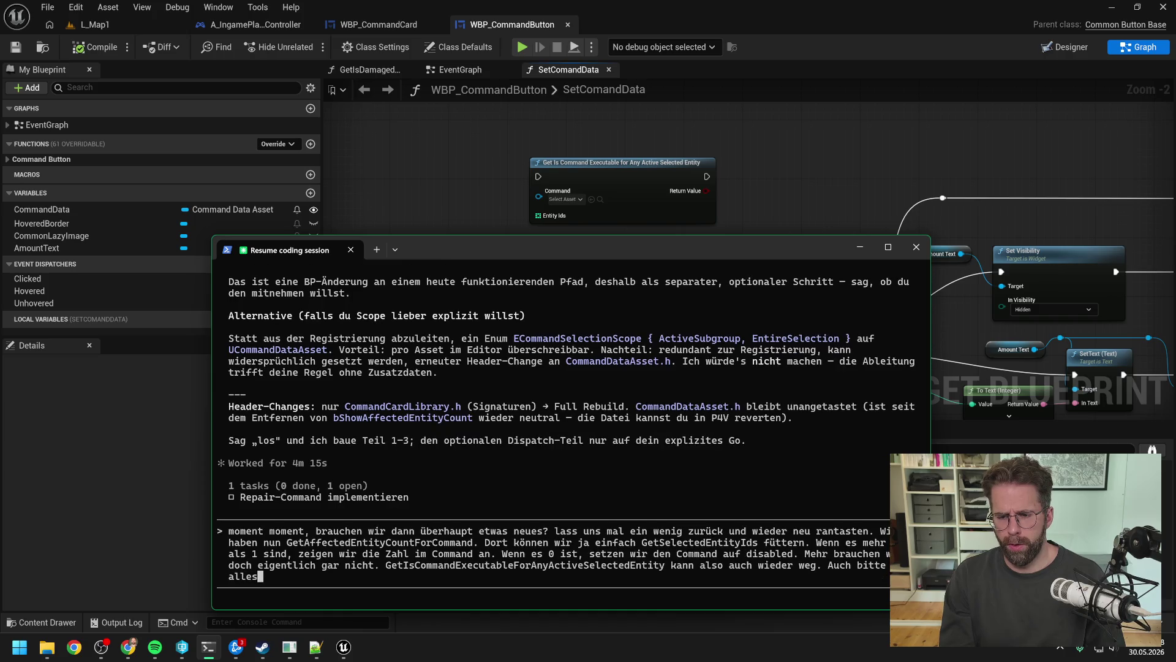
text( andere aufrä)
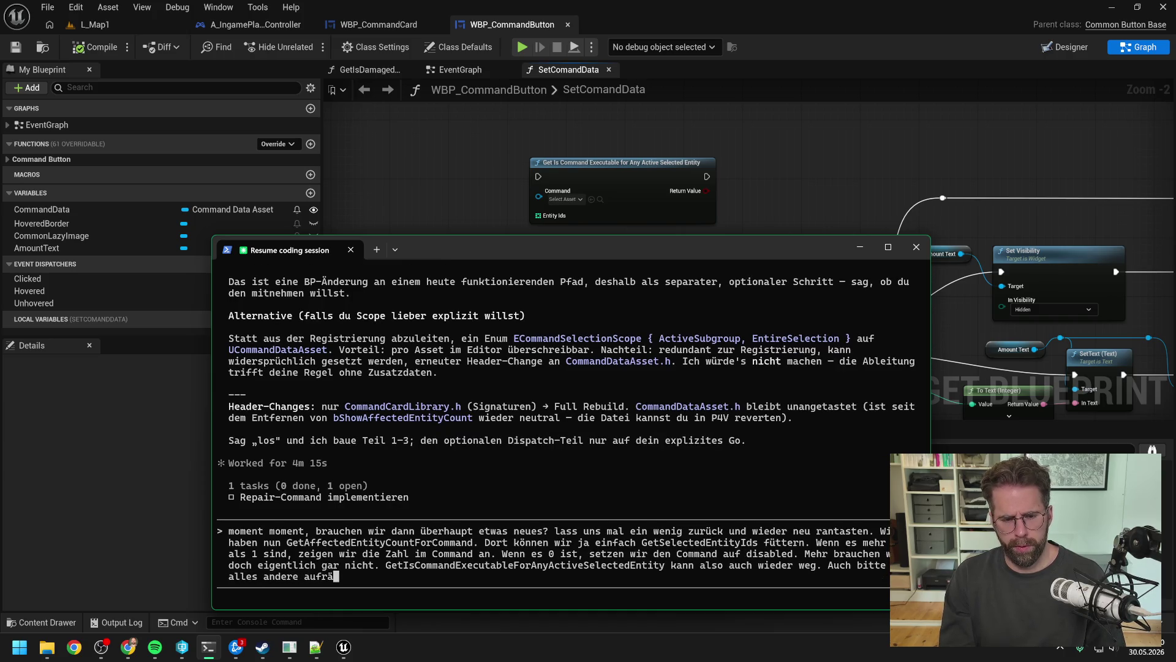
text(m,en)
text(en, was wir)
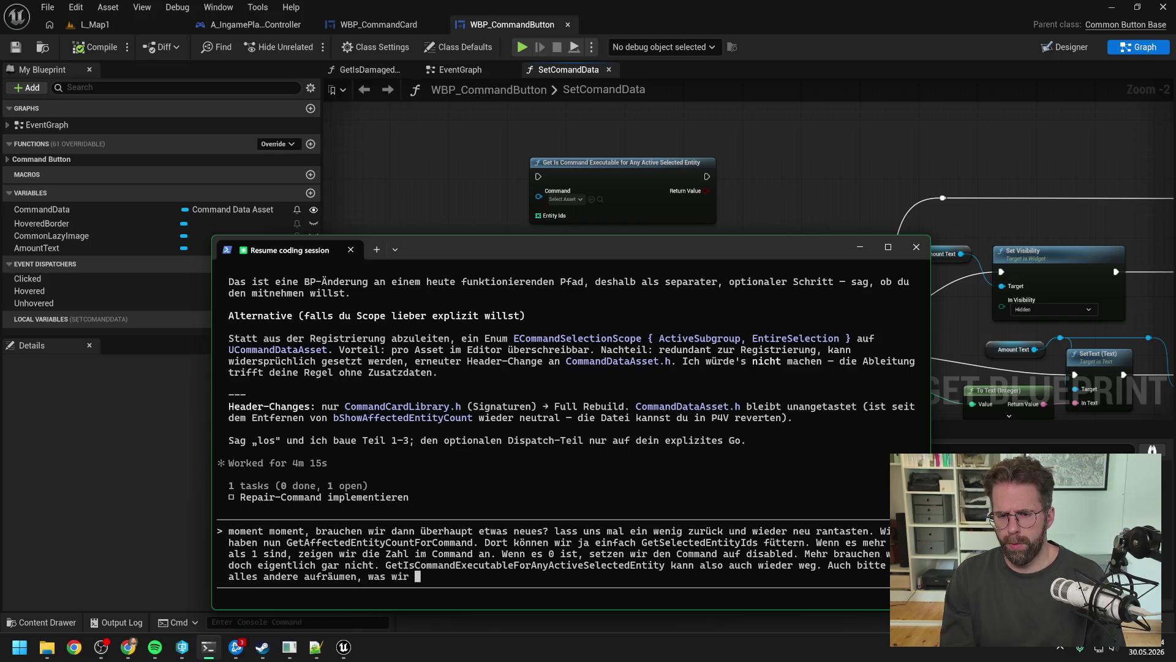
key(BackSpace)
key(BackSpace)
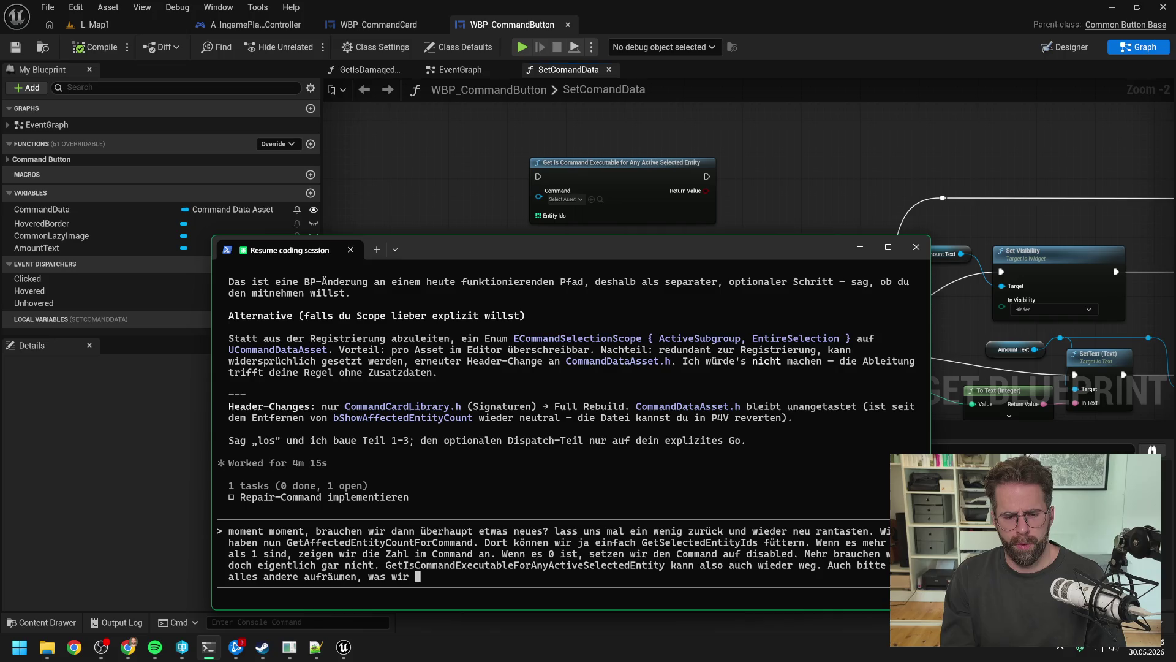
text(umsonst angelegt haben.)
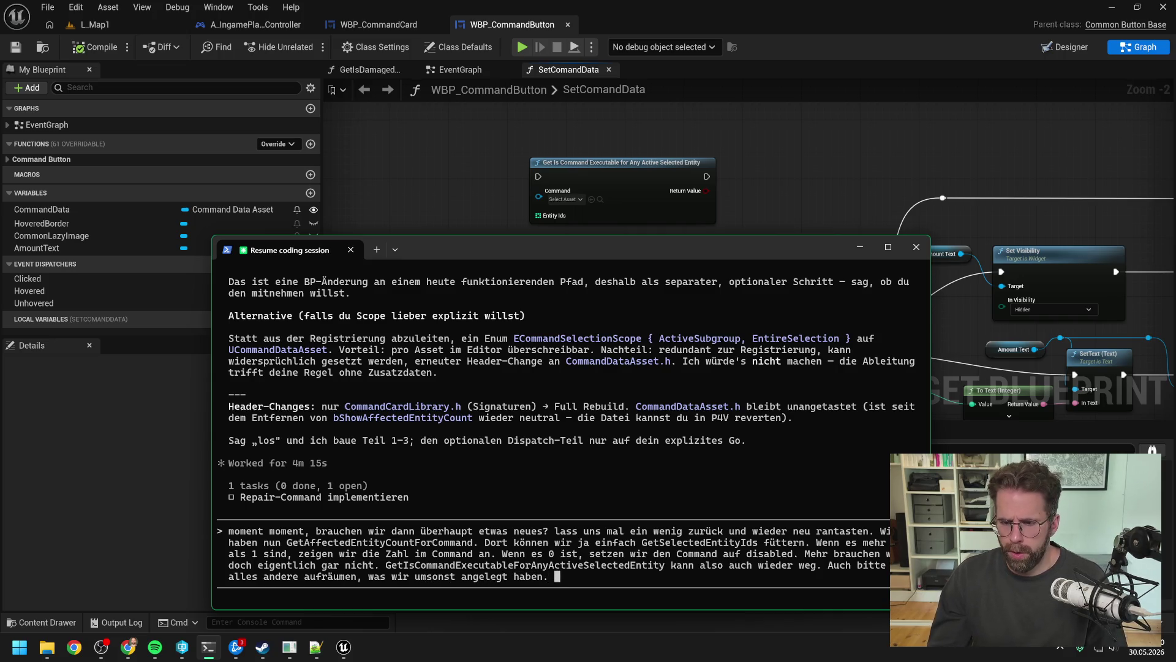
text( tauchen nu)
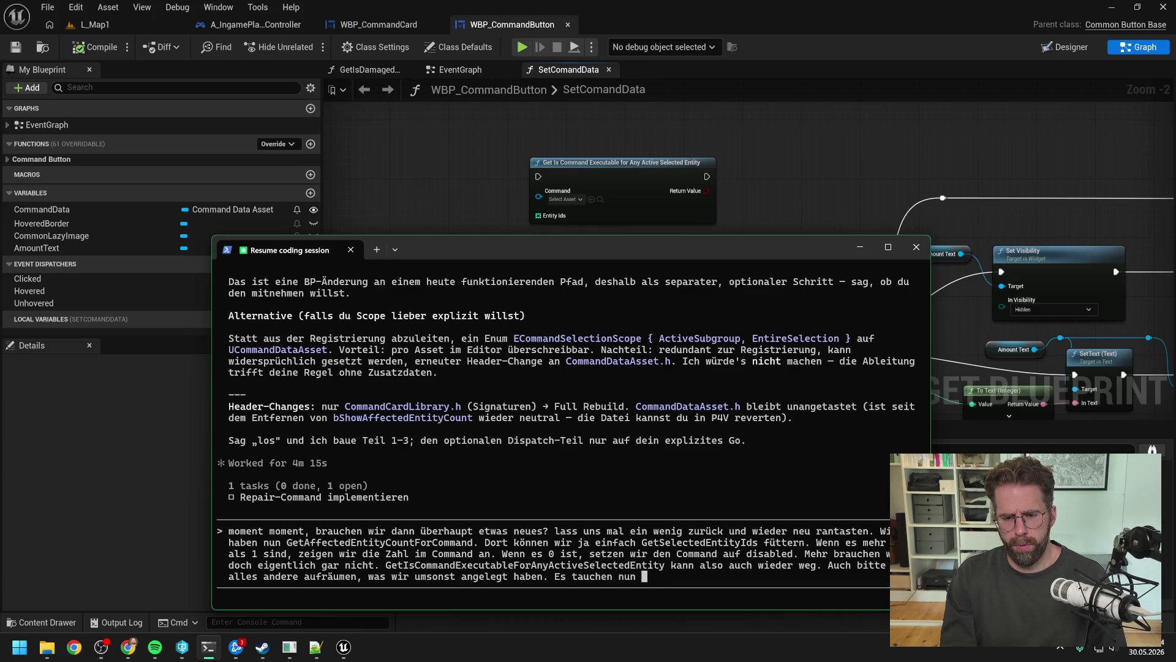
text(nige )
text(ungewollte Verhalten auf)
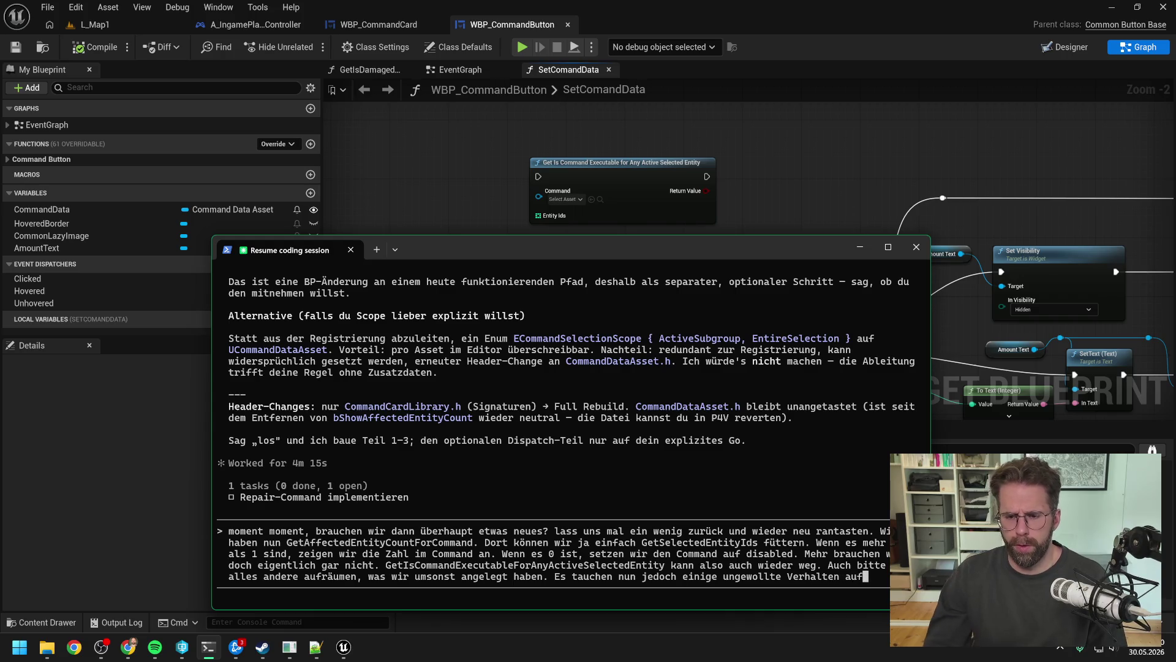
text(, wenn wir so bauen.)
scroll(839, 168, down, 3)
right_click(839, 233)
mouse_move(839, 233)
mouse_down()
mouse_move(806, 226)
mouse_move(617, 257)
mouse_up()
scroll(772, 230, up, 1)
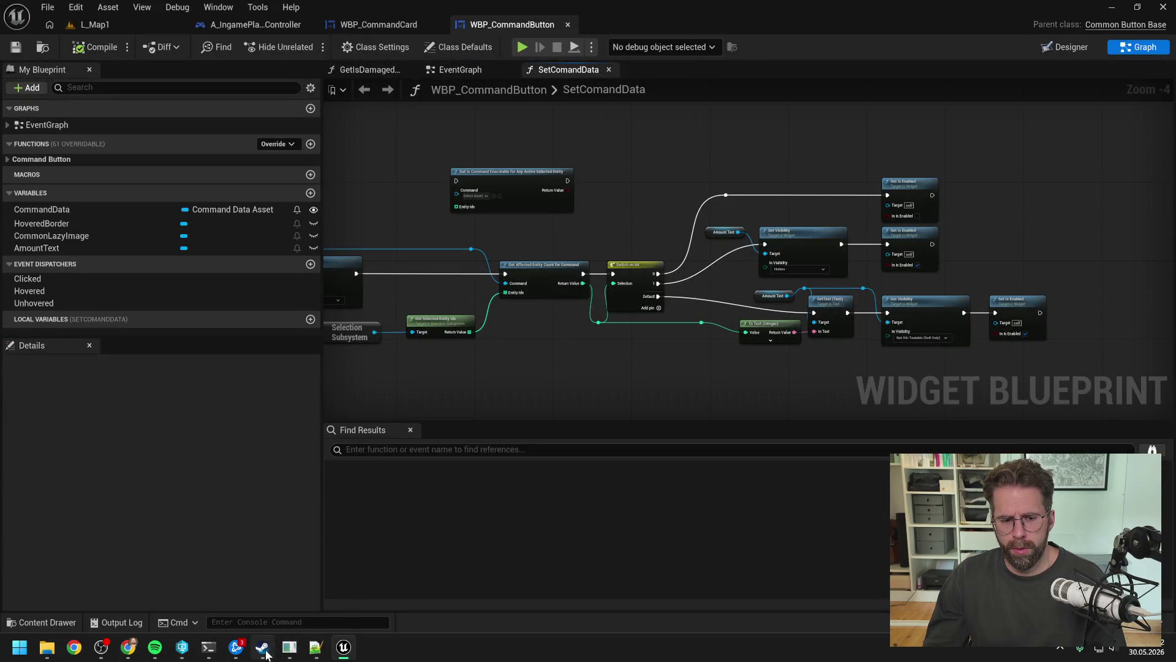
mouse_move(295, 655)
click(209, 647)
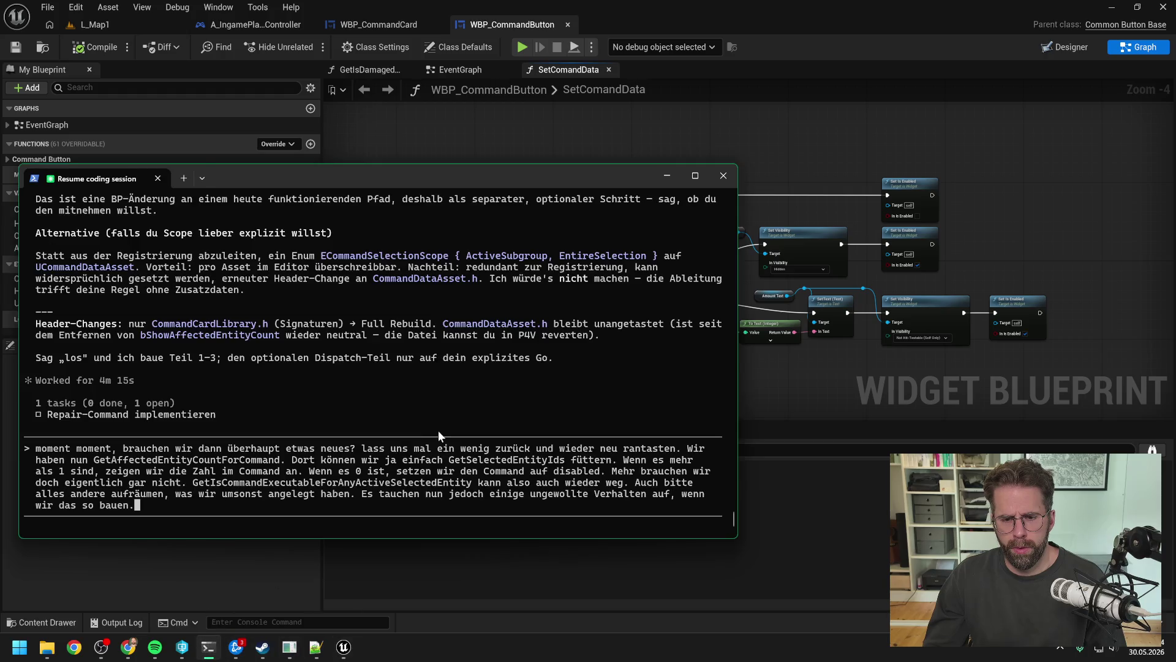
- Explain that GetAffectedEntityCountForCommand counts PowerGridGenerators on the Build.PowerGridGenerator command
mouse_move(524, 171)
mouse_down()
mouse_move(757, 280)
mouse_move(777, 332)
mouse_move(797, 310)
mouse_move(1145, 195)
mouse_move(1150, 147)
mouse_up()
key(BackSpace)
text(GetAffe)
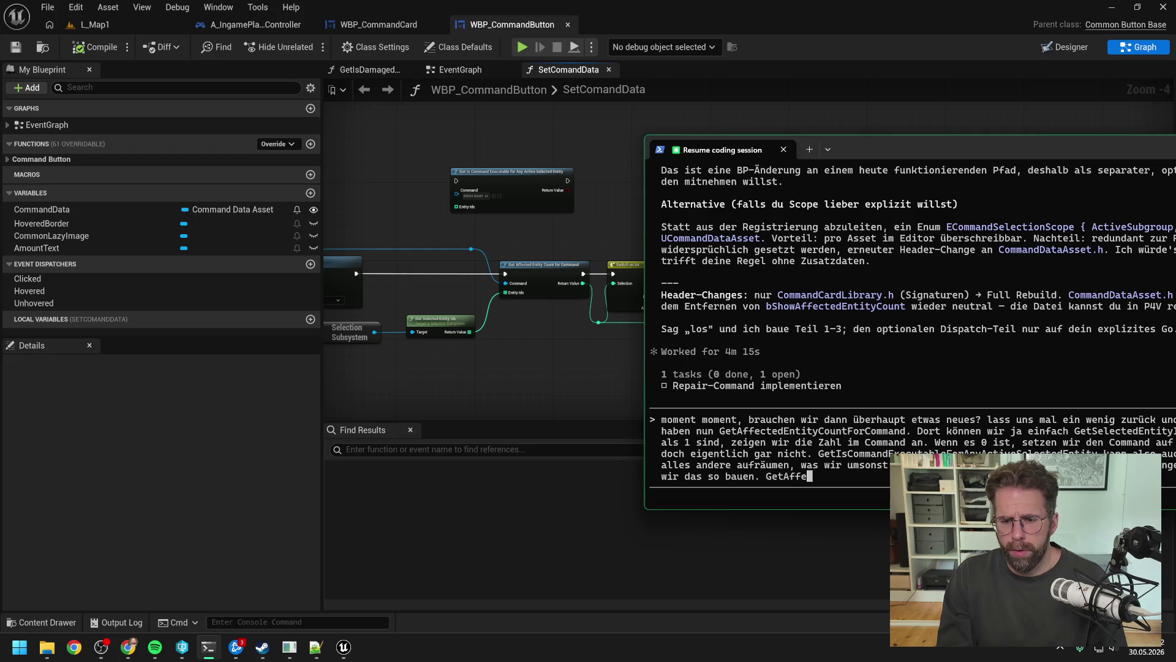
text(ctedEntityCount)
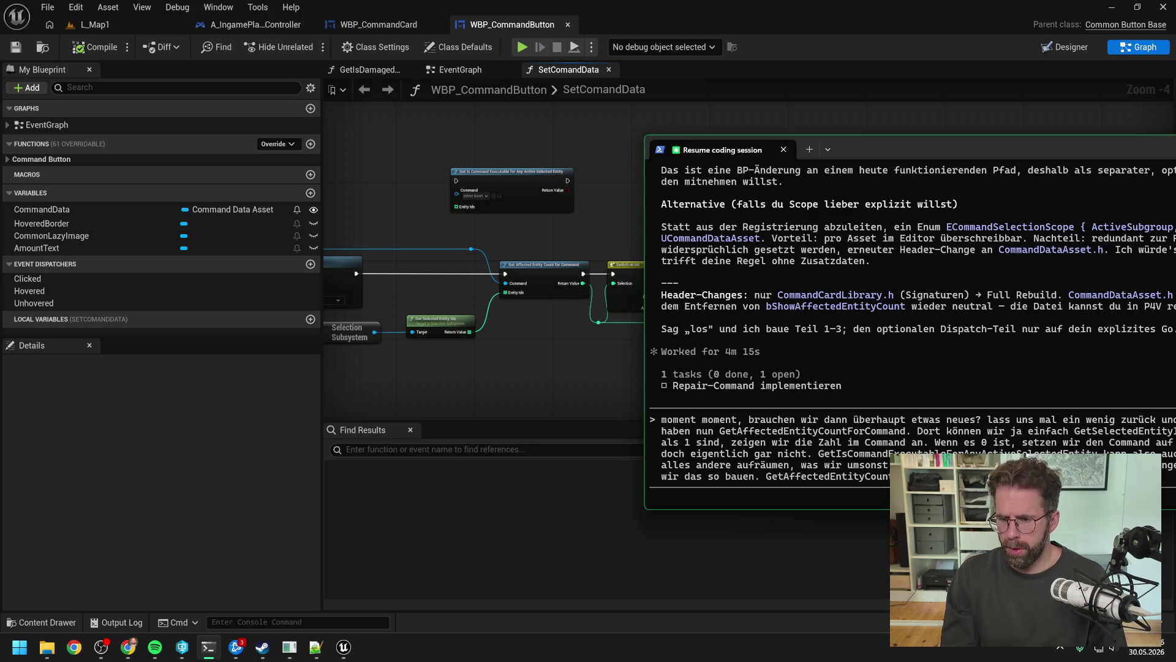
text(rs)
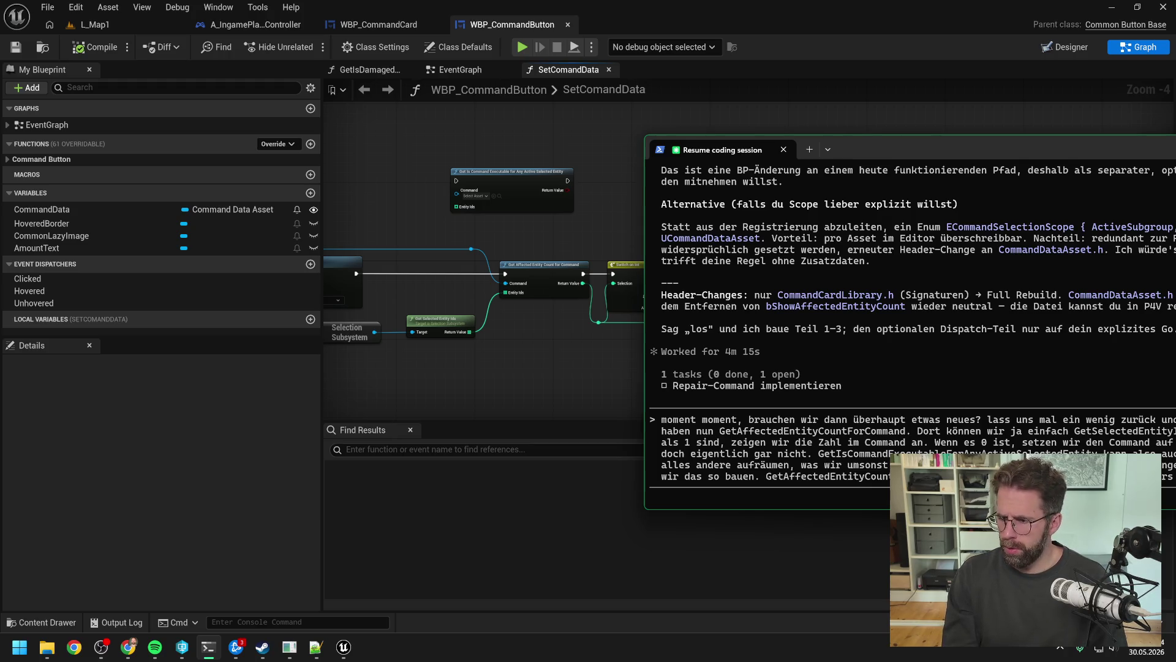
text(Build.PowerGridGenera)
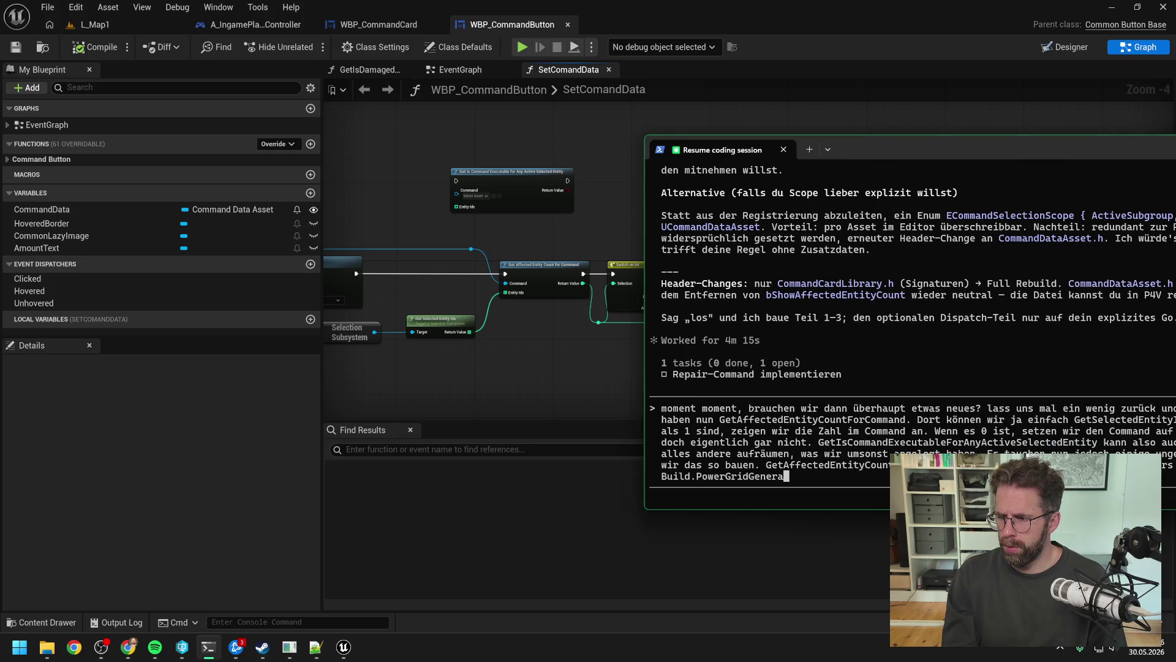
text(tor auf der Command)
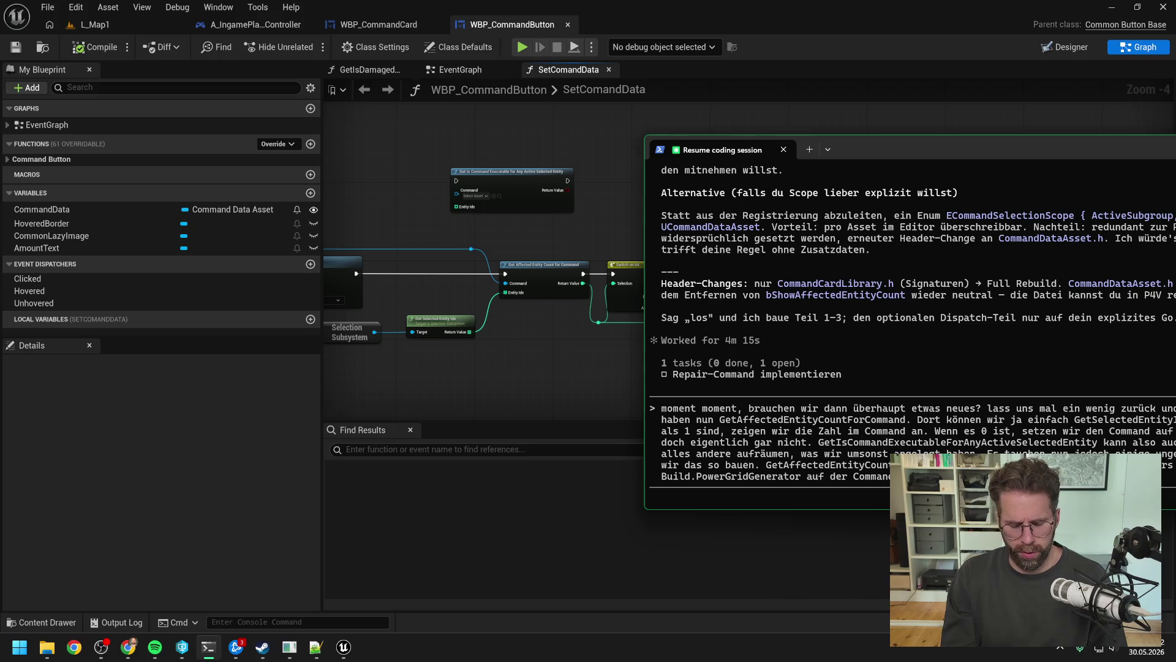
- Add that MainHall is counted for Build PowerGridGenerator and demolish, then open Unreal's content browser
text(n)
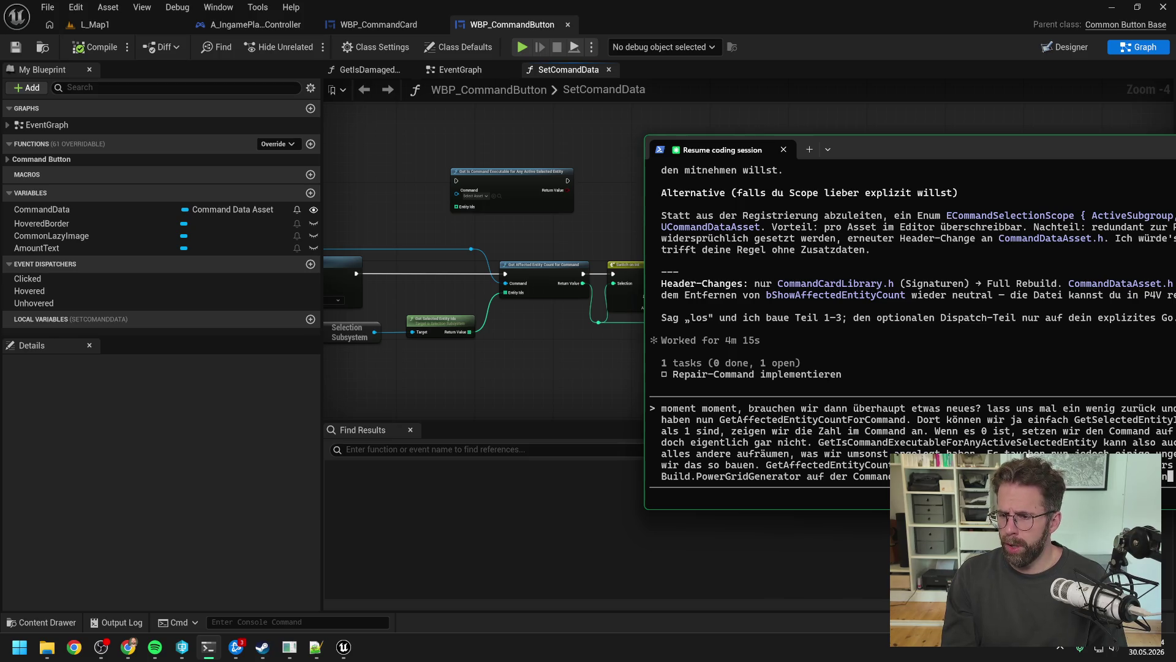
text(Ha )
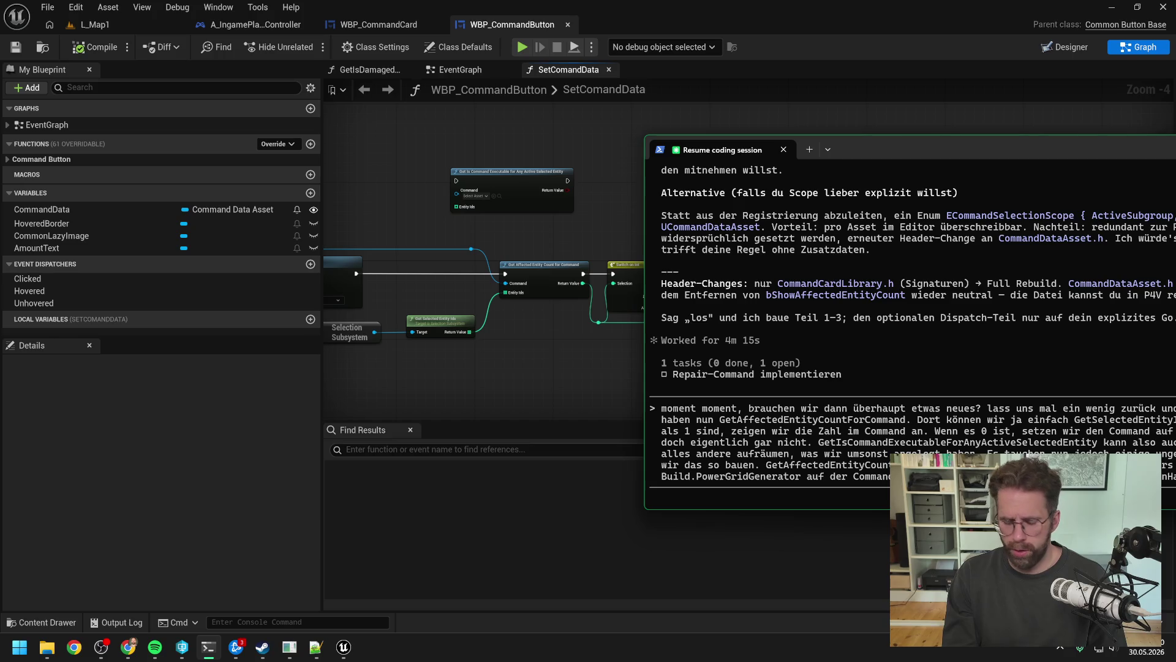
text(im Build)
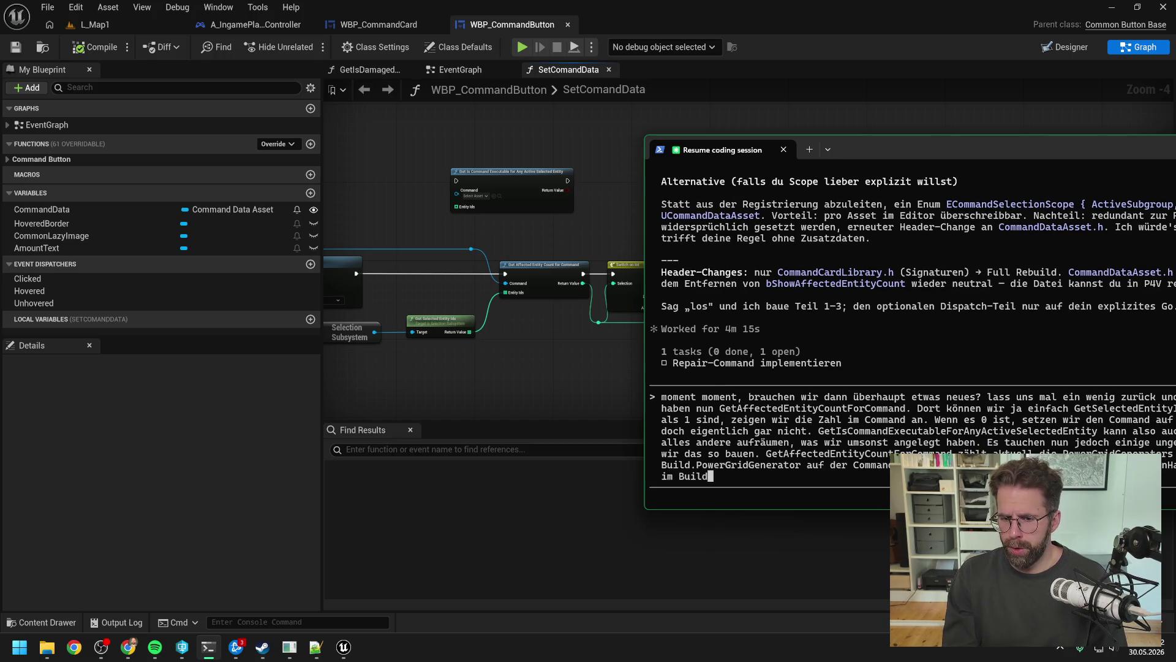
text( PowerGridGe)
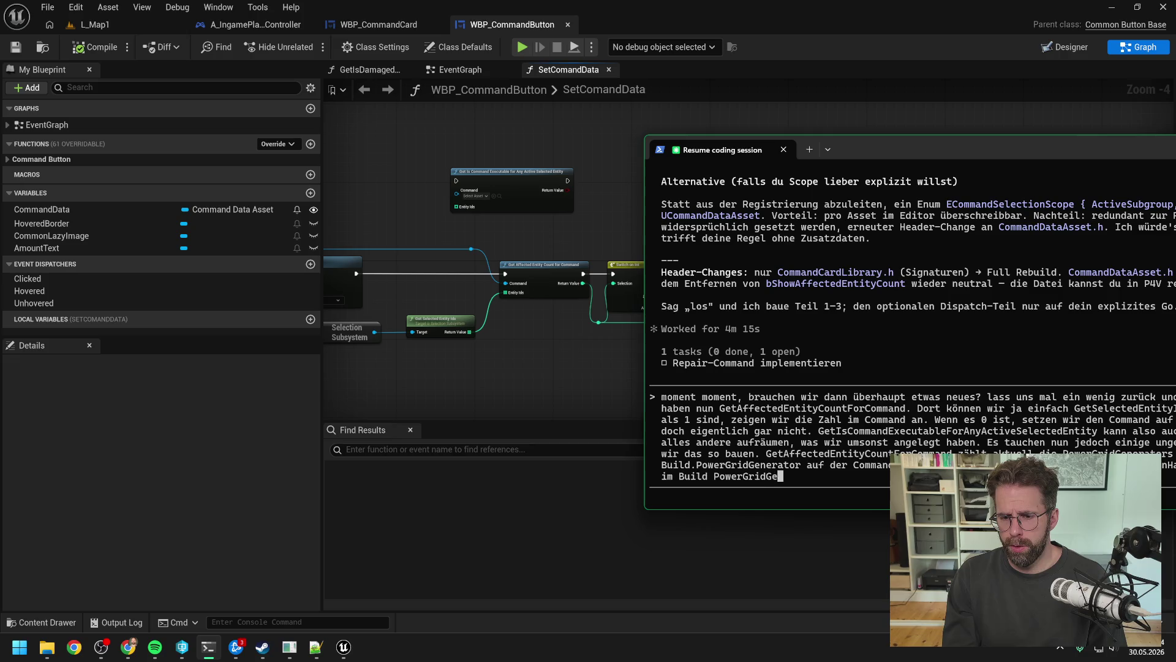
text(nerator Command ein)
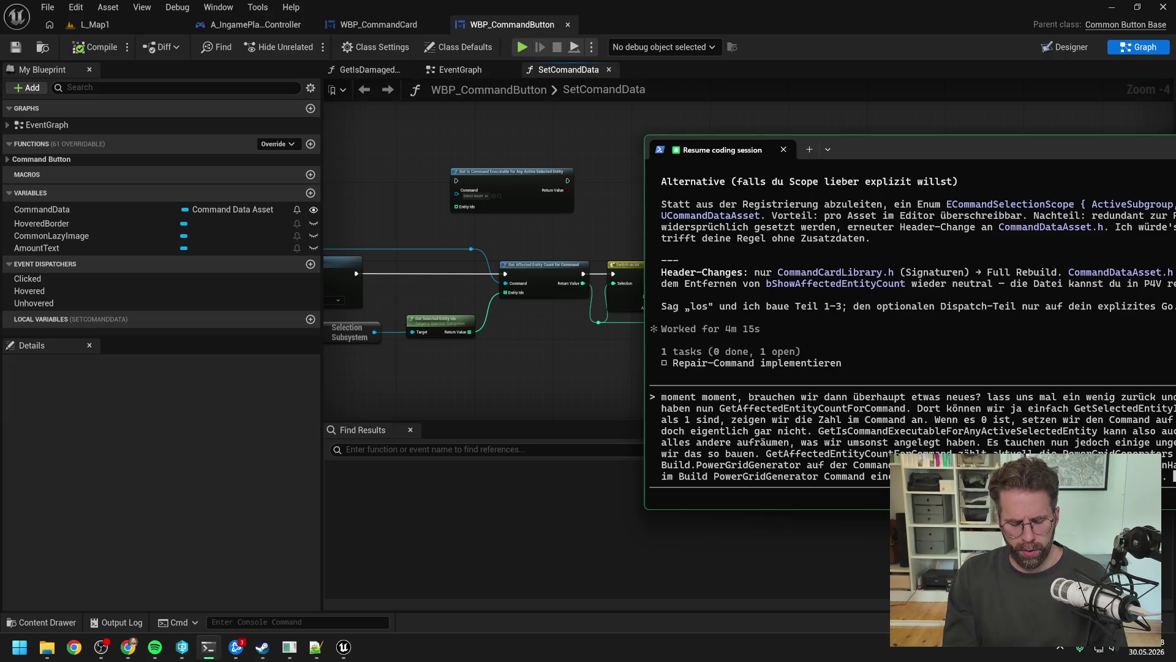
text(C )
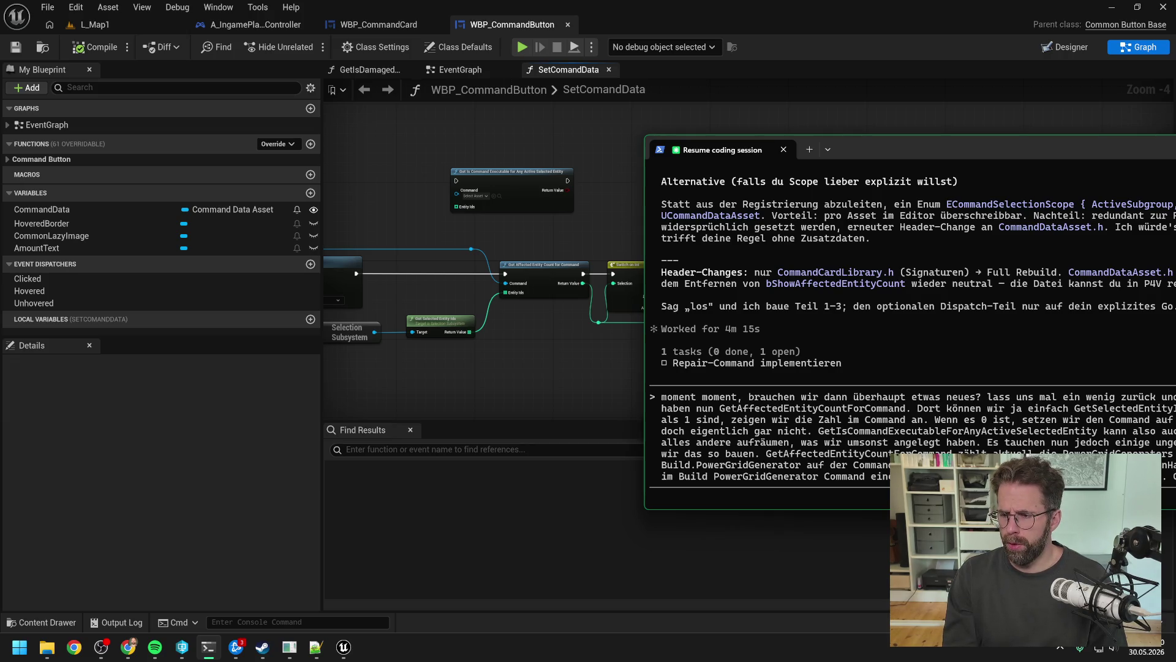
text(demol)
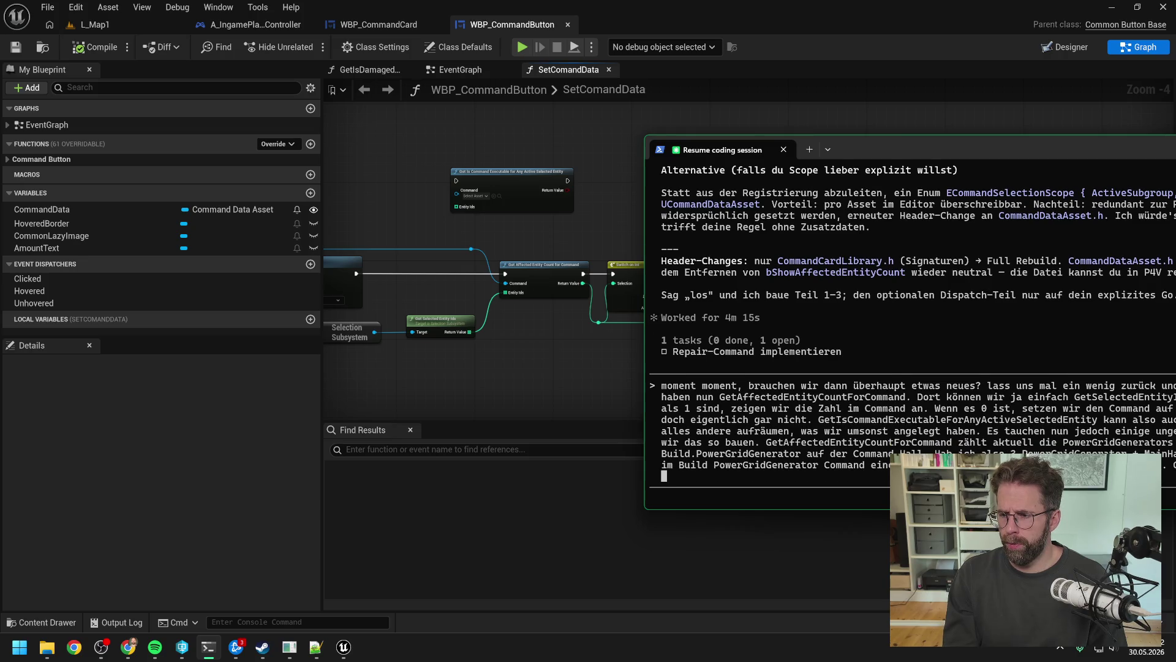
text(isch. )
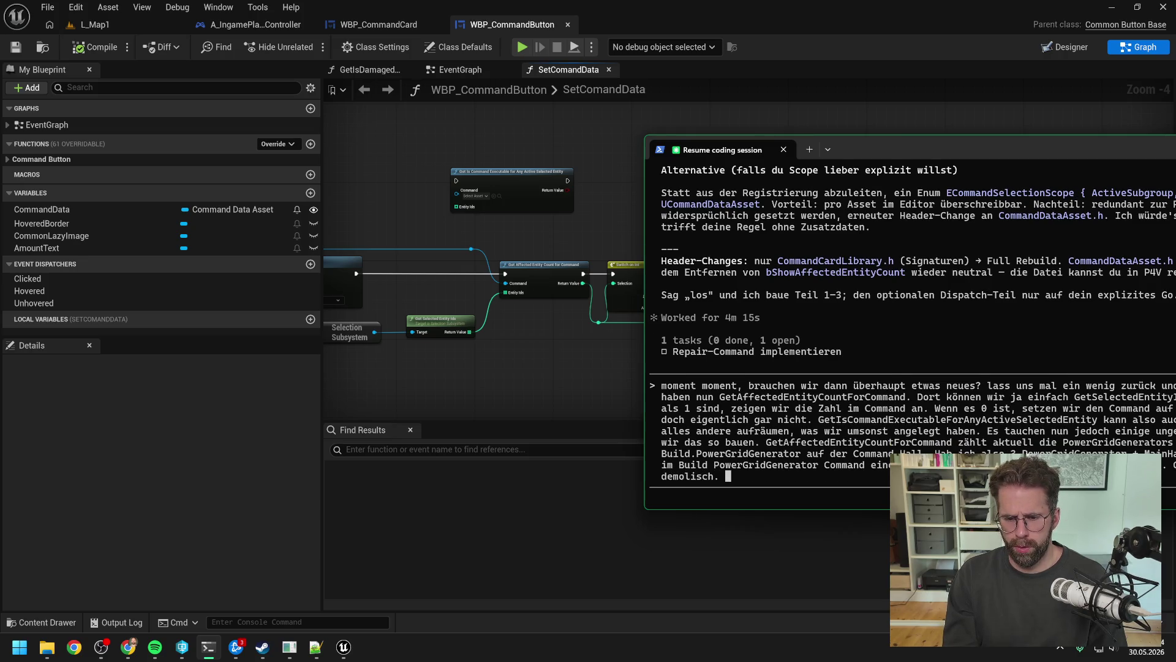
text(MainHall wird für demolisch)
key(BackSpace)
key(BackSpace)
text(h mi)
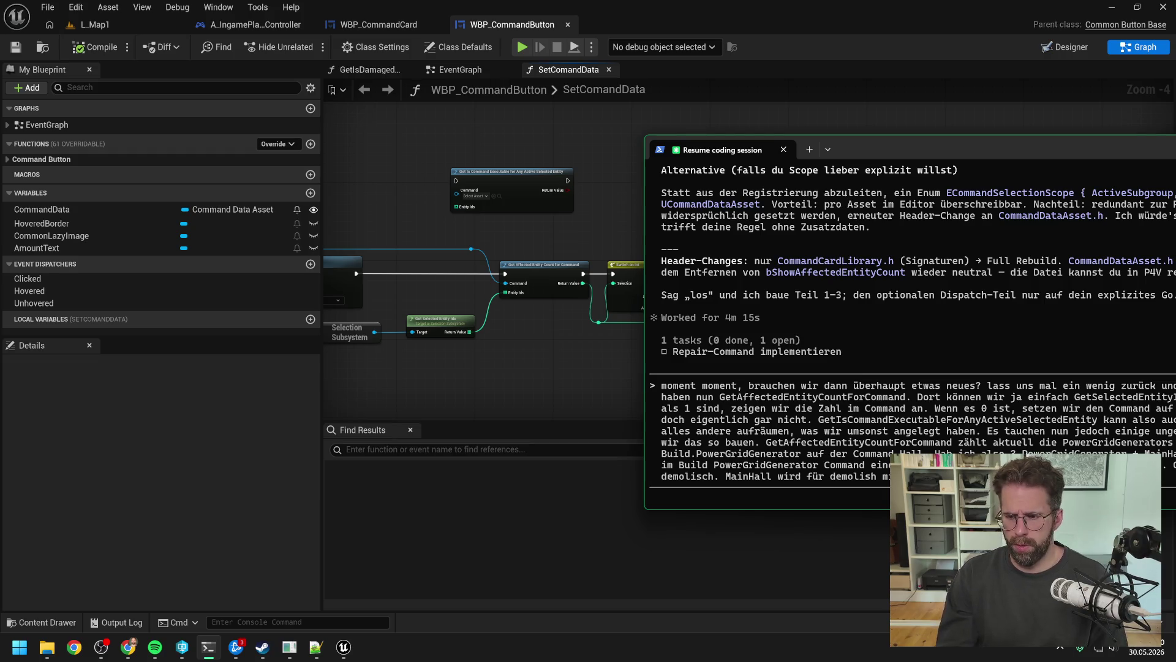
click(558, 23)
key(ctrl+space)
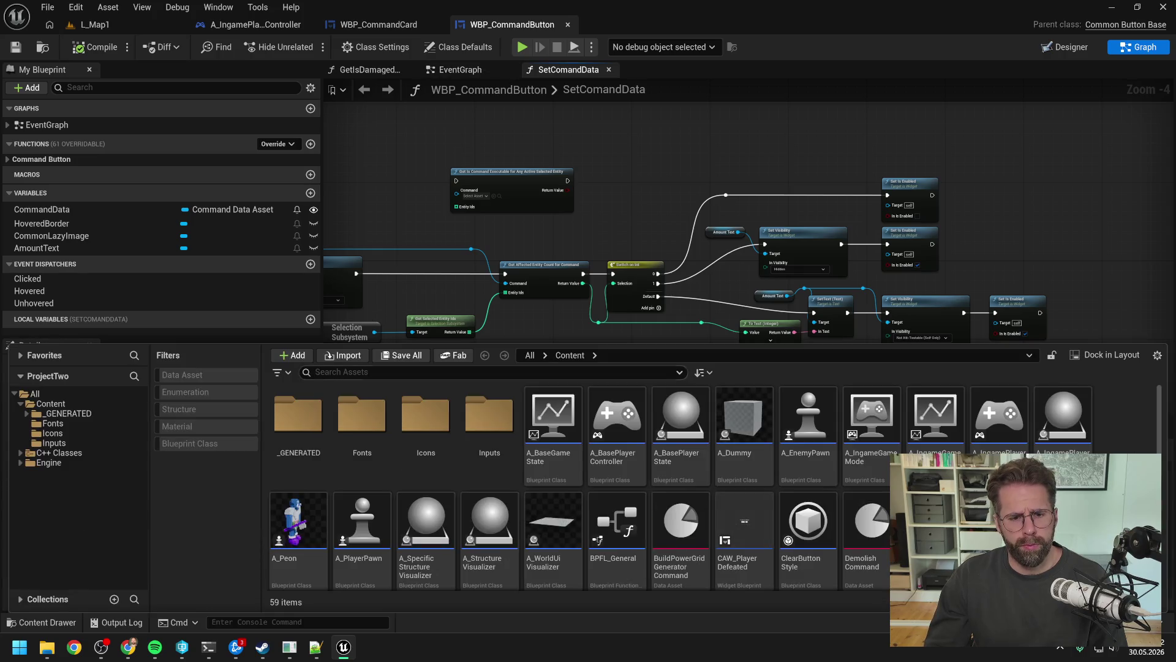
- Search the Content Drawer for 'main hal' and open the MainHallStructure data asset
text(main hal)
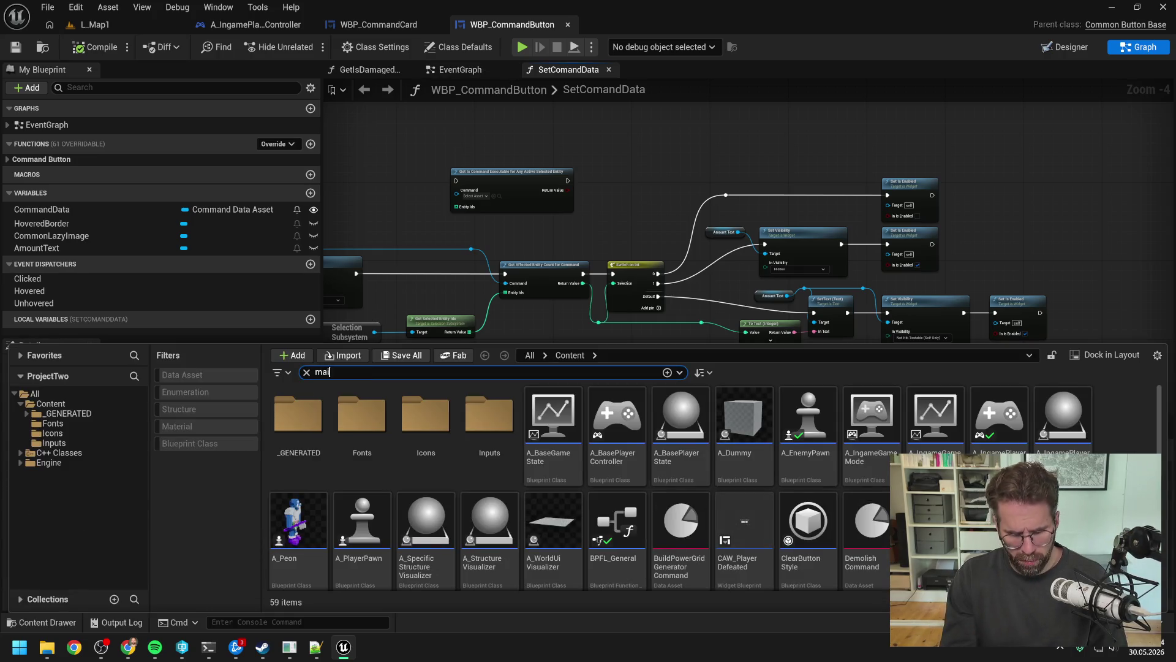
key(Down)
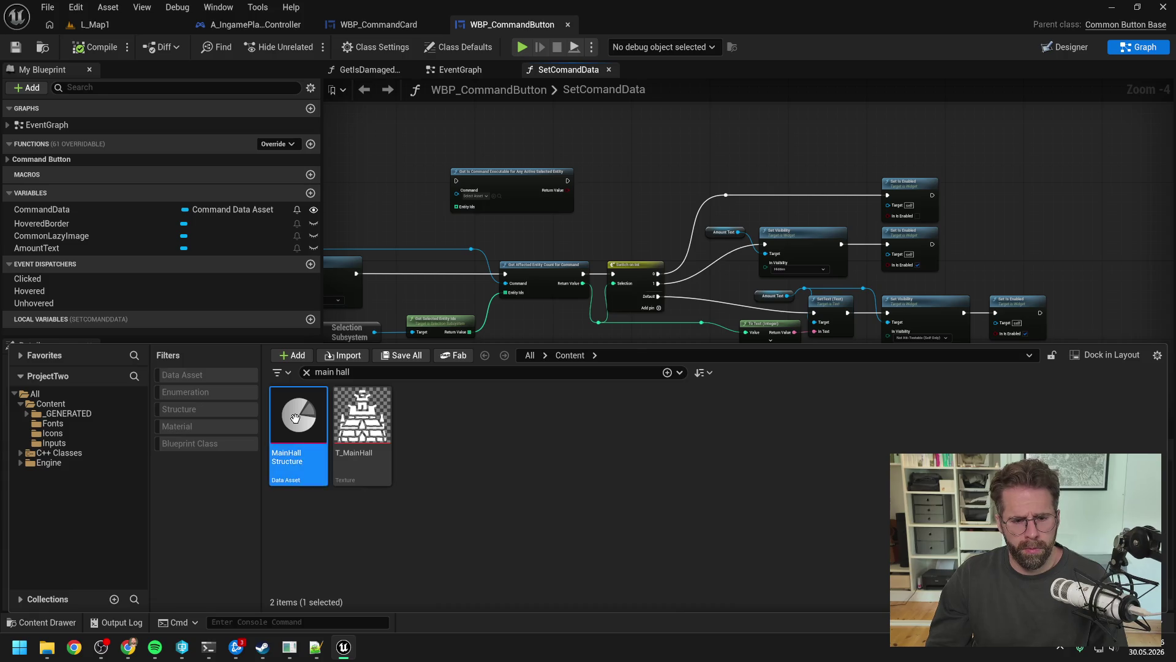
key(Return)
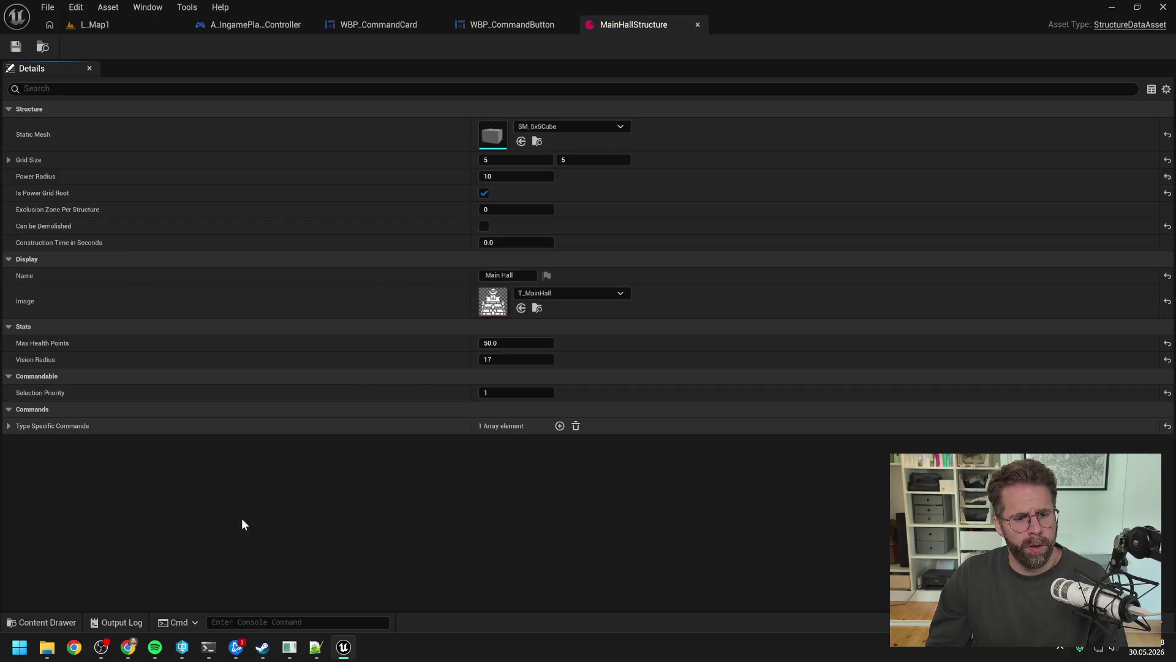
- Return to the coding terminal and send the message about MainHall's canBeDemolished flag
click(208, 647)
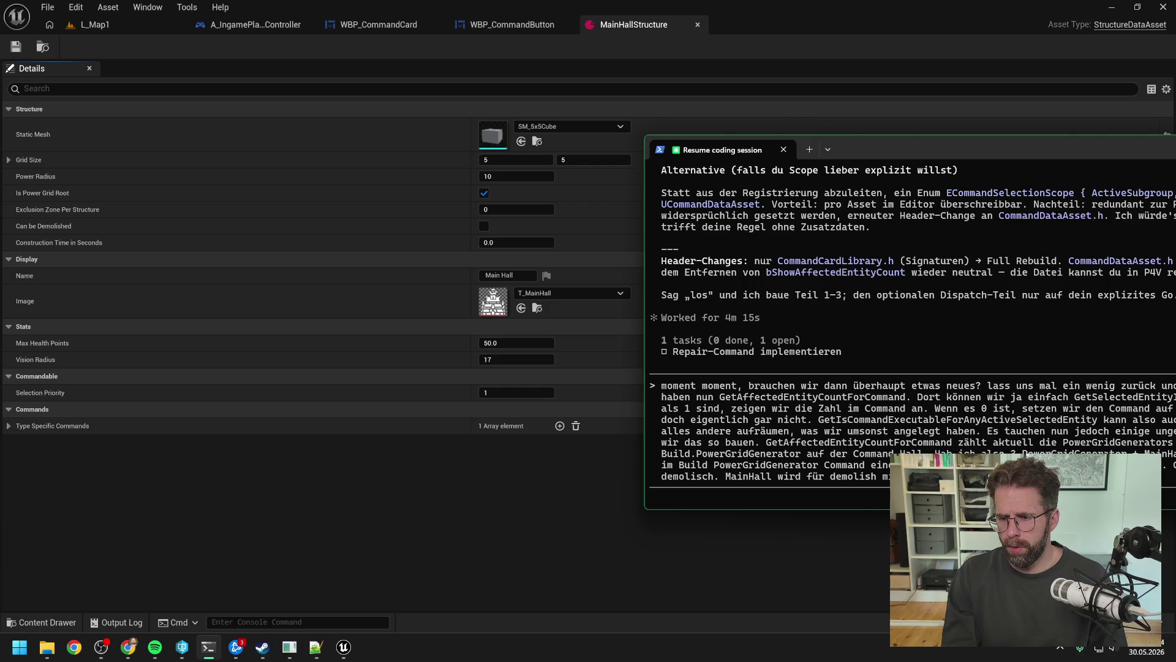
text( Dat)
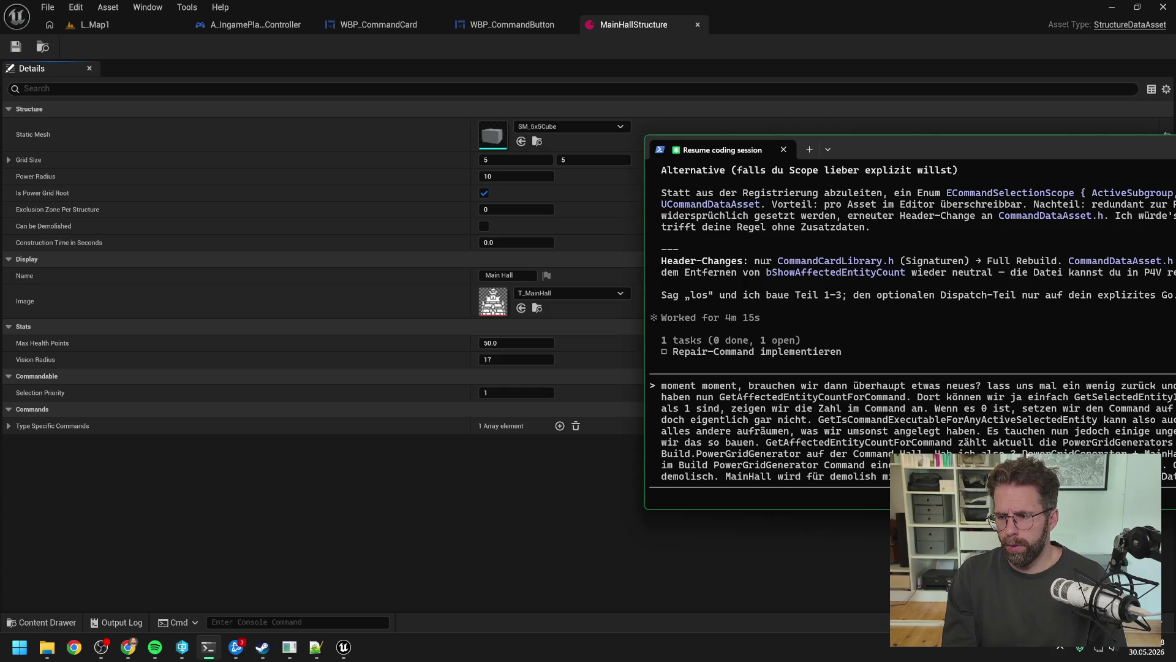
key(Return)
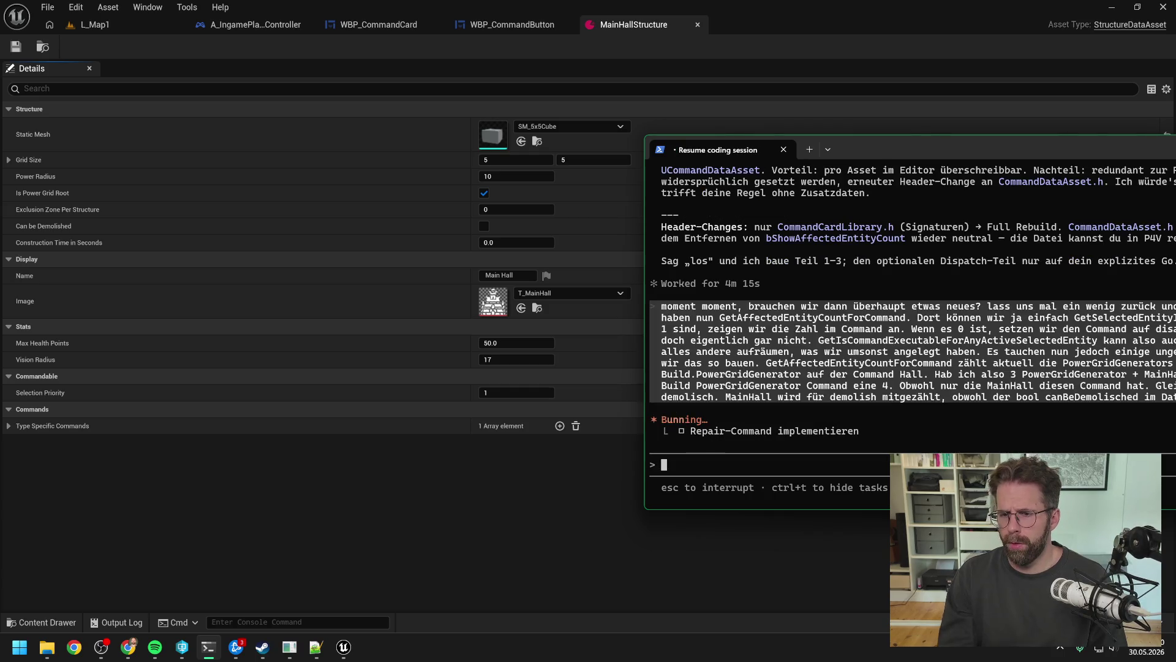
- Move to WBP_CommandButton's SetComandData graph and pan to the affected-count switch logic
drag(900, 148, 494, 172)
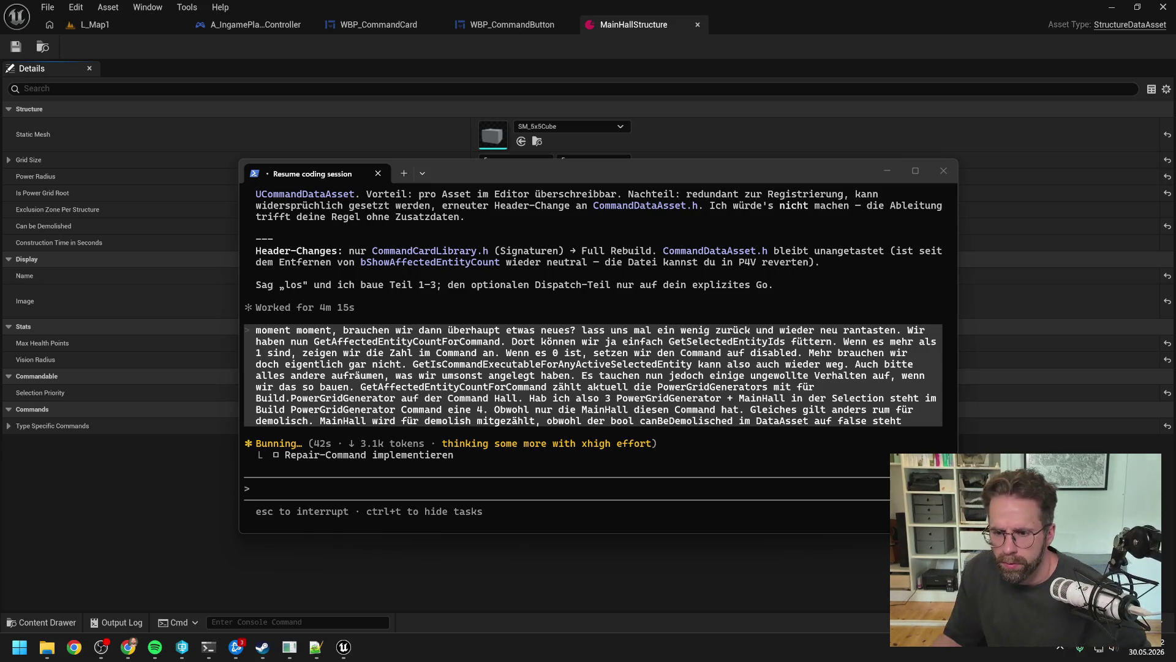
click(513, 24)
drag(609, 147, 530, 191)
scroll(773, 164, down, 1)
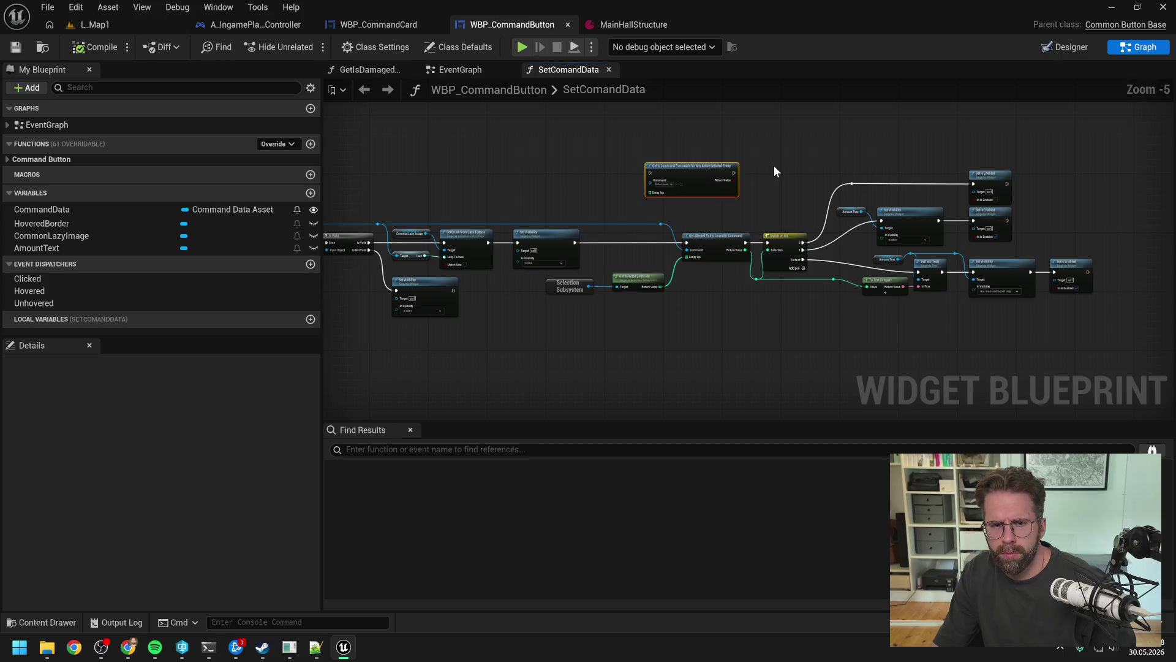
- Inspect the count, switch, Is Valid and Set Brush nodes in the SetComandData graph
drag(774, 166, 748, 198)
scroll(829, 216, up, 1)
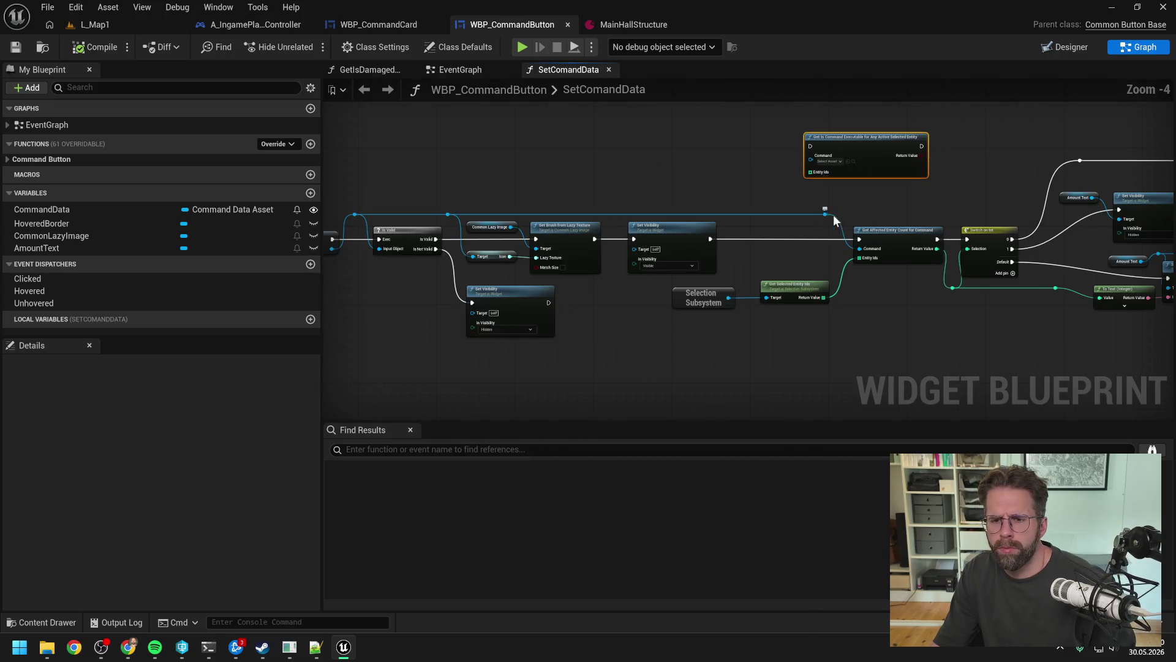
drag(833, 214, 706, 196)
click(731, 188)
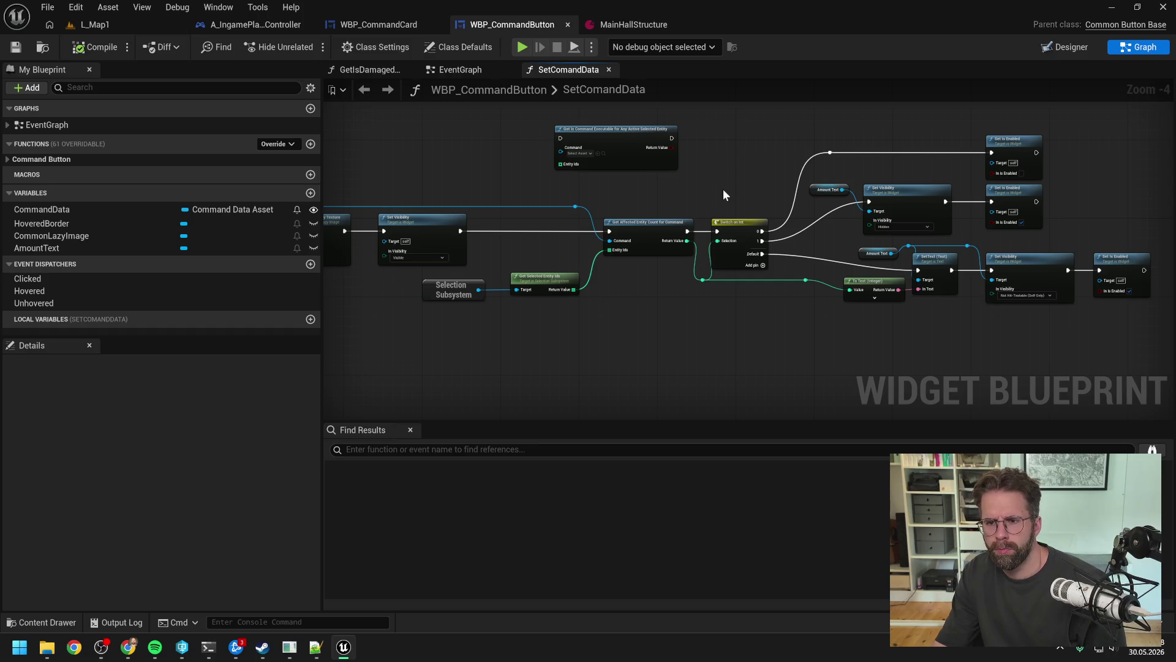
mouse_move(723, 189)
mouse_down()
mouse_move(942, 189)
mouse_move(872, 170)
mouse_move(753, 199)
mouse_up()
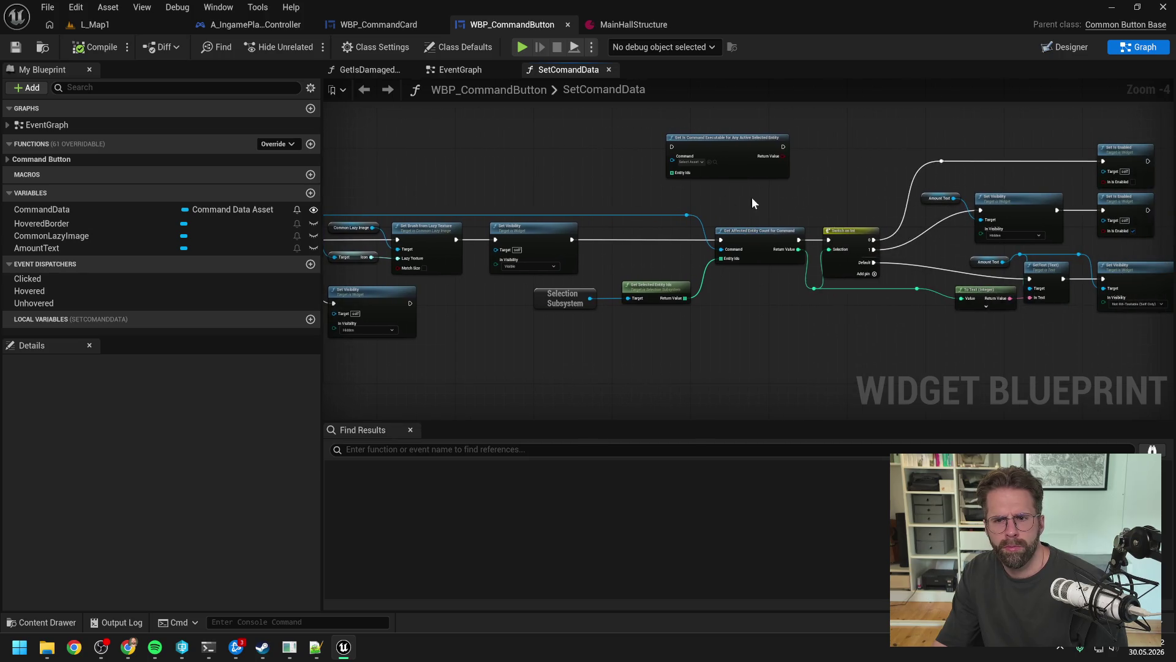
- Check the coding terminal, then start a Play-In-Editor session of L_Map1
mouse_move(209, 653)
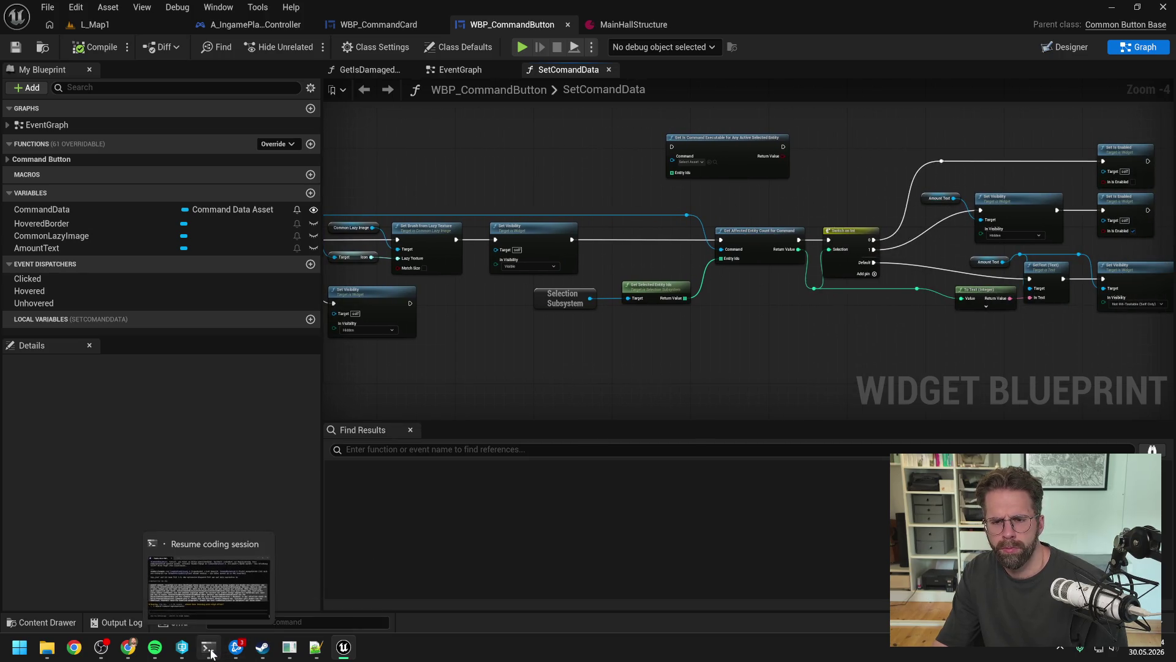
click(251, 616)
click(1024, 355)
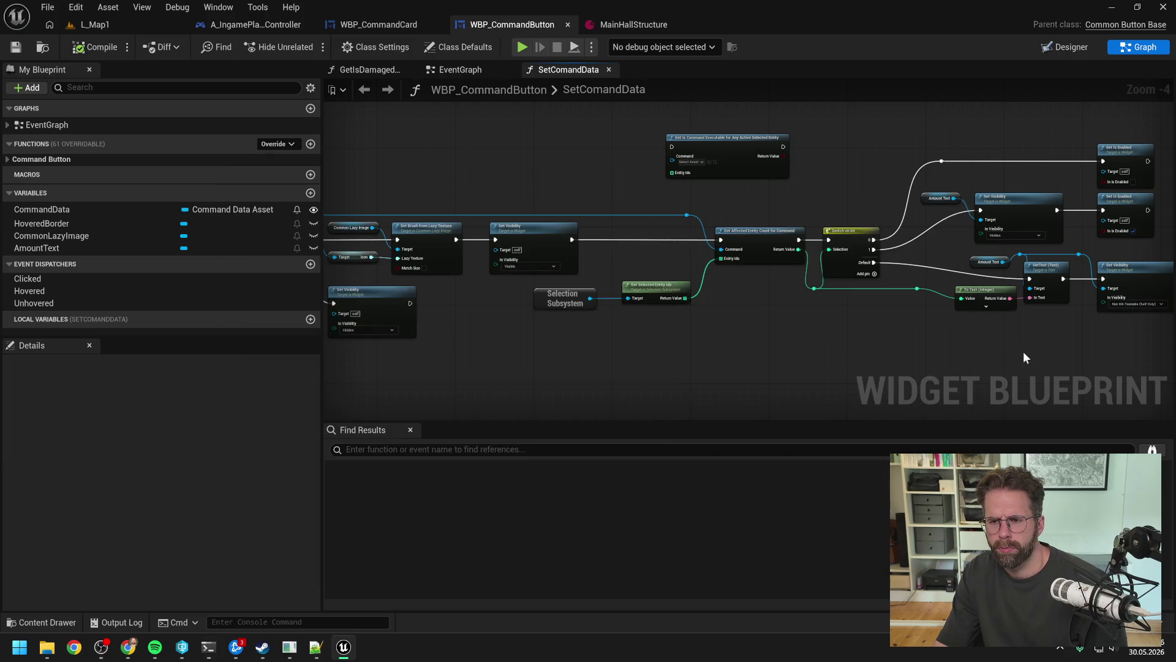
drag(989, 369, 811, 364)
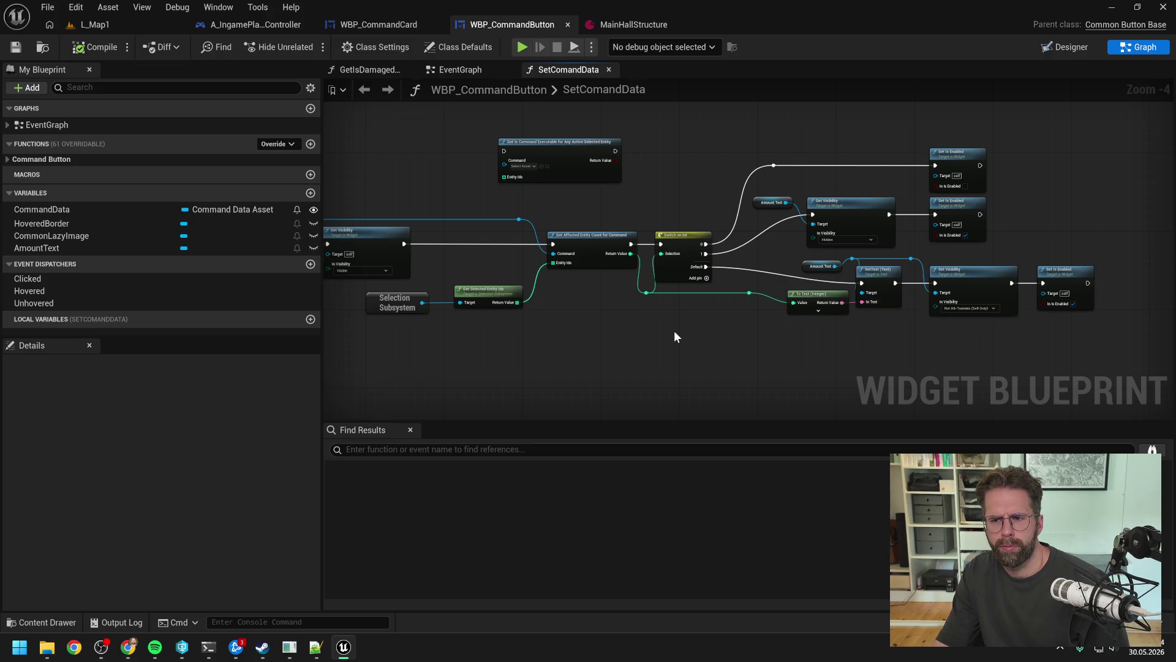
drag(612, 319, 696, 311)
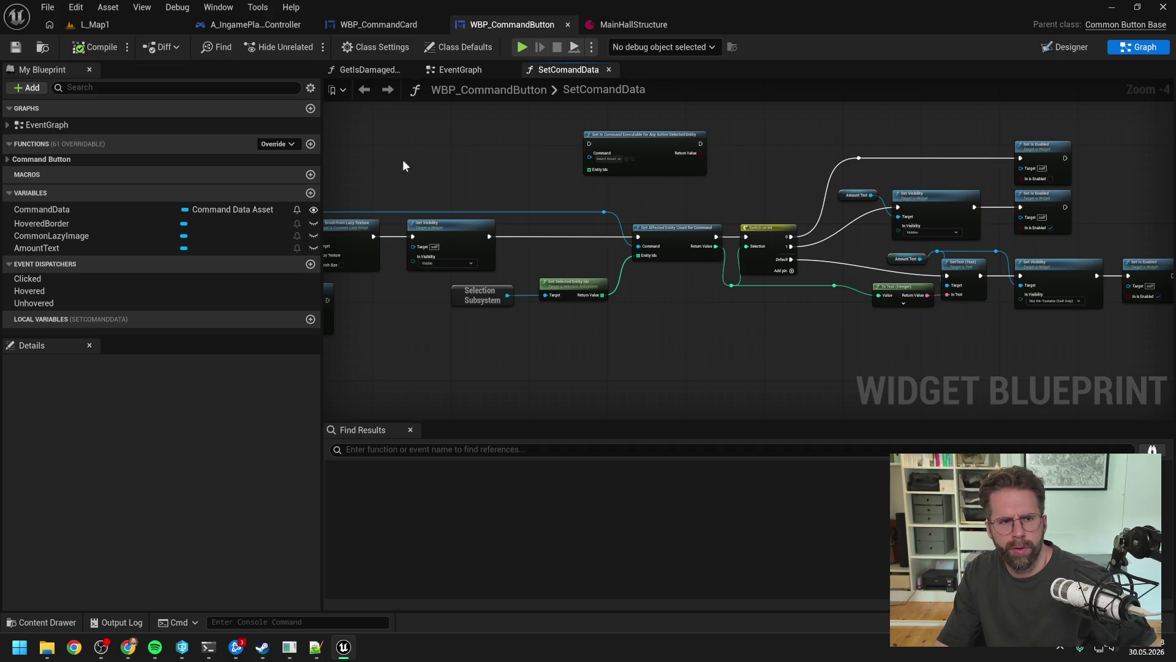
click(133, 22)
click(306, 46)
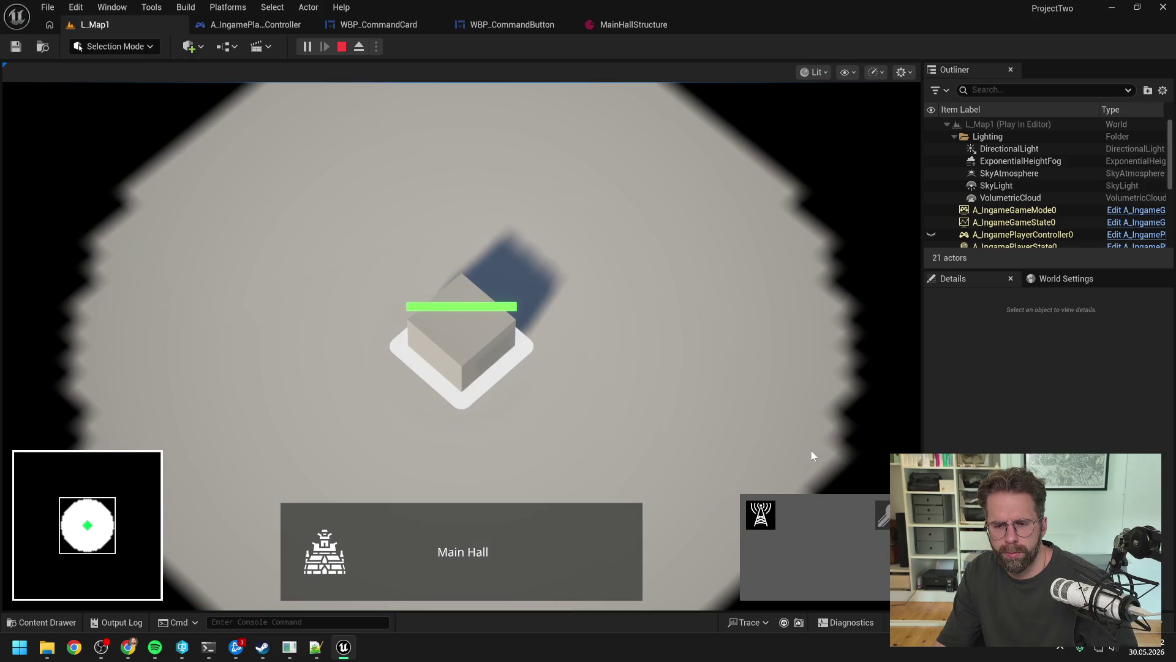
- Place Power Grid Generators at two spots on the grid, then stop placing
click(760, 515)
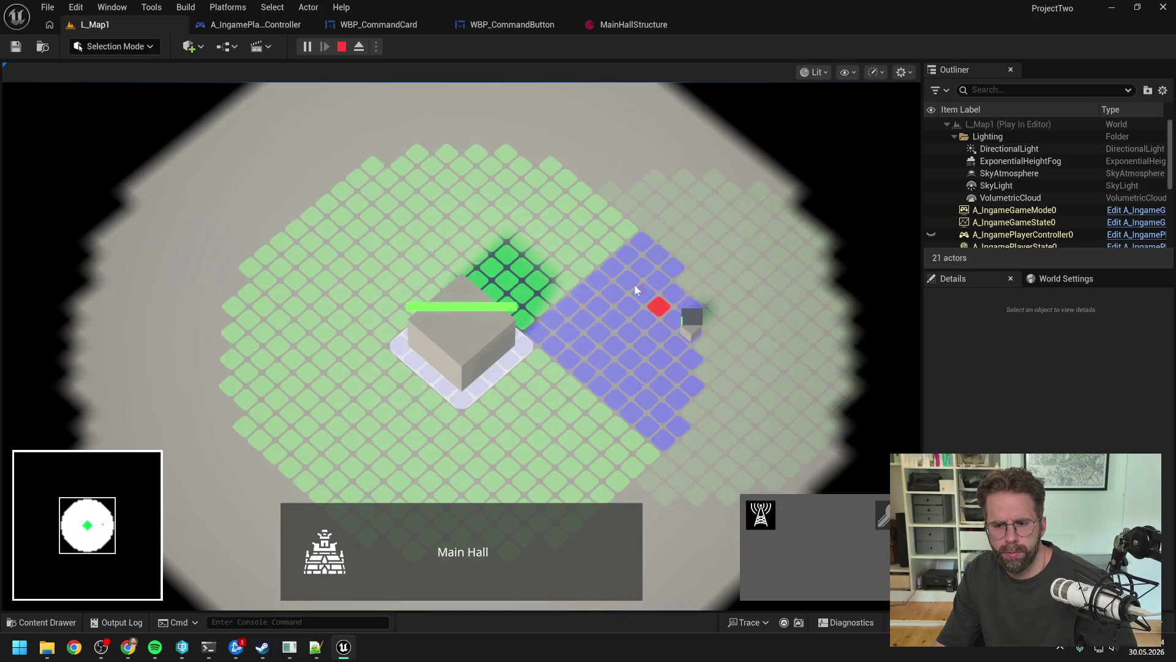
click(580, 191)
click(361, 179)
right_click(468, 230)
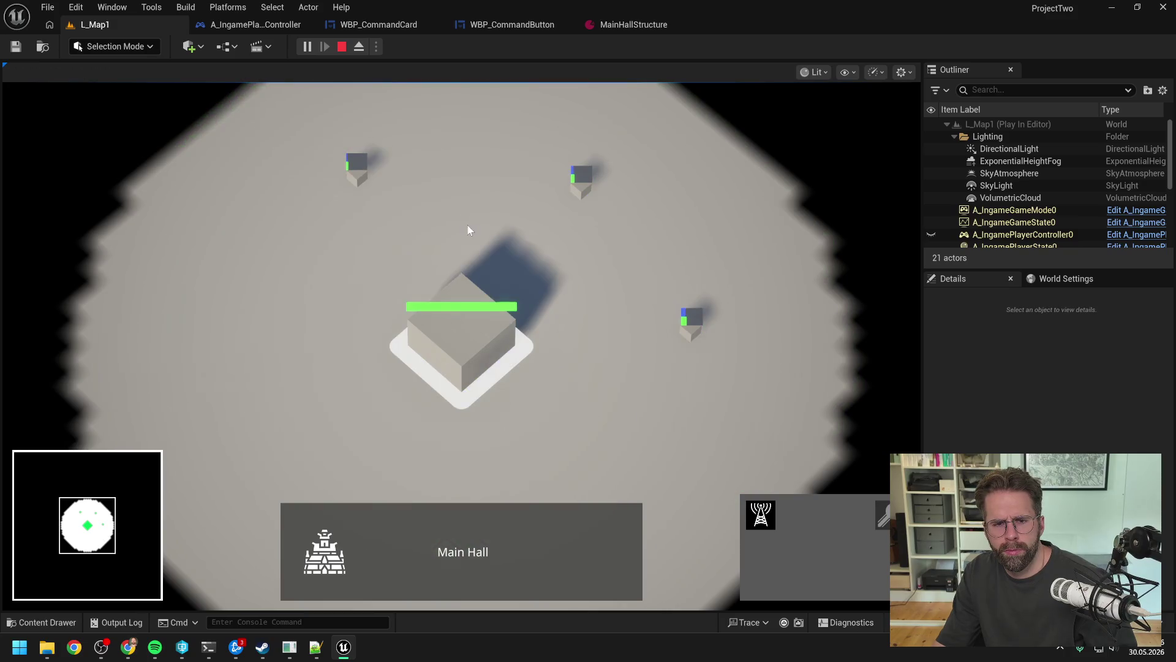
- Marquee-select the generators and add the Main Hall to the selection
drag(549, 157, 788, 355)
click(514, 326)
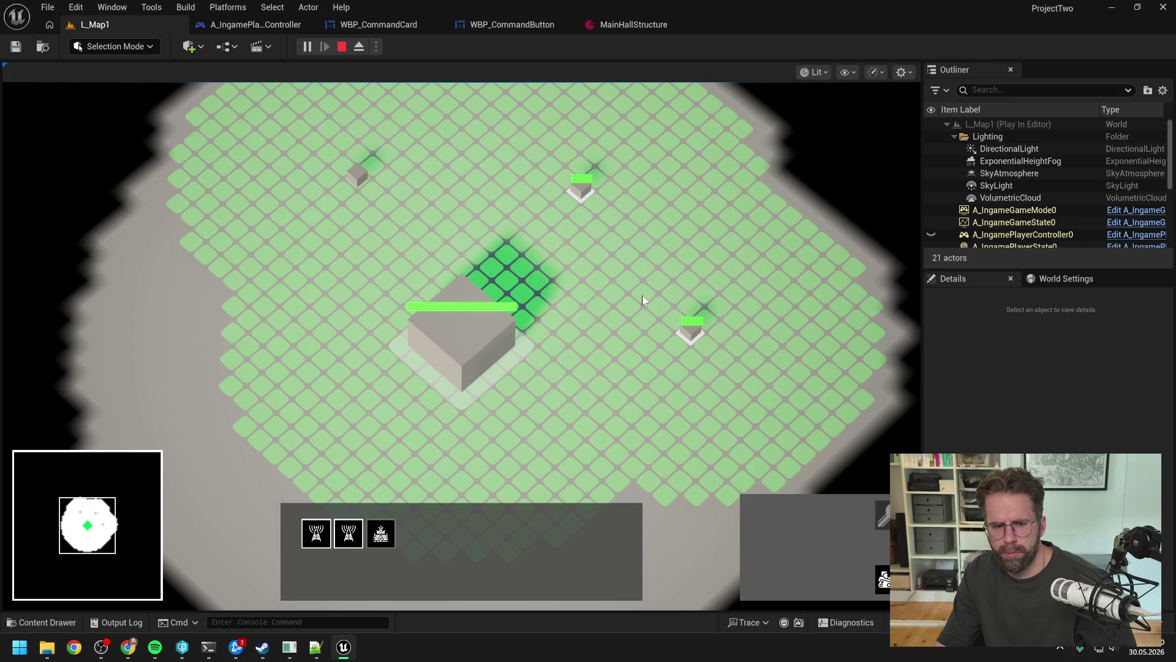
right_click(642, 295)
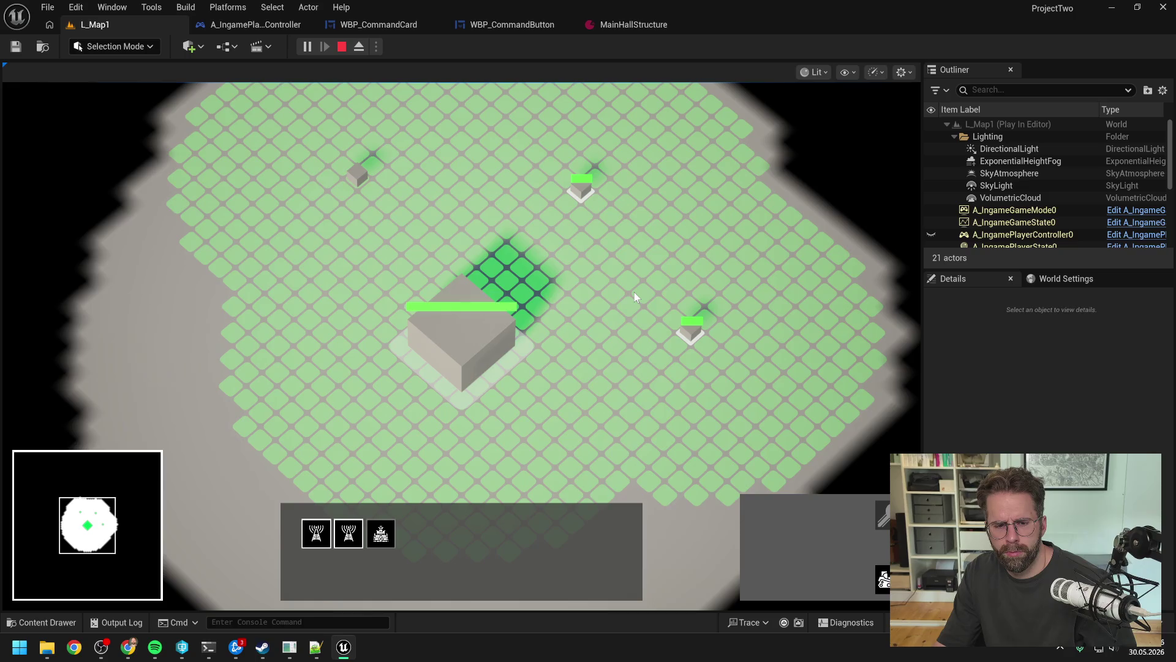
right_click(634, 293)
- Clear the selection, end the L_Map1 play session, and return to the Claude Code session
click(616, 284)
key(Escape)
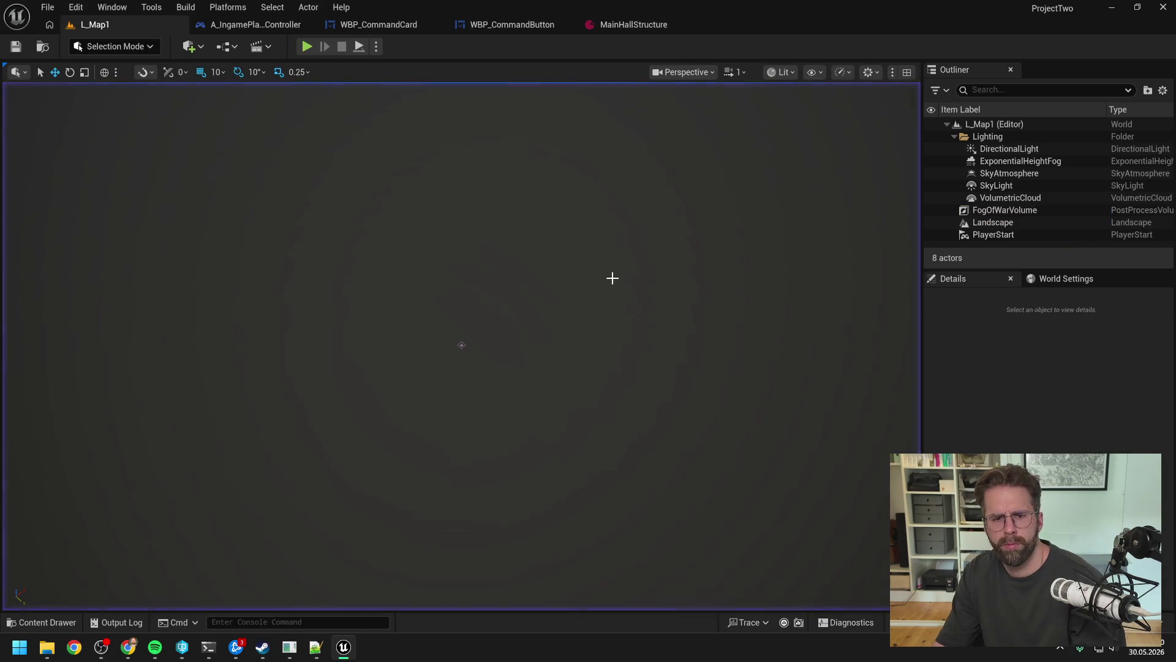
click(208, 647)
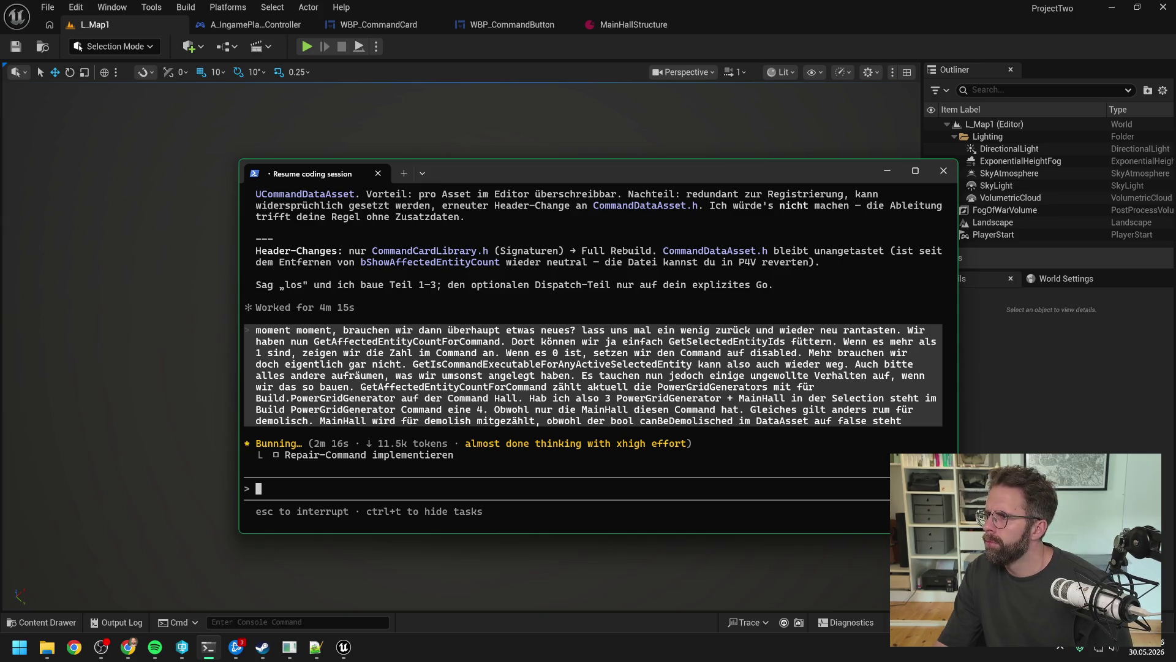
key(alt+Tab)
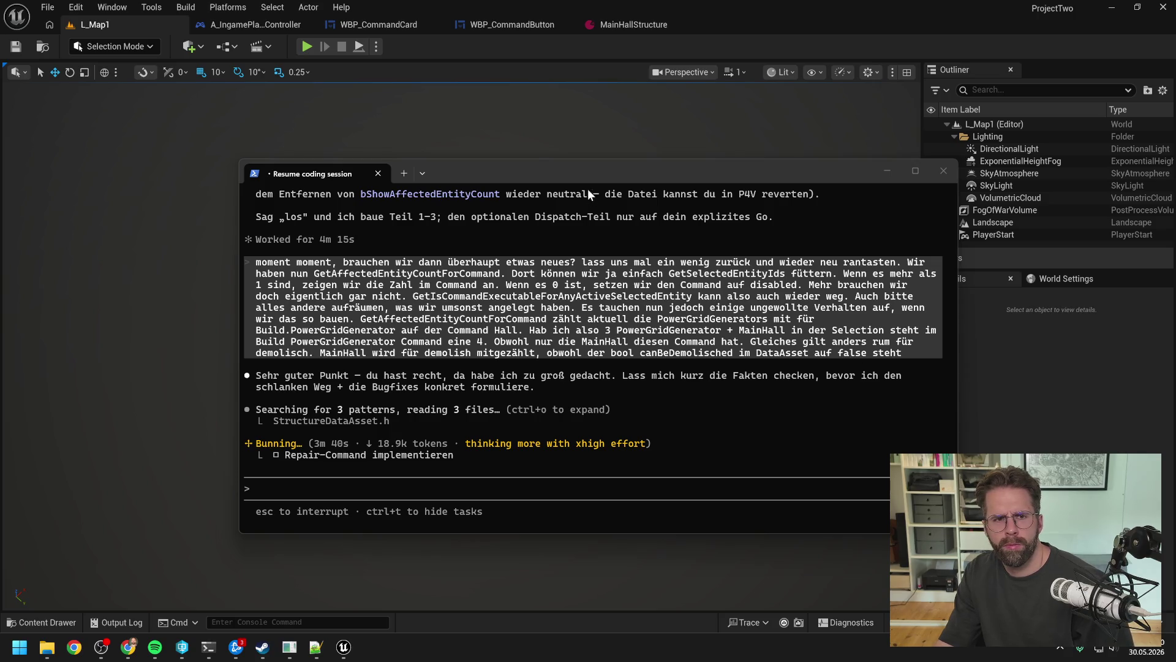
- Pan across WBP_CommandButton's SetComandData graph, then bring back Claude Code's slimmer proposal
click(522, 24)
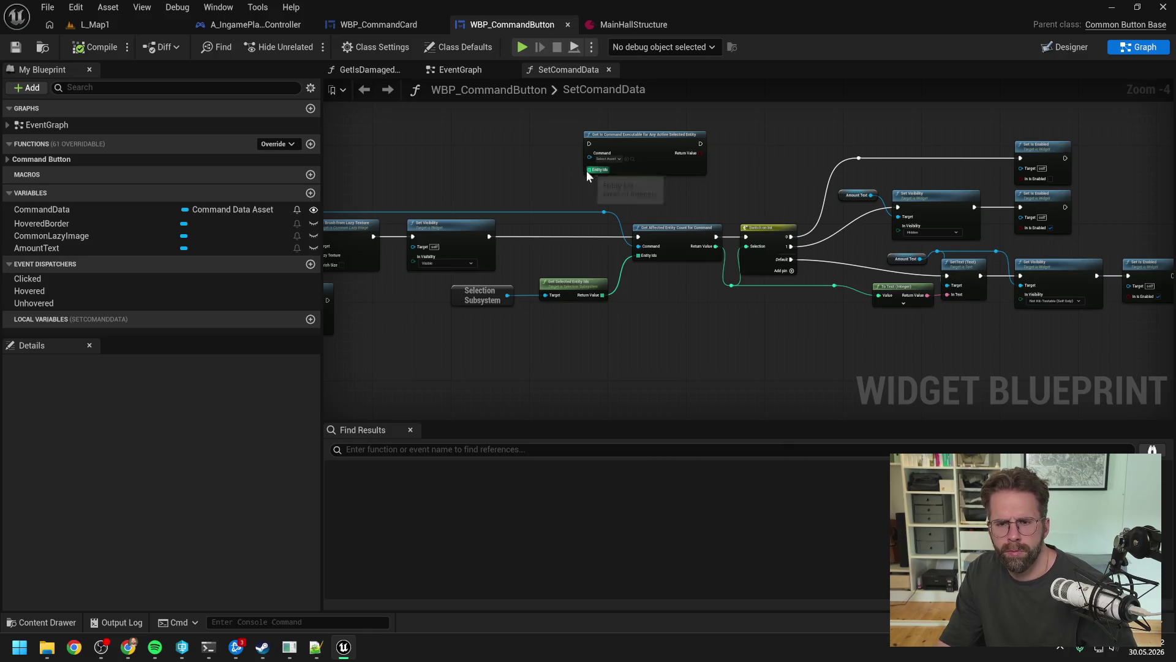
mouse_move(757, 179)
mouse_down()
mouse_move(901, 192)
mouse_move(880, 211)
mouse_up()
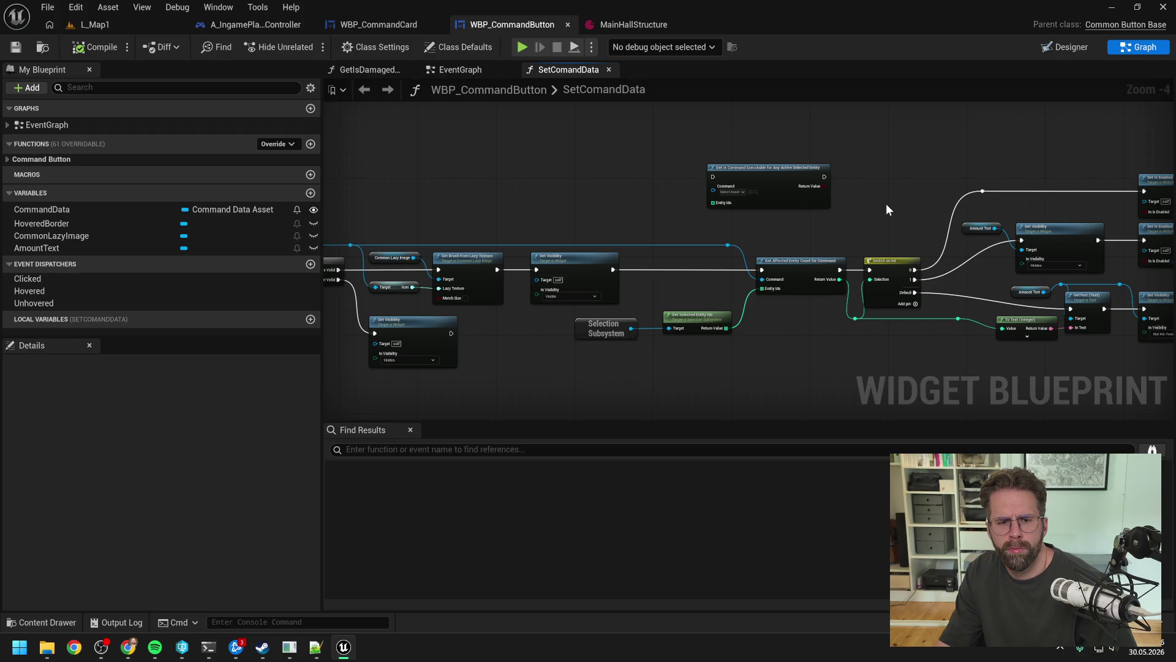
drag(916, 201, 733, 194)
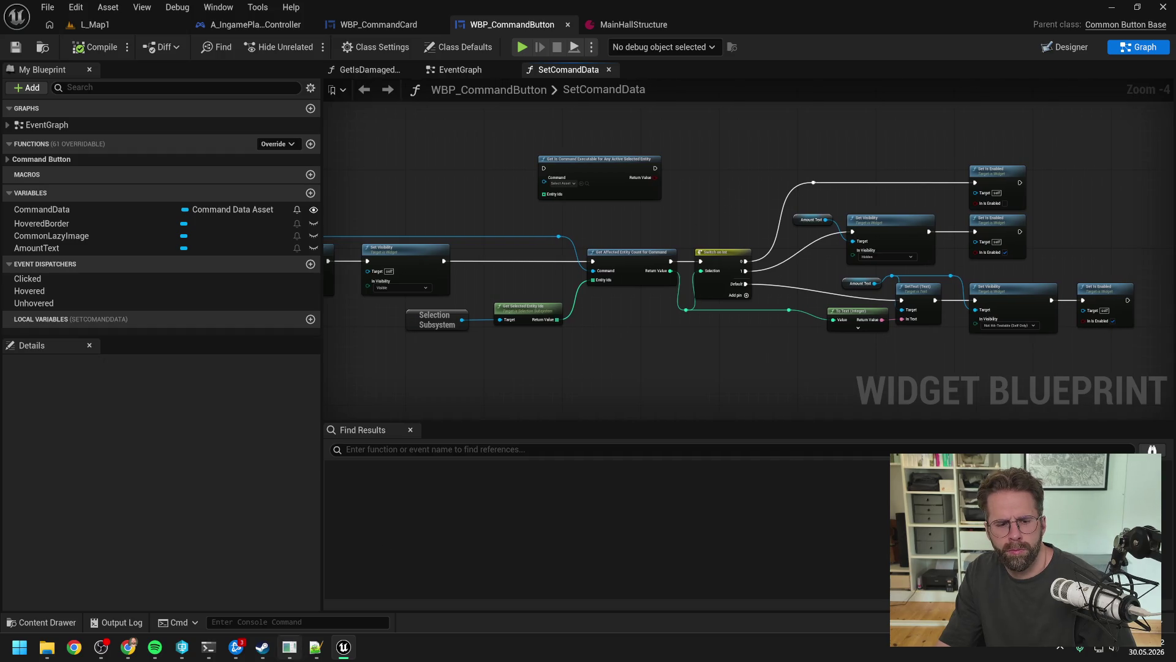
click(208, 646)
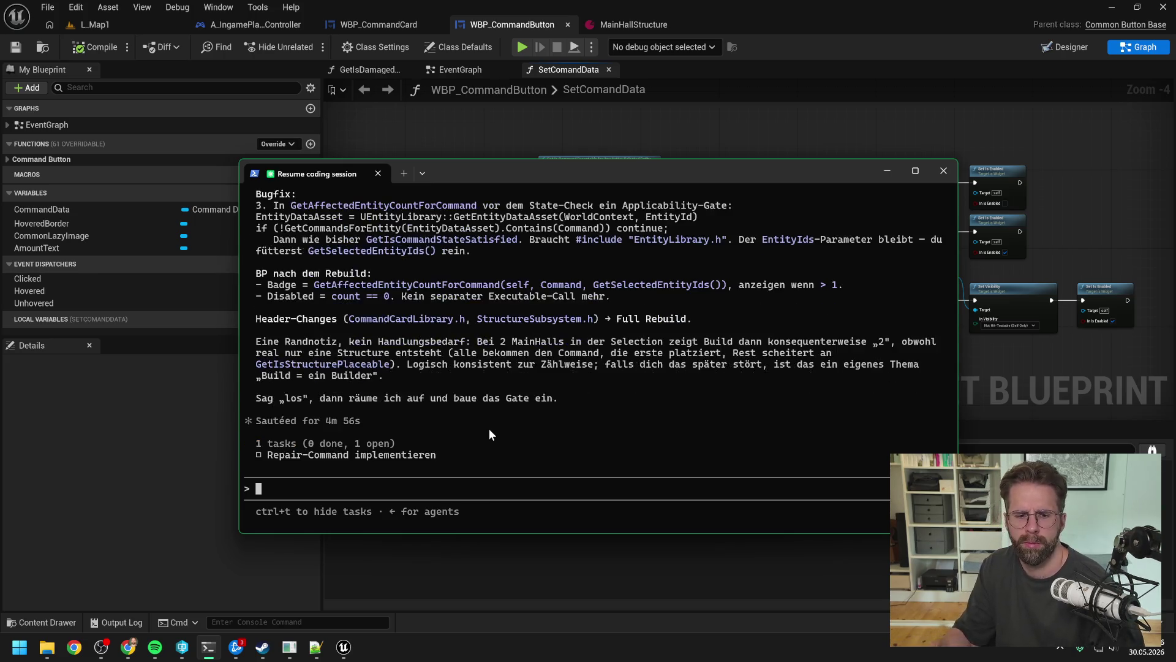
scroll(519, 395, up, 5)
scroll(521, 395, up, 5)
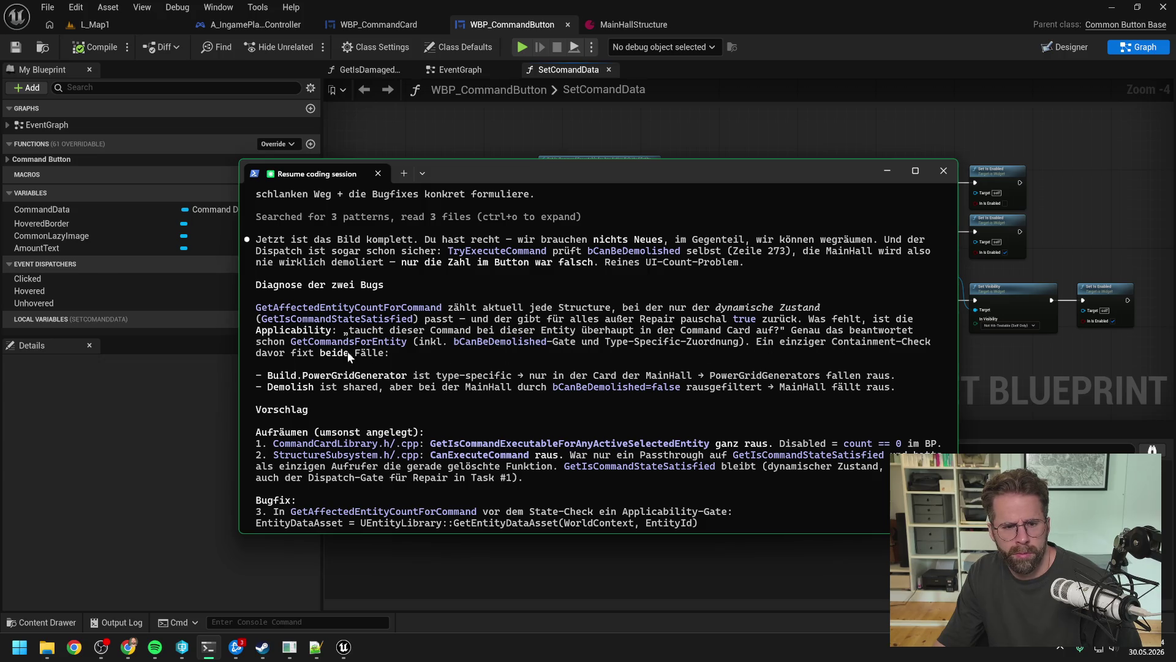
scroll(461, 352, down, 1)
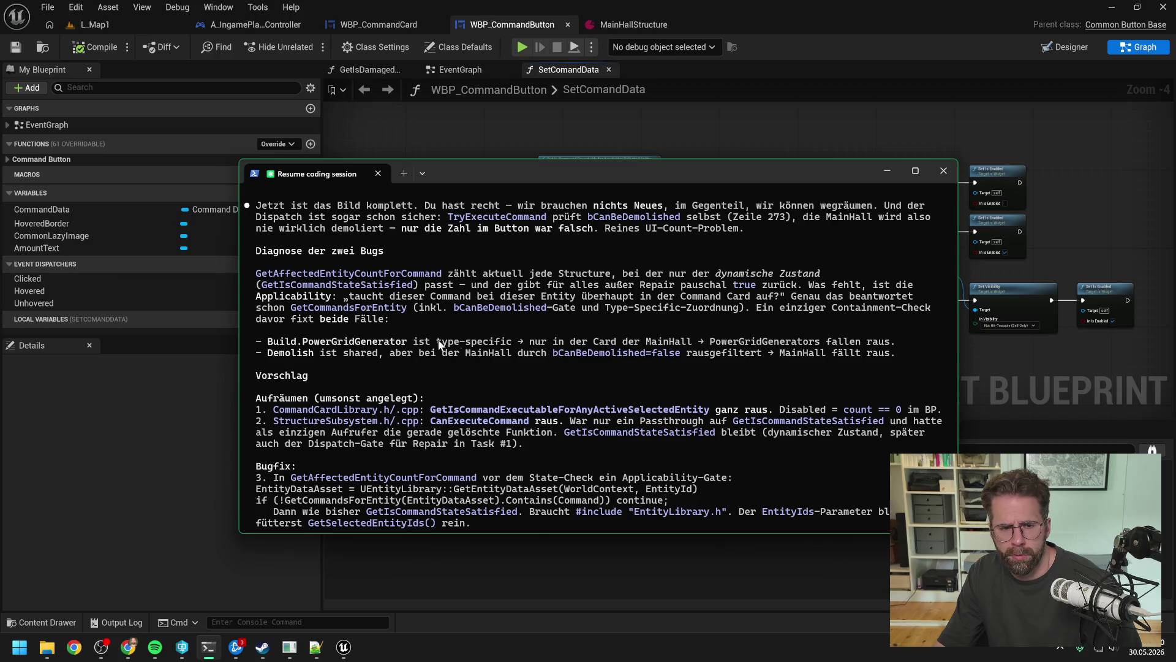
scroll(404, 325, down, 2)
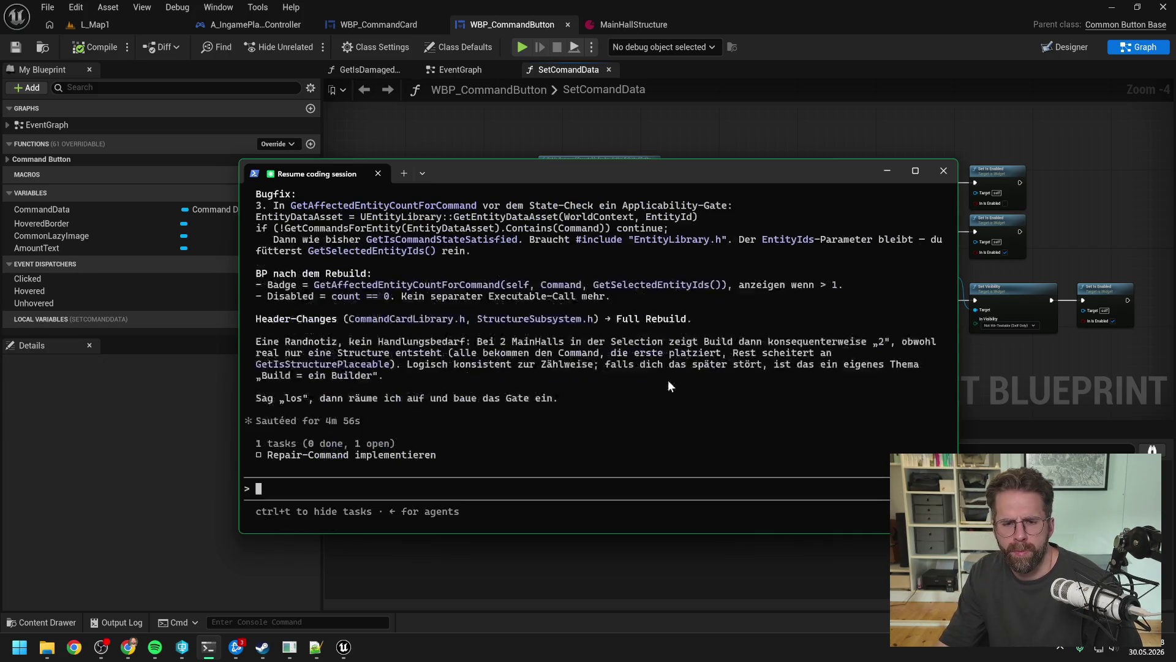
scroll(667, 386, up, 4)
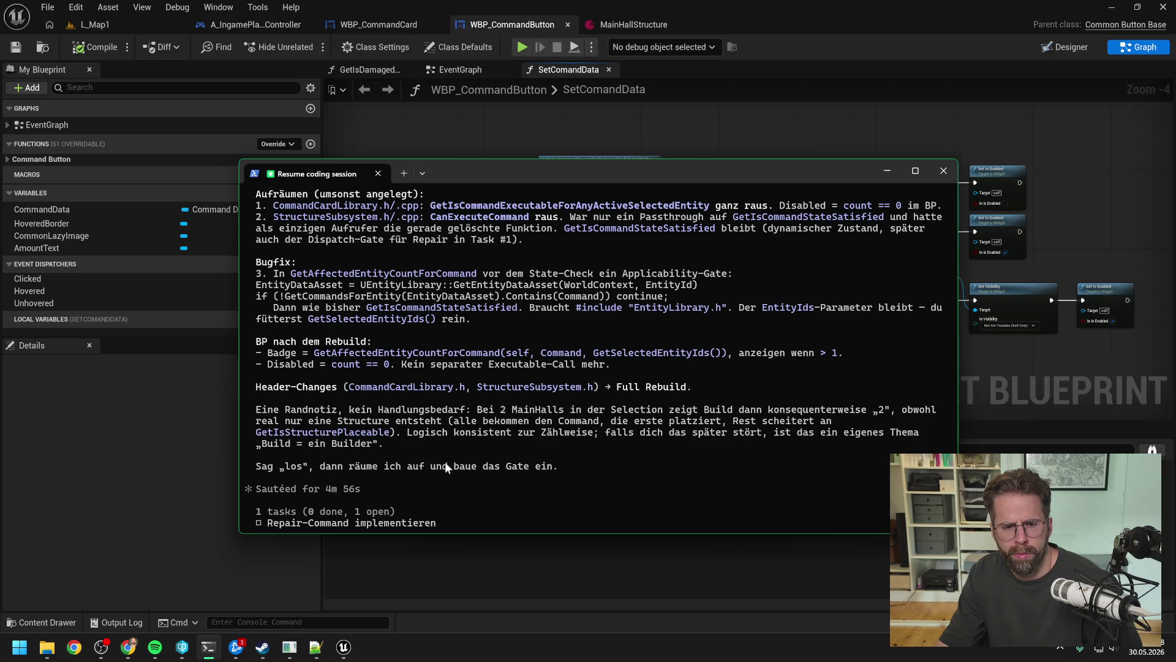
scroll(466, 453, down, 2)
- Send a German reply saying GetIsCommandStateSatisfied's naming is unclear and asking what it is for
text(klingt gut, bin)
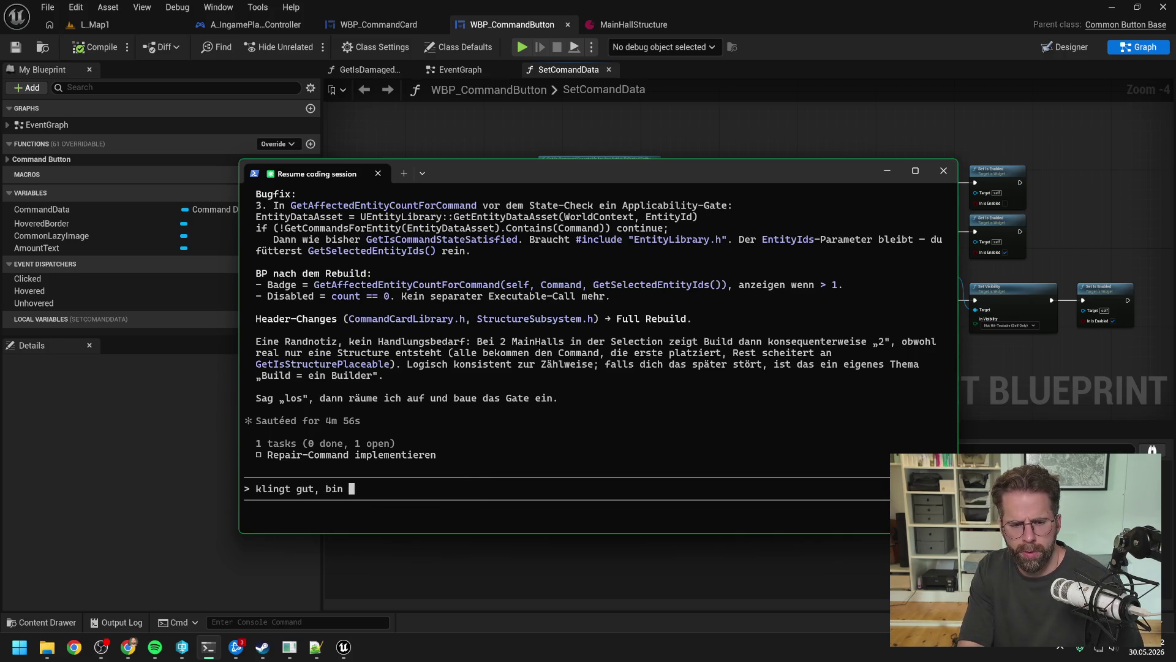
key(BackSpace)
key(BackSpace)
key(BackSpace)
text(kanns)
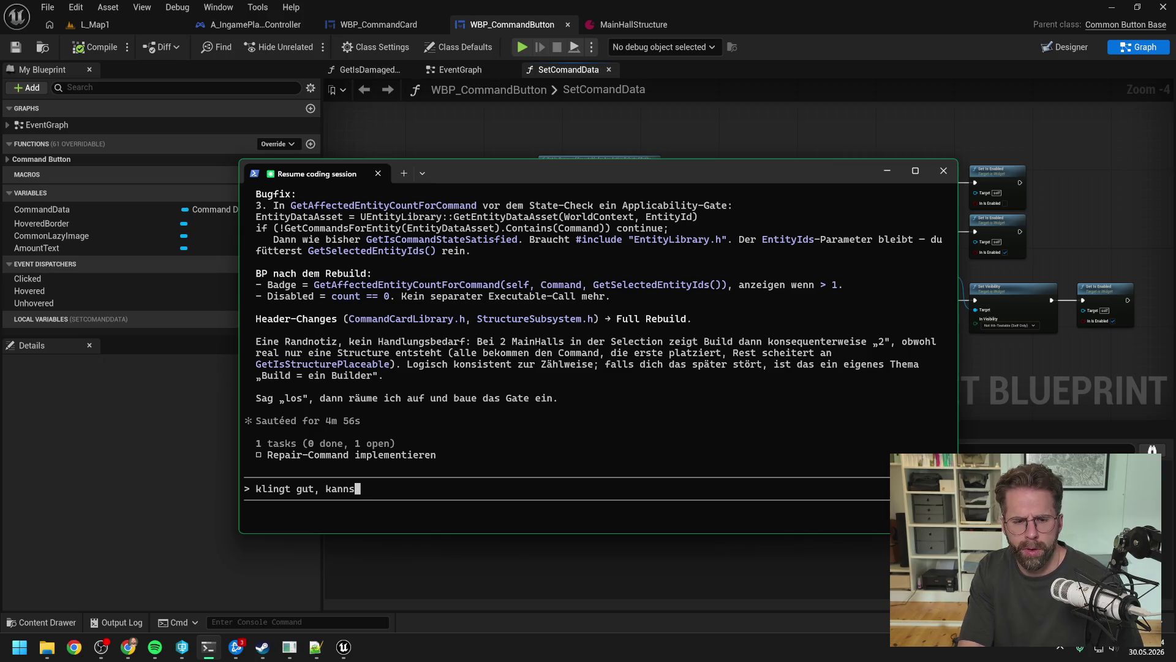
text(t du mir)
key(BackSpace)
key(BackSpace)
key(BackSpace)
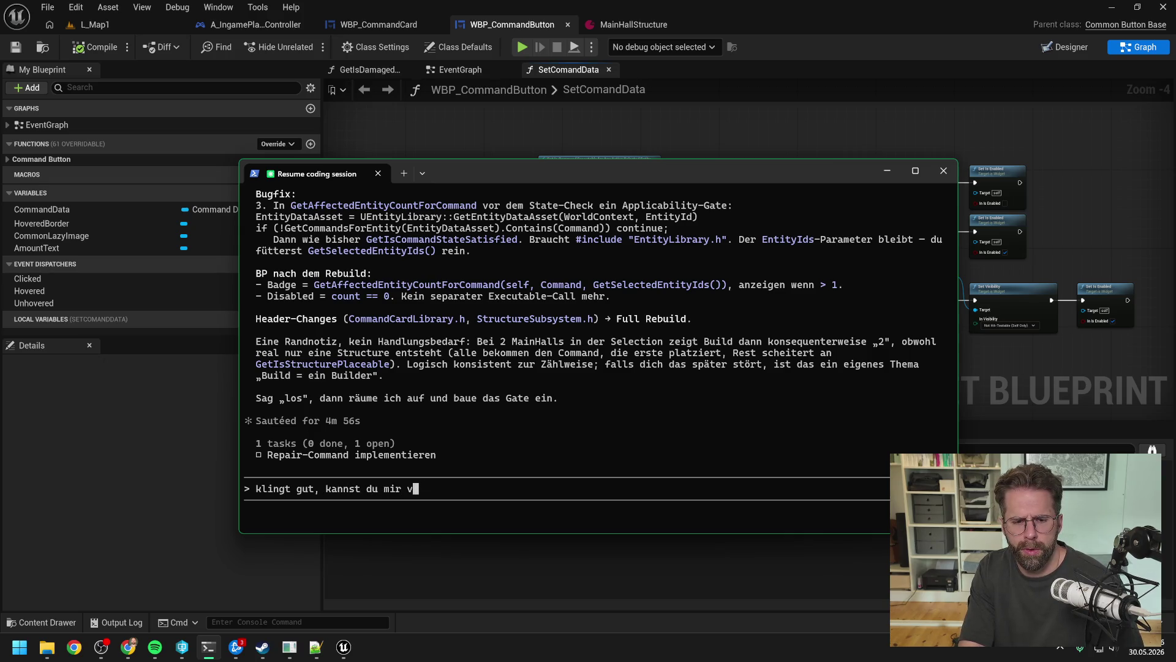
key(BackSpace)
key(BackSpace)
key(BackSpace)
text(bin mir nur )
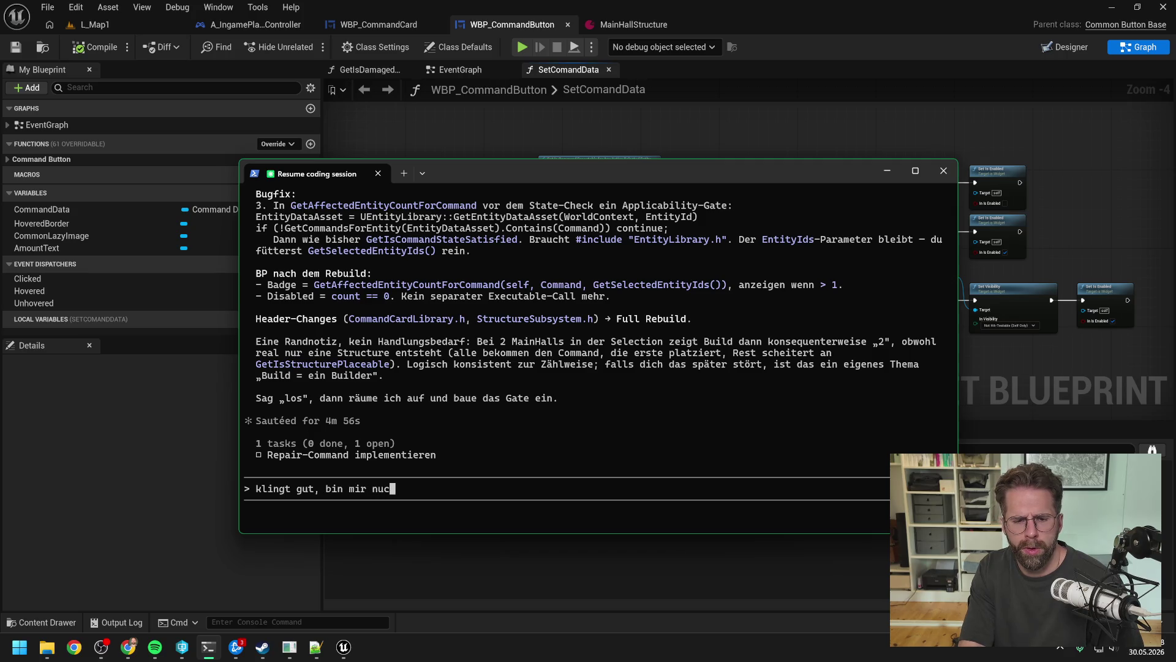
text(nich)
scroll(553, 389, up, 5)
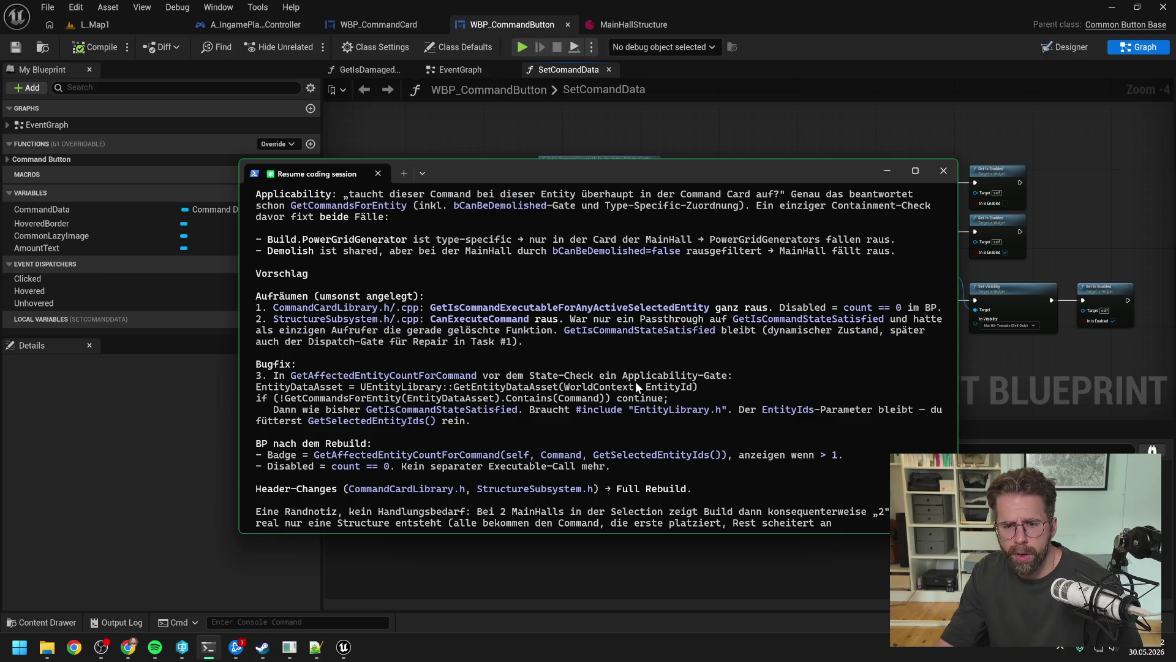
scroll(634, 381, down, 5)
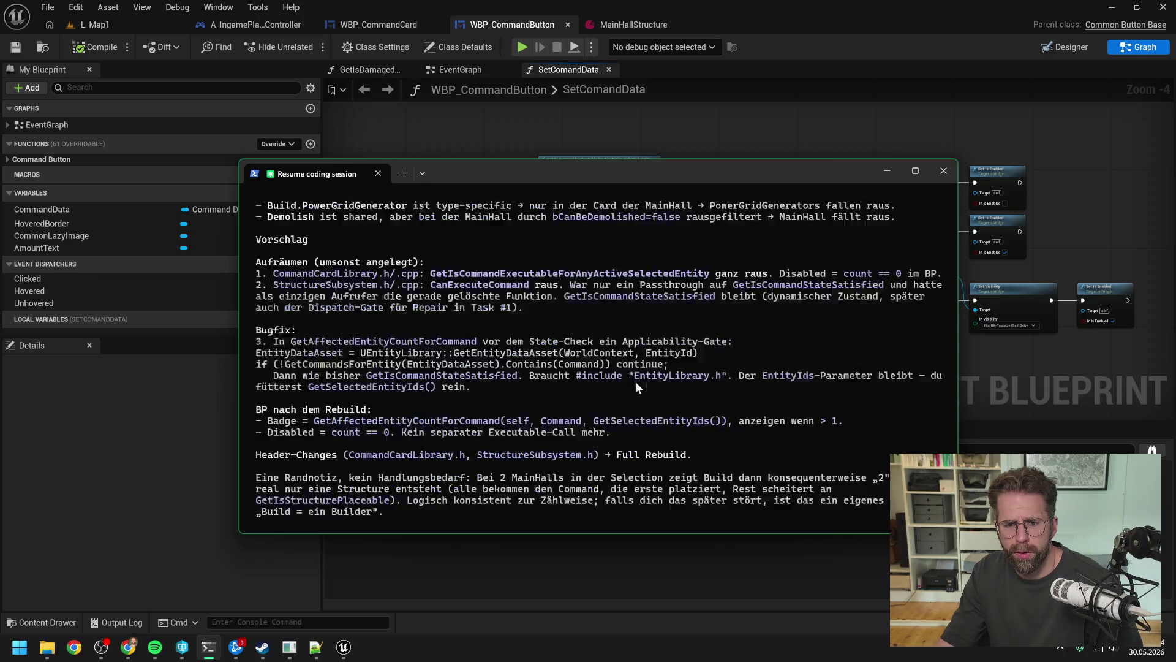
text(Get)
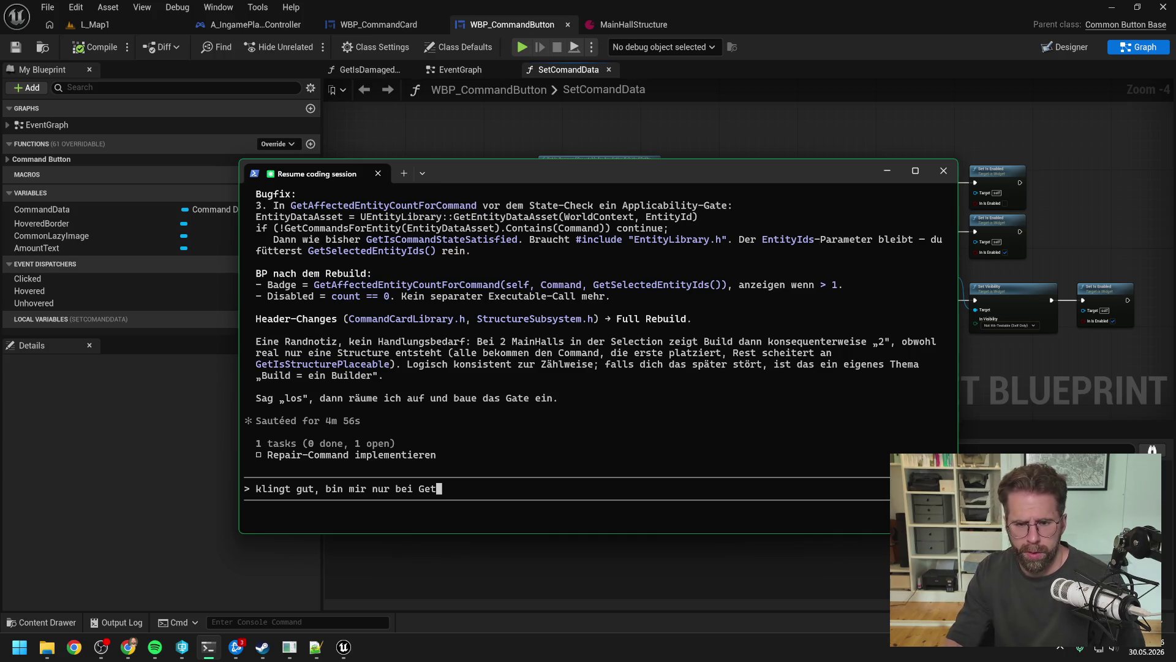
text(IsCommandStateSa)
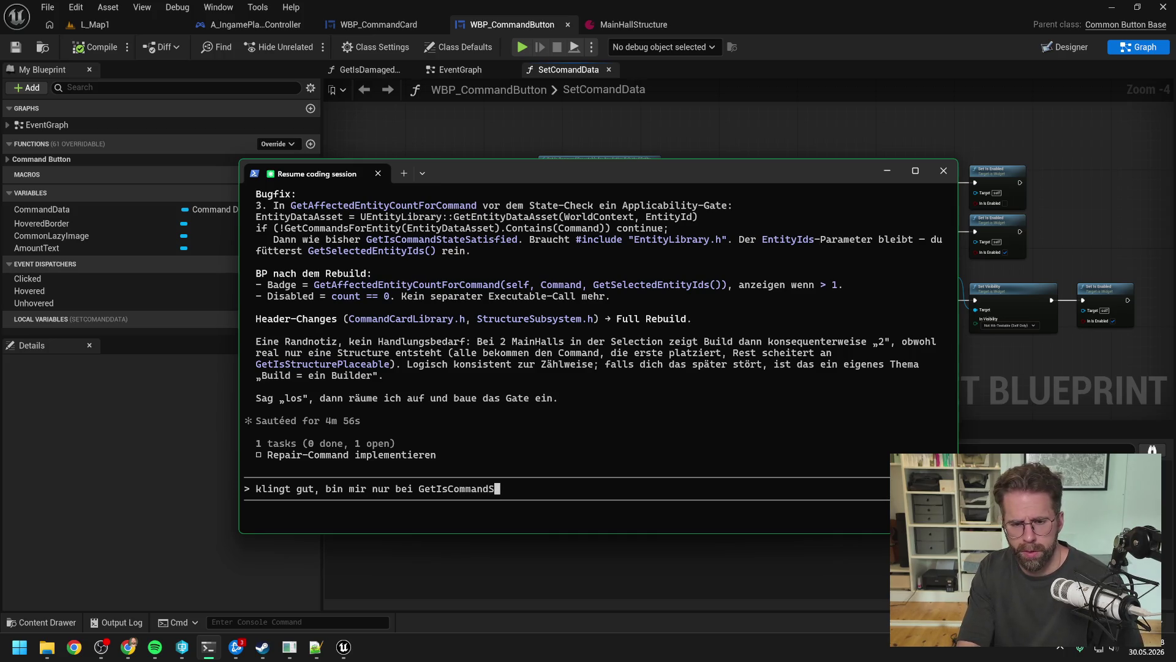
text(tisfied)
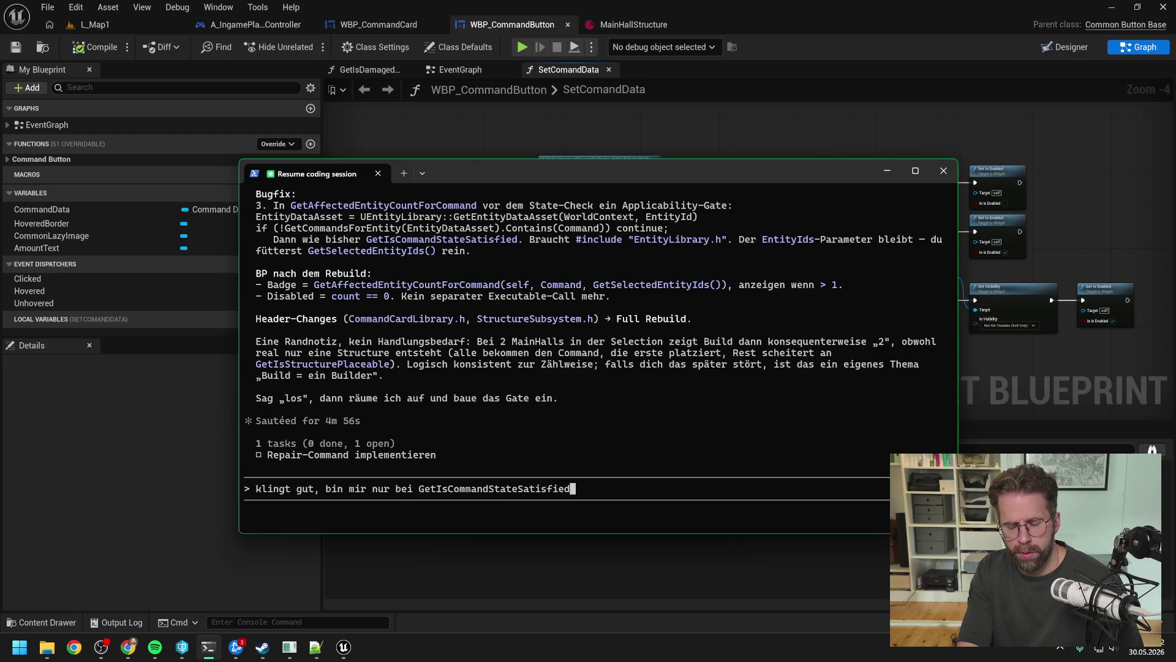
text( nicht sicher.)
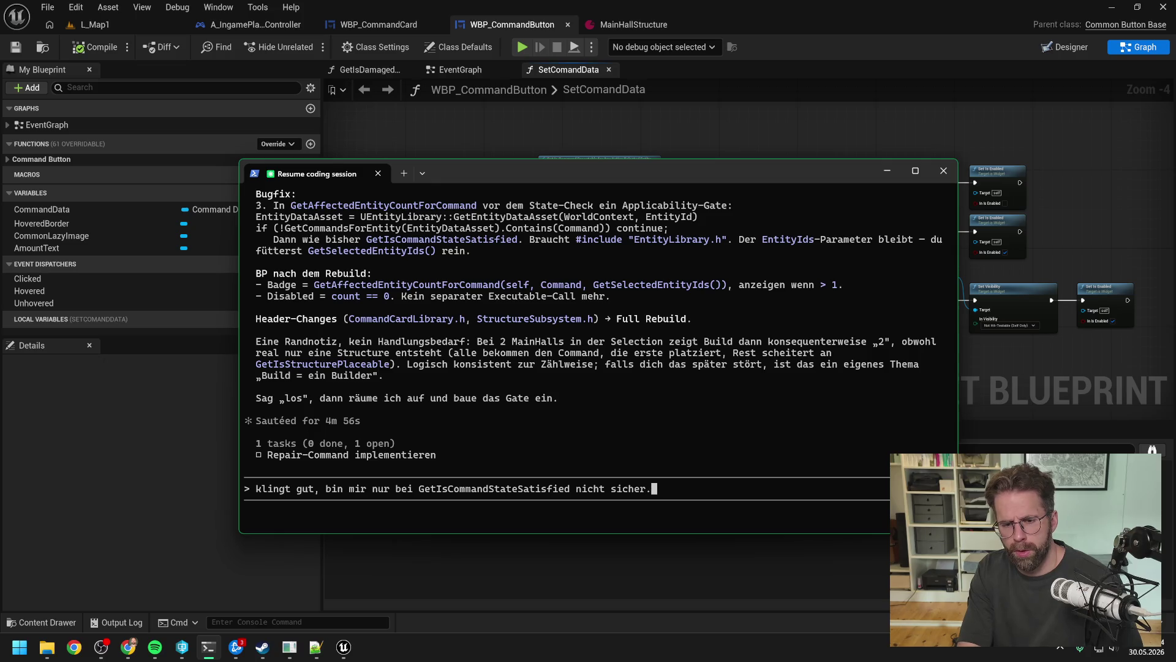
text( Kann man das)
key(BackSpace)
key(BackSpace)
key(BackSpace)
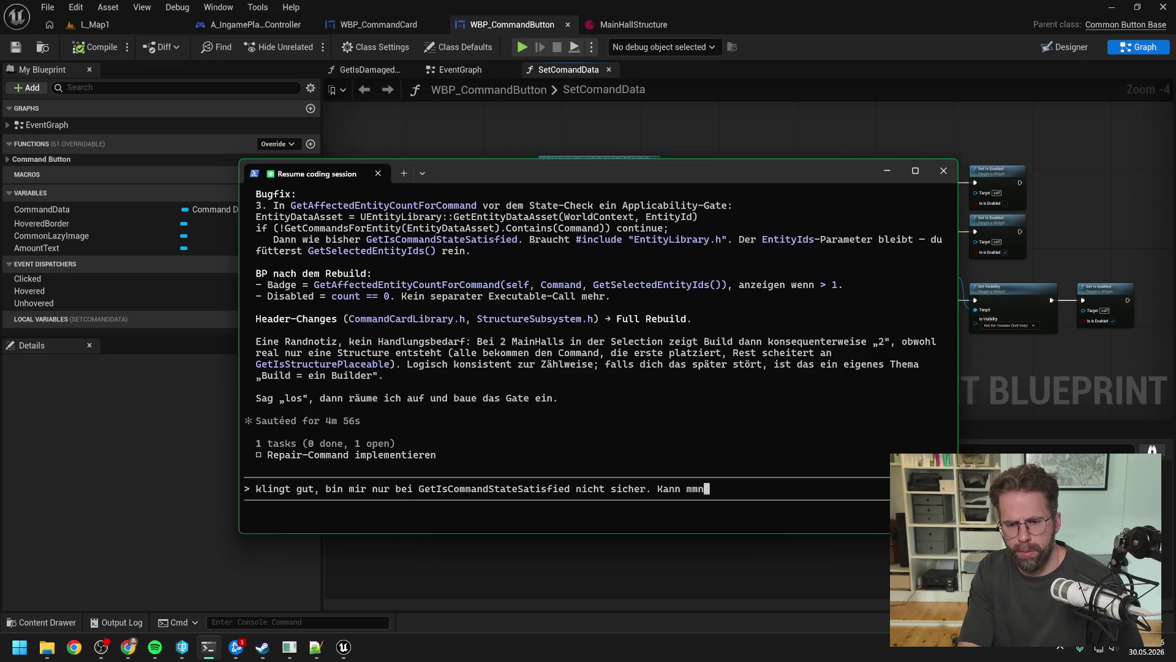
text(it dem Naming)
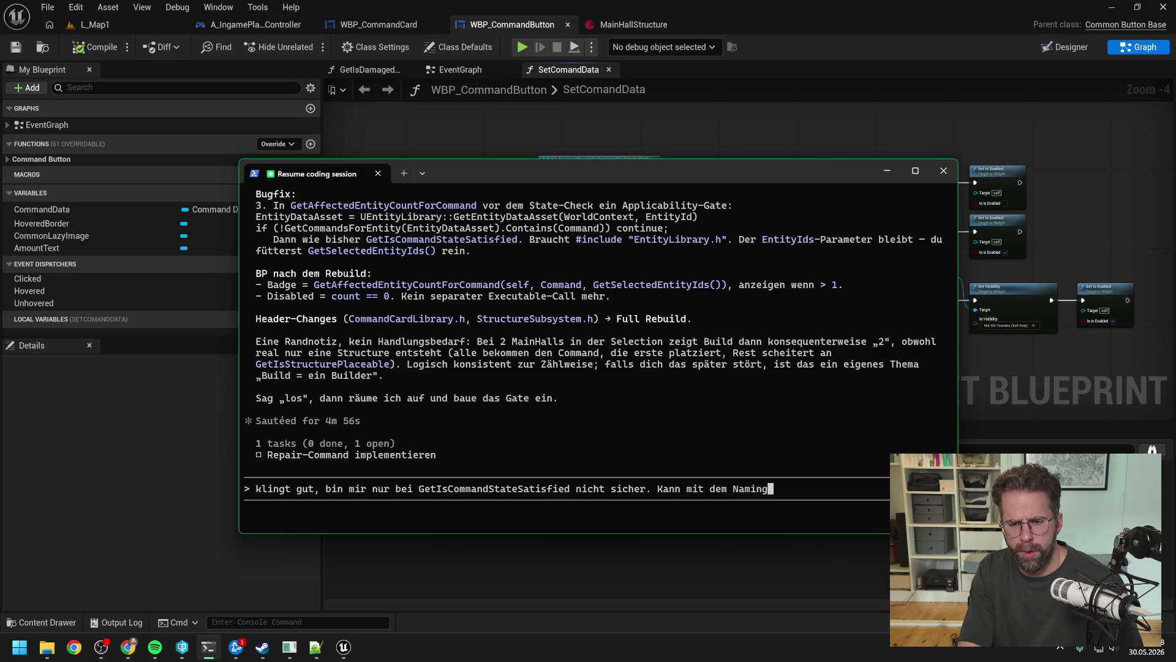
text( nichts anfangen,m)
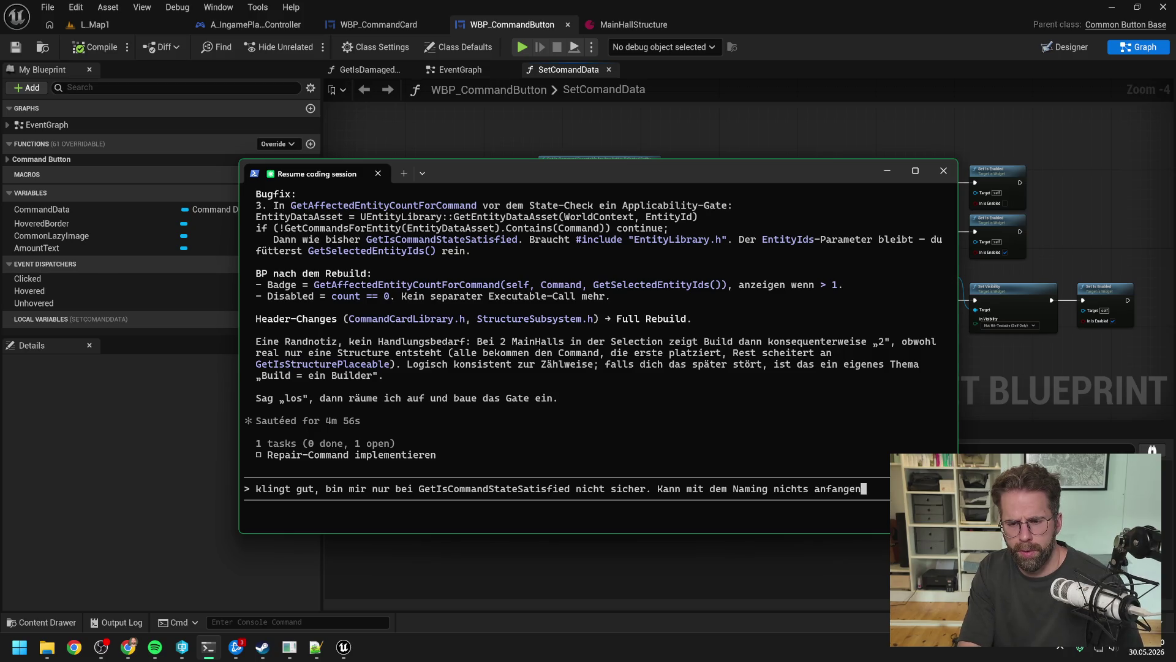
key(BackSpace)
key(BackSpace)
text(erk)
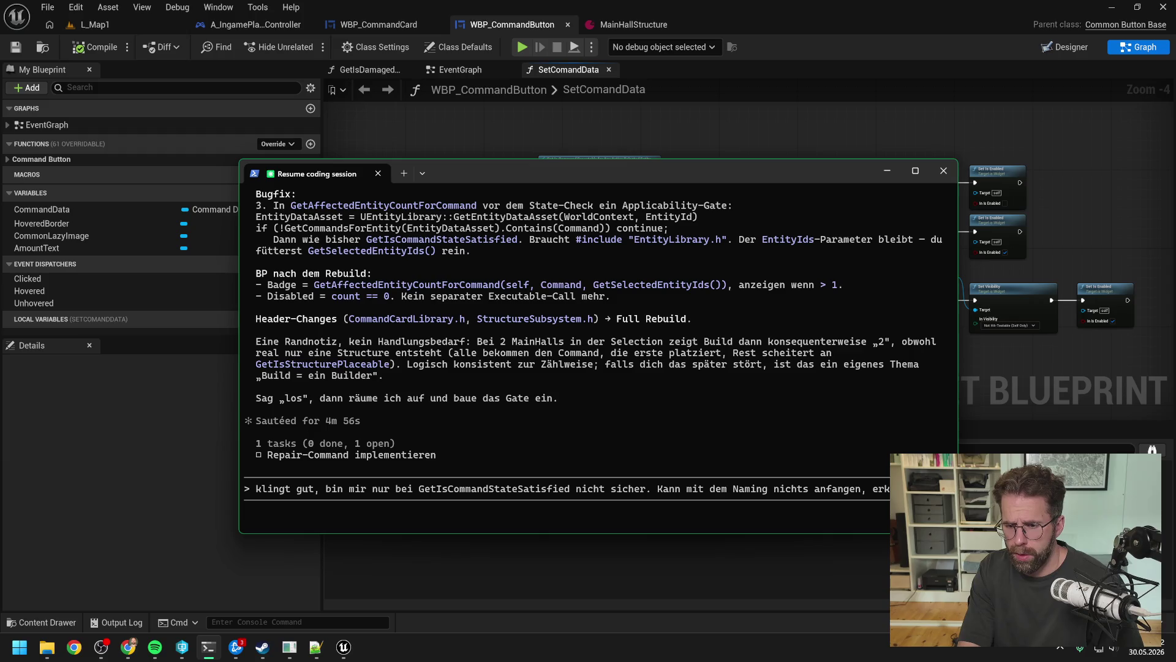
text(lärst du mir nochmal w)
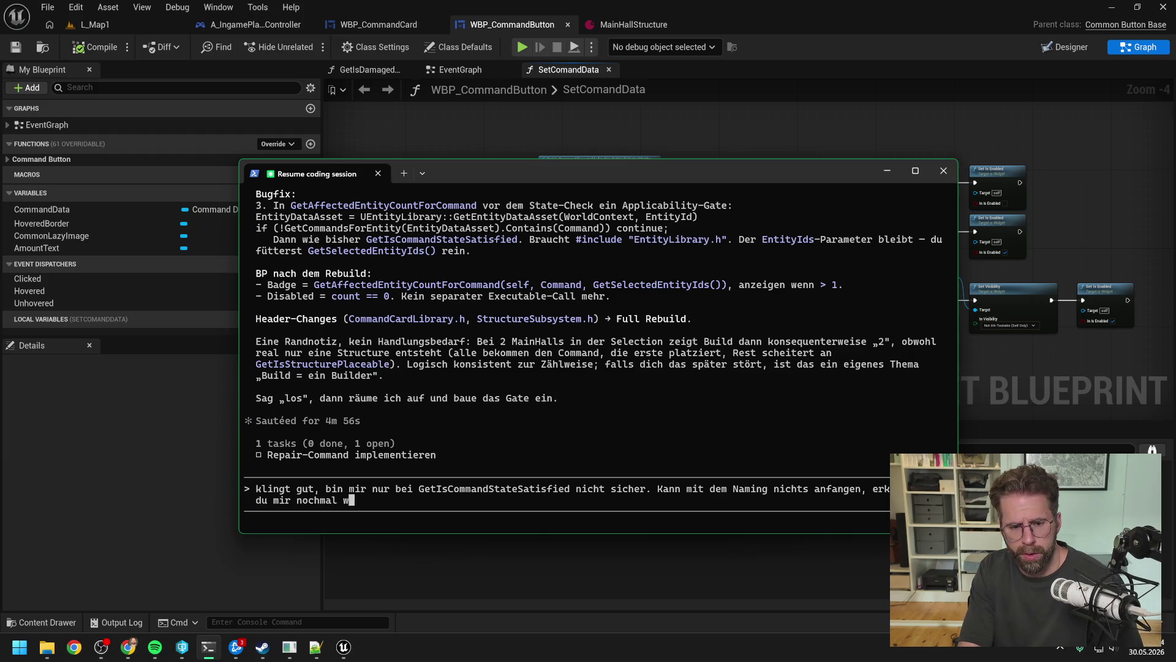
text(ofür )
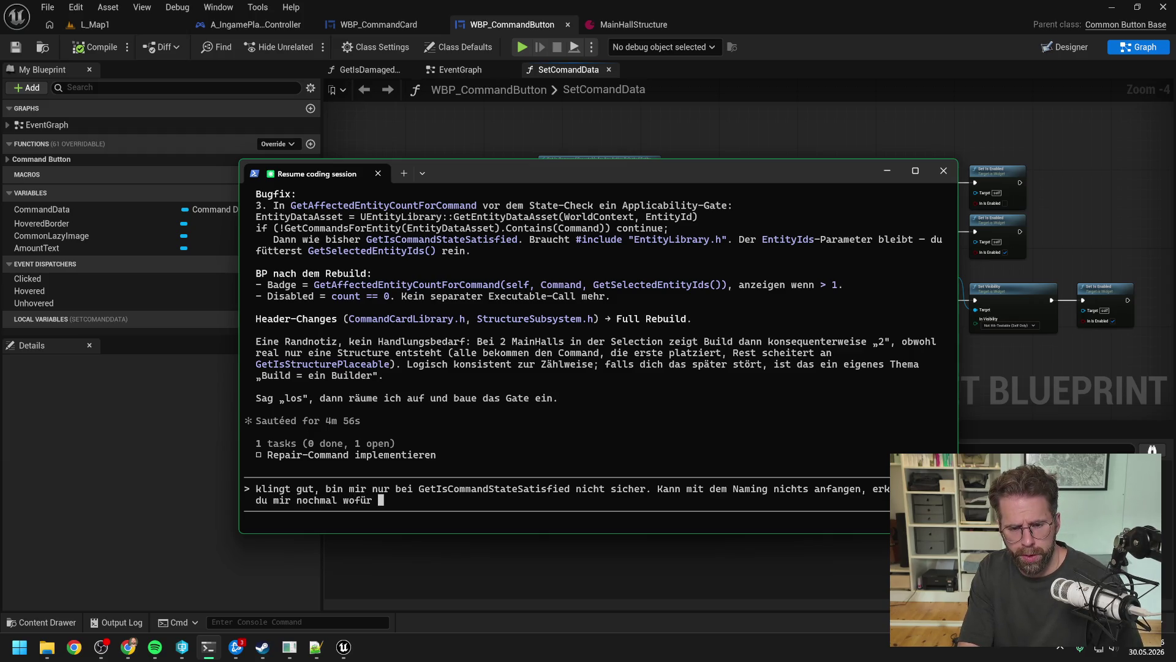
text(wir das haben?)
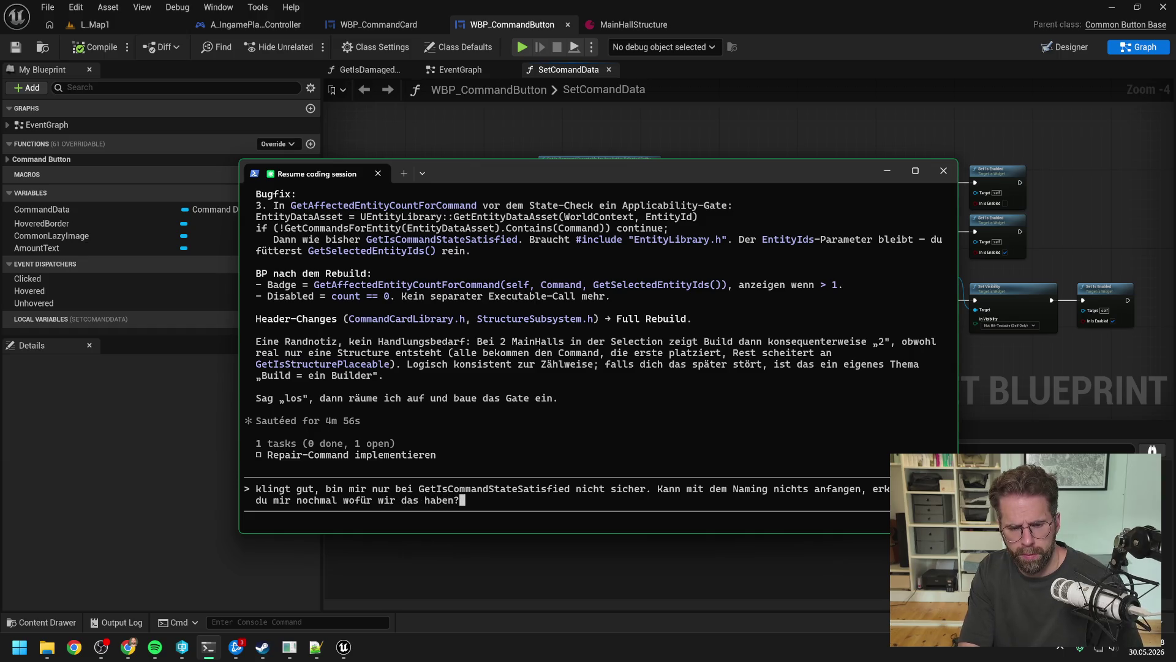
key(Return)
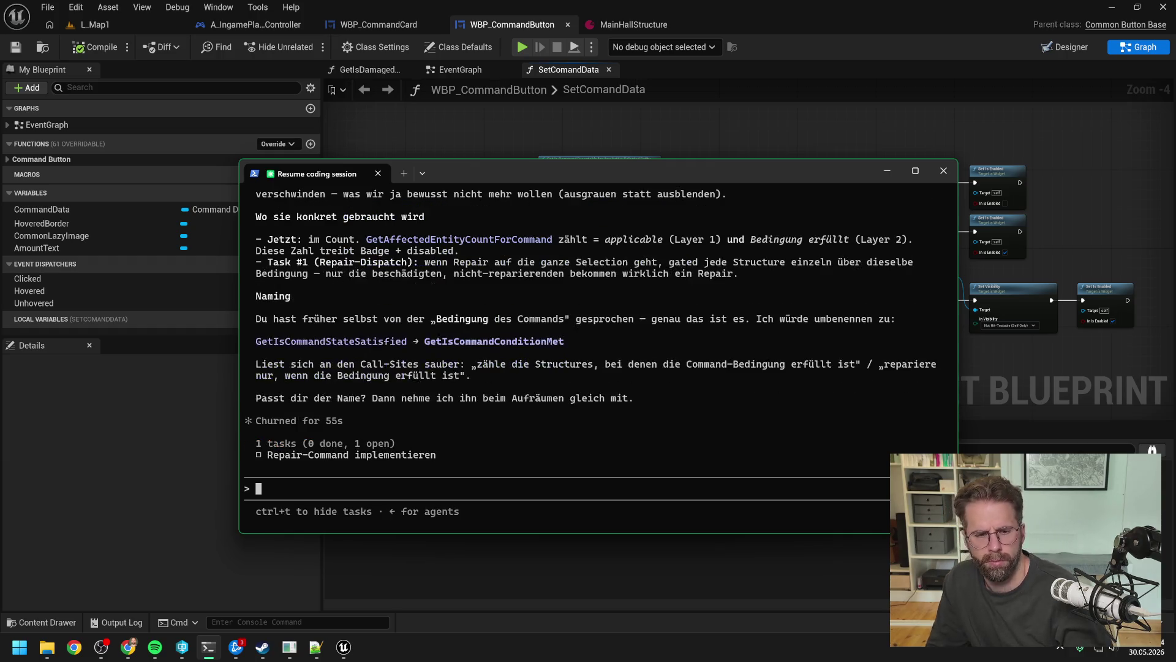
- Scroll through Claude's explanation of the condition layer and the GetIsCommandConditionMet rename proposal
scroll(444, 334, up, 5)
scroll(450, 354, up, 4)
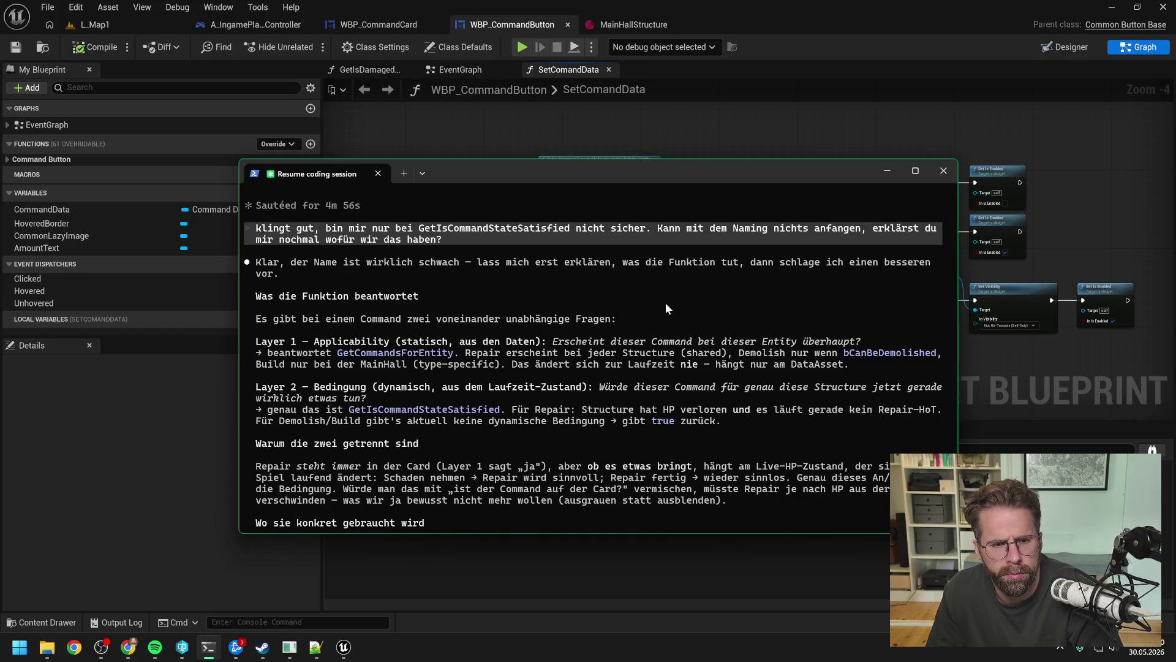
scroll(663, 300, down, 1)
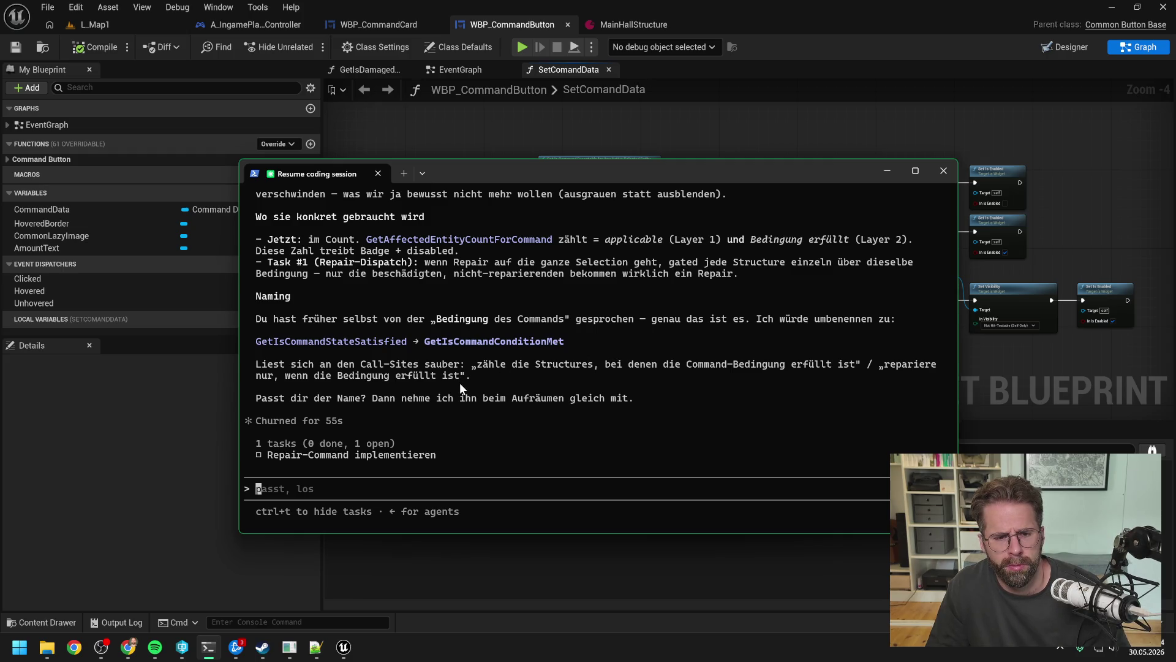
- Reply 'ok passt dann lass' to approve the rename and allow the four-file read-only check
text(ok passt dann lass)
key(Return)
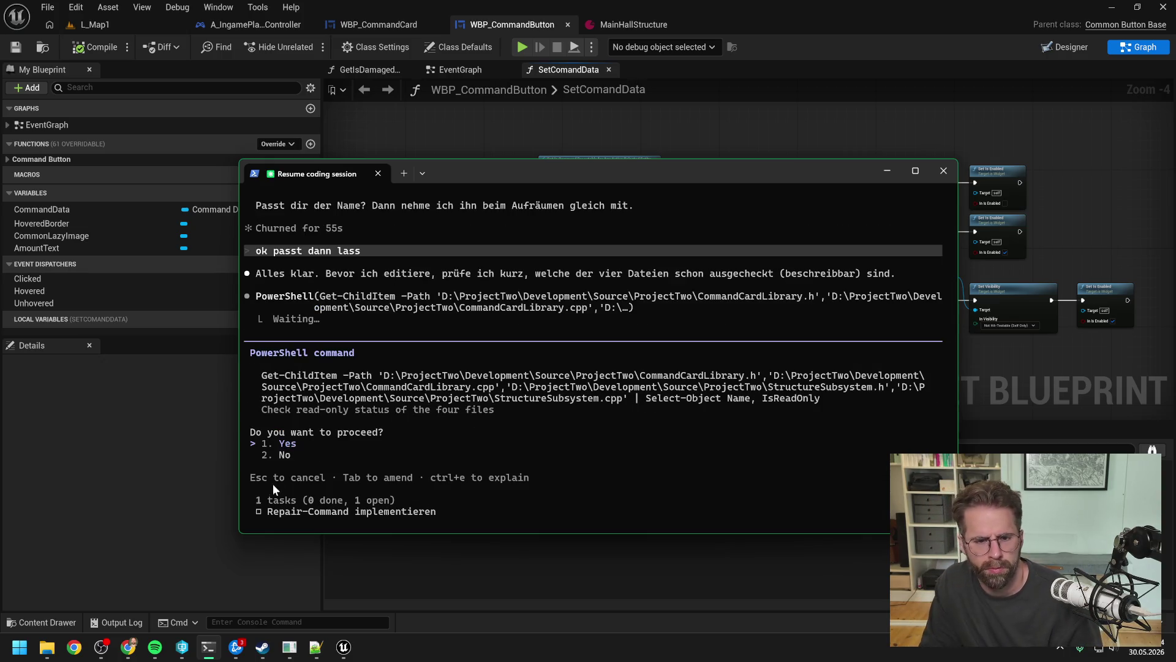
key(Return)
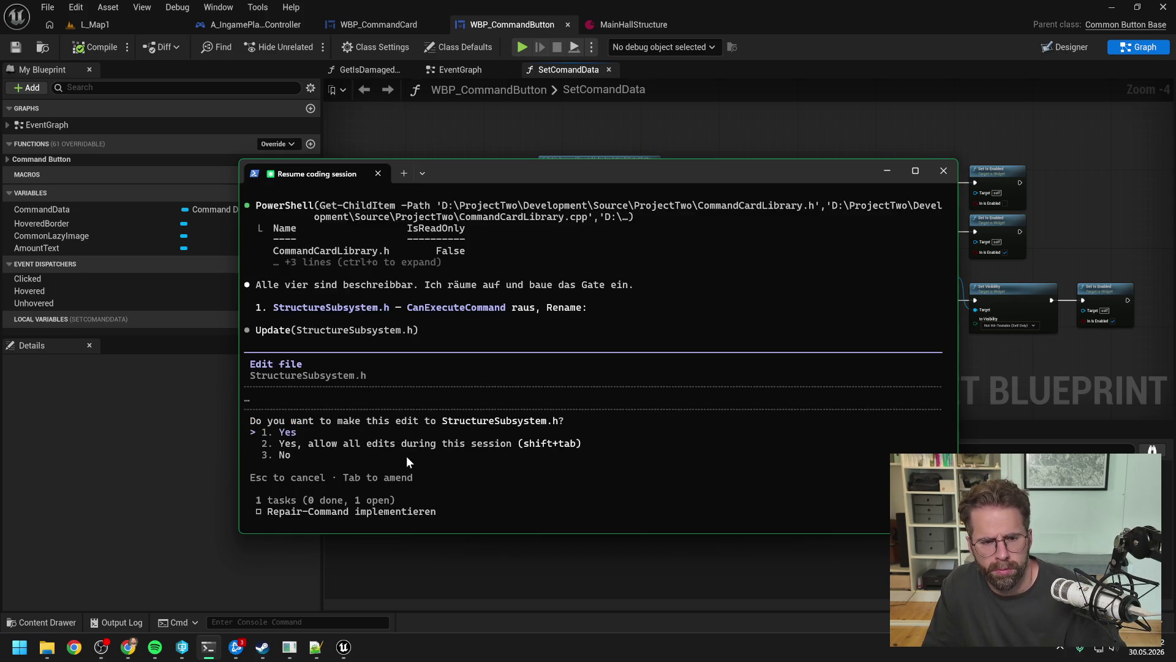
- Approve the edits to StructureSubsystem.h, StructureSubsystem.cpp and CommandCardLibrary.h
key(Return)
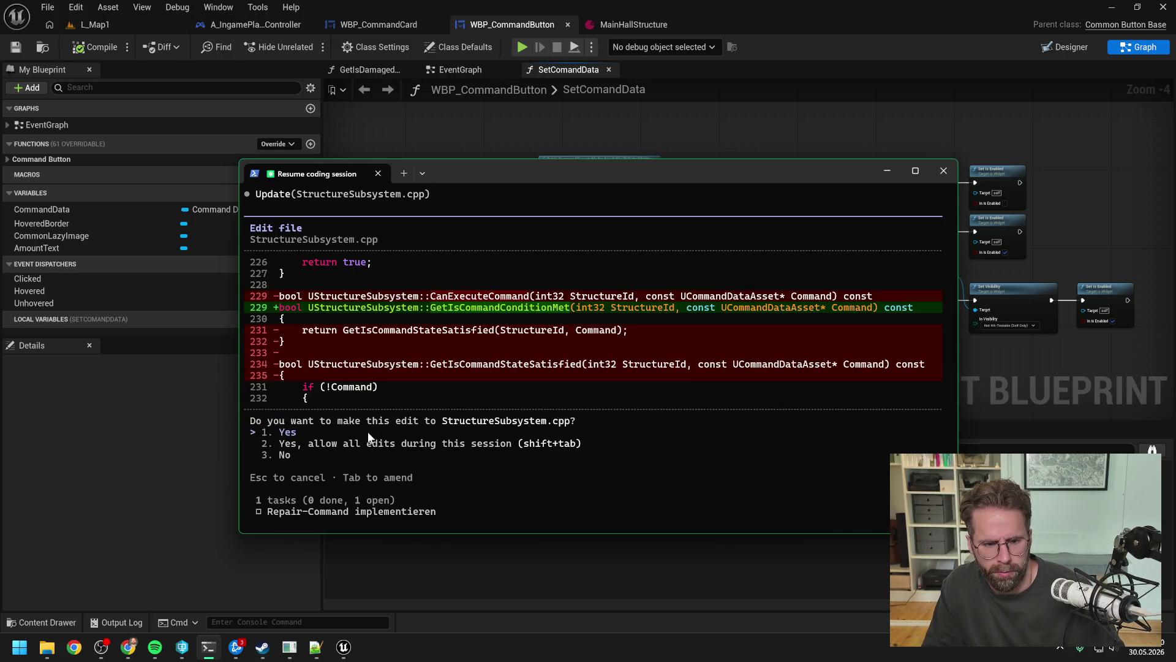
key(Return)
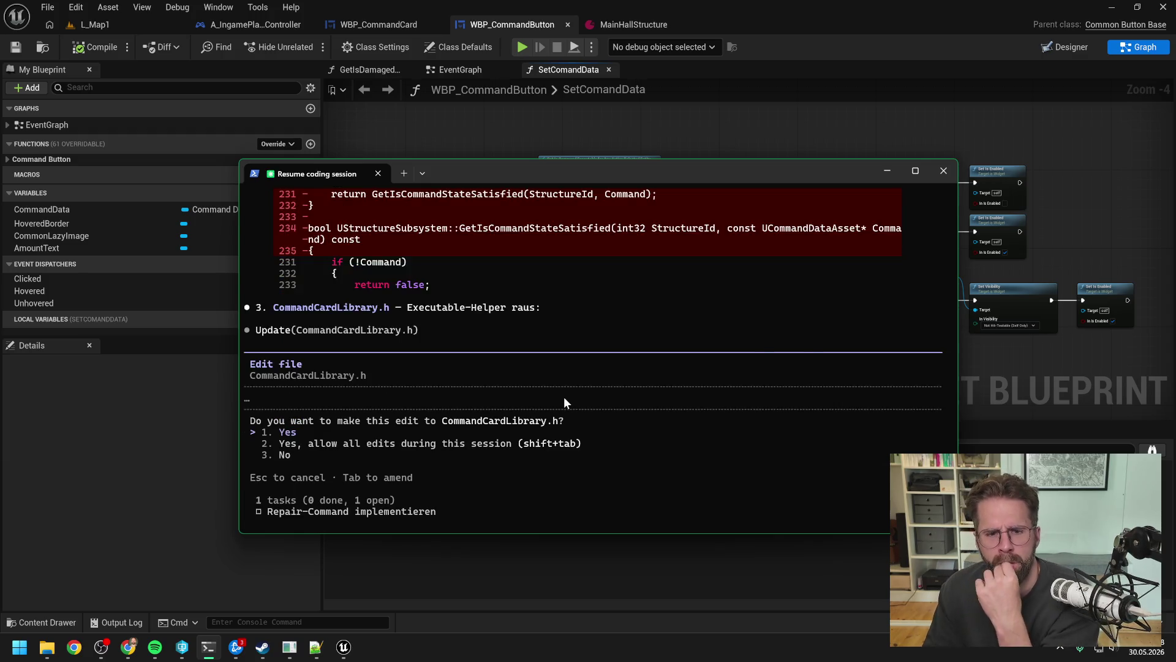
key(Return)
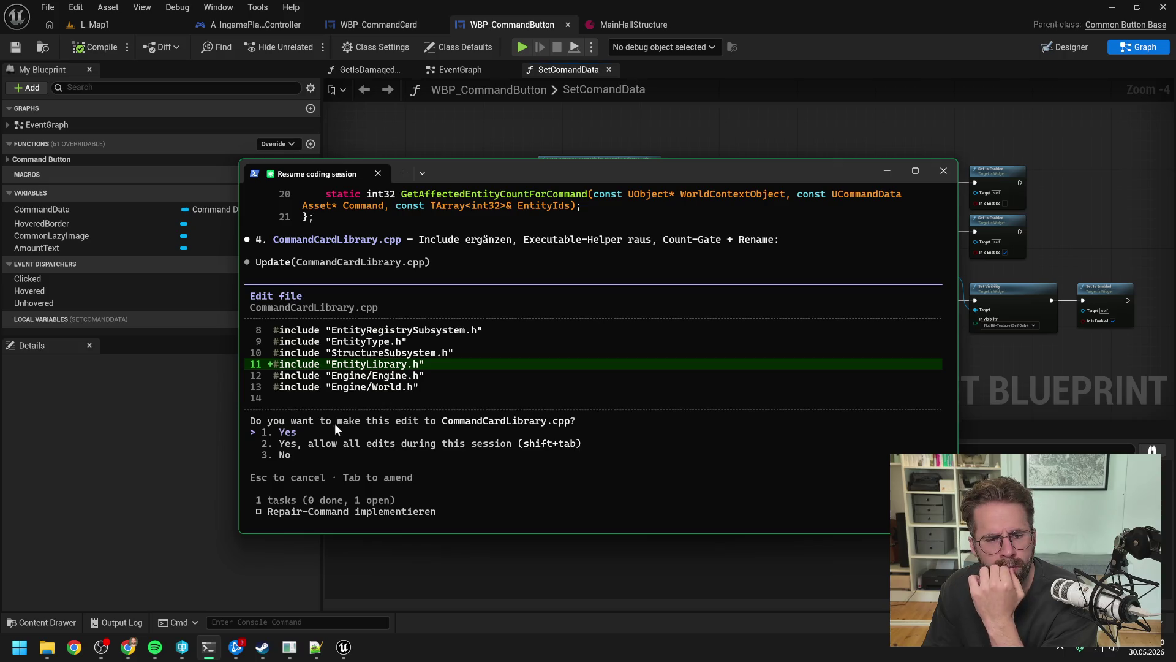
- Approve the CommandCardLibrary.cpp edits: the EntityLibrary.h include, helper removal, and the count-gate rename
key(Return)
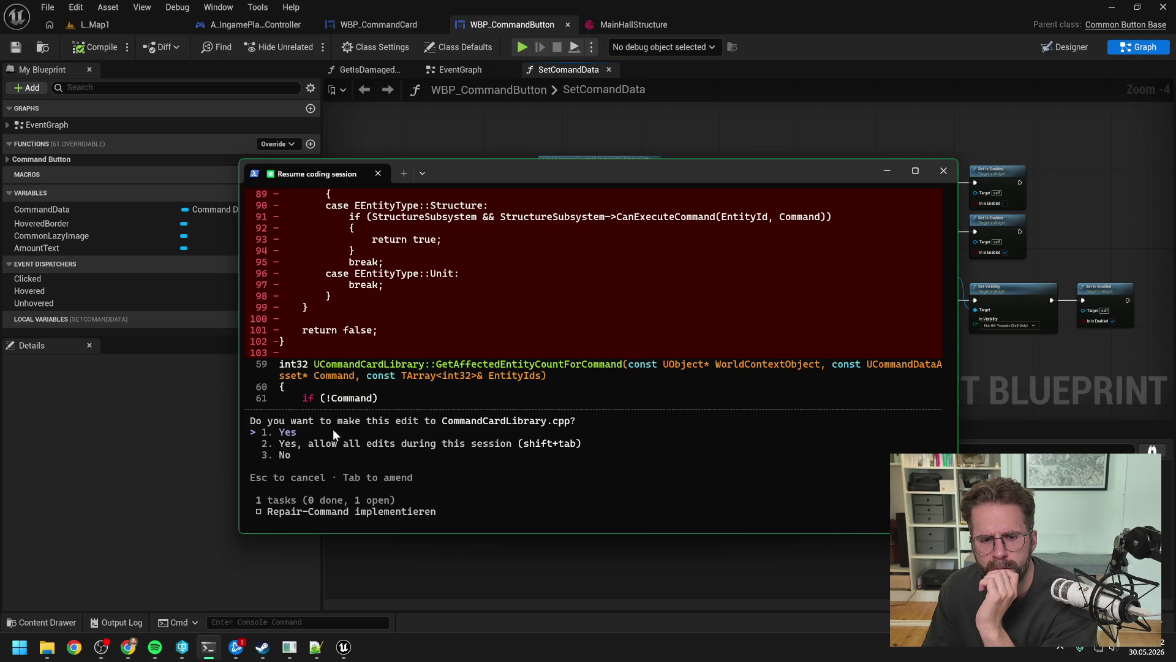
key(Return)
scroll(484, 428, up, 5)
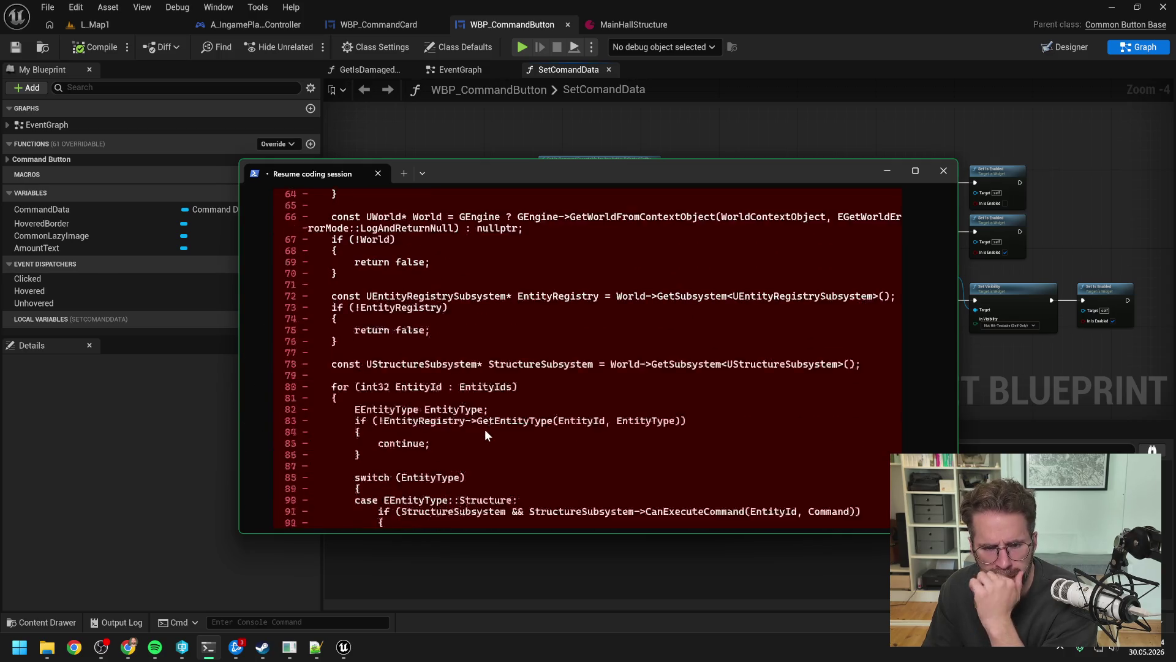
scroll(486, 436, up, 6)
scroll(534, 429, down, 12)
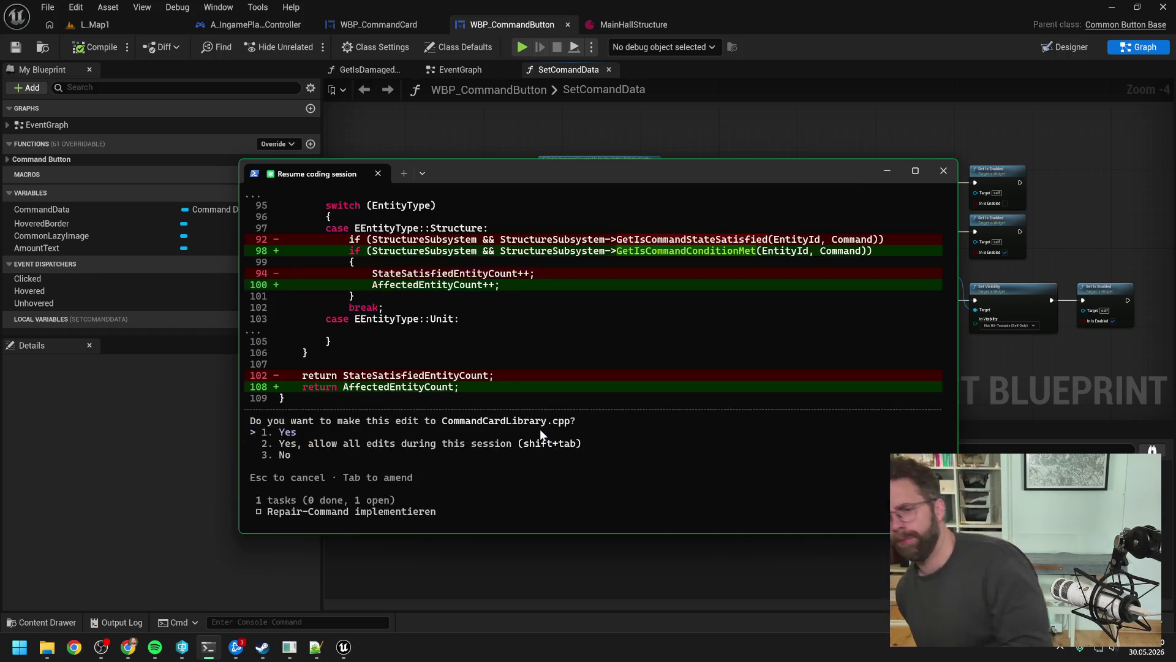
key(Return)
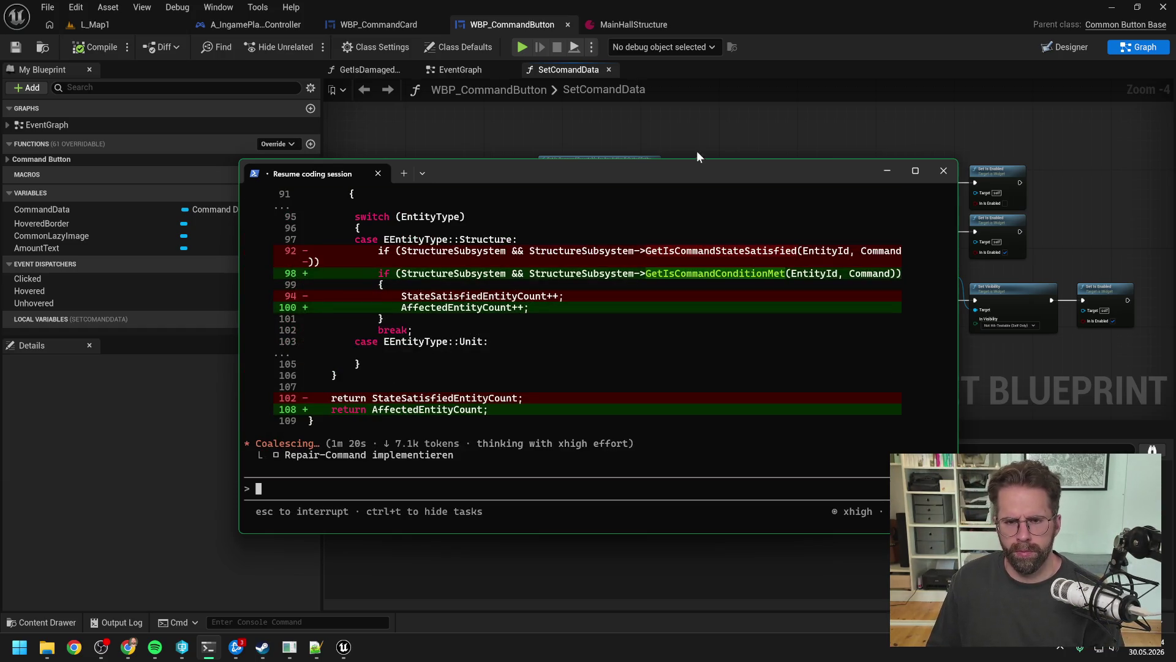
- Delete the obsolete GetIsCommandExecutable node from WBP_CommandButton and save the Blueprint
click(719, 160)
click(599, 195)
key(Delete)
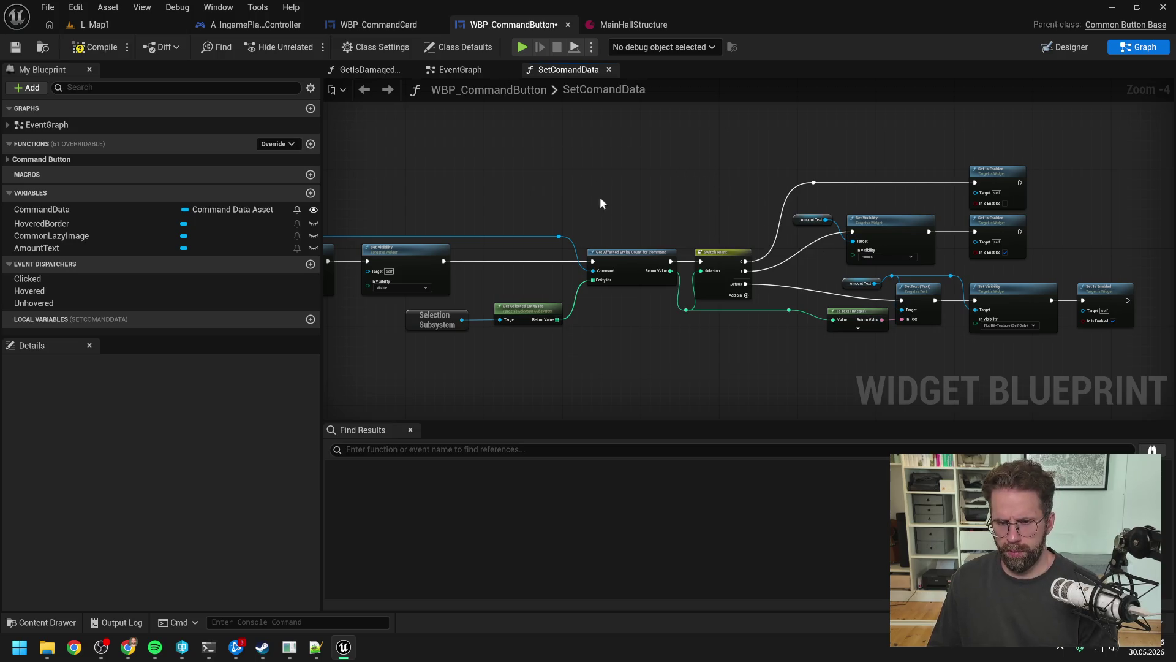
key(ctrl+s)
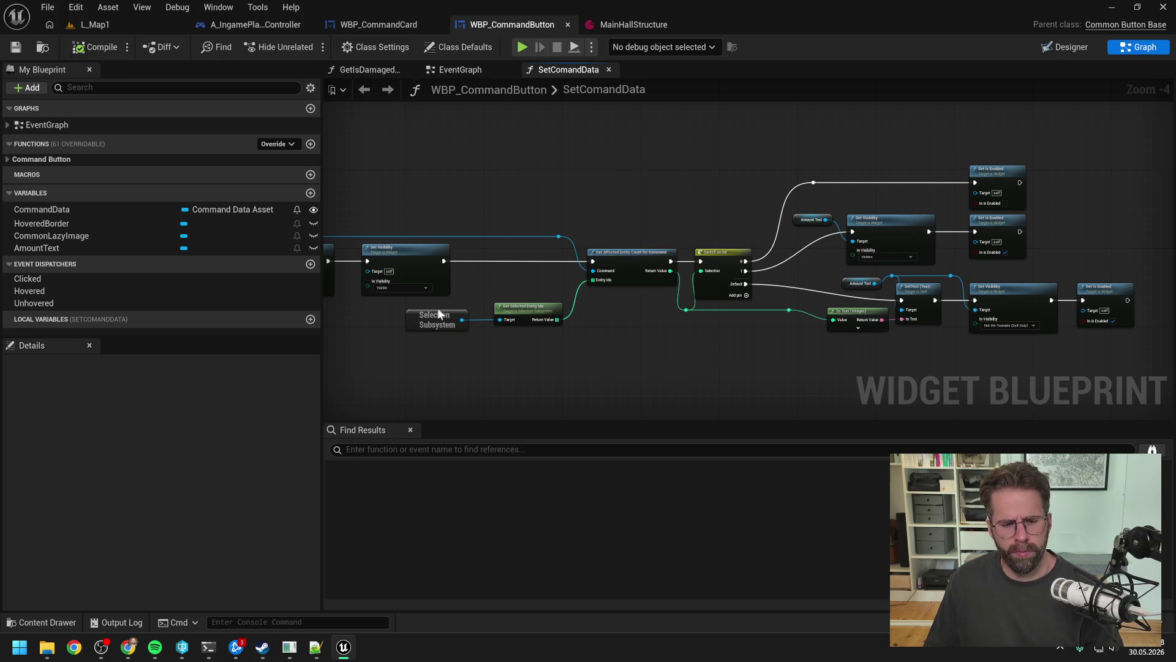
- Check the Claude Code session, then close the Unreal editor before rebuilding
click(209, 646)
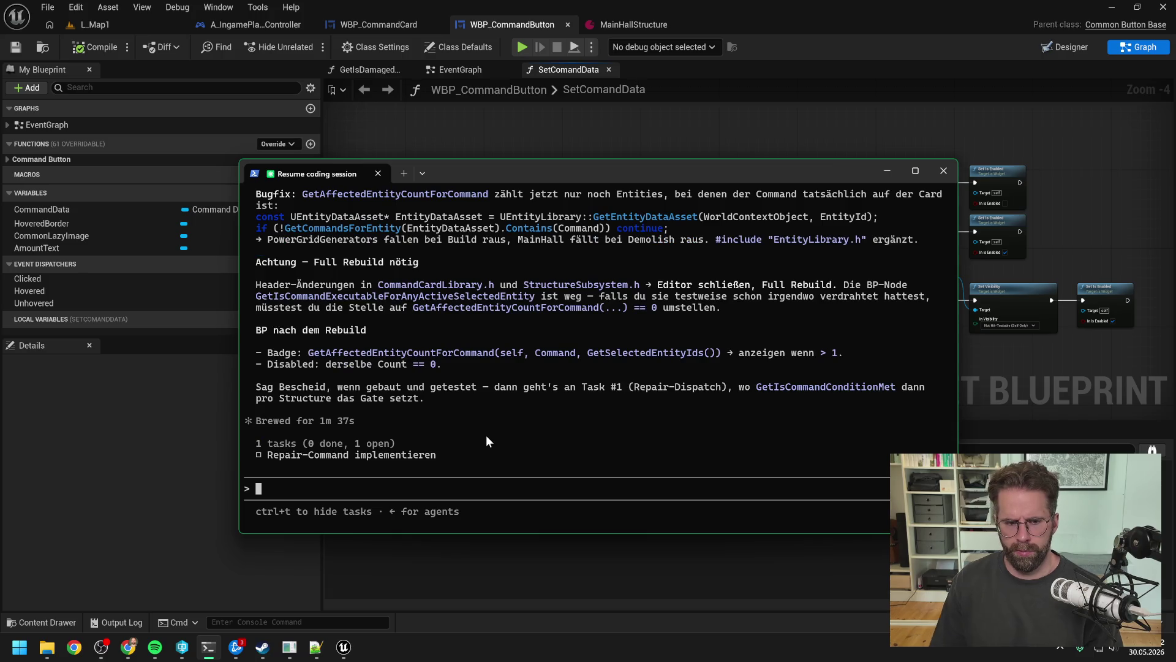
click(771, 120)
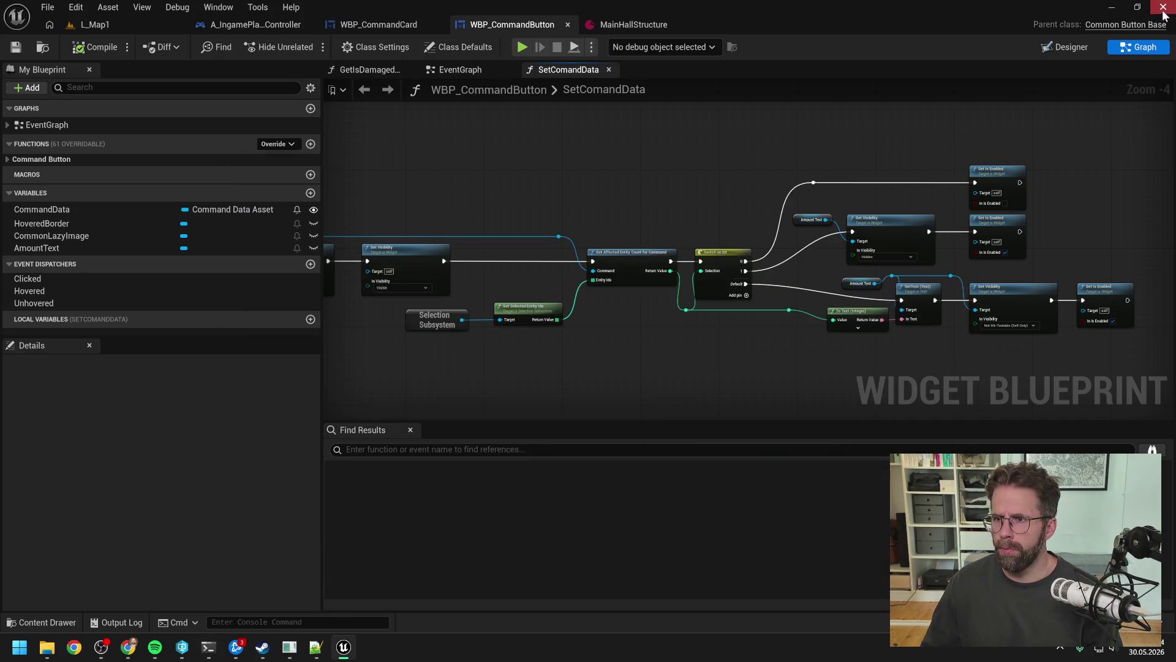
key(alt+Tab)
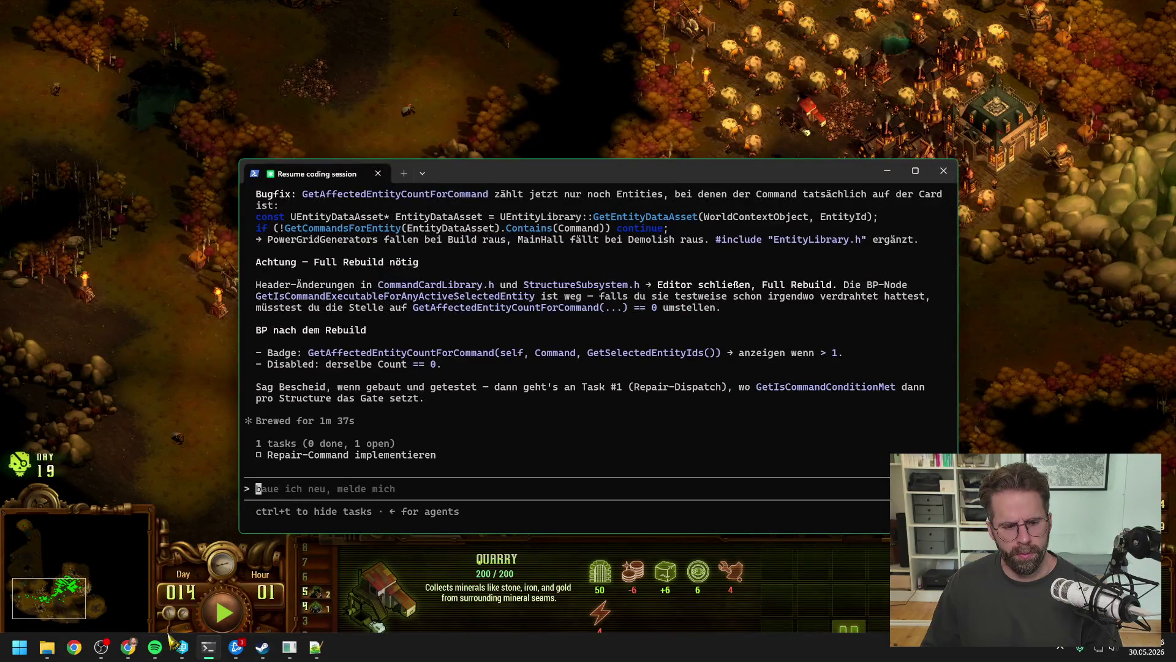
- Open ProjectTwo.sln from the Development folder and run Rebuild on the ProjectTwo project
click(48, 652)
double_click(641, 416)
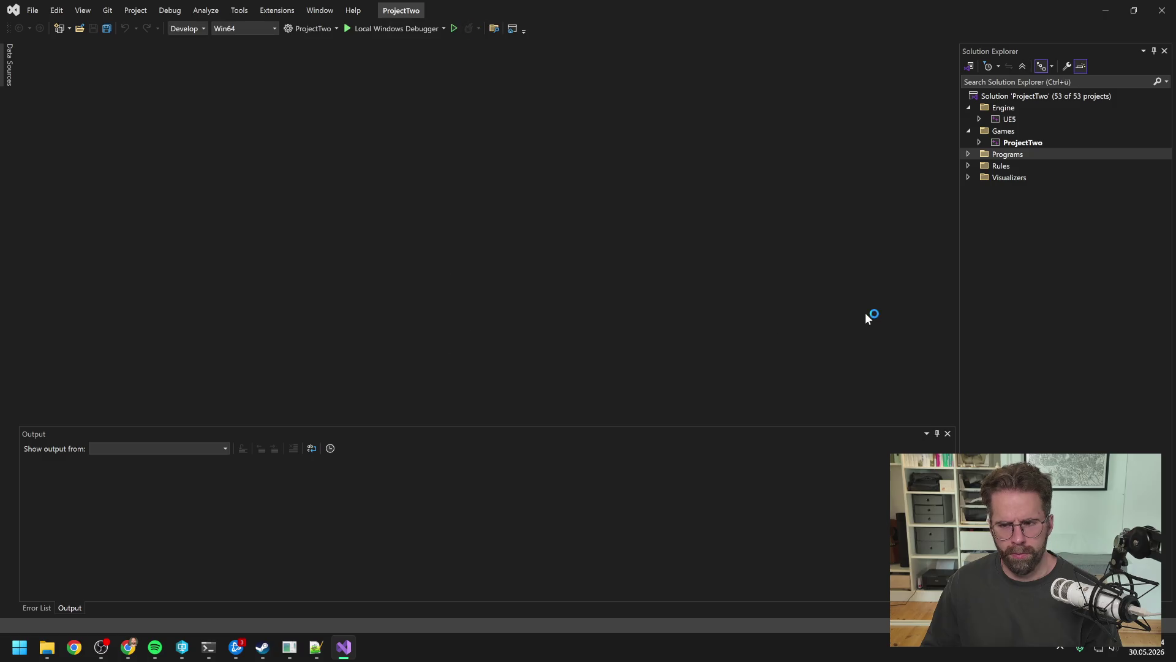
click(1021, 144)
right_click(1020, 144)
click(1011, 158)
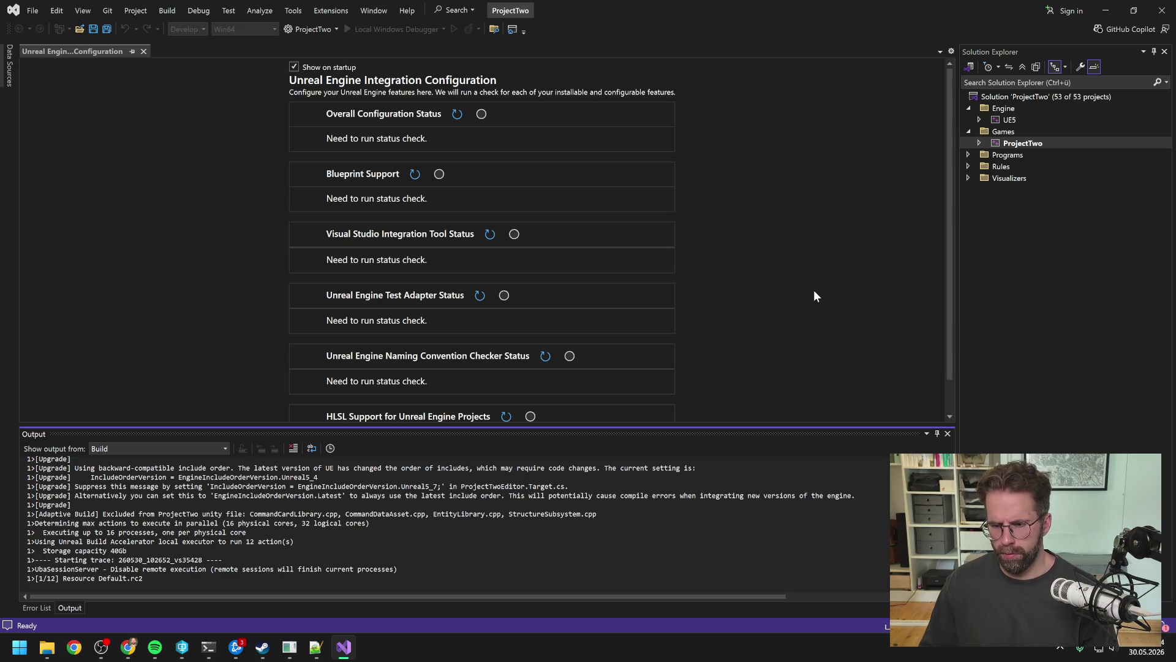
click(209, 649)
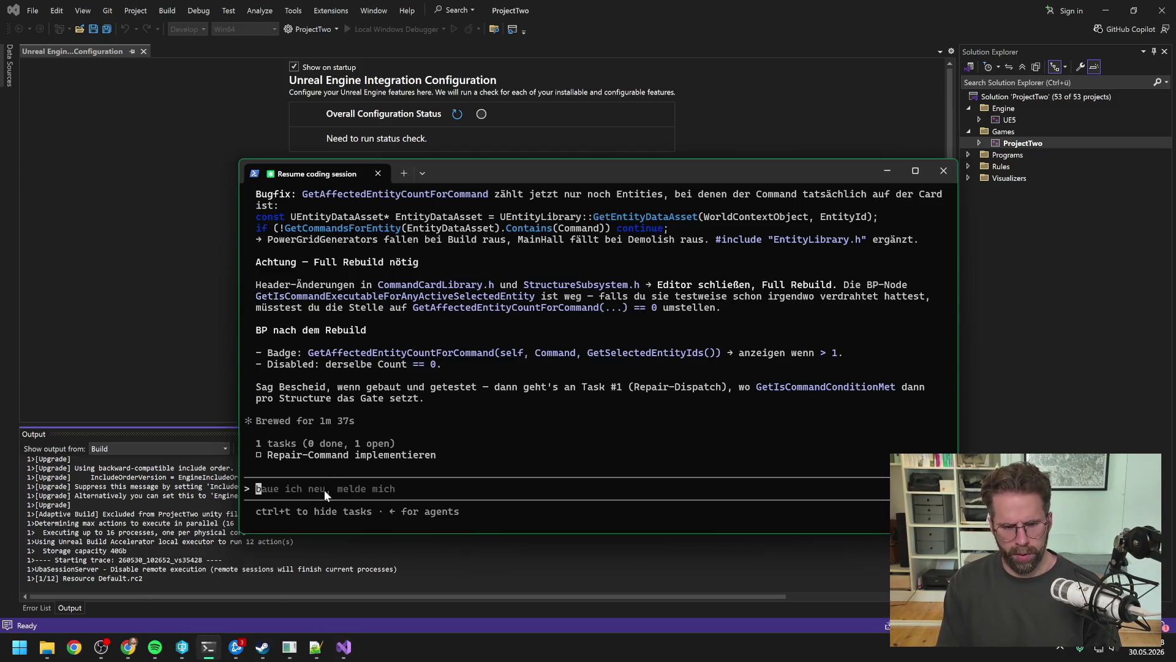
- Send 'Zwischenzeitig neuen Task anlegen: Refactoring Types', then close Visual Studio after the successful rebuild
text(Zwischenzeitig neuen Task anlegen: Refactoring Types)
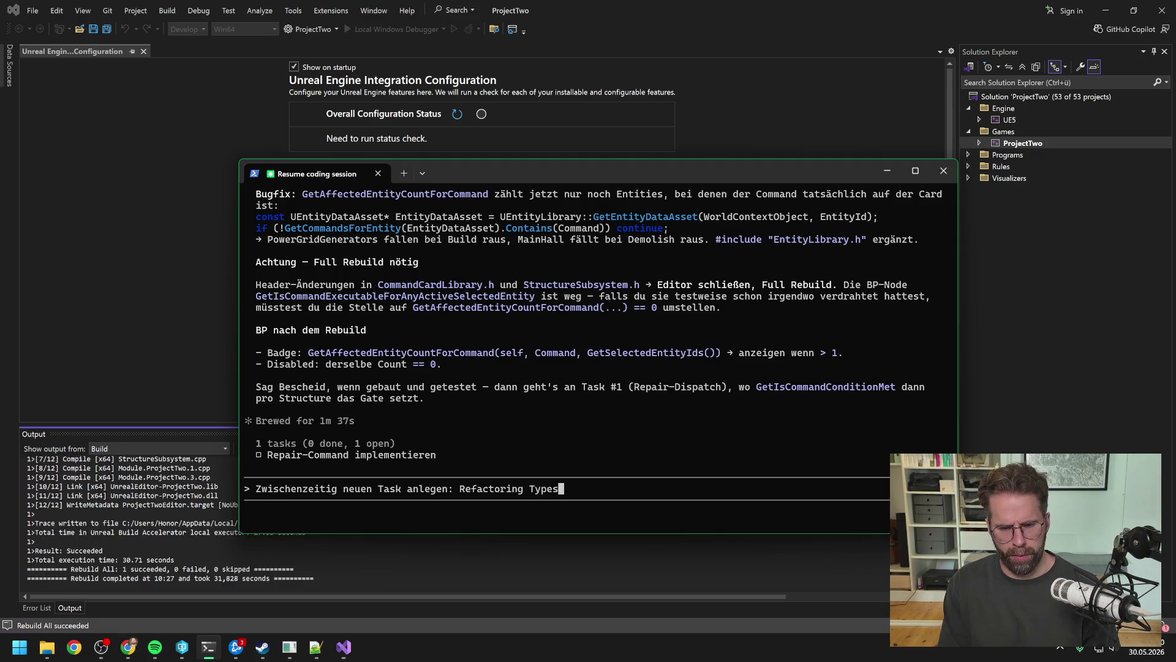
key(Return)
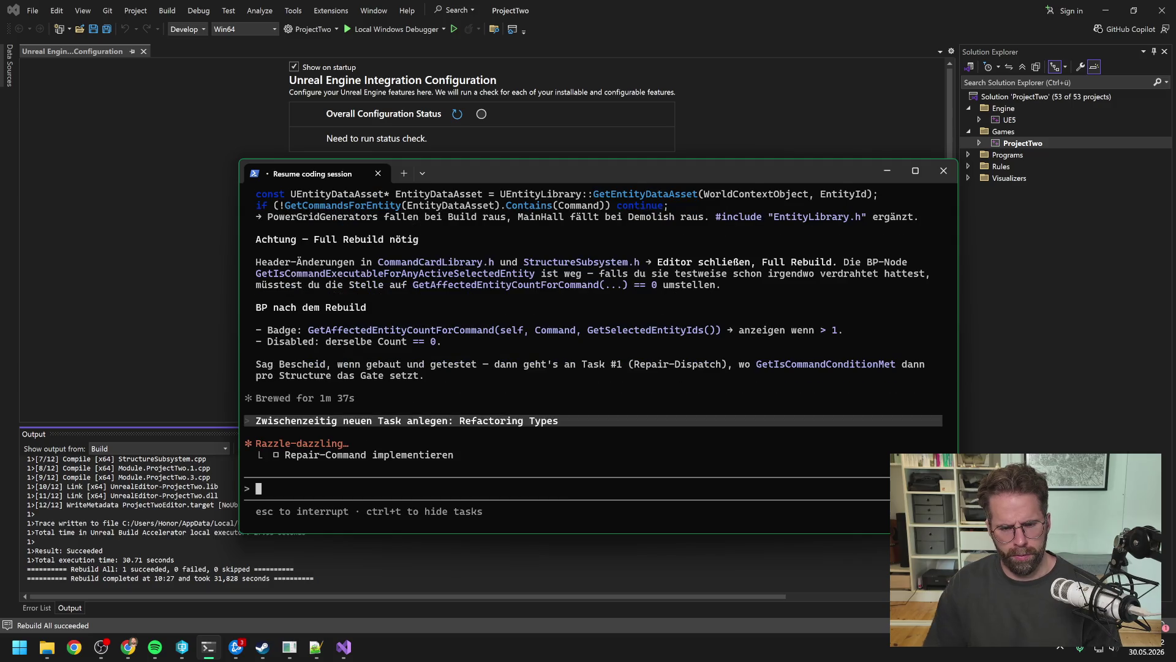
click(184, 569)
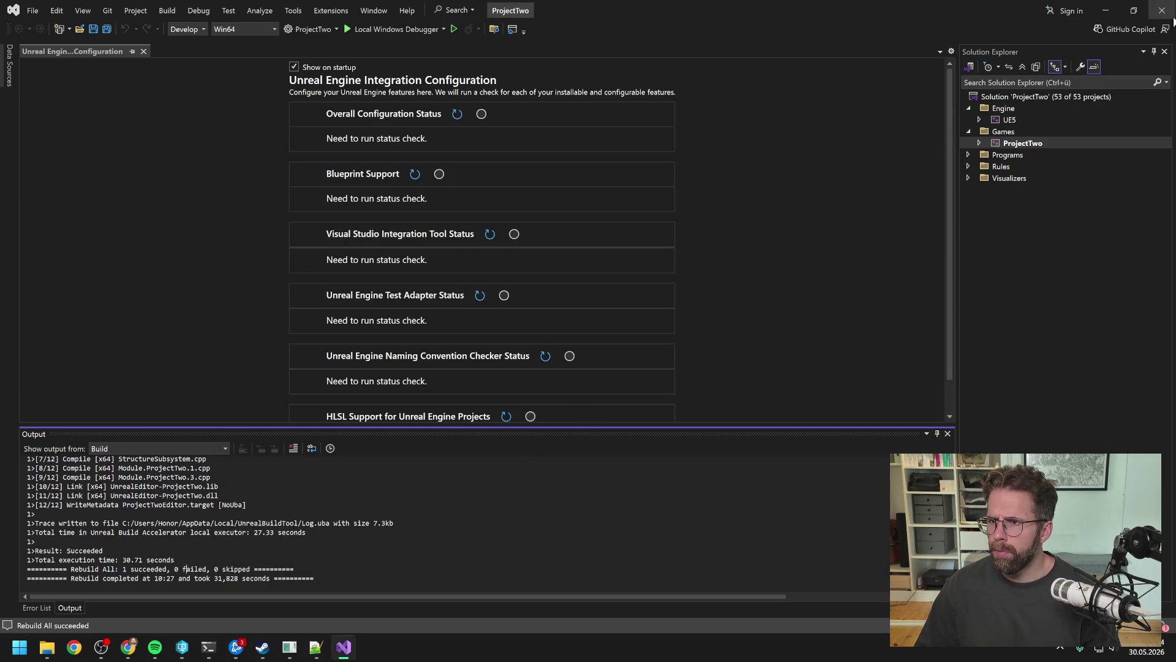
click(1162, 13)
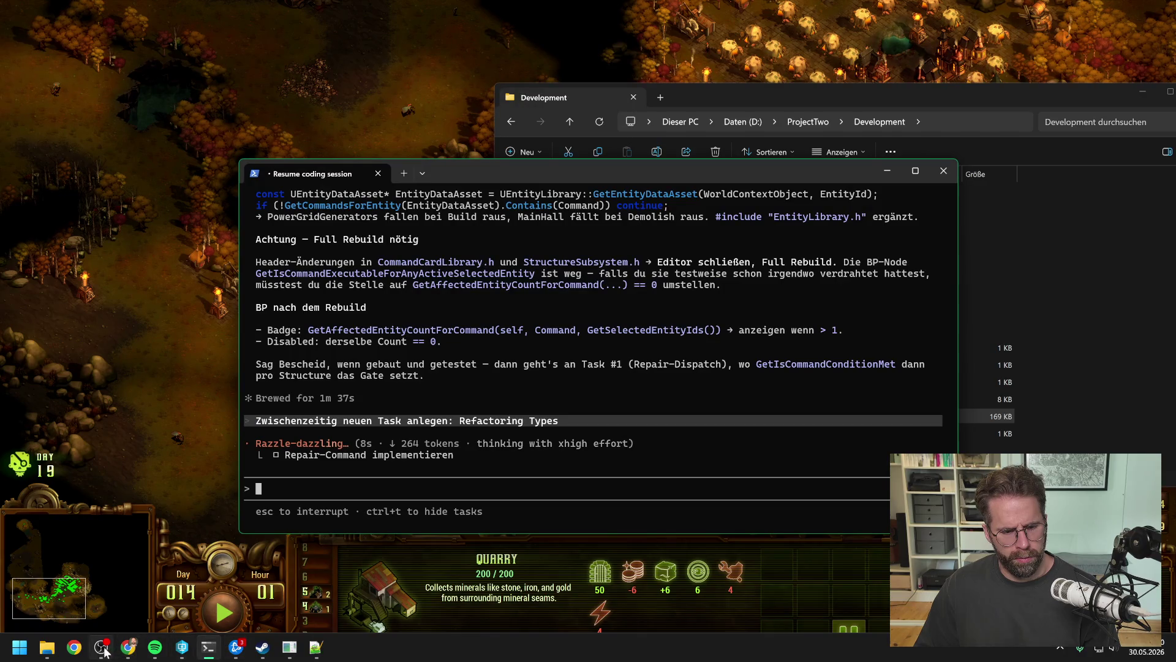
- Relaunch ProjectTwo.uproject from the P4V depot view to reopen the rebuilt project
click(182, 647)
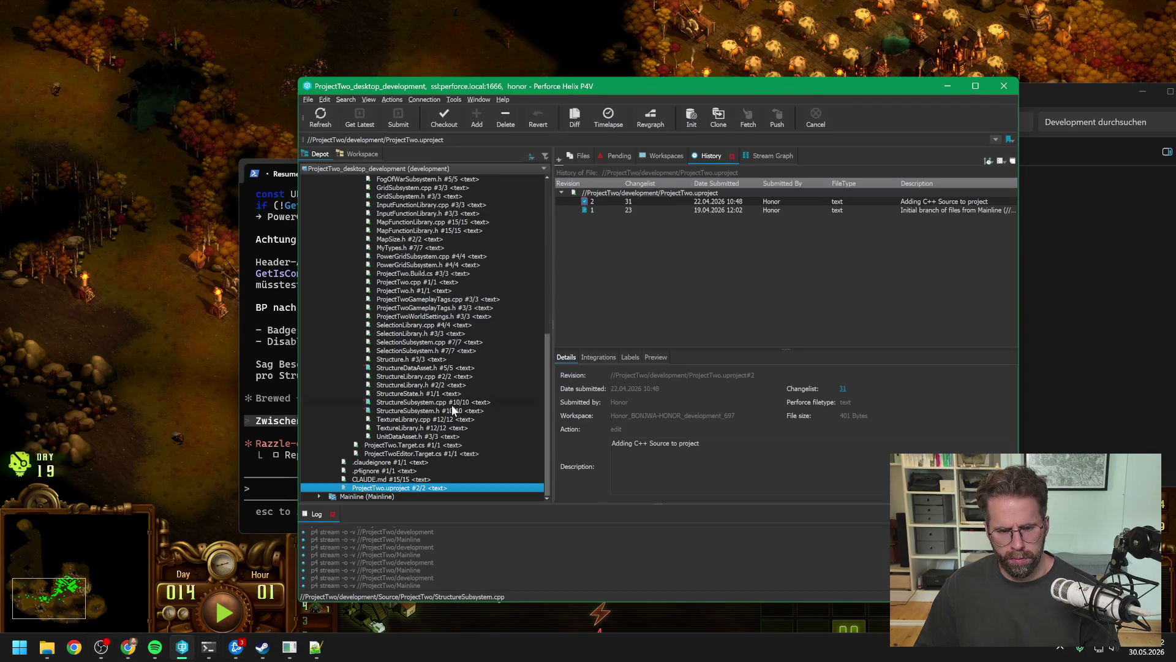
key(Up)
key(Down)
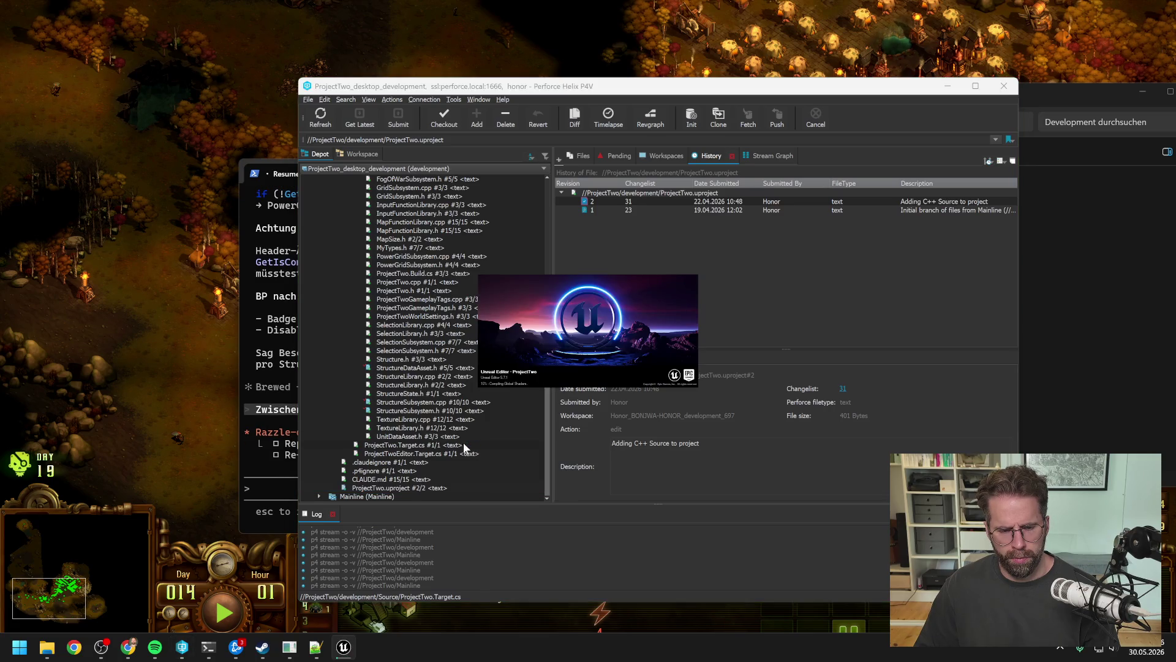
click(275, 411)
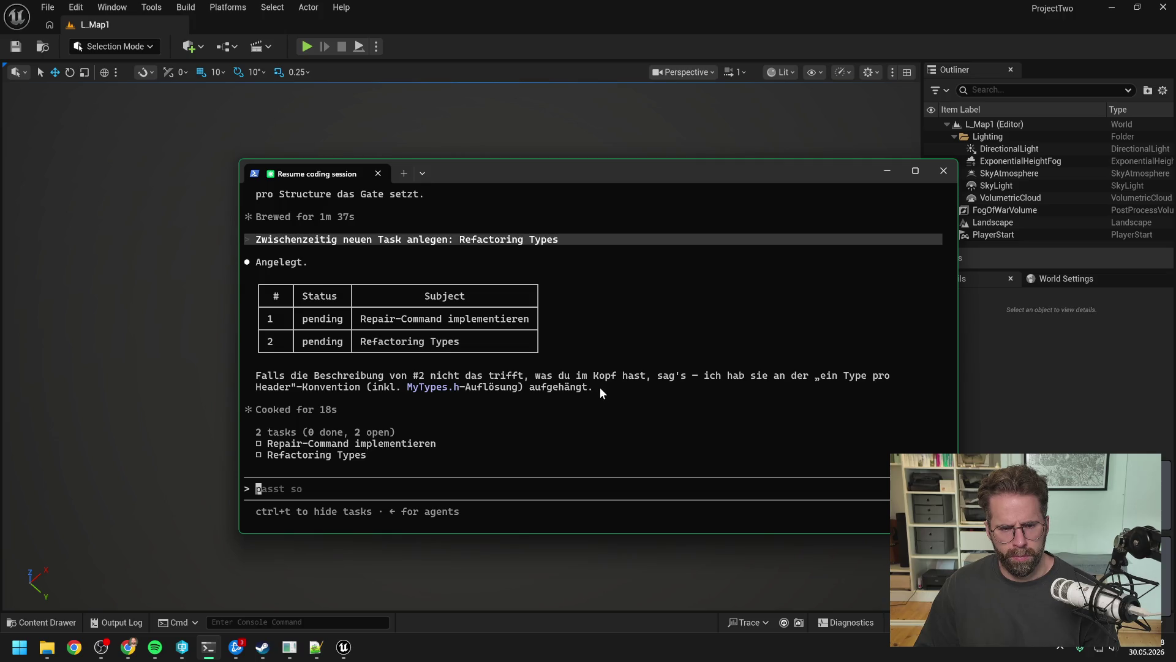
- Review WBP_CommandCard's RefreshCommandButtons graph, then start Play-In-Editor on L_Map1
scroll(598, 388, up, 2)
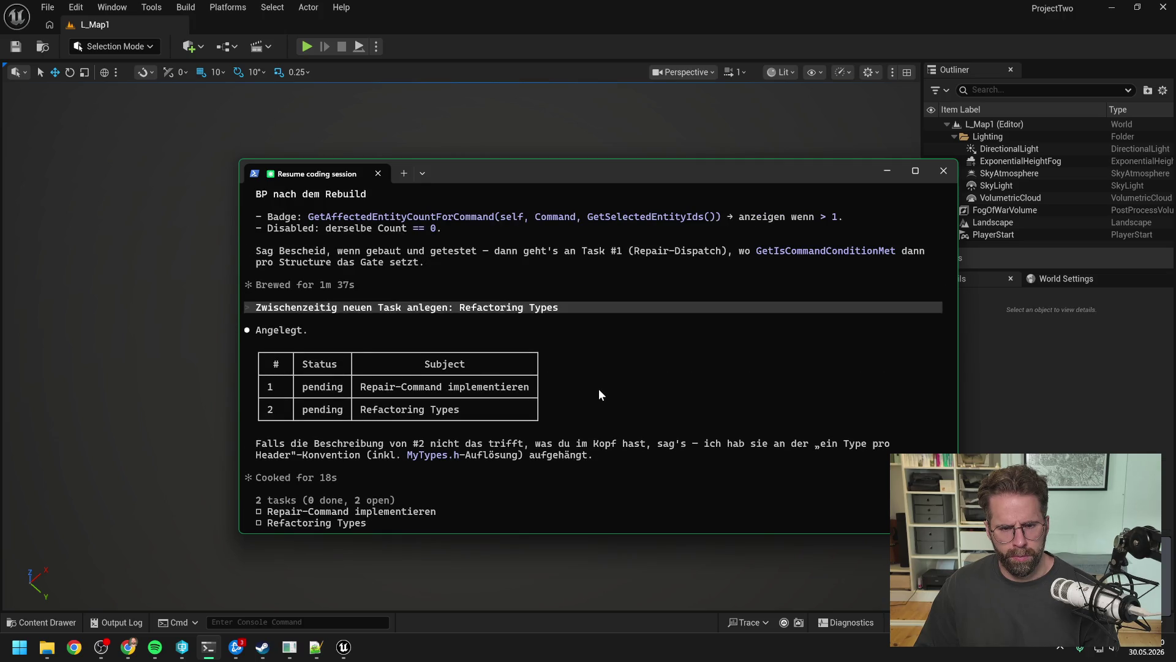
scroll(598, 388, down, 2)
click(1028, 428)
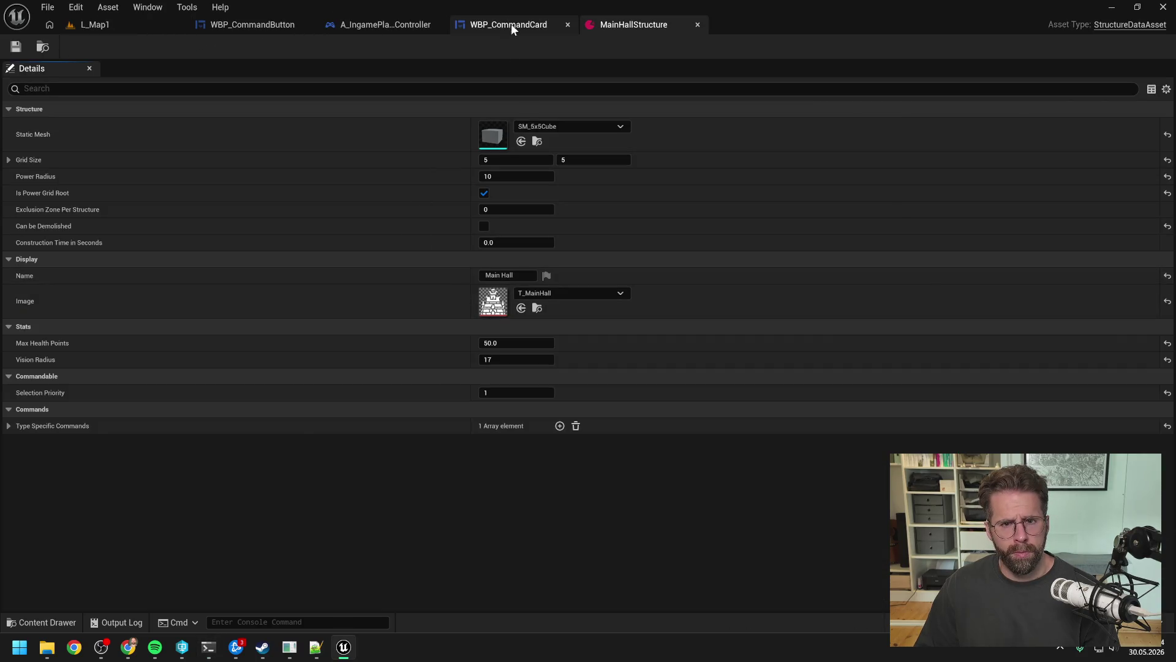
click(511, 24)
click(384, 24)
click(508, 24)
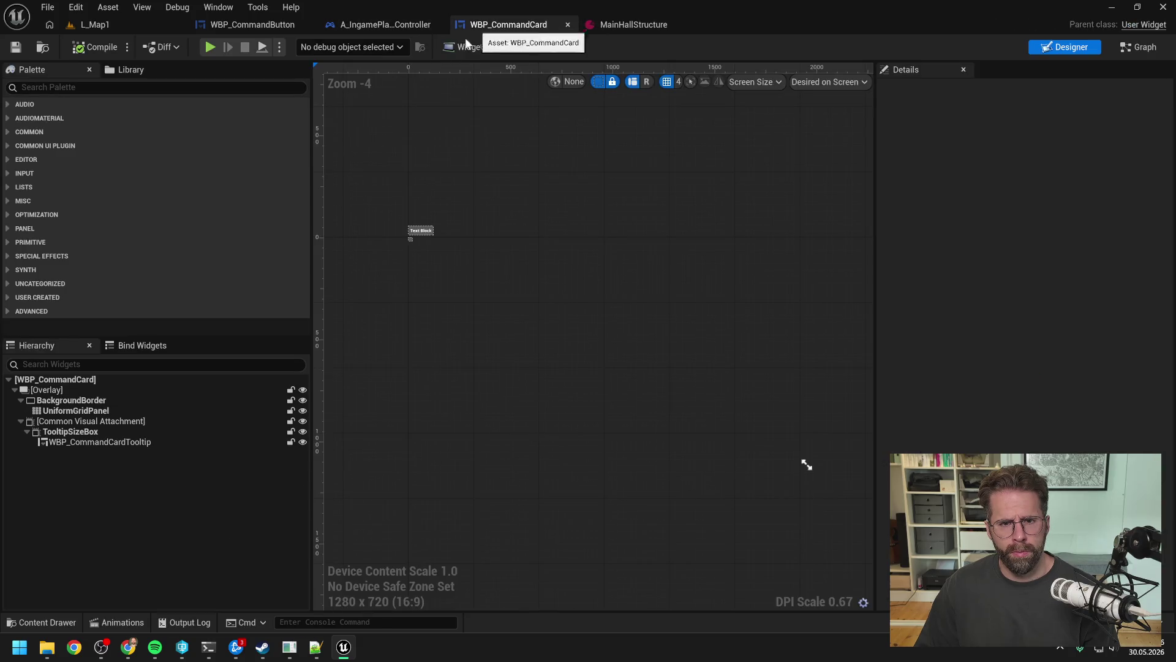
click(1141, 47)
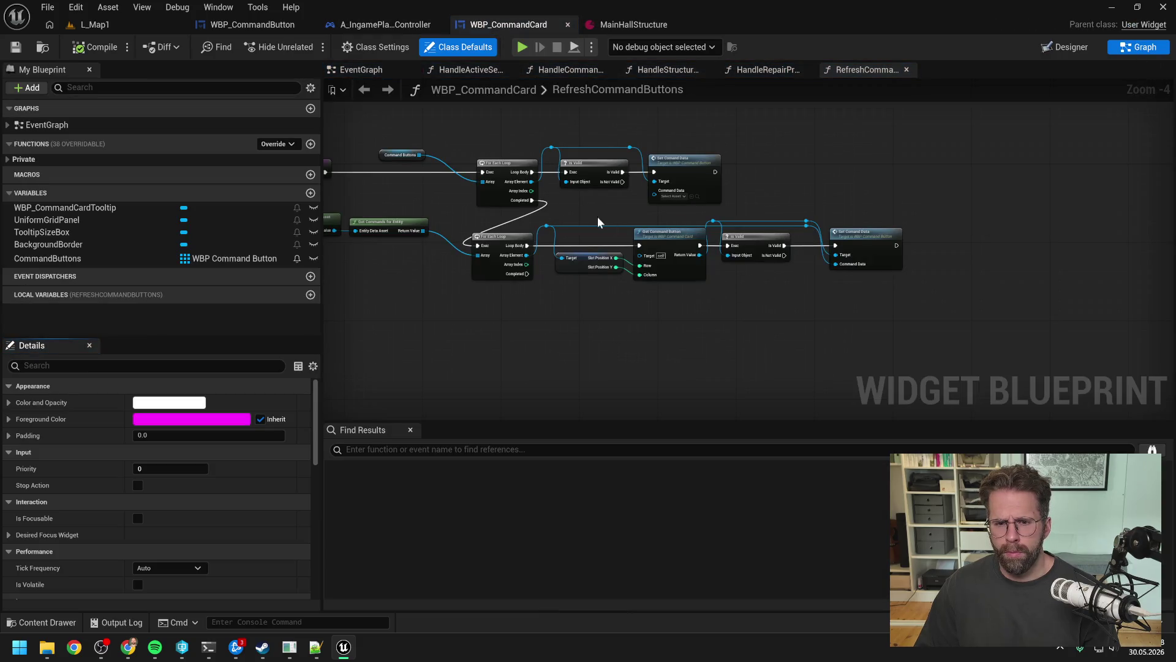
click(123, 27)
click(307, 47)
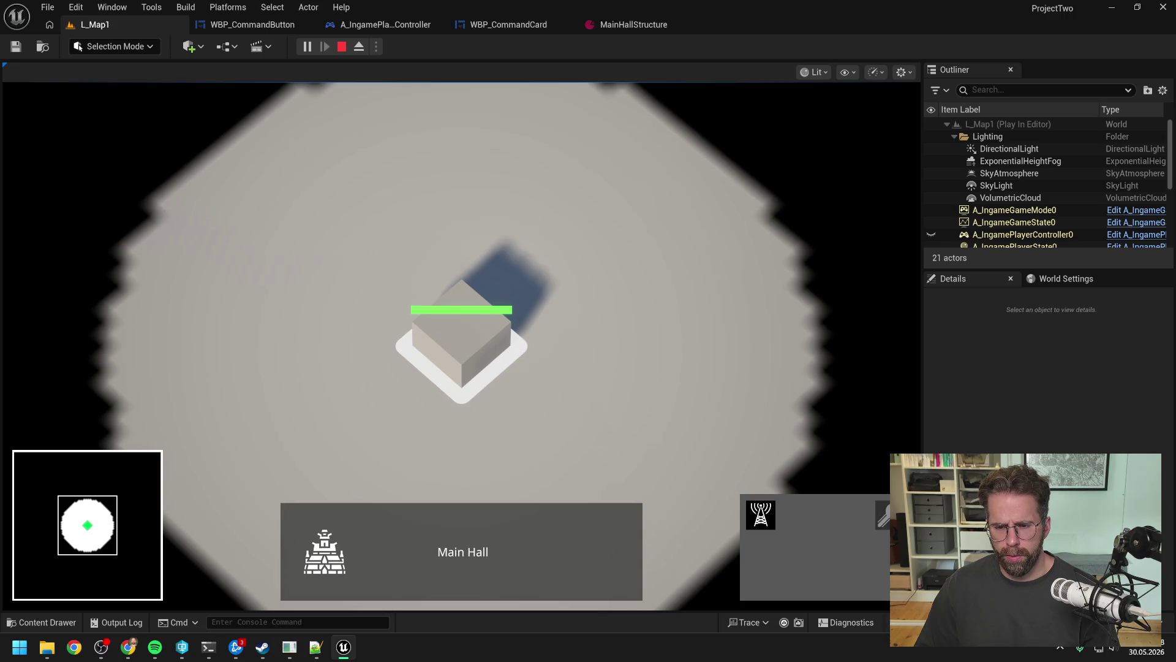
- Place two power grid generators and select them together with the Main Hall
click(763, 512)
click(671, 302)
click(552, 195)
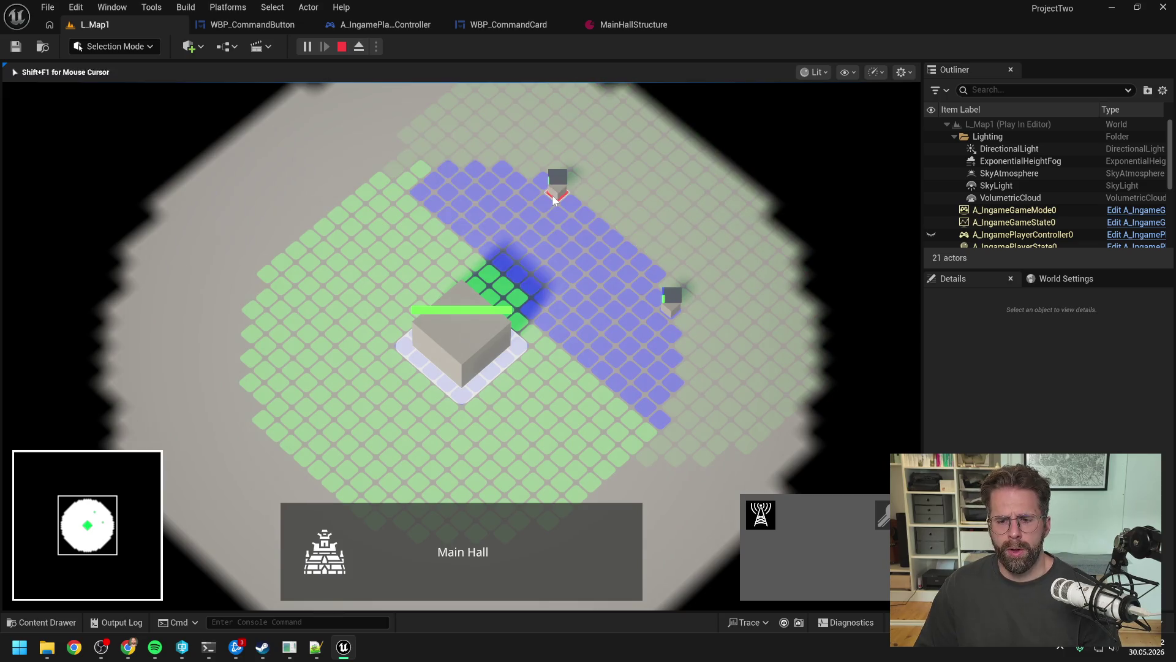
right_click(564, 255)
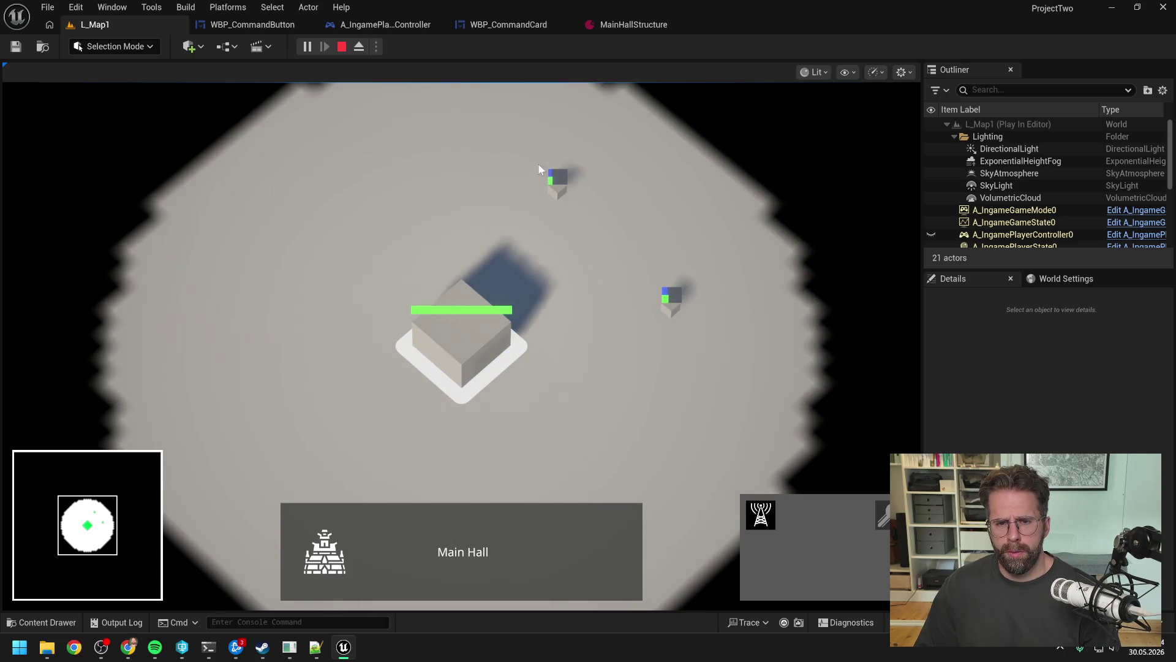
click(632, 264)
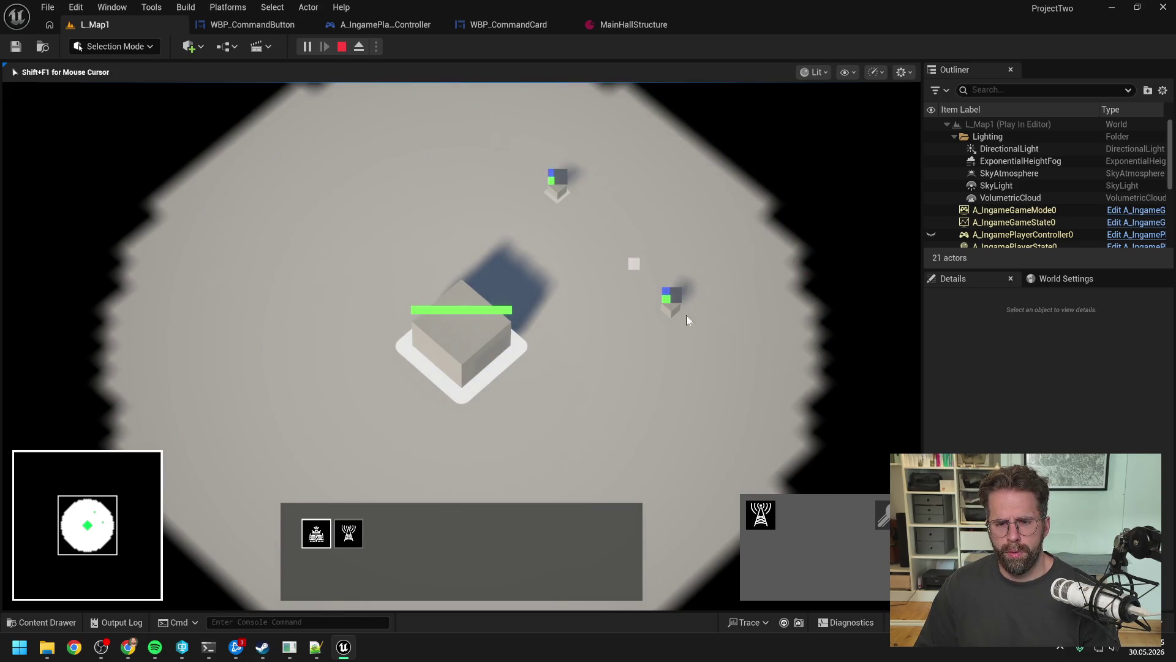
- Test single, box and added selections of generators and Main Hall, then demolish both generators
click(771, 520)
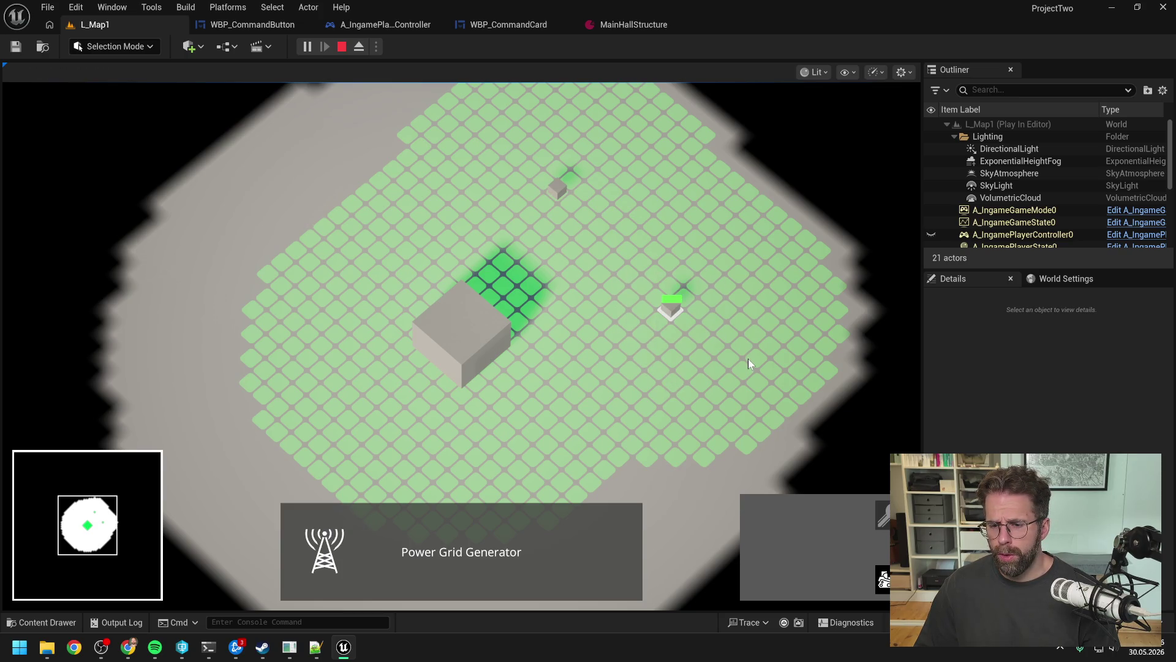
drag(516, 158, 598, 224)
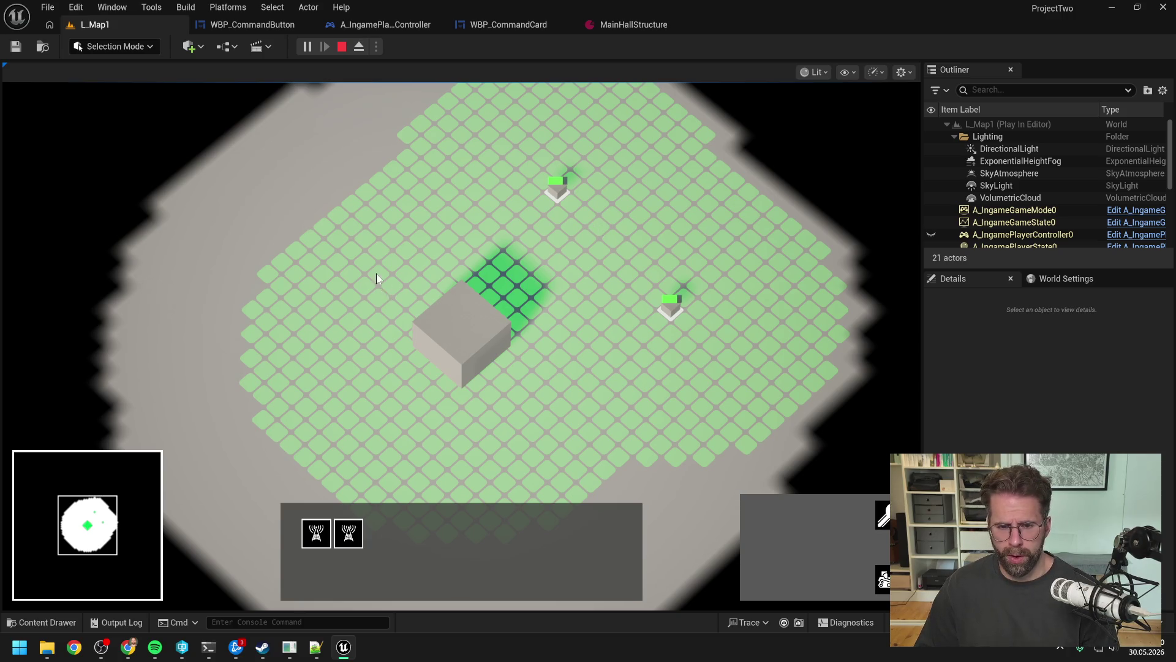
drag(376, 275, 548, 407)
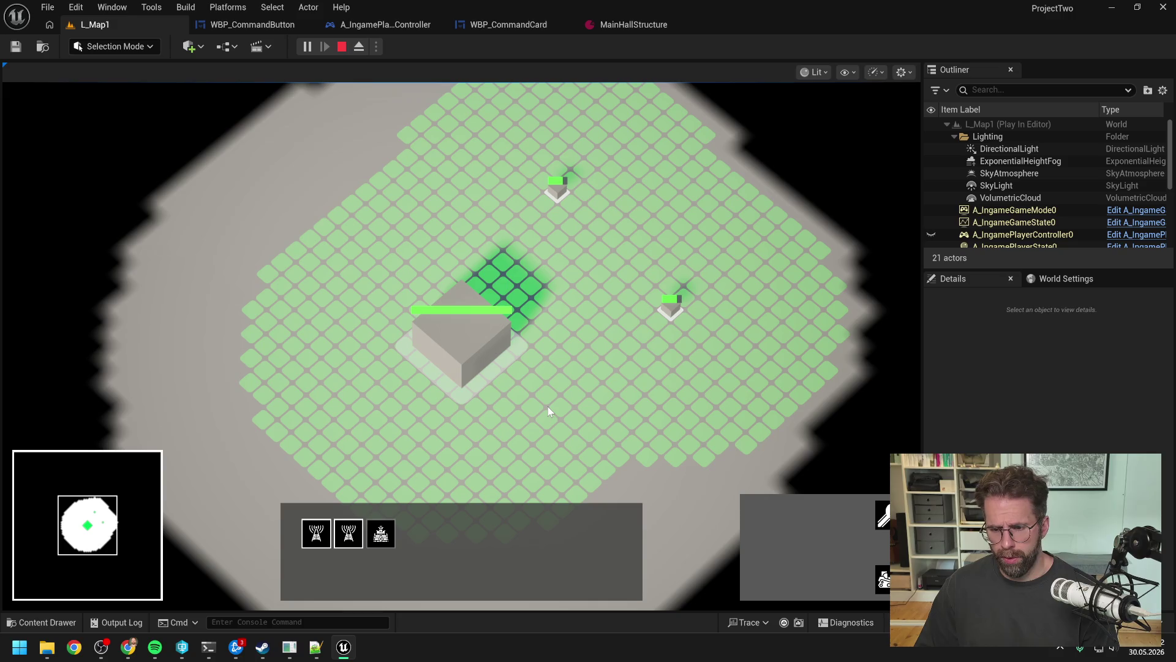
click(548, 406)
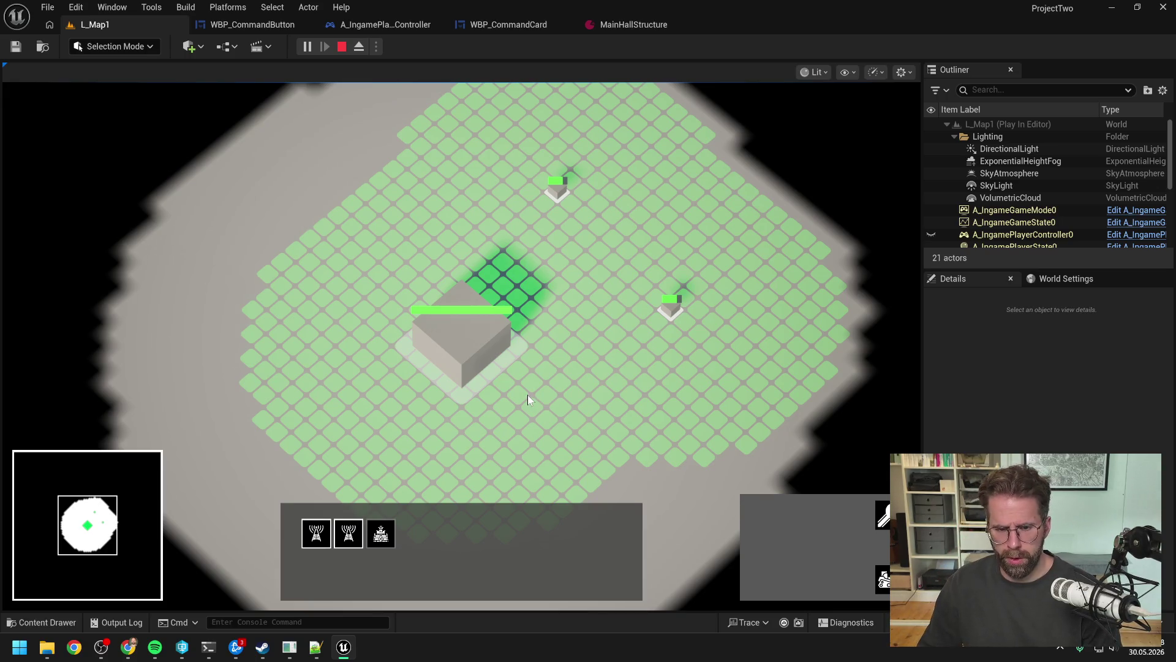
click(528, 399)
click(597, 242)
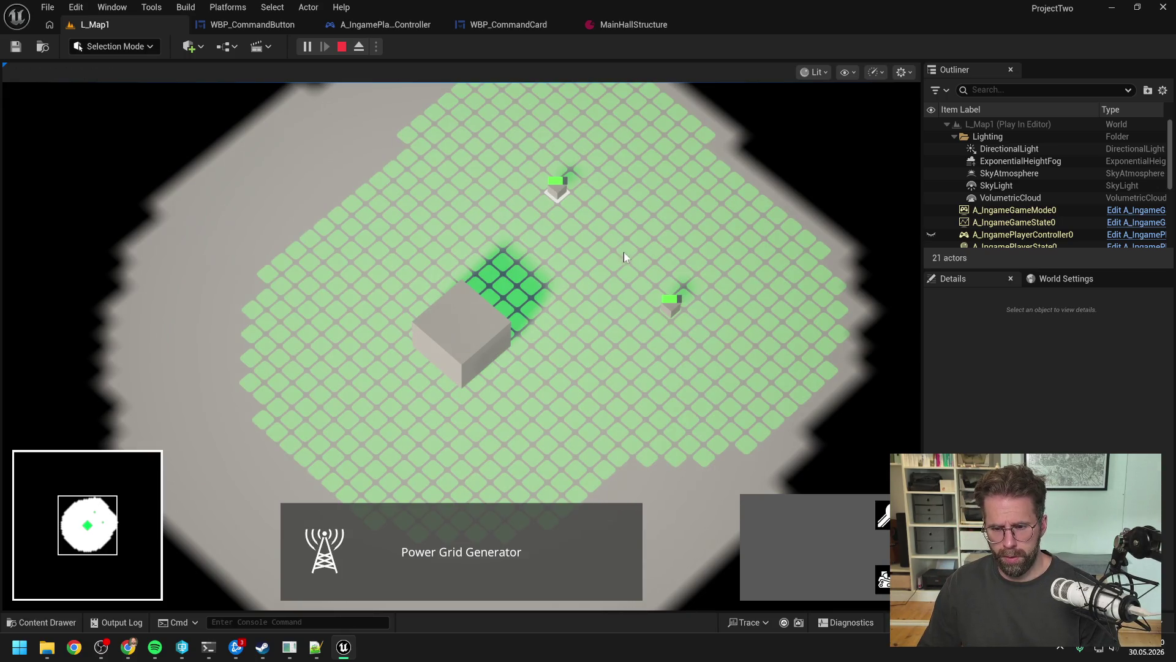
shift+click(668, 303)
click(884, 581)
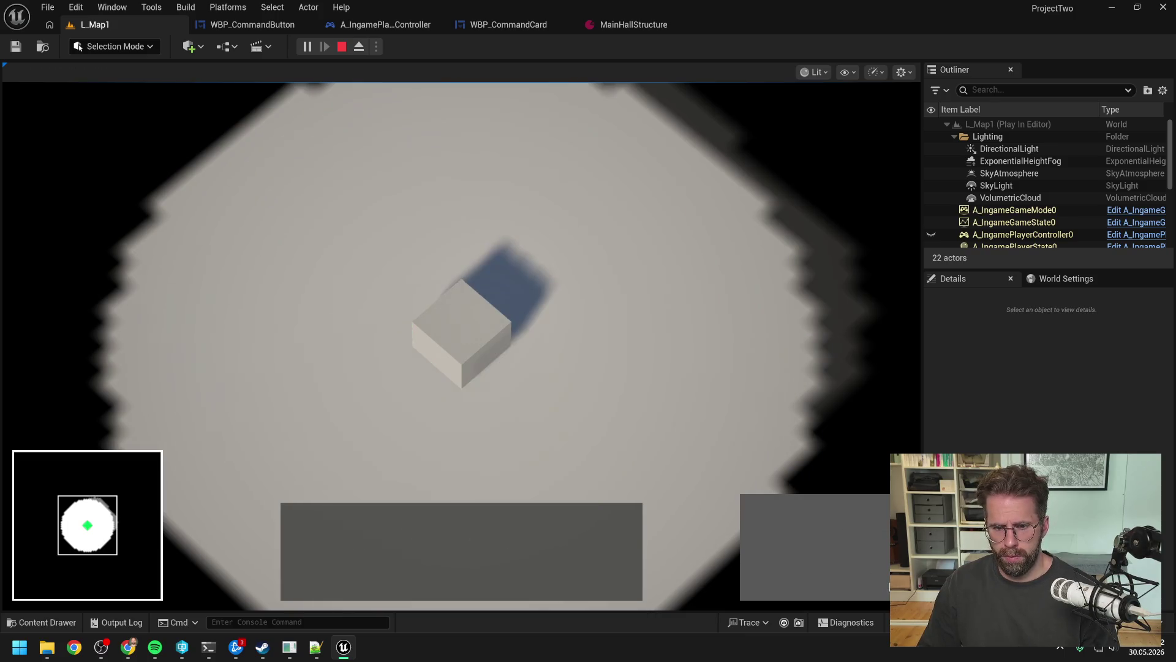
- Build two new power grid generators from the Main Hall and select all structures with Ctrl+A
click(410, 392)
click(761, 515)
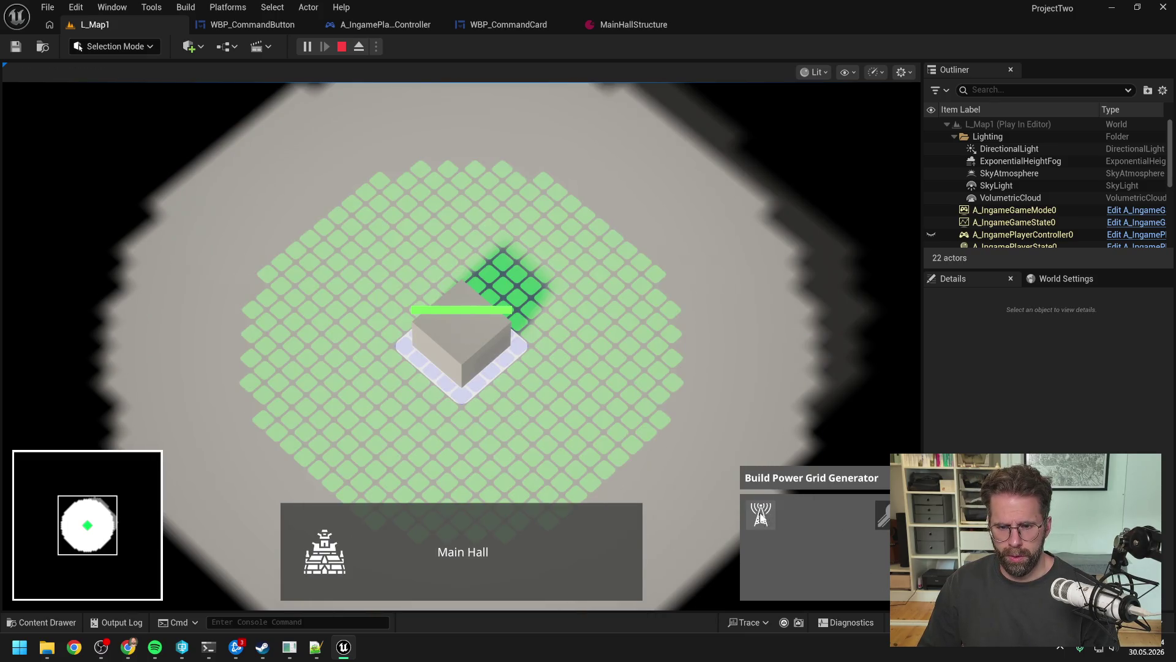
shift+click(666, 307)
shift+click(516, 178)
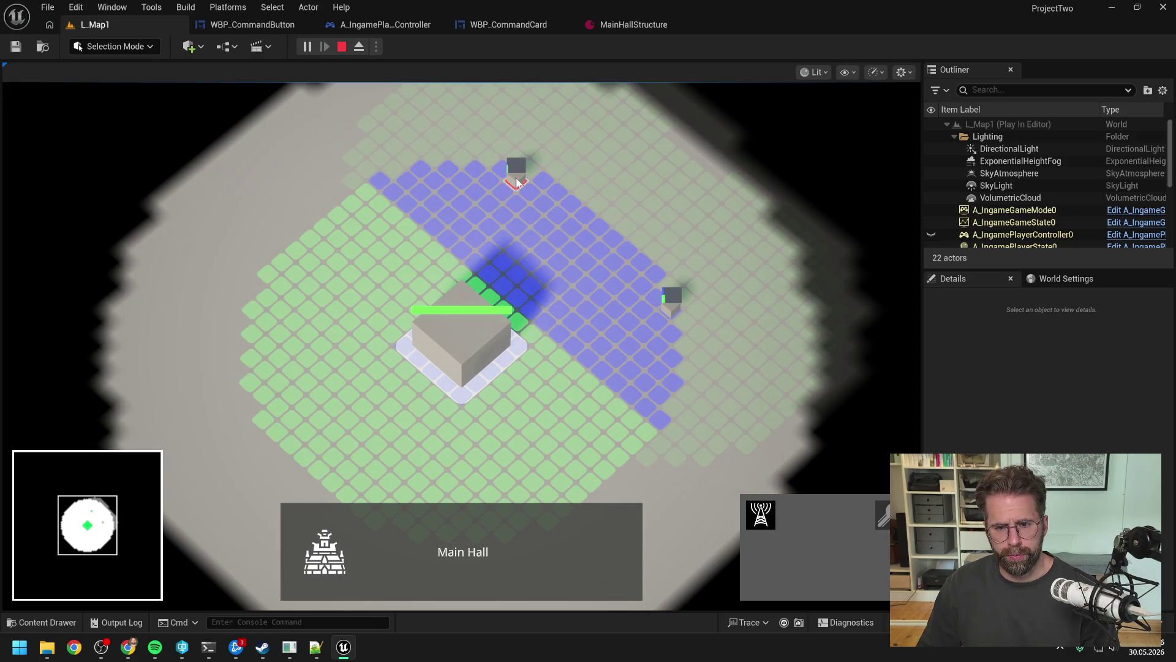
key(ctrl+a)
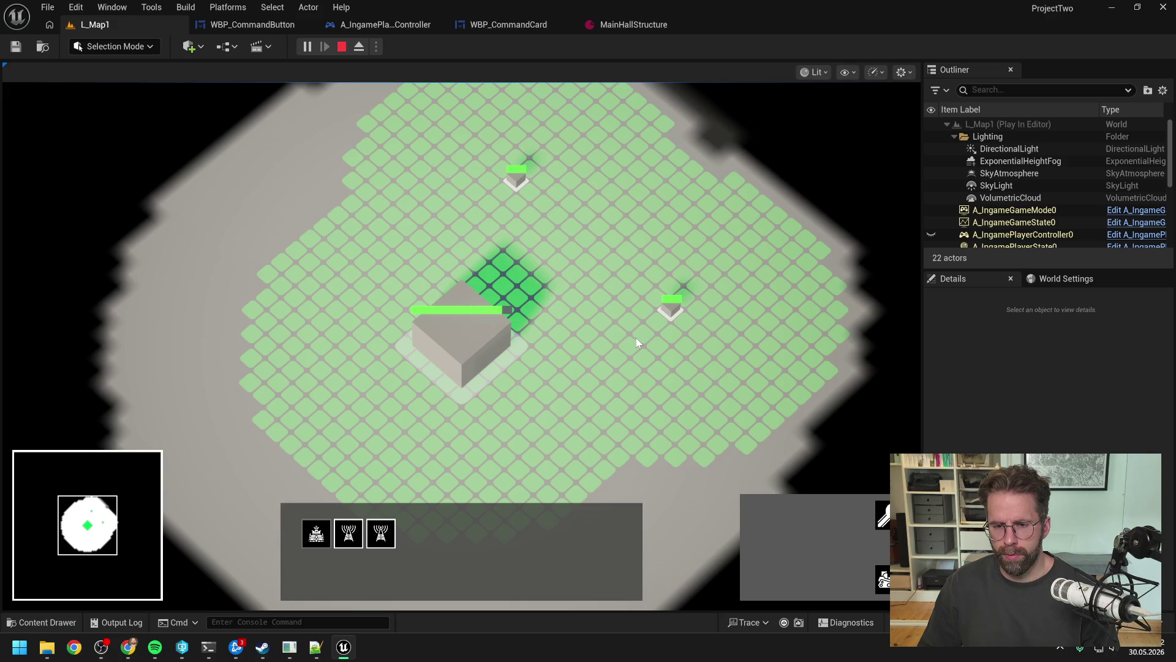
- Try mixed selections of the Main Hall and generators, then stop Play-In-Editor with Esc
click(636, 337)
click(523, 376)
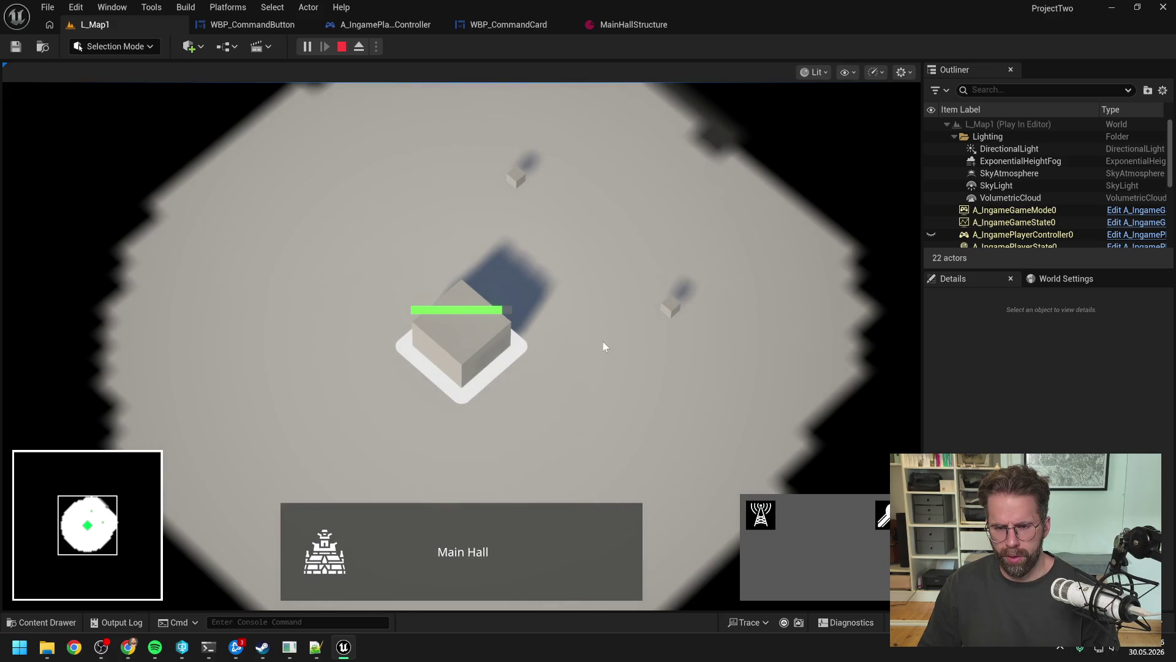
click(671, 307)
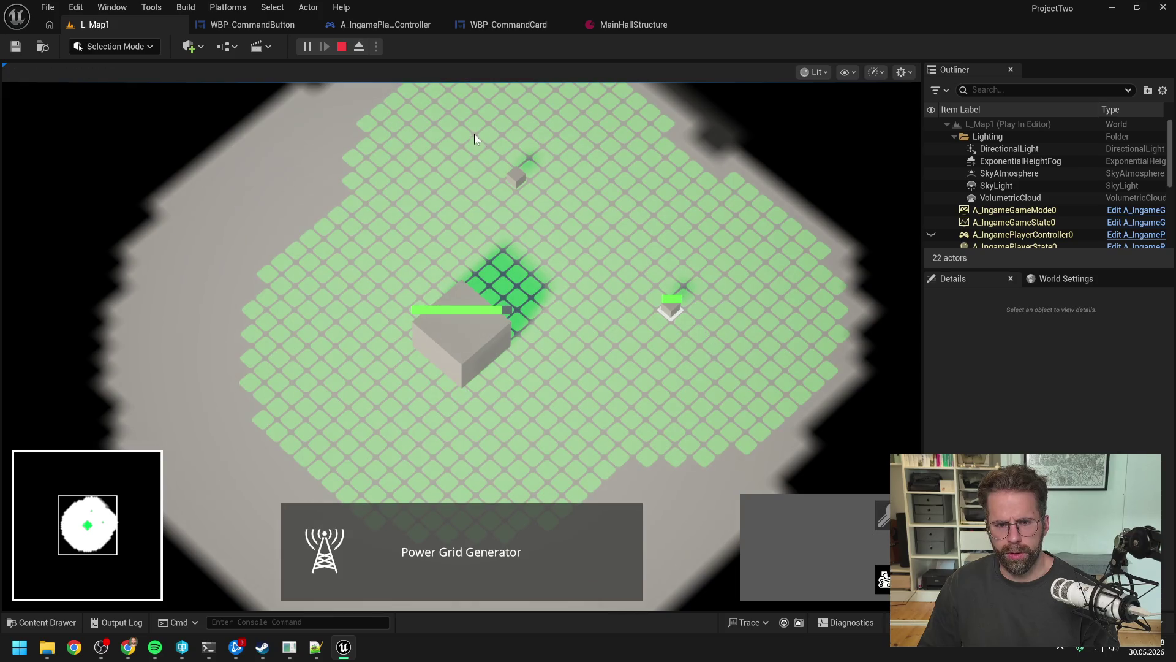
shift+click(516, 178)
shift+click(486, 337)
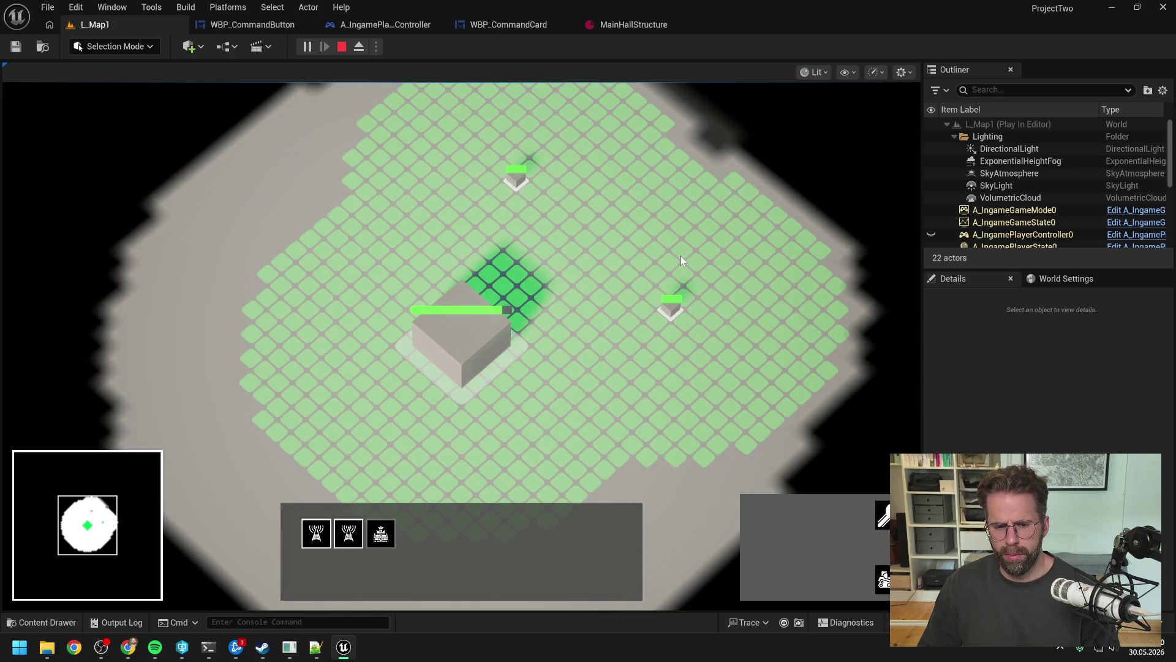
scroll(680, 256, down, 2)
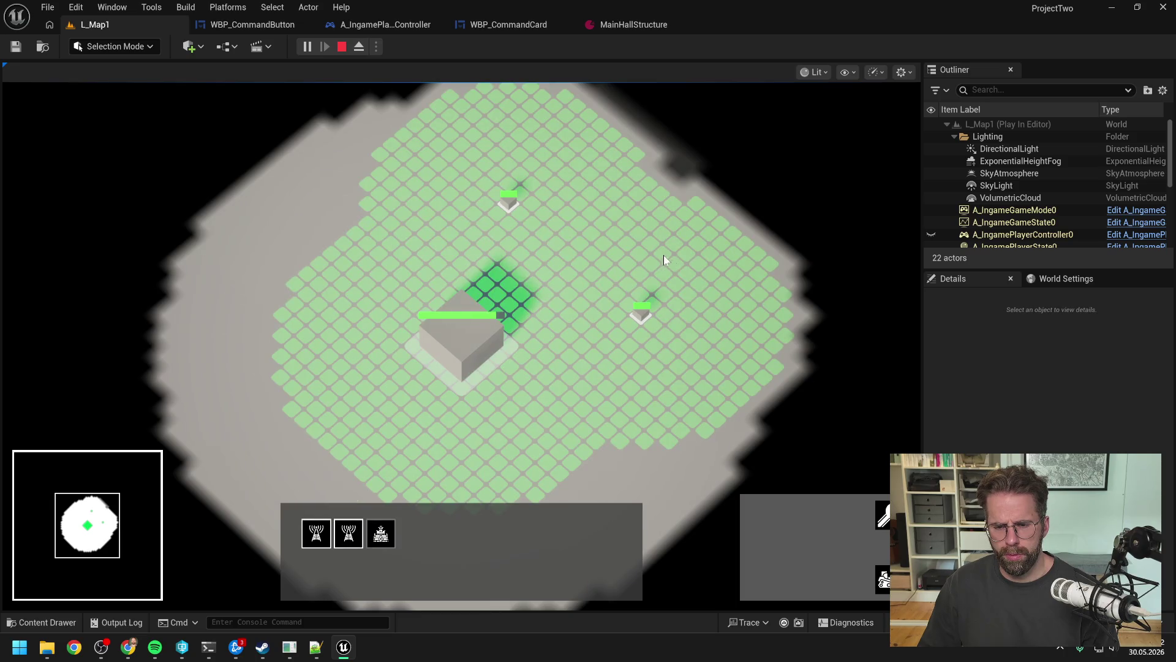
click(664, 255)
double_click(640, 310)
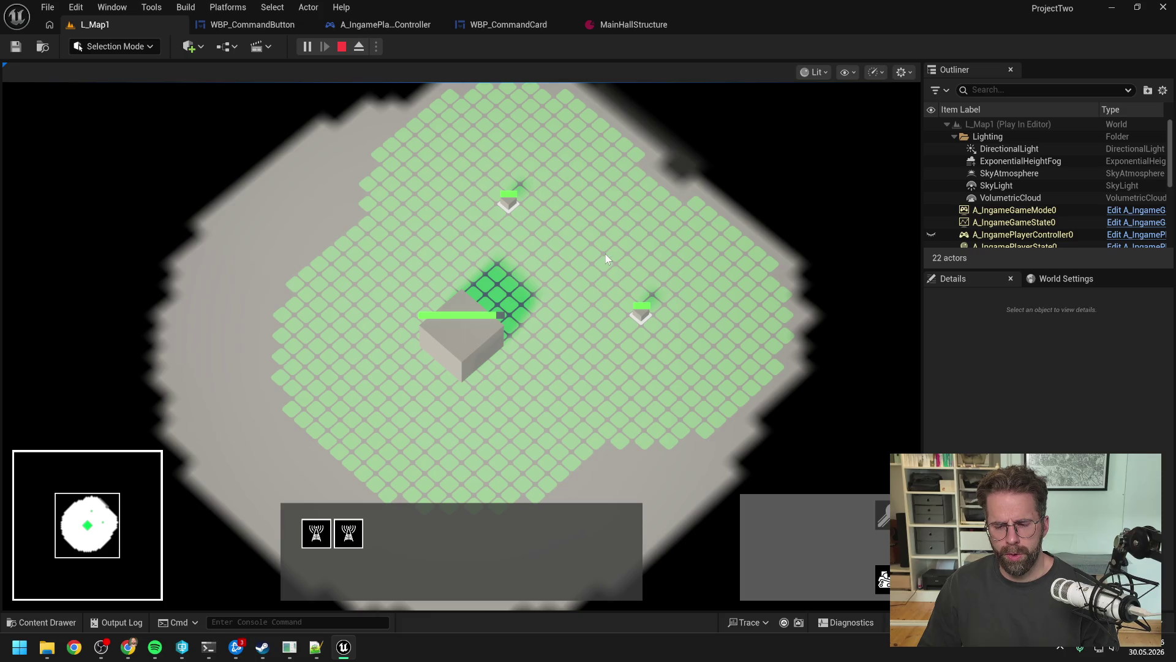
key(Escape)
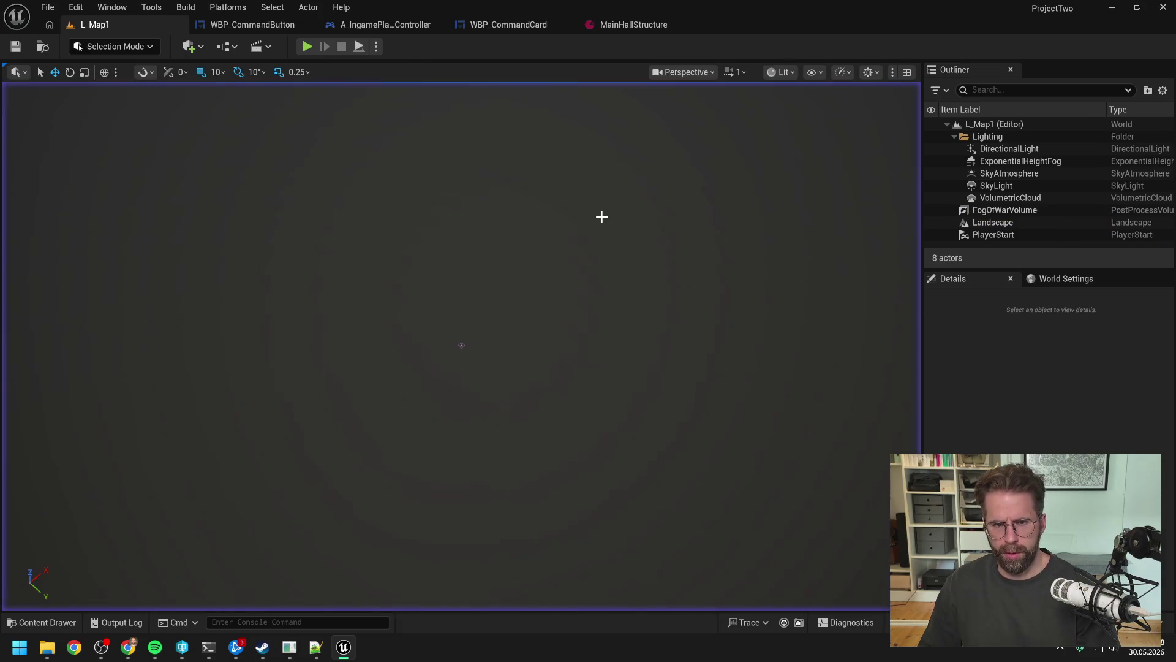
click(252, 24)
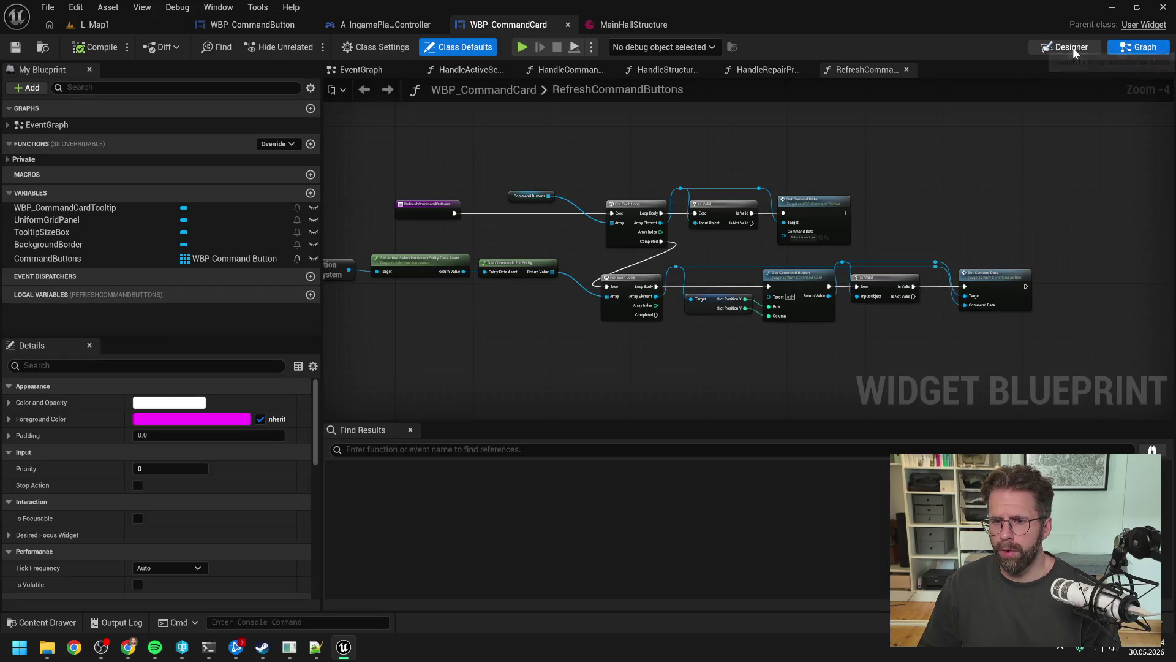
- Set WBP_CommandButton's CommonLazyImage padding to 10, compile, and return to L_Map1
click(1071, 47)
scroll(406, 233, up, 11)
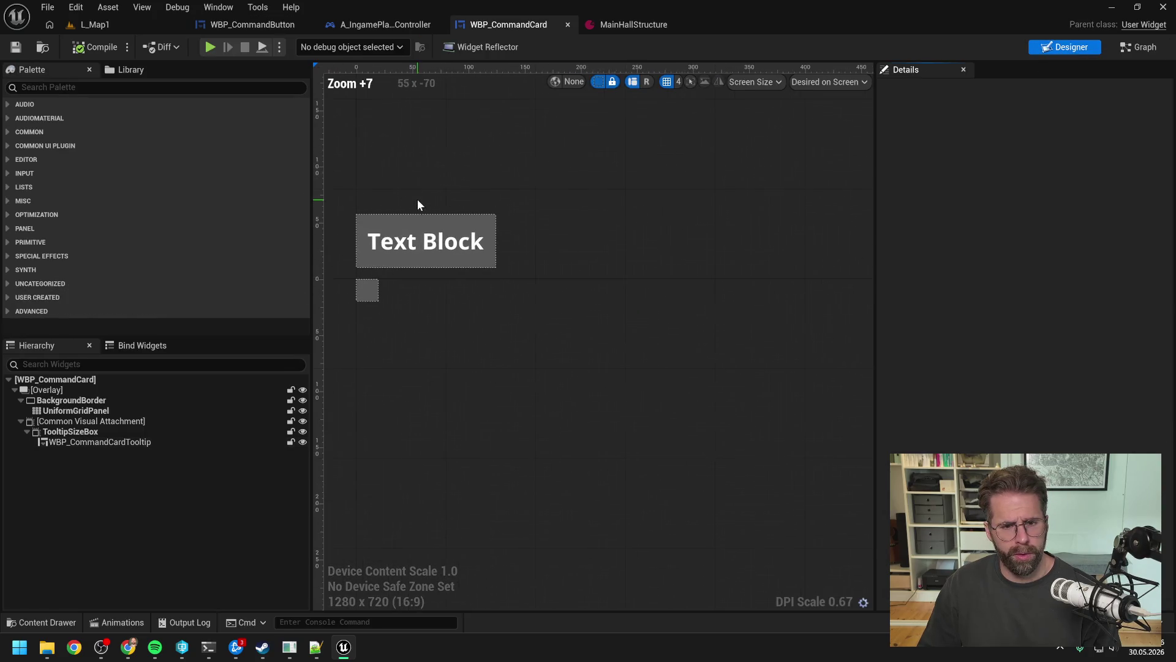
scroll(437, 245, down, 4)
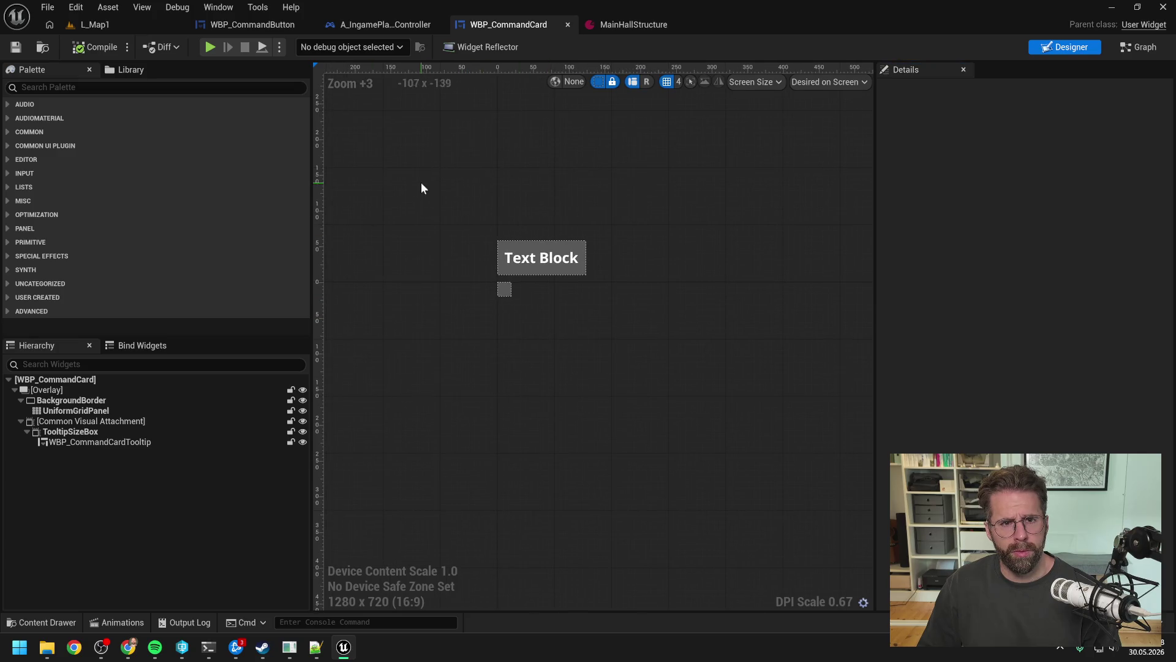
click(246, 24)
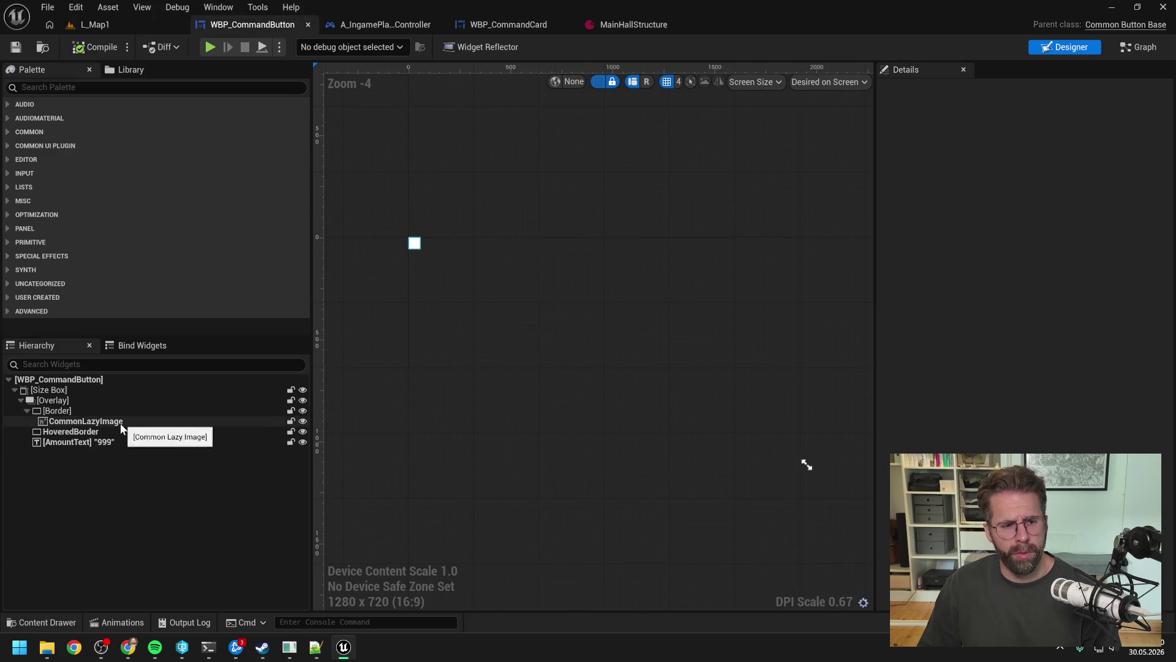
click(70, 431)
scroll(369, 226, up, 16)
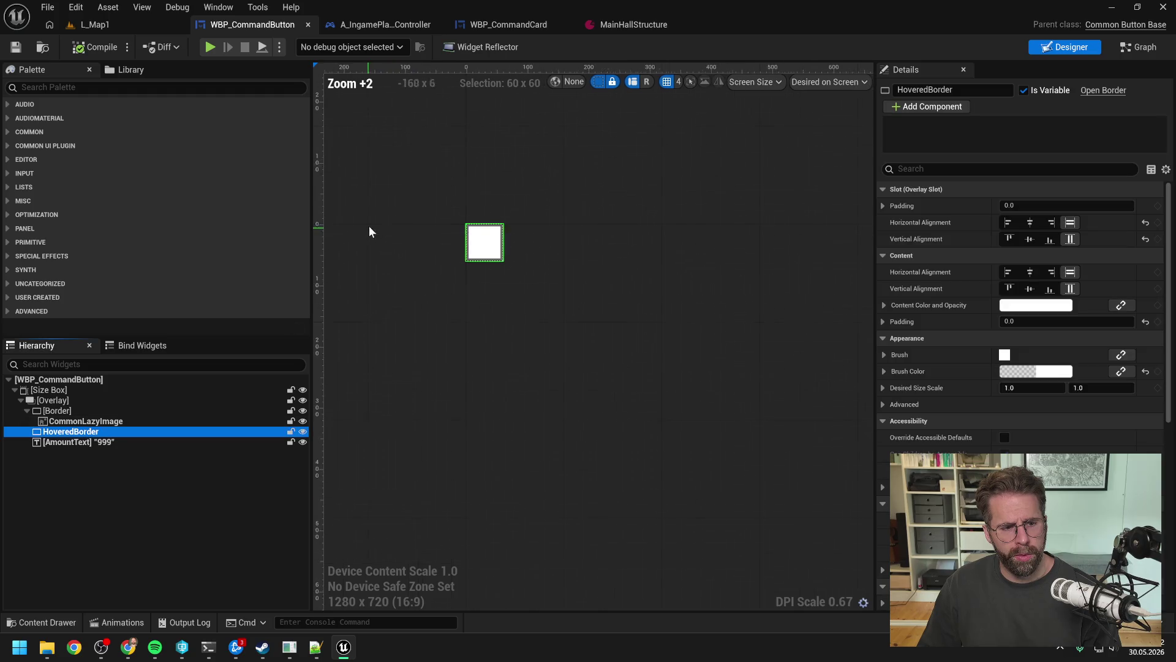
scroll(540, 239, up, 3)
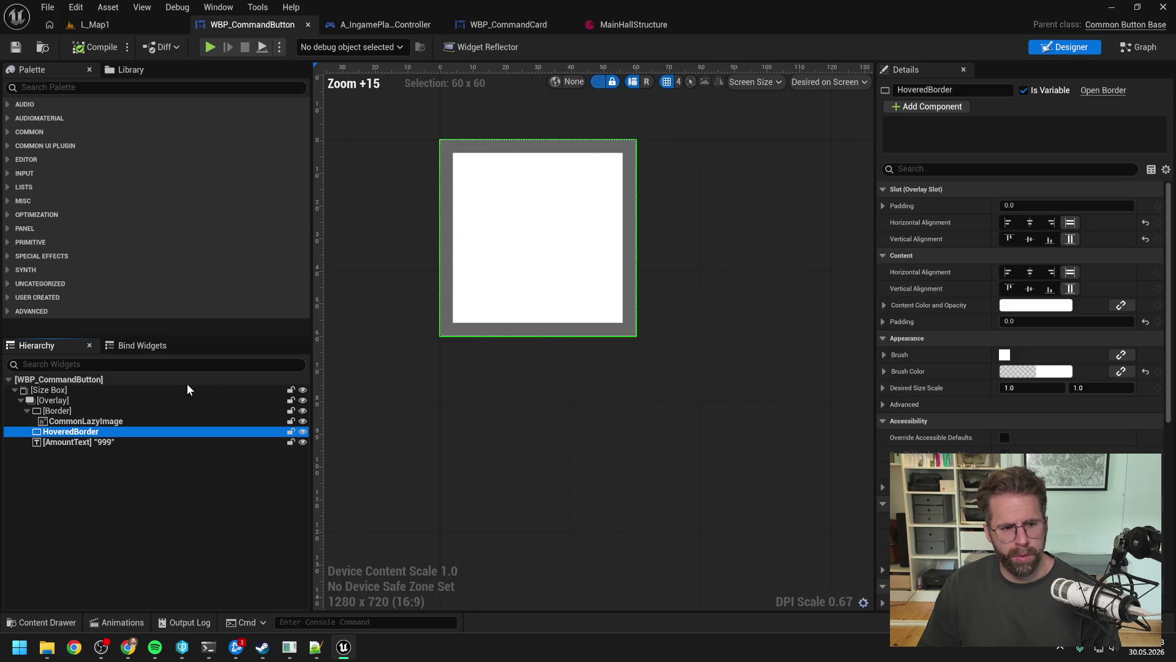
click(78, 423)
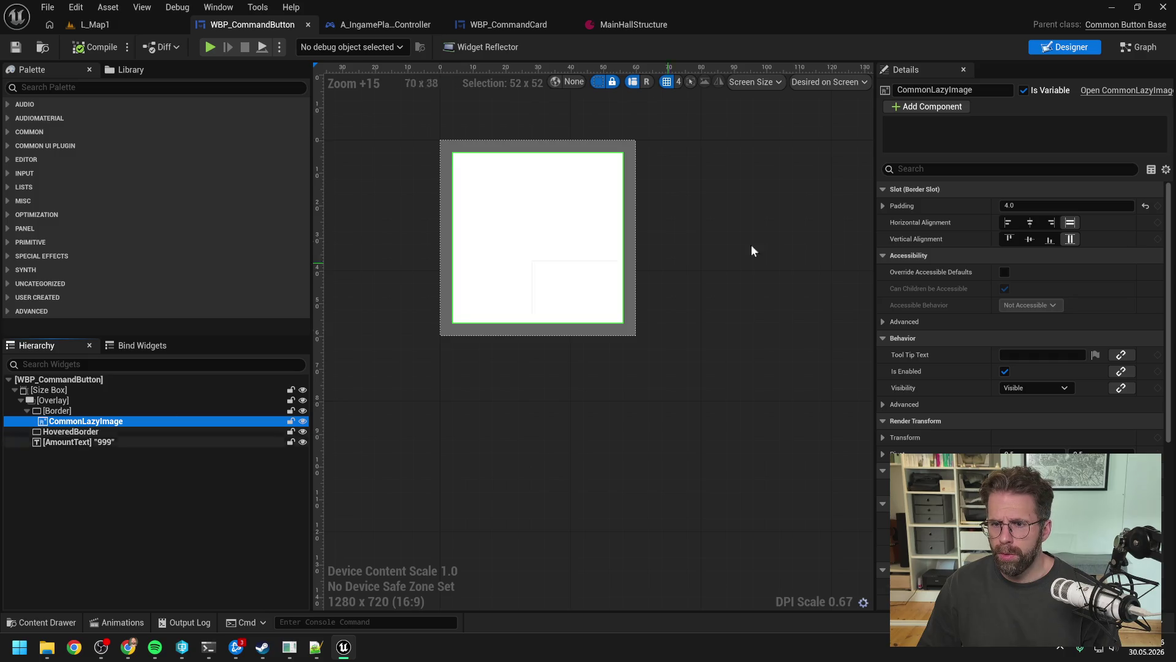
click(1011, 206)
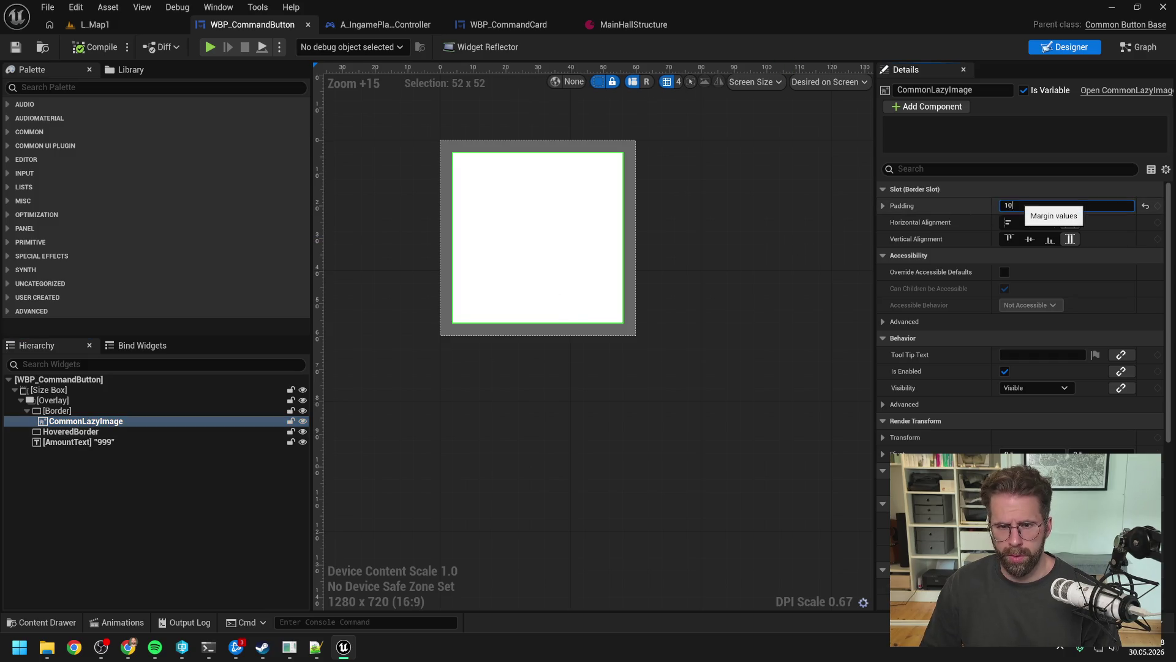
key(Return)
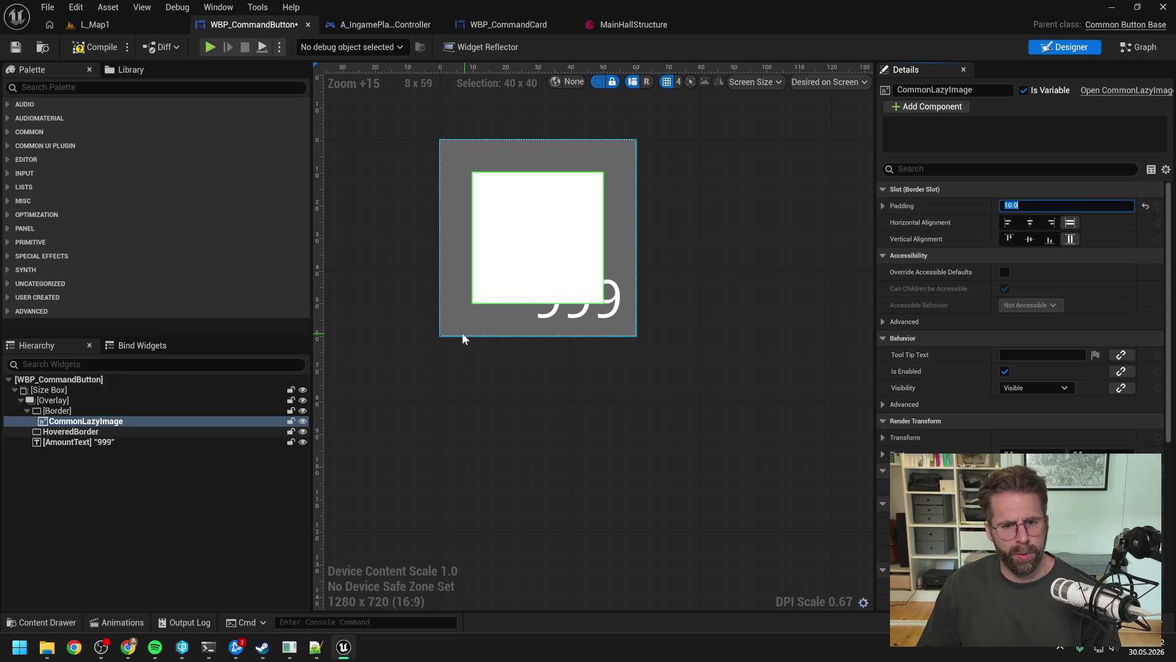
click(105, 53)
click(109, 29)
click(307, 47)
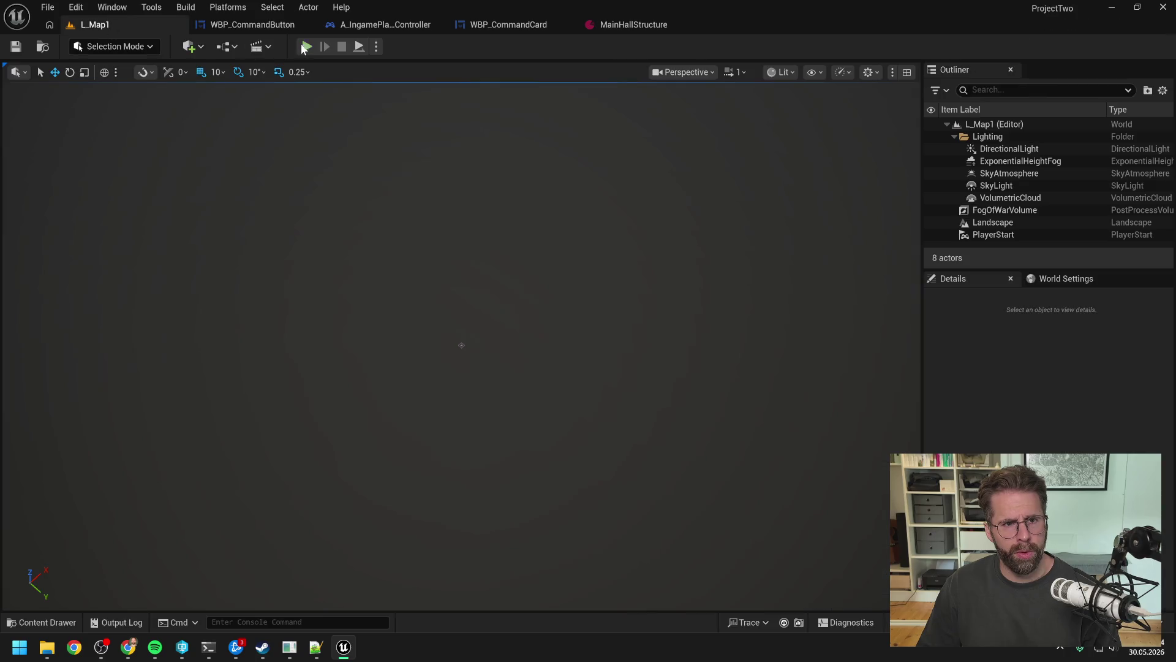
- Build three Power Grid Generators from the Main Hall: right, top and top-left
click(455, 345)
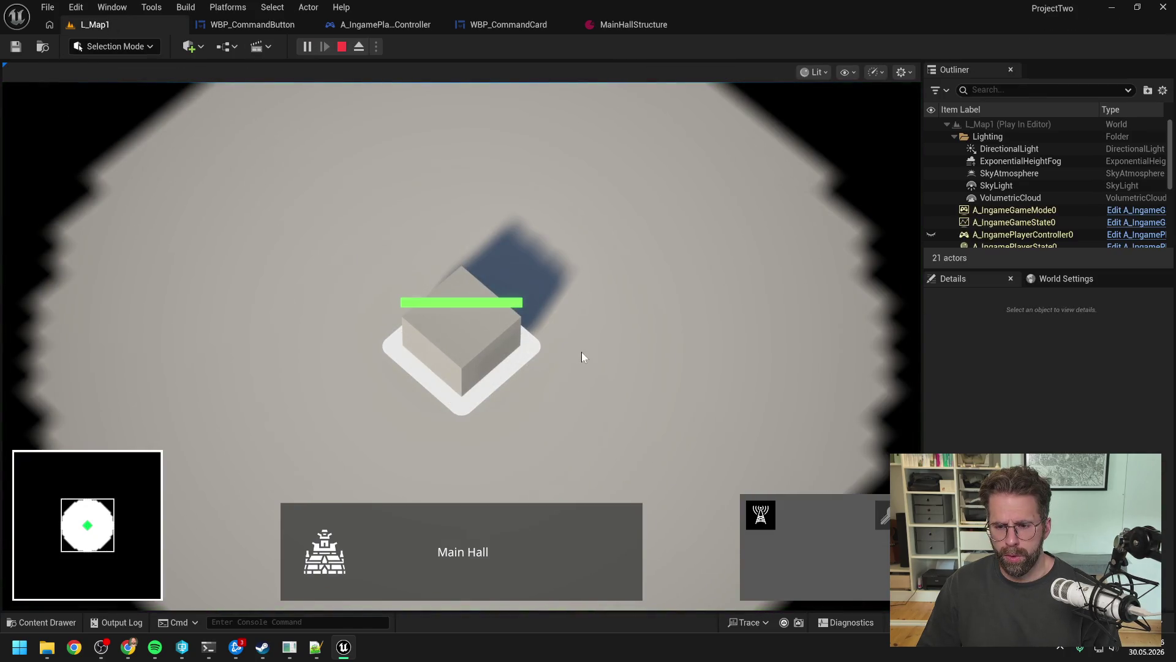
click(760, 515)
click(703, 315)
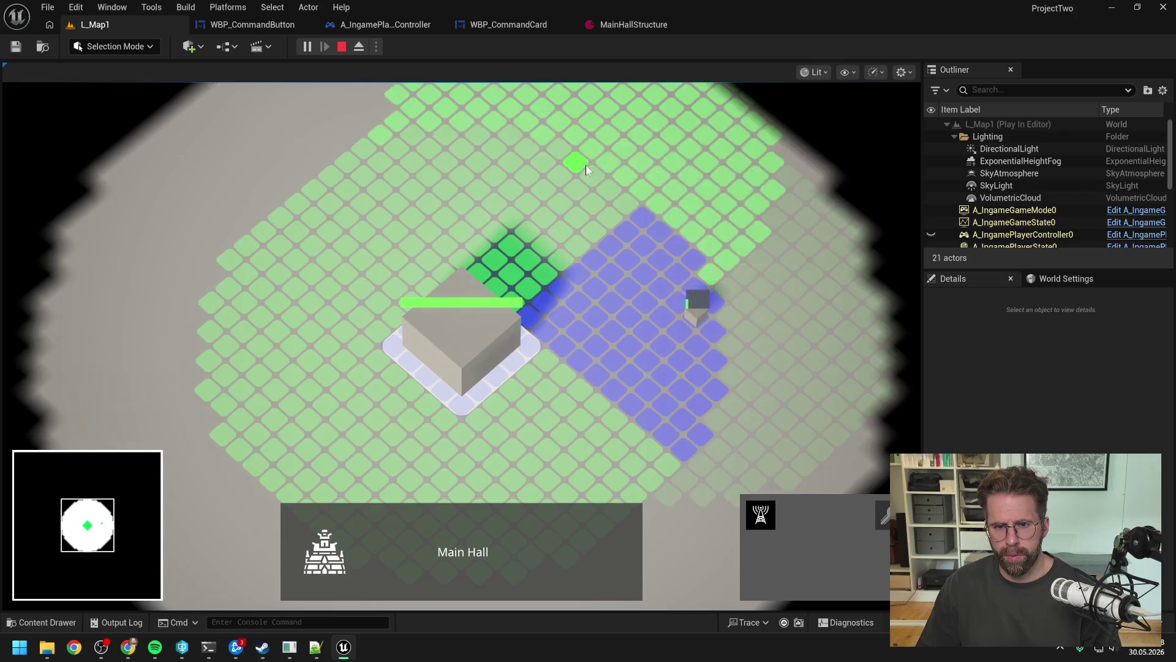
click(586, 164)
click(326, 169)
right_click(510, 154)
- Box-select generators, reselect the Main Hall, select the top and right generators, then stop playing
mouse_move(520, 138)
mouse_down()
mouse_move(655, 218)
mouse_move(763, 380)
mouse_up()
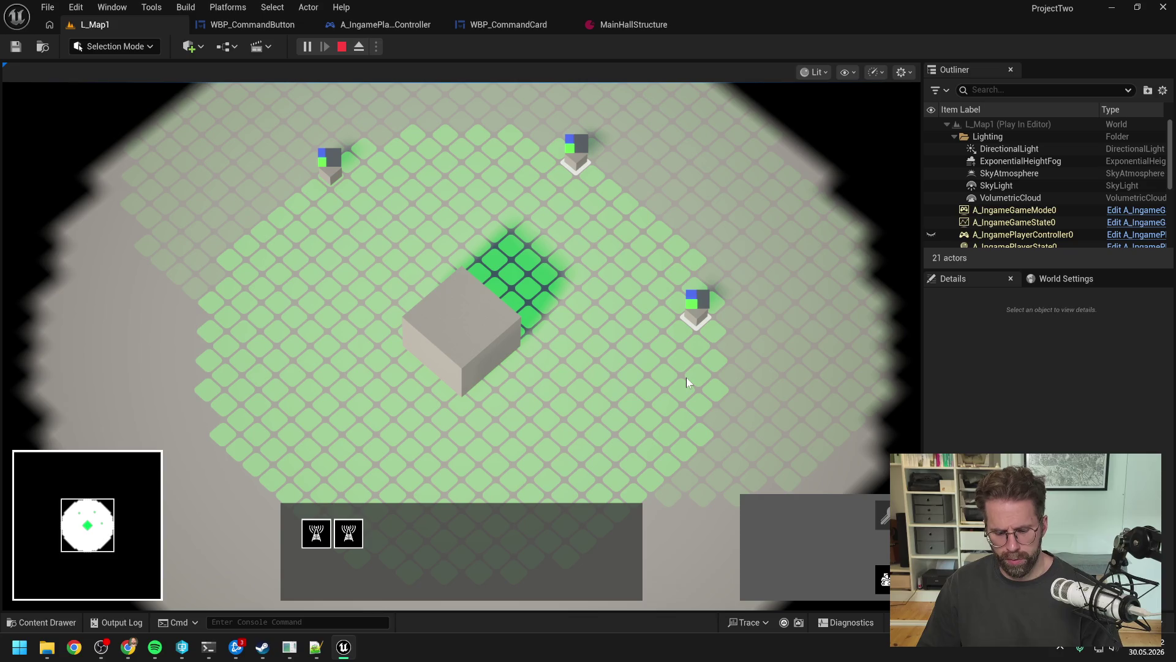
click(484, 333)
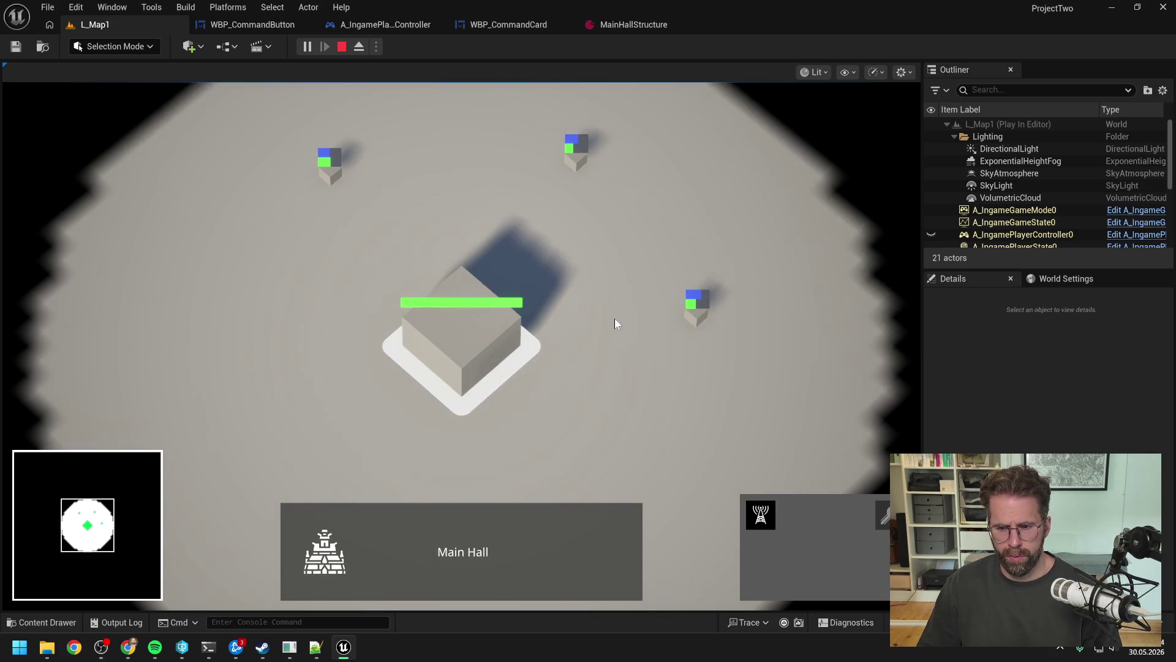
drag(558, 144, 766, 359)
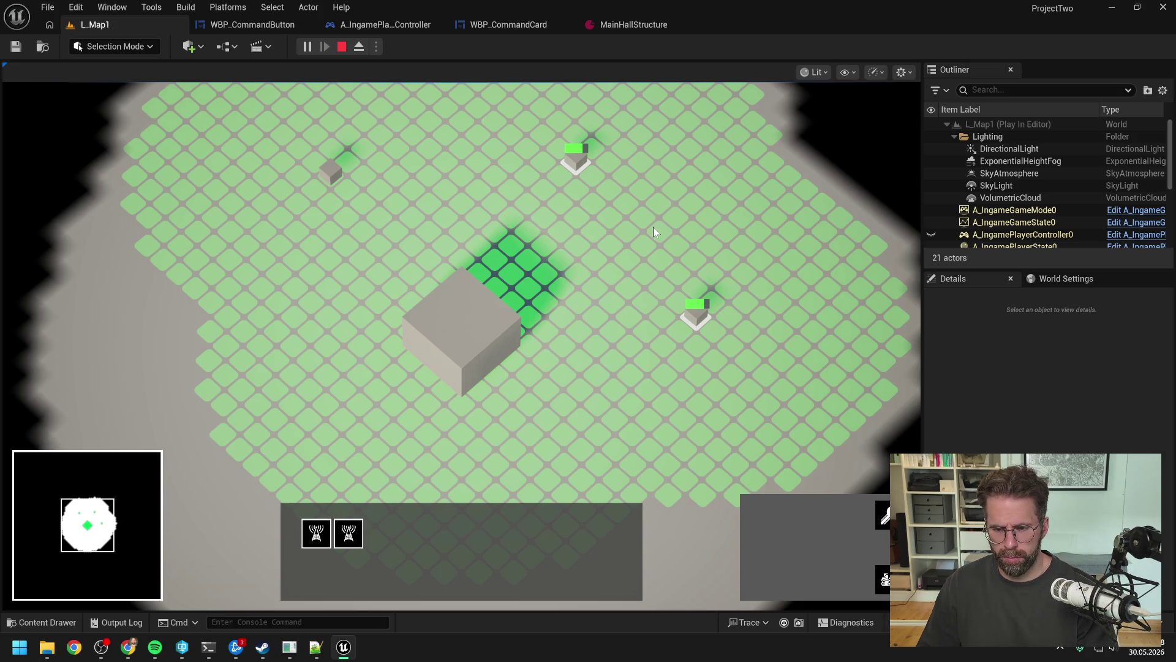
key(Escape)
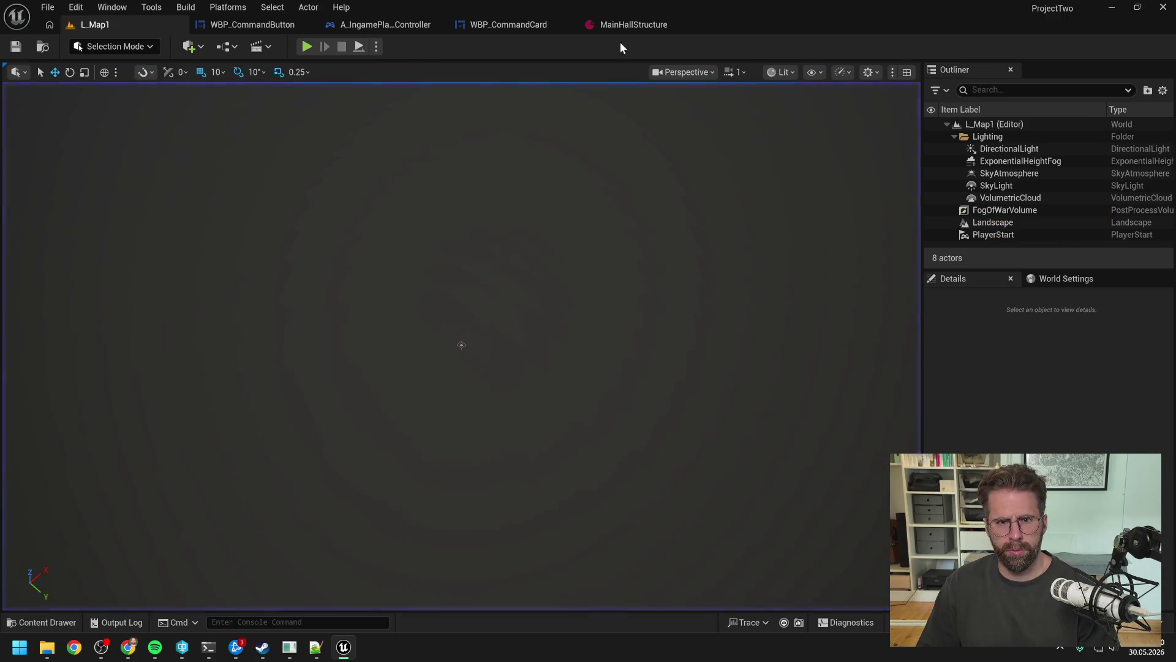
- Set the CommonLazyImage padding to 15, recompile WBP_CommandButton, and start Play on L_Map1
click(271, 24)
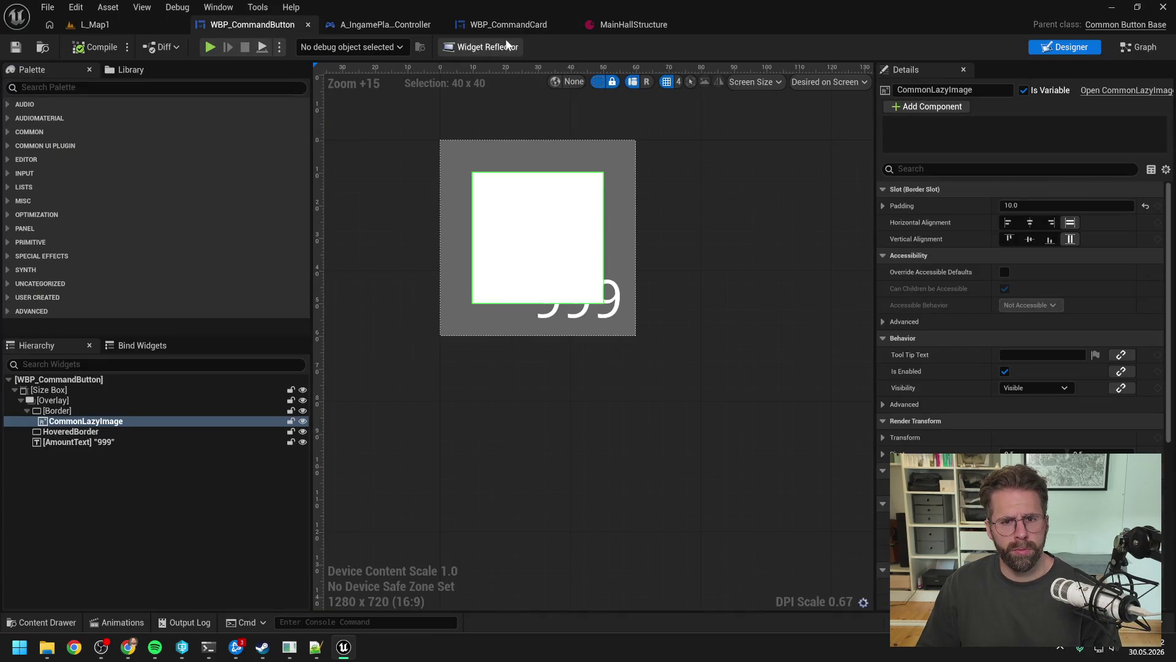
click(1017, 205)
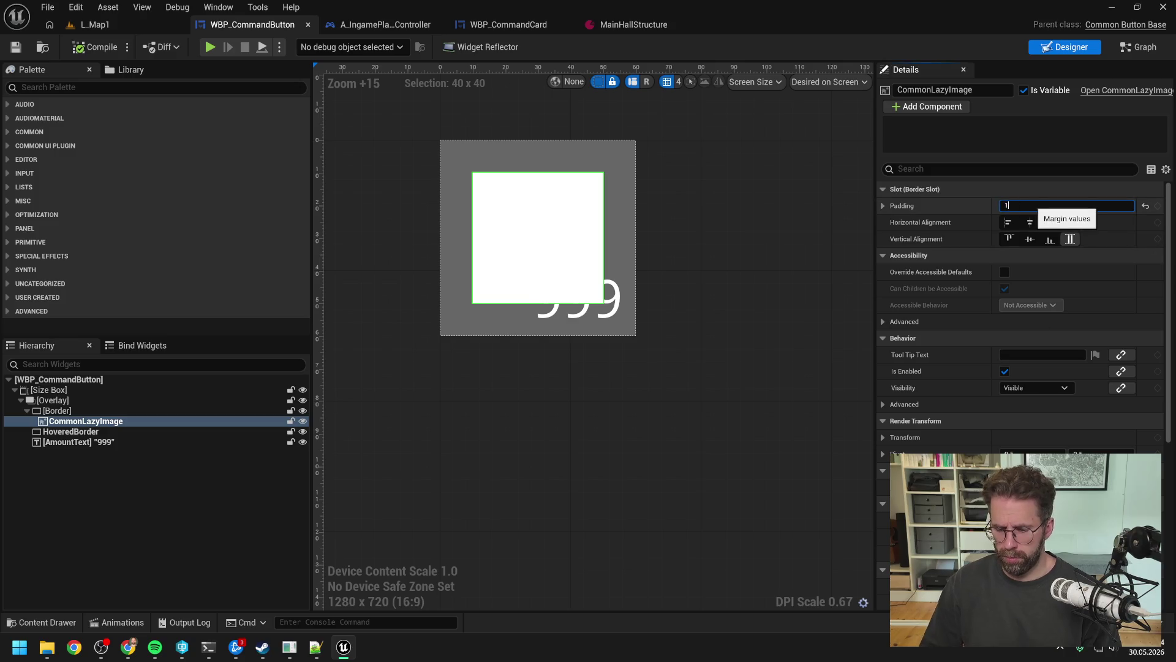
text(15)
key(Return)
click(92, 47)
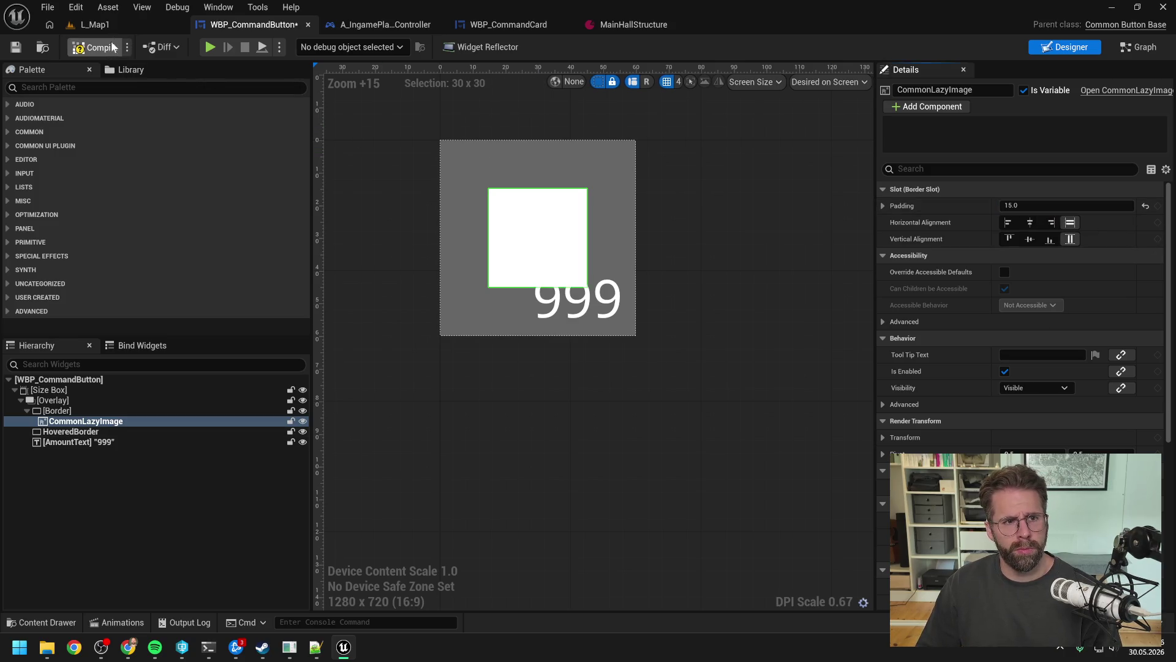
click(129, 24)
click(307, 47)
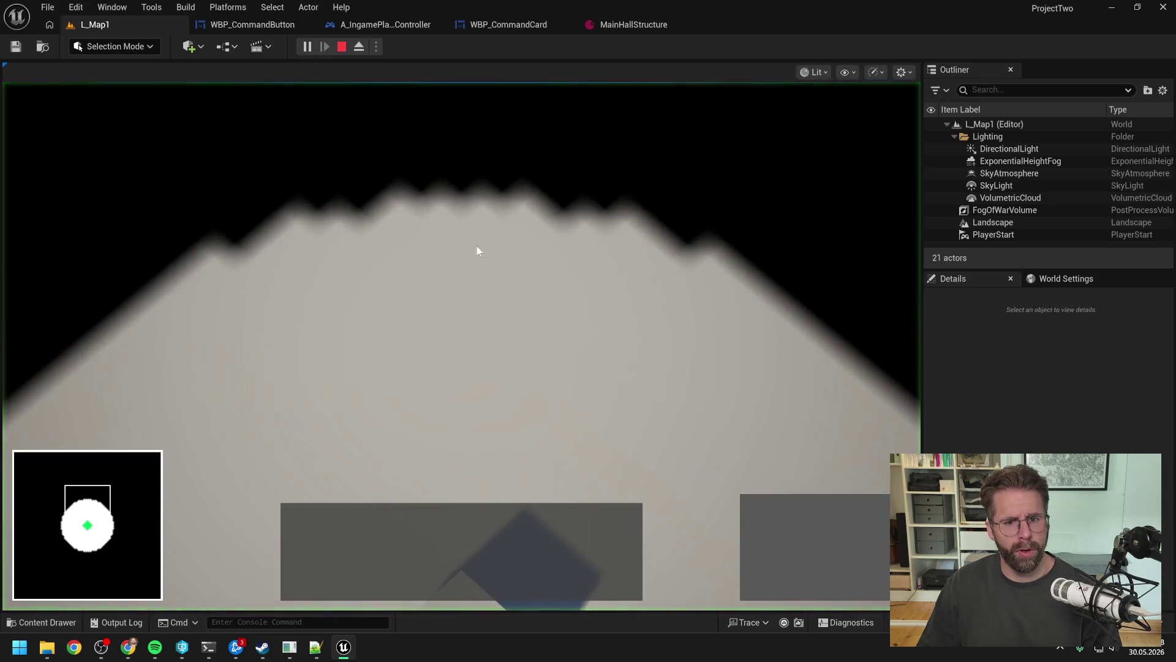
- Select the Main Hall and place five Power Grid Generators around it
drag(488, 357, 613, 441)
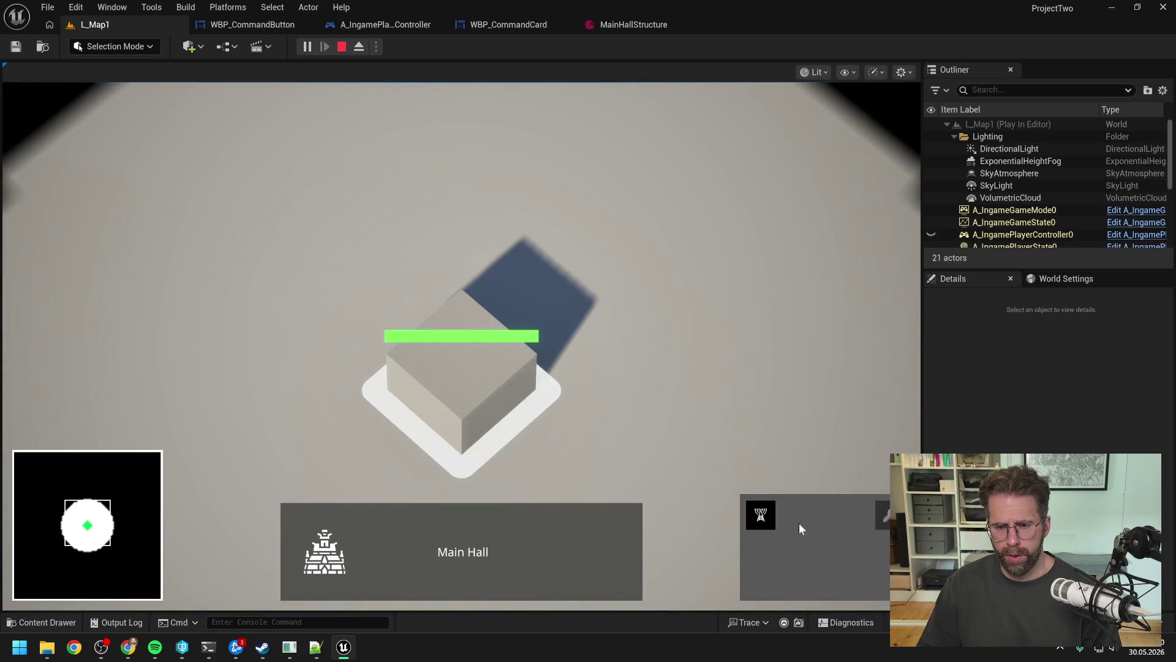
click(760, 514)
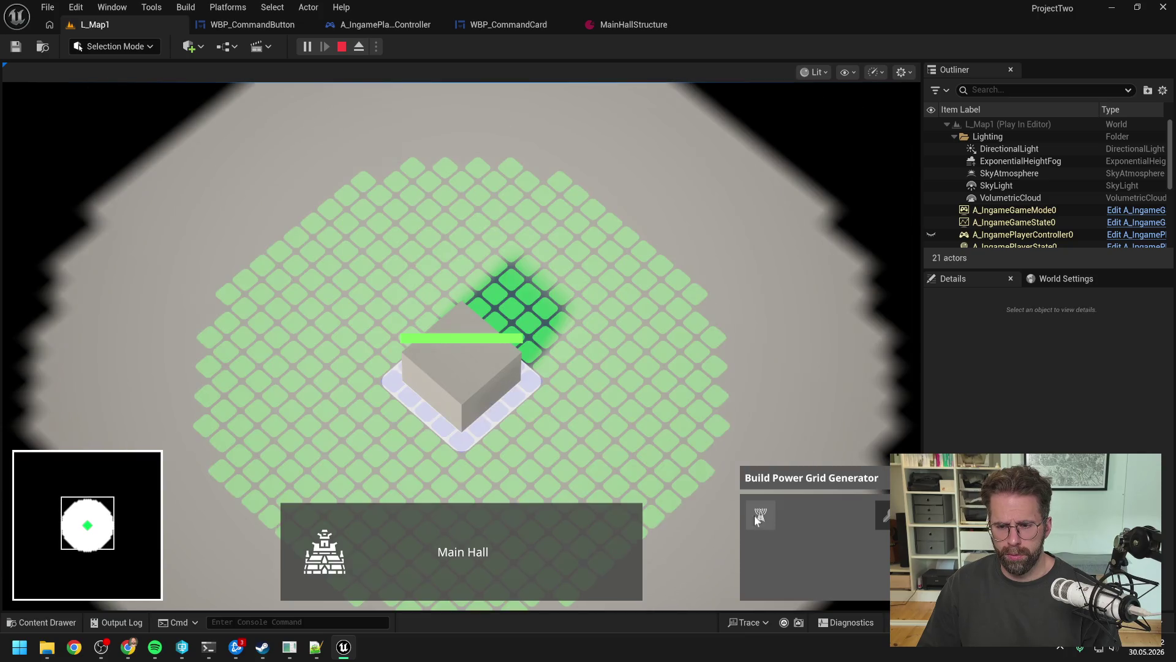
click(679, 304)
click(507, 174)
click(344, 208)
key(s)
click(599, 377)
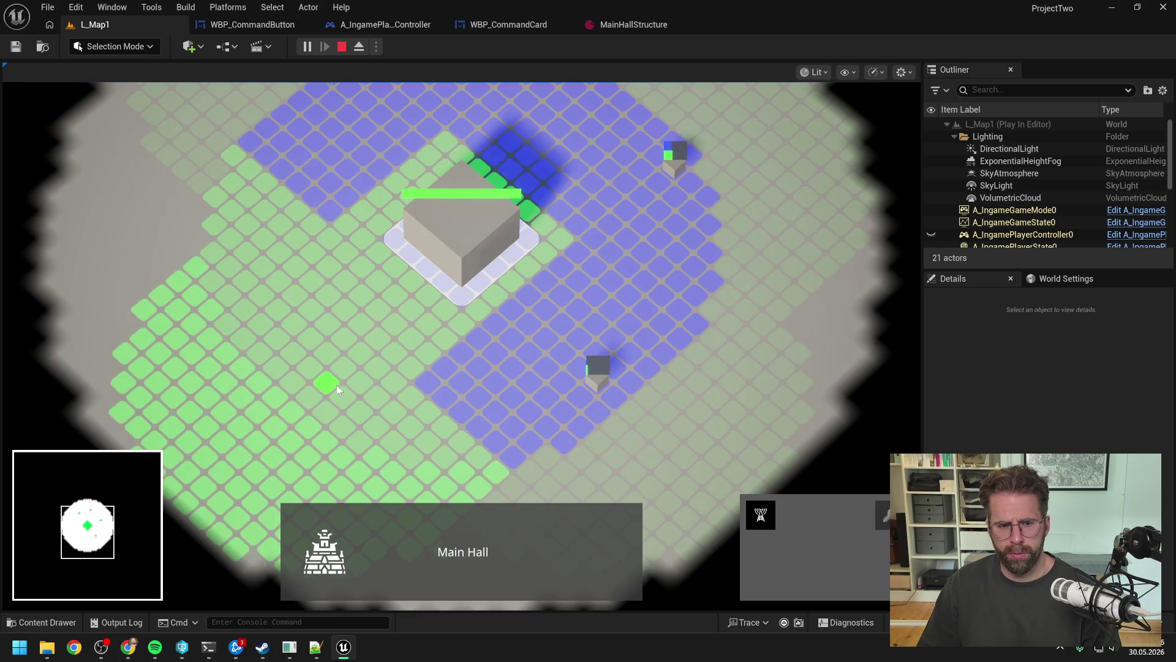
click(328, 386)
right_click(495, 340)
- Reselect the Main Hall, select two generators together, then end the play session
scroll(496, 340, down, 3)
click(502, 342)
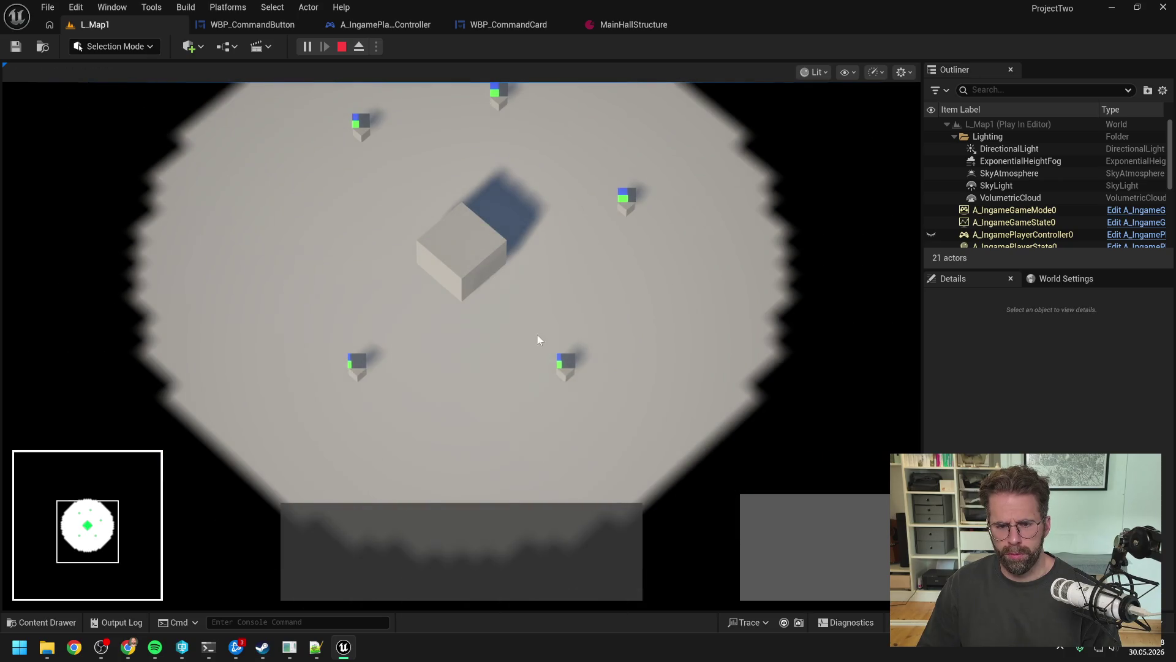
key(b)
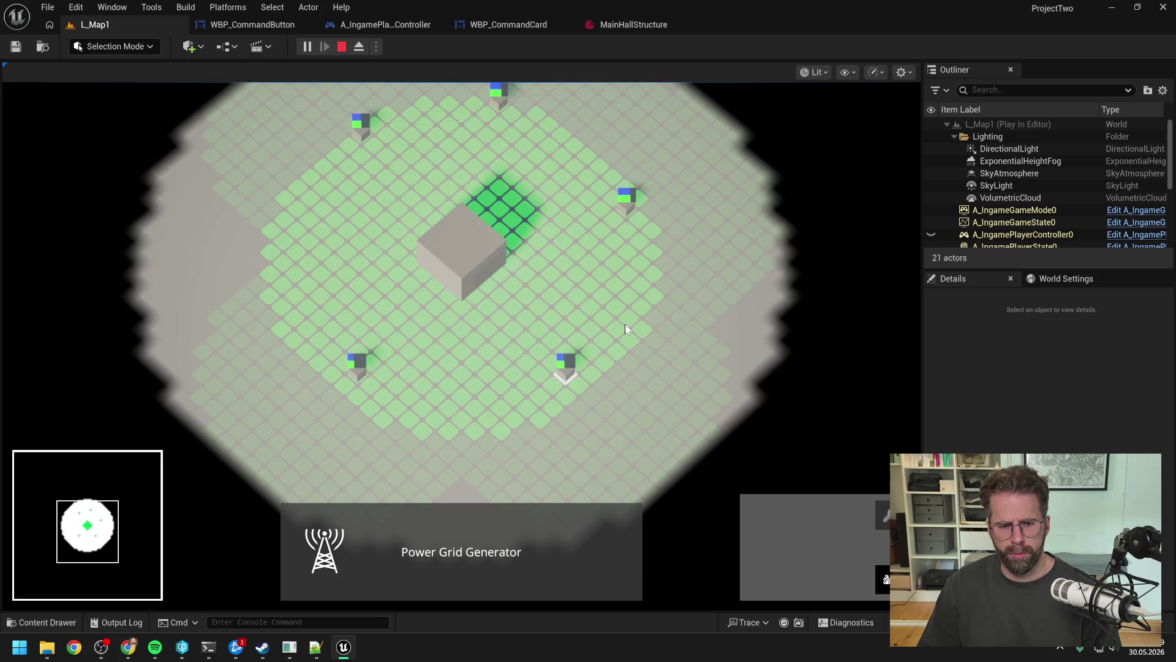
click(481, 241)
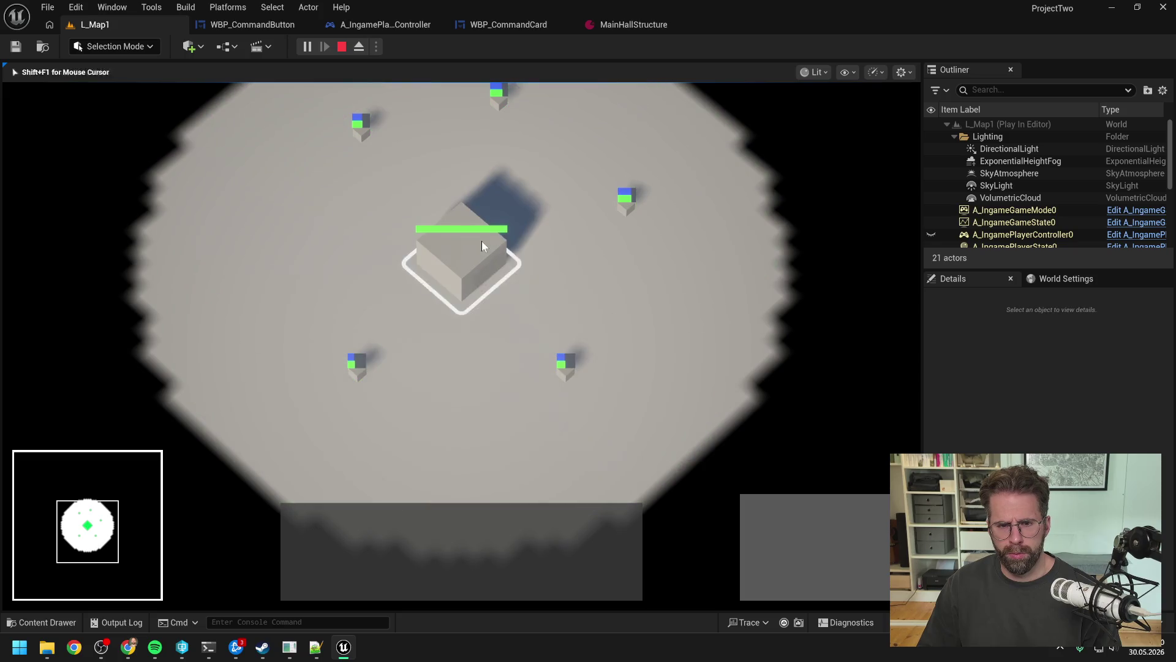
click(613, 193)
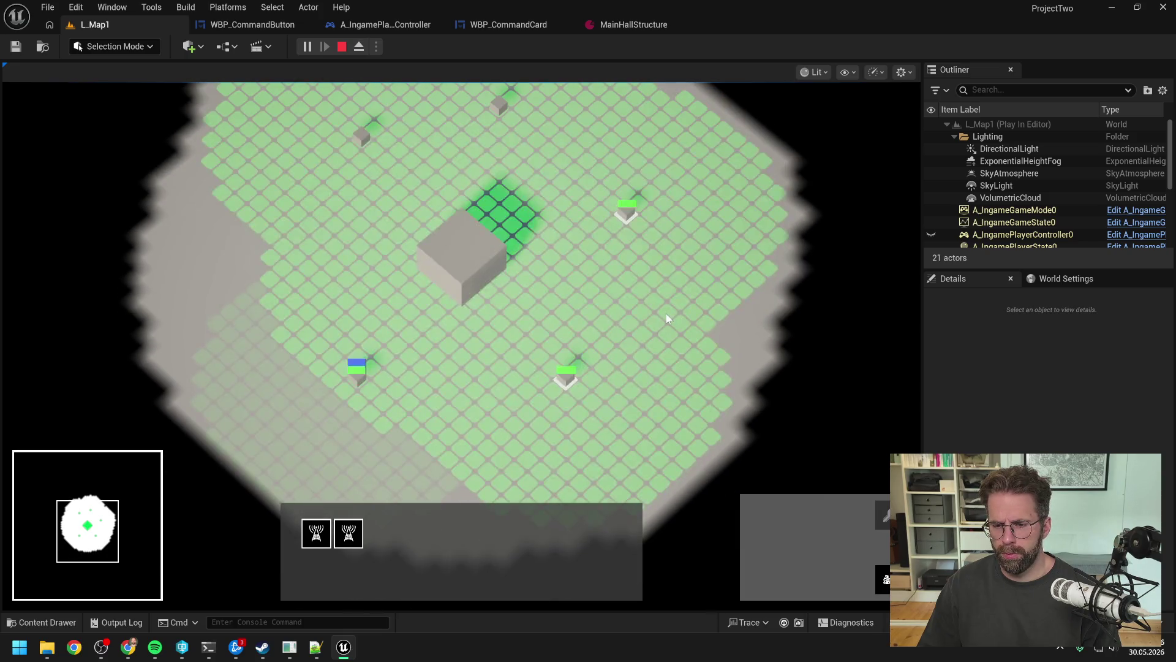
drag(668, 319, 669, 344)
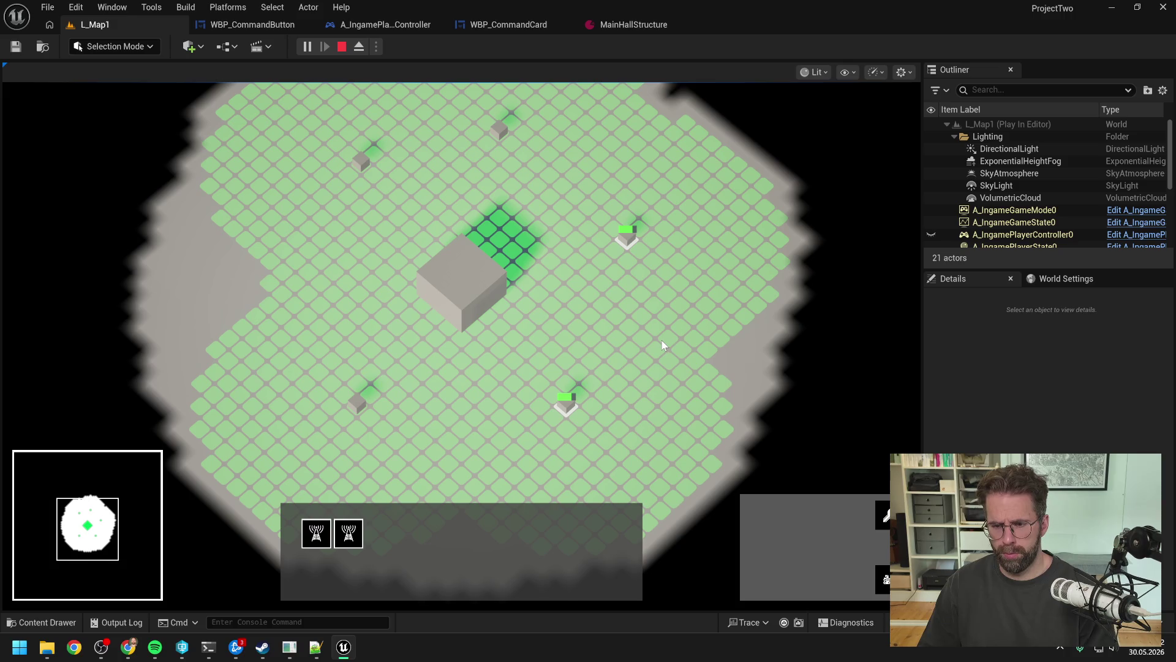
key(Escape)
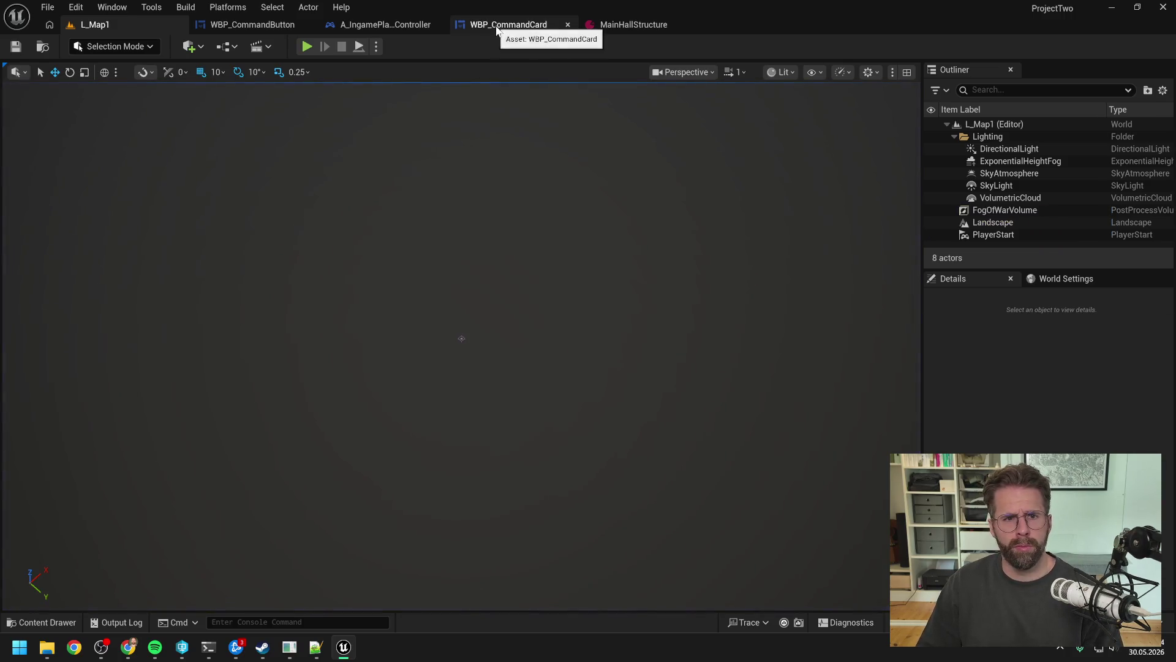
- Set the icon padding back to 10 and the 999 AmountText font size to 12, then compile
click(264, 27)
click(1023, 205)
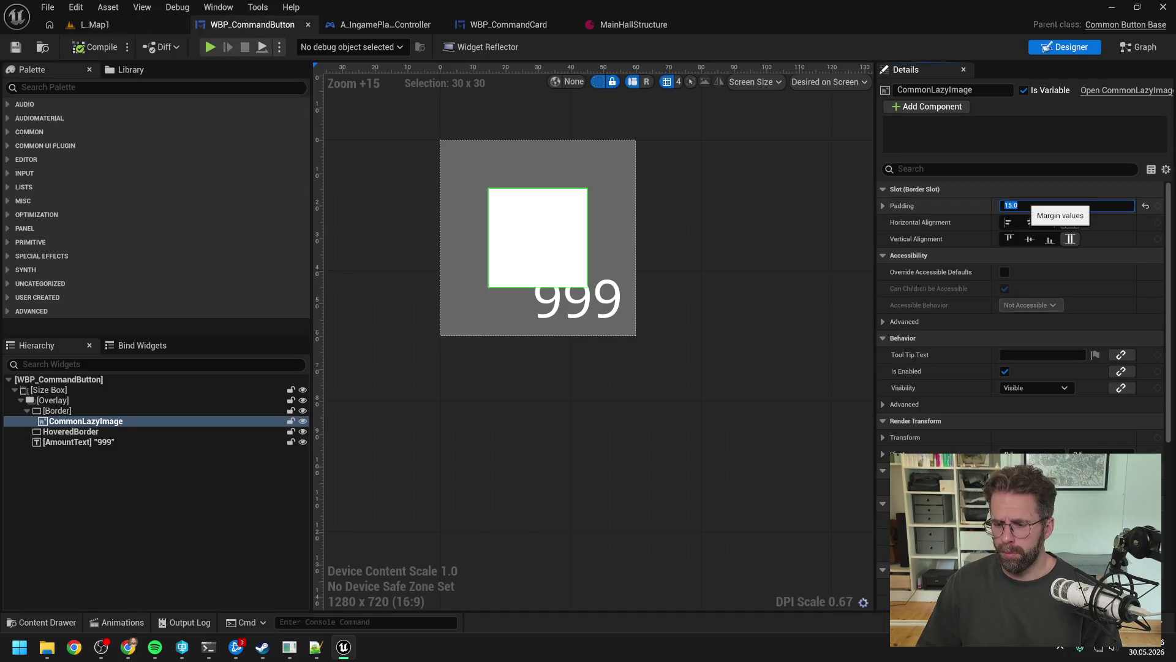
text(10)
key(Return)
click(561, 320)
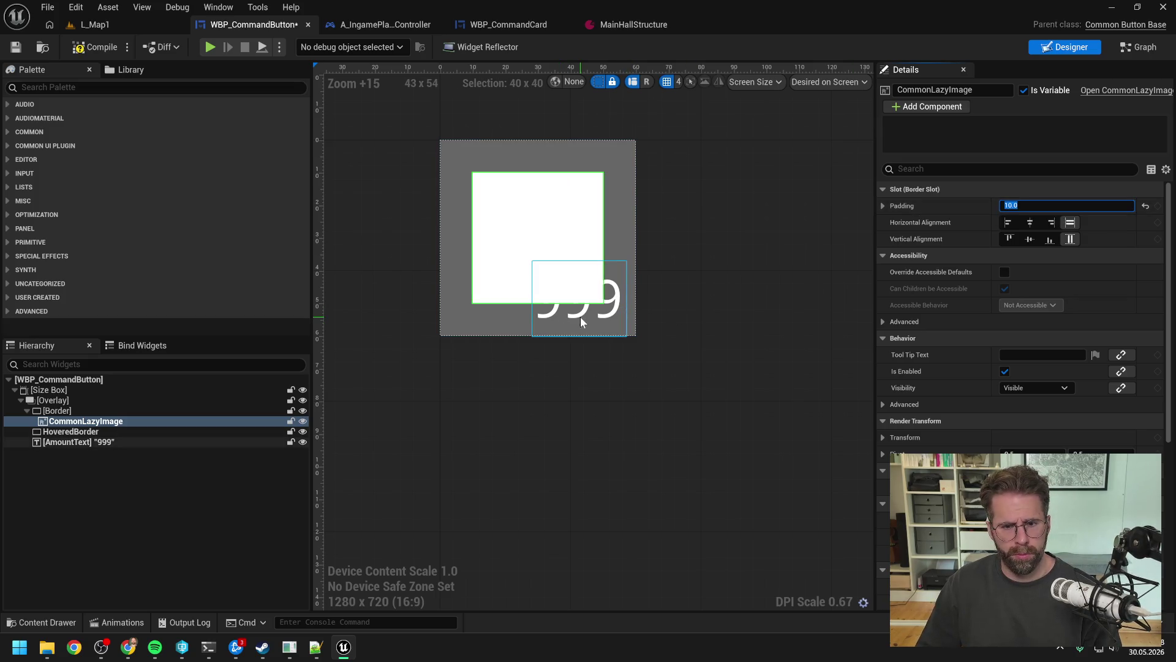
click(1036, 452)
text(12)
key(Return)
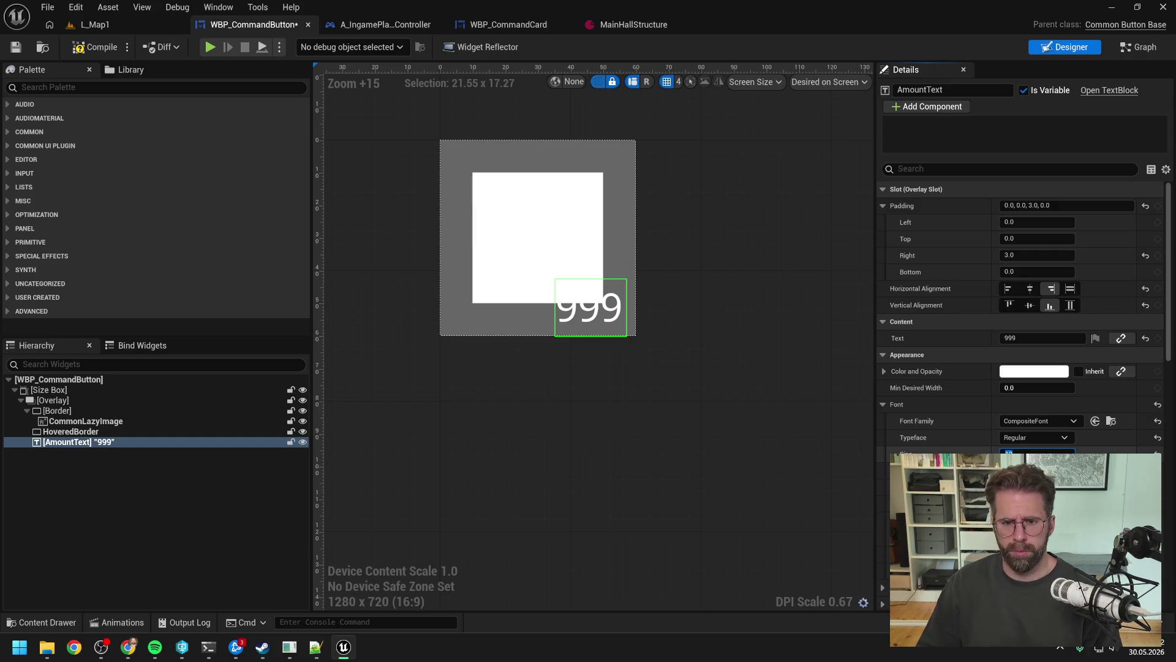
click(97, 46)
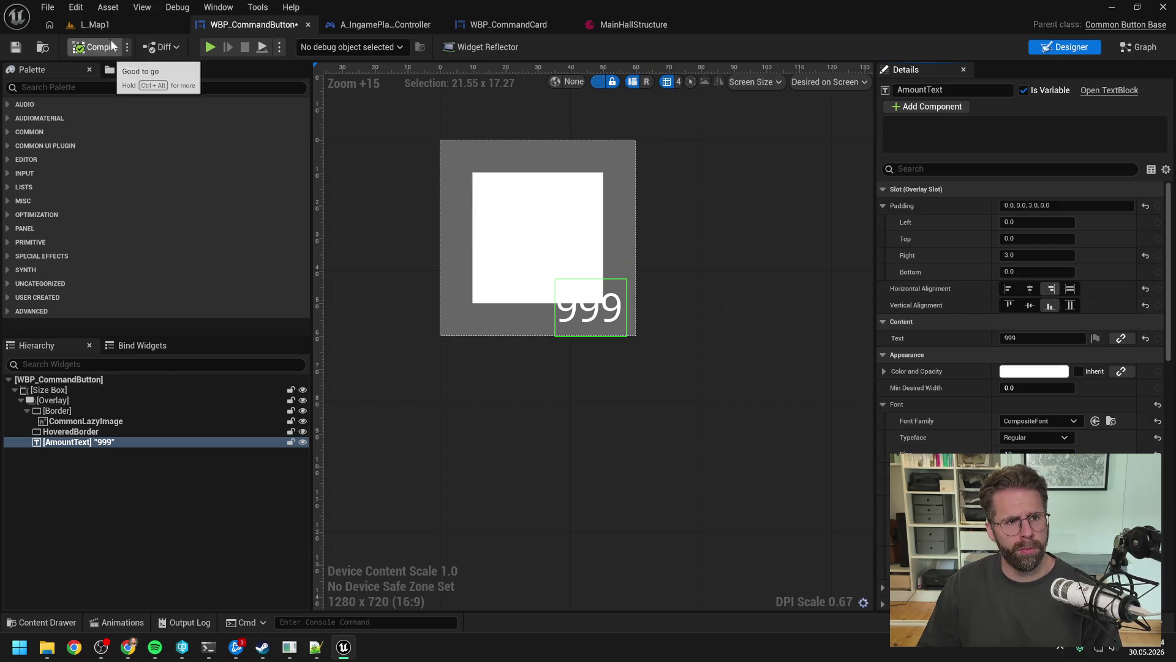
- Play L_Map1, build three Power Grid Generators from the Main Hall, and select a generator
click(126, 29)
key(alt+p)
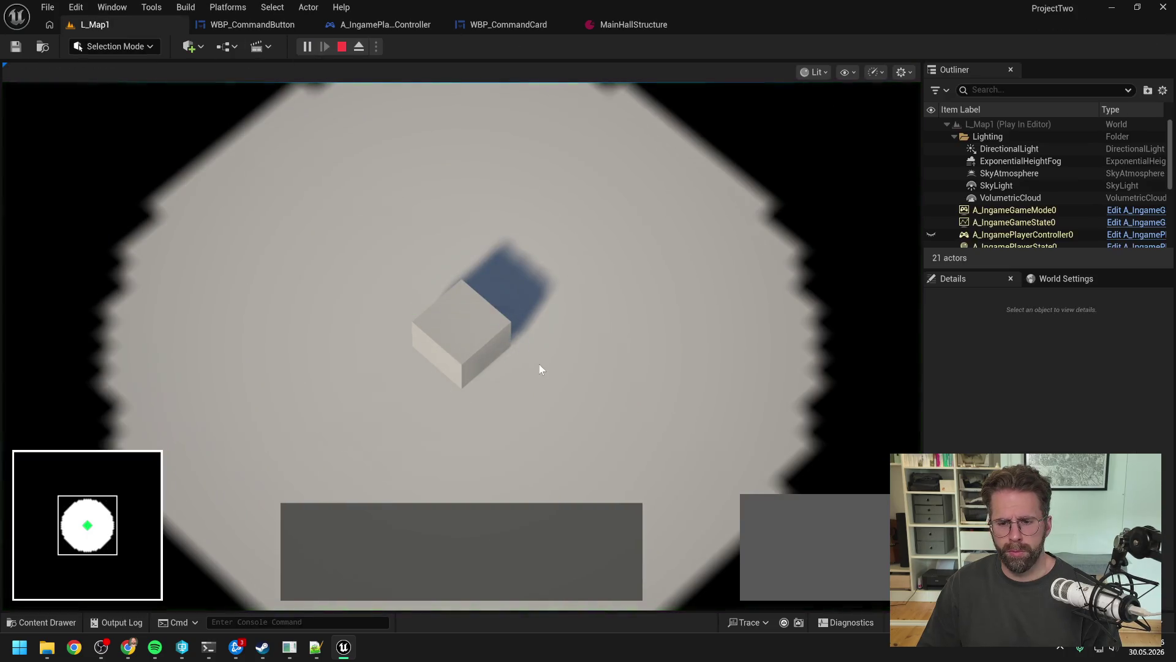
click(465, 340)
click(763, 513)
click(657, 362)
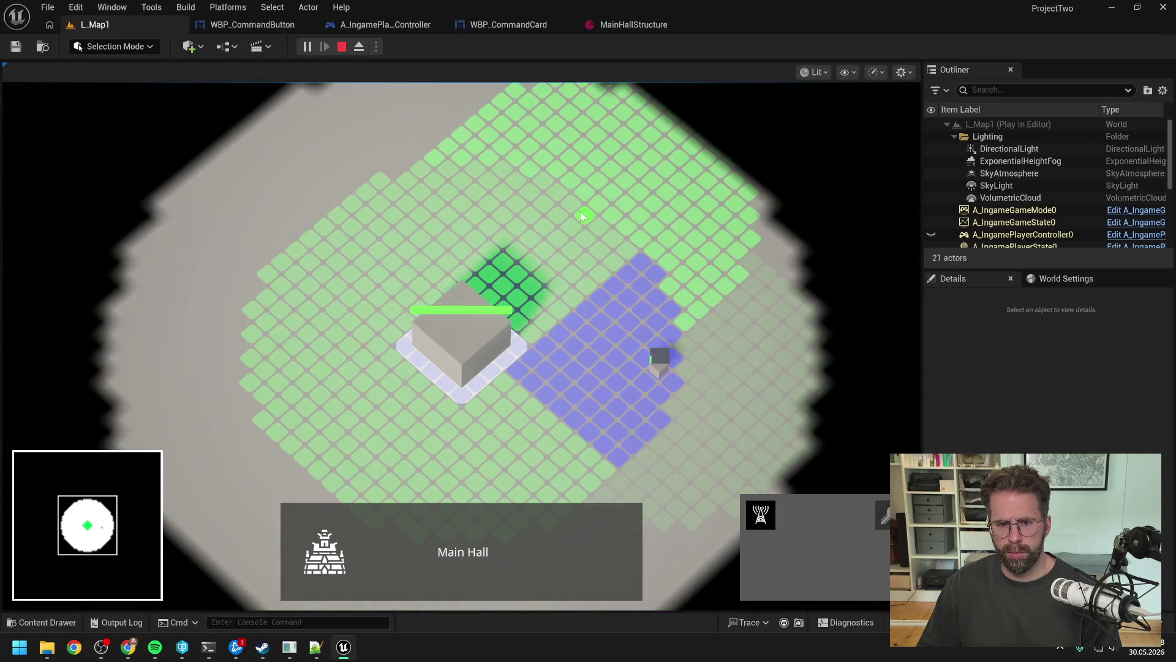
click(585, 206)
click(365, 181)
right_click(518, 183)
click(484, 343)
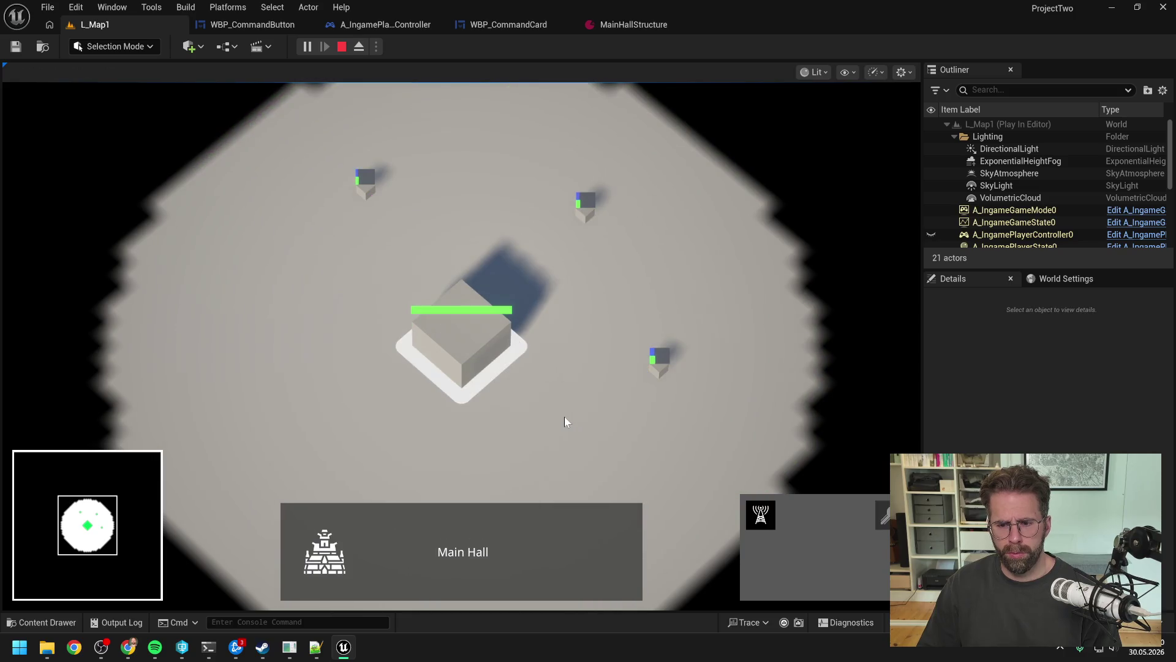
key(q)
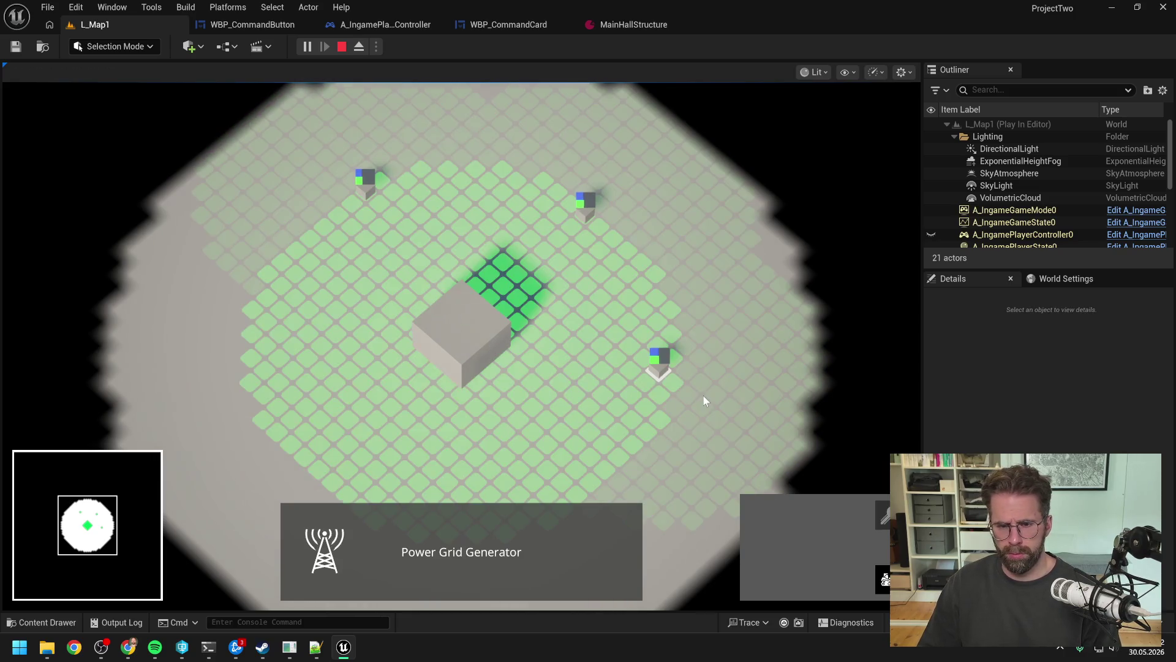
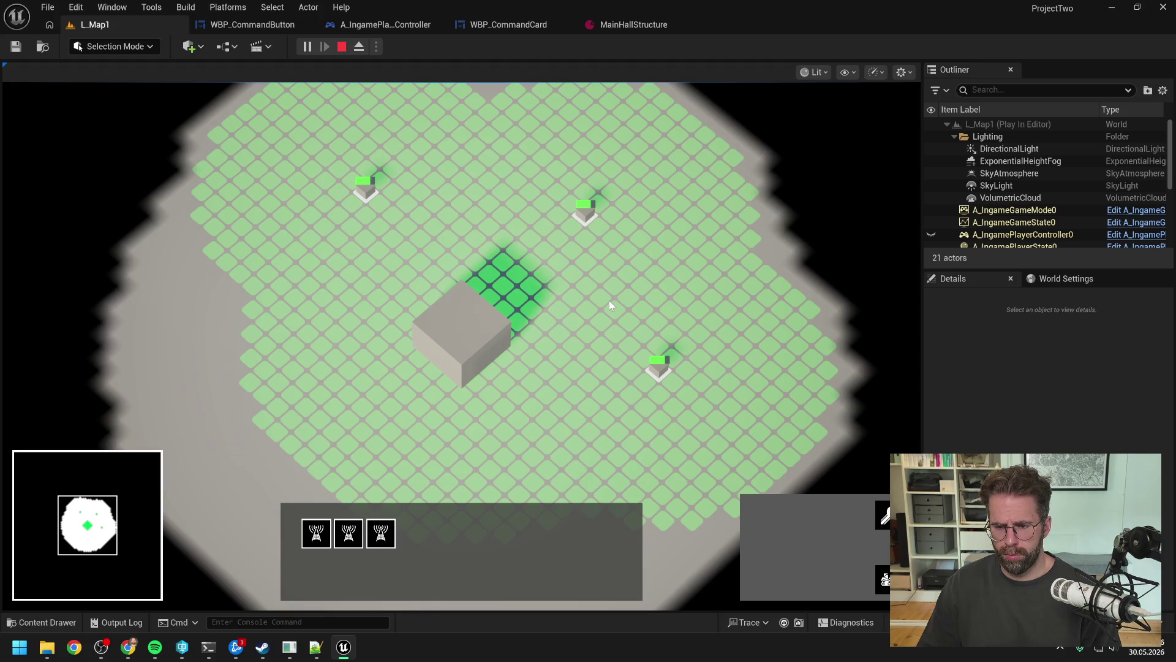
- Stop the playtest and set the command button's icon image padding to 12
key(Escape)
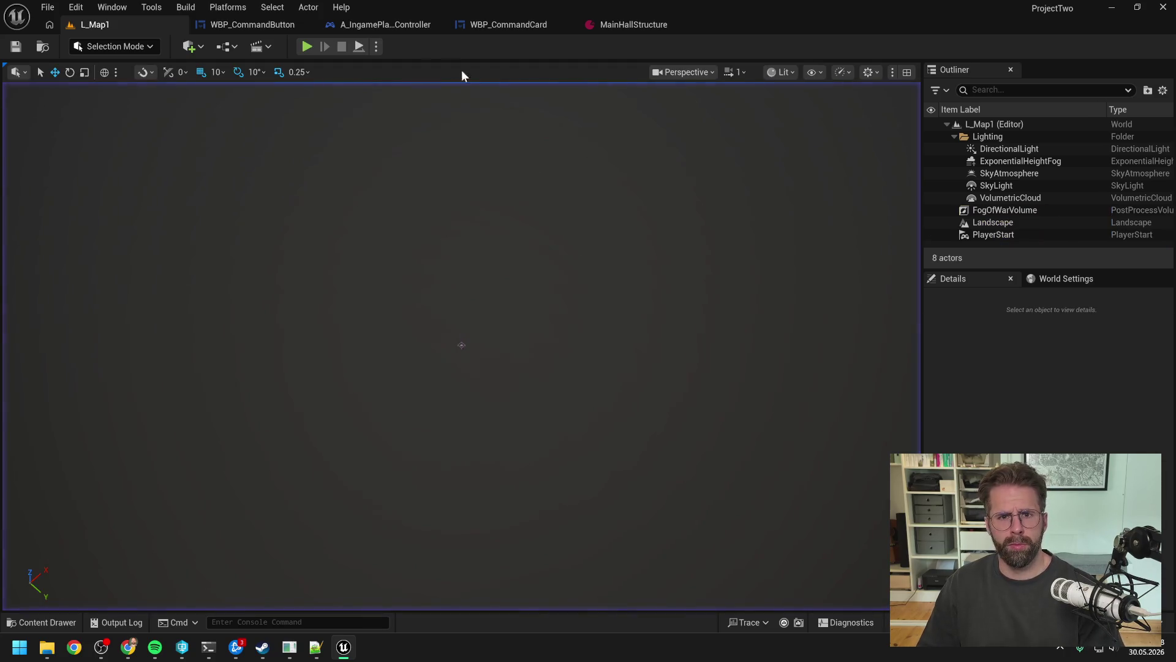
click(233, 28)
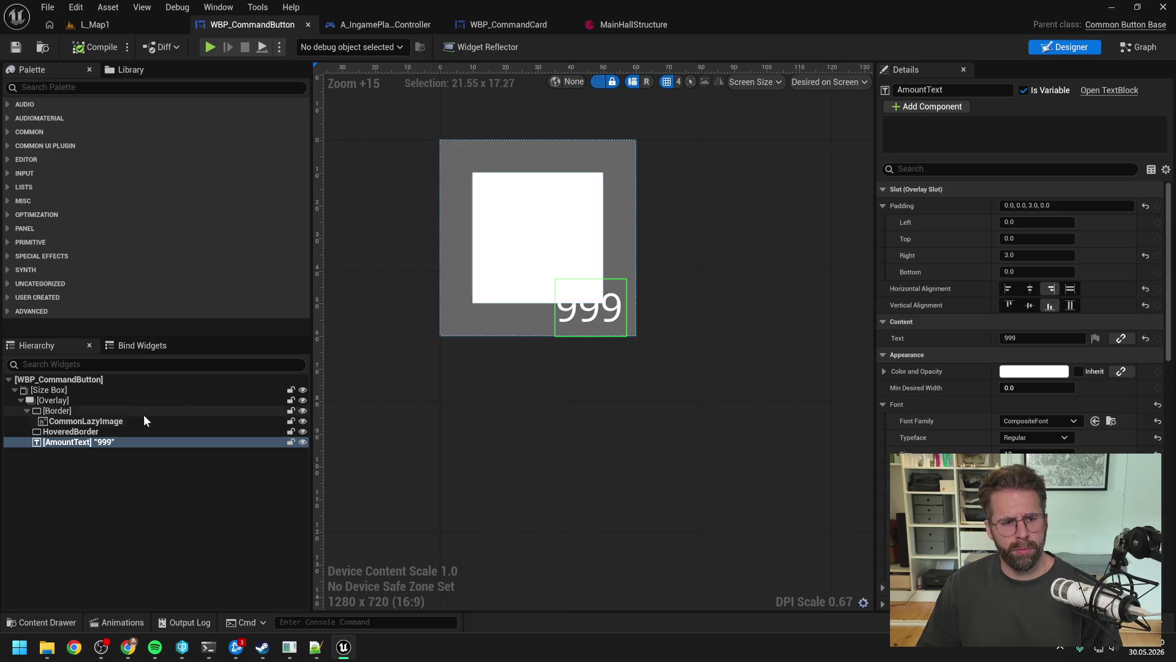
click(100, 420)
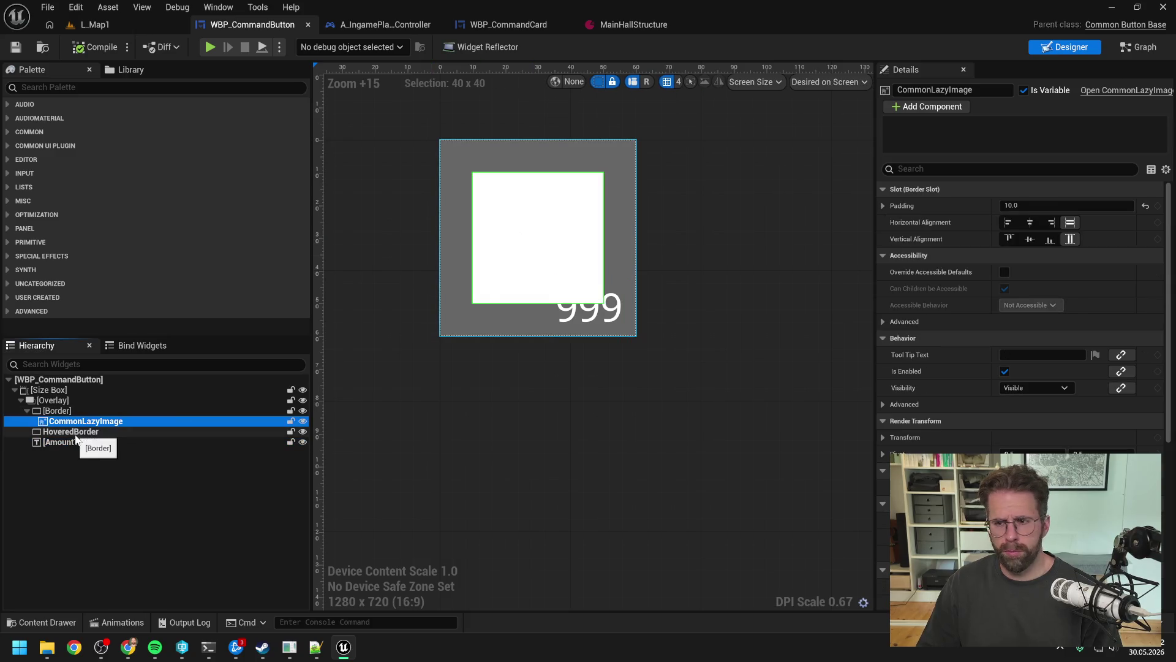
click(1066, 205)
text(12)
key(Return)
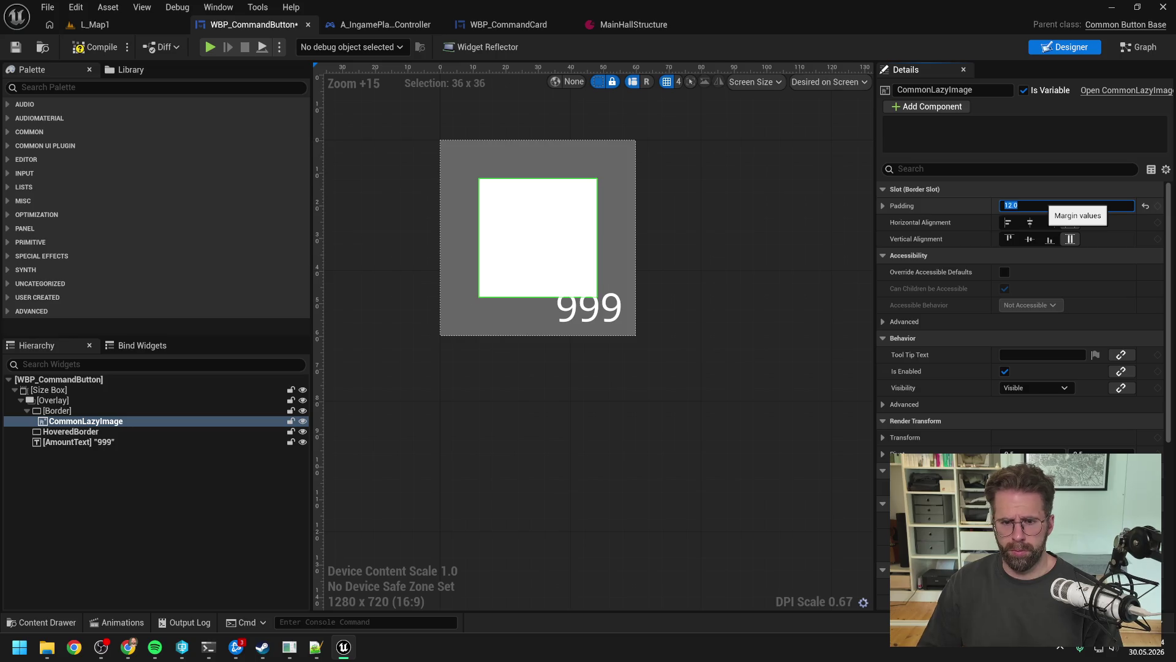
- Set the 999 amount text's font size to 14, compile, and return to L_Map1
click(92, 442)
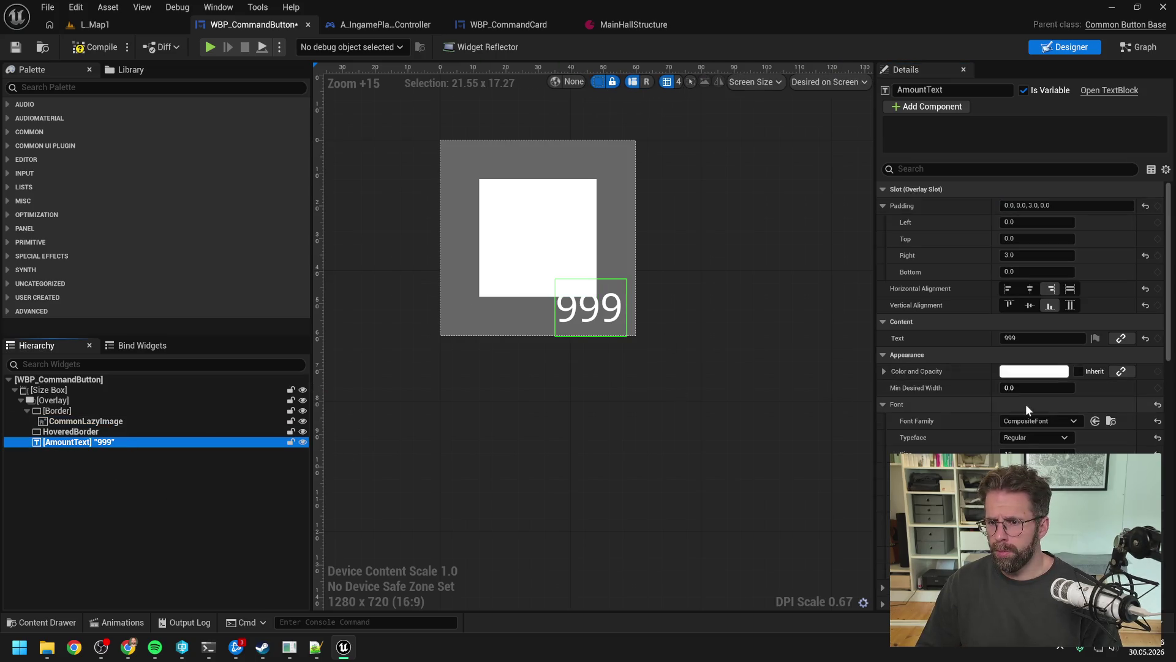
click(1021, 452)
text(14)
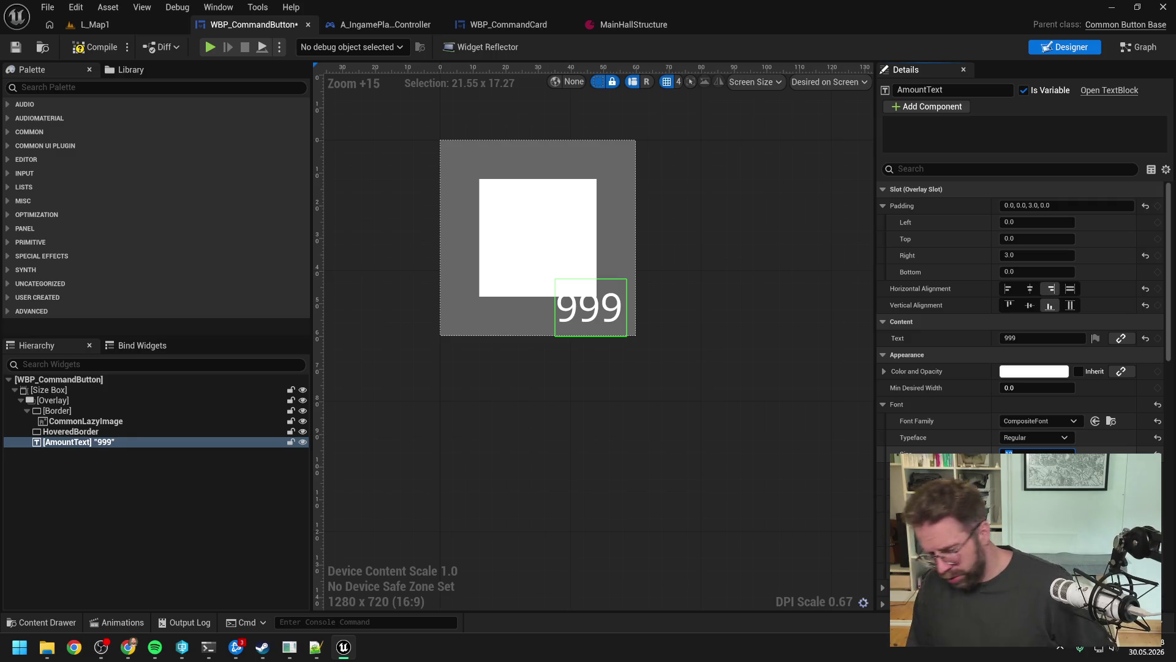
key(Return)
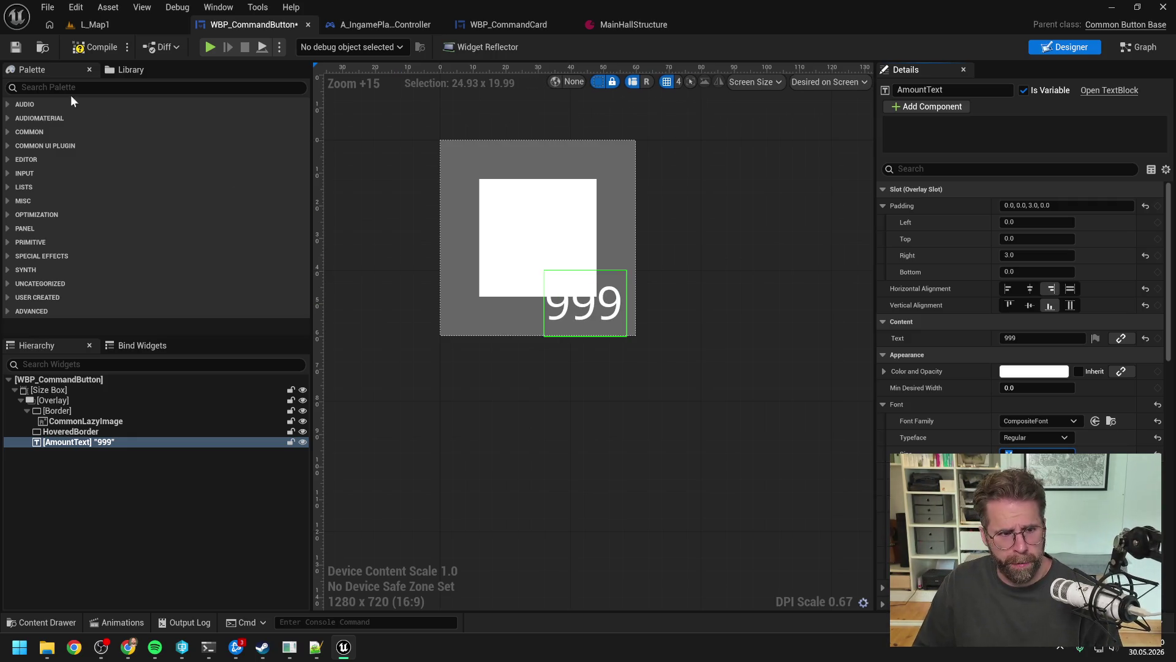
click(92, 50)
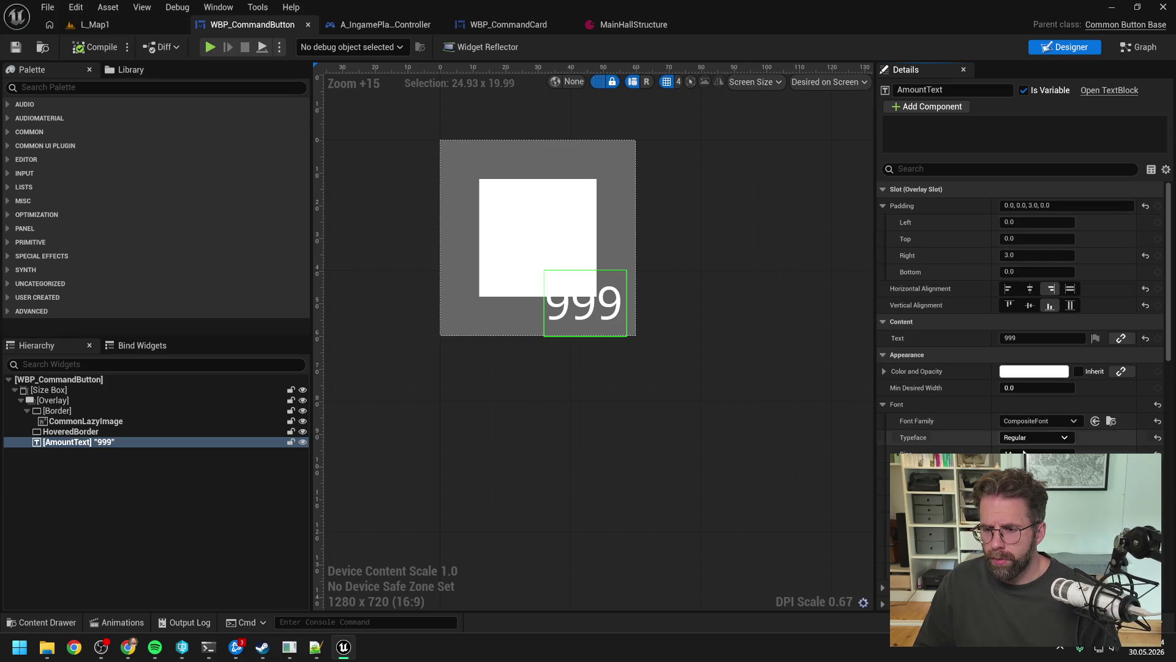
click(95, 24)
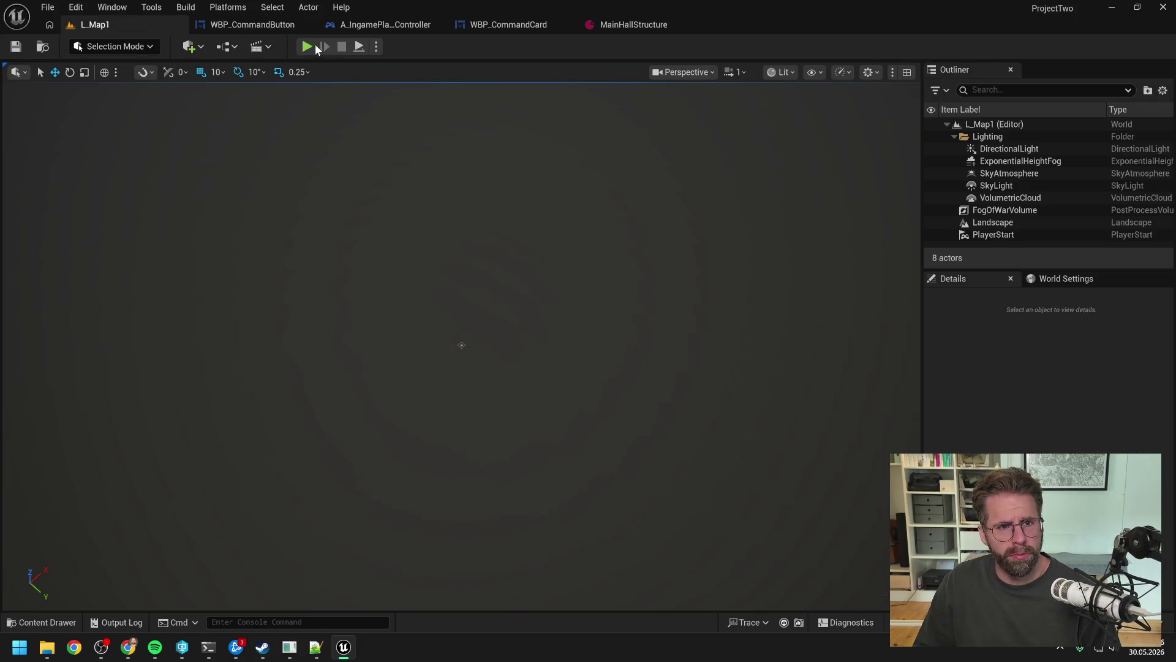
click(307, 47)
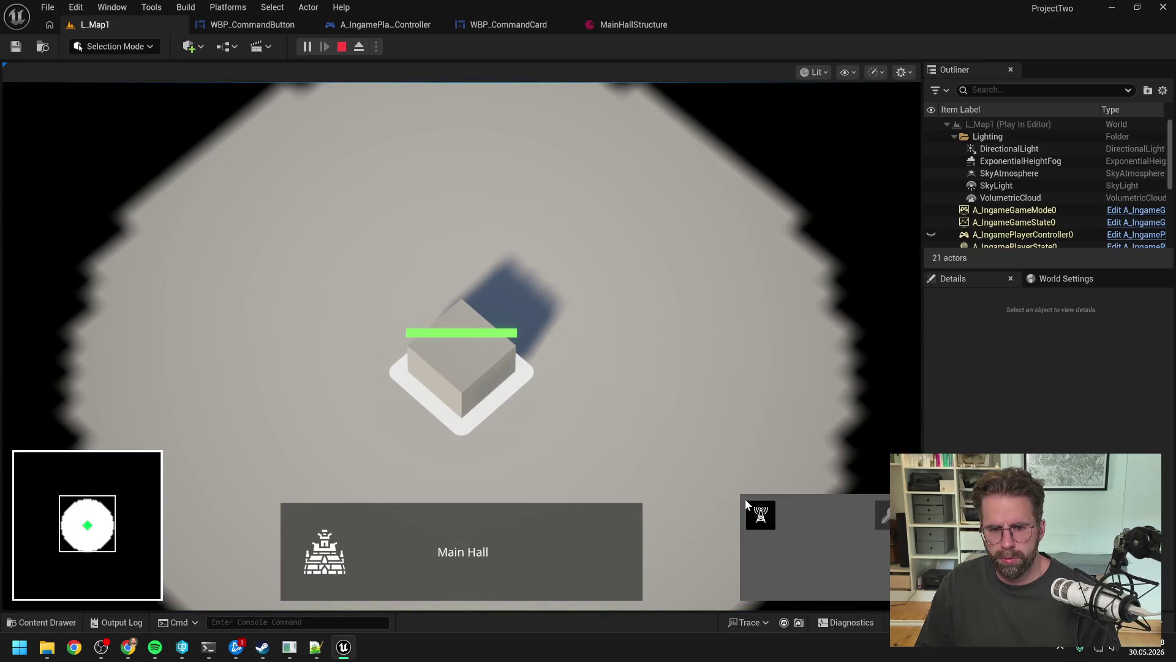
click(749, 504)
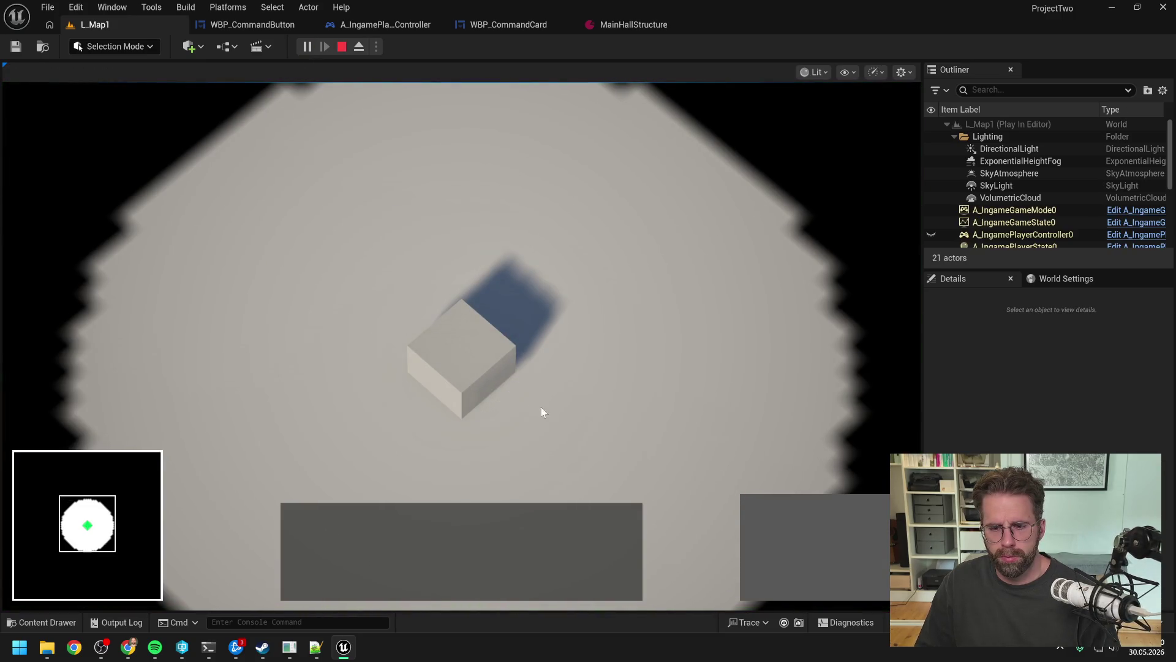
click(481, 372)
click(761, 515)
click(629, 298)
click(507, 194)
click(279, 282)
key(q)
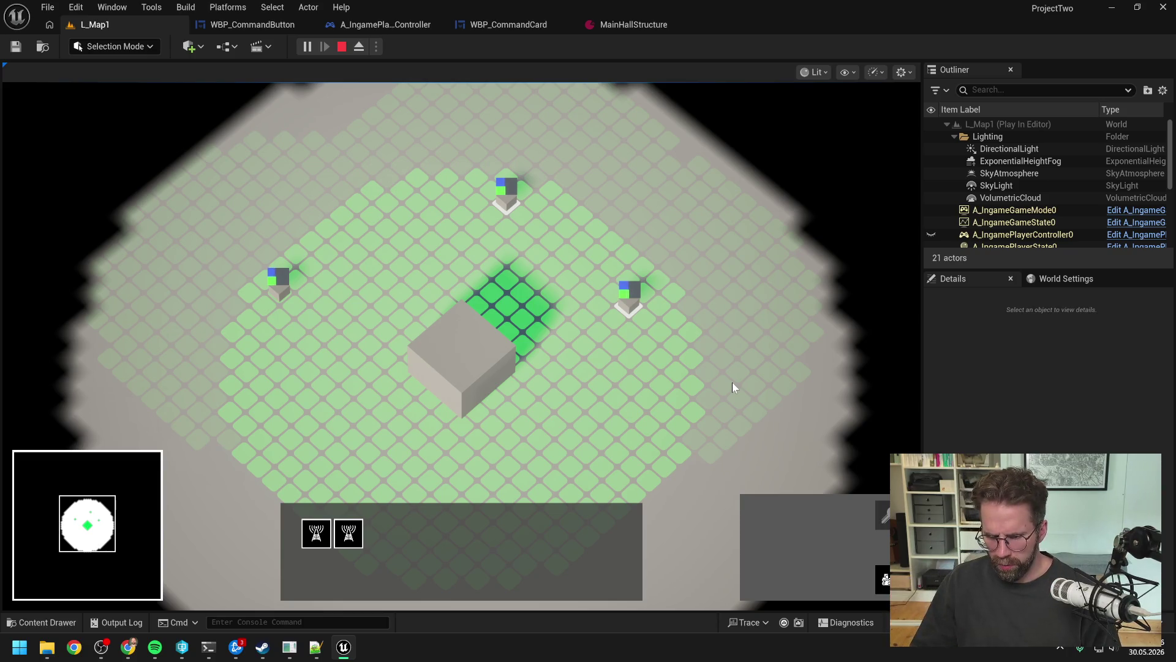
right_click(737, 388)
click(441, 365)
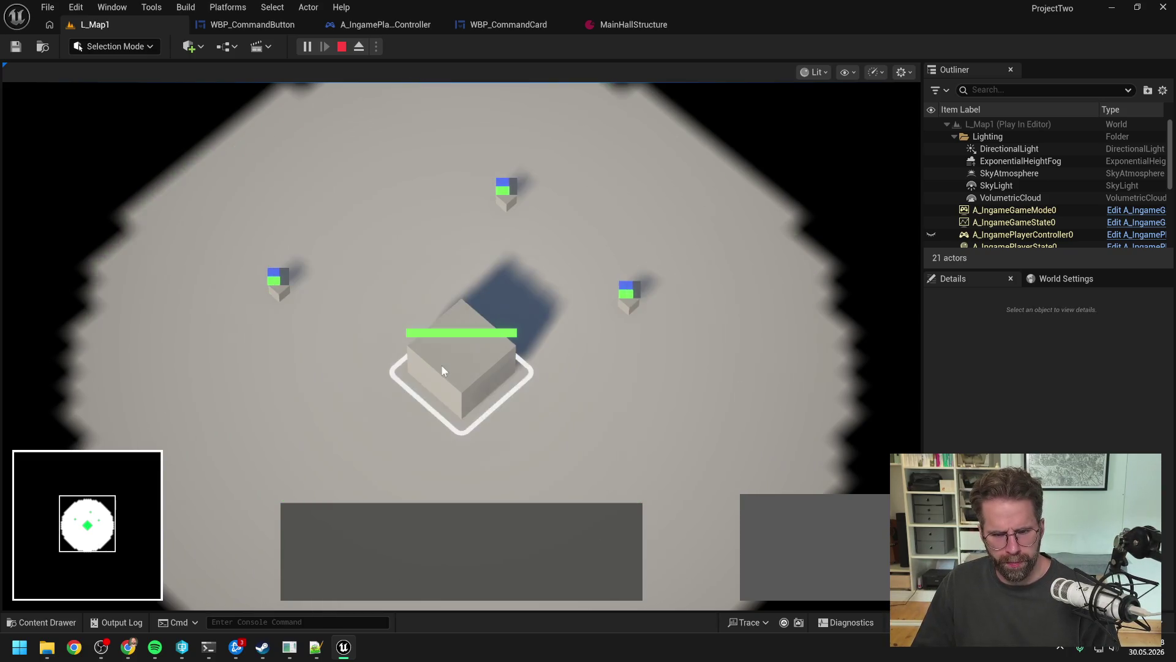
scroll(573, 344, down, 2)
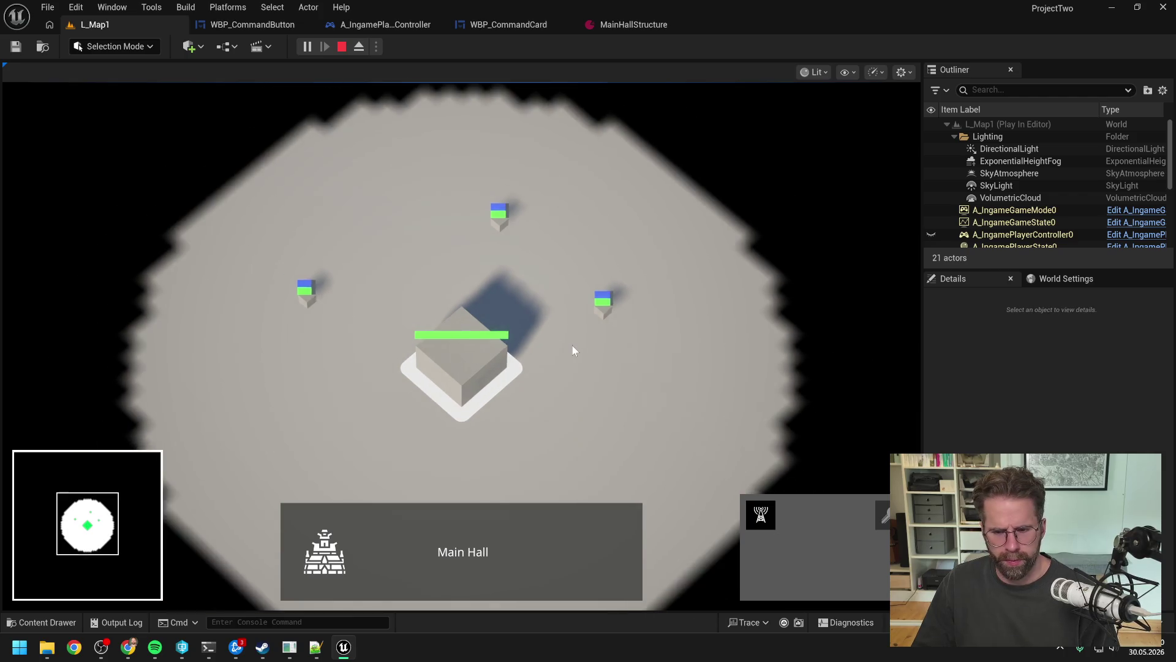
key(q)
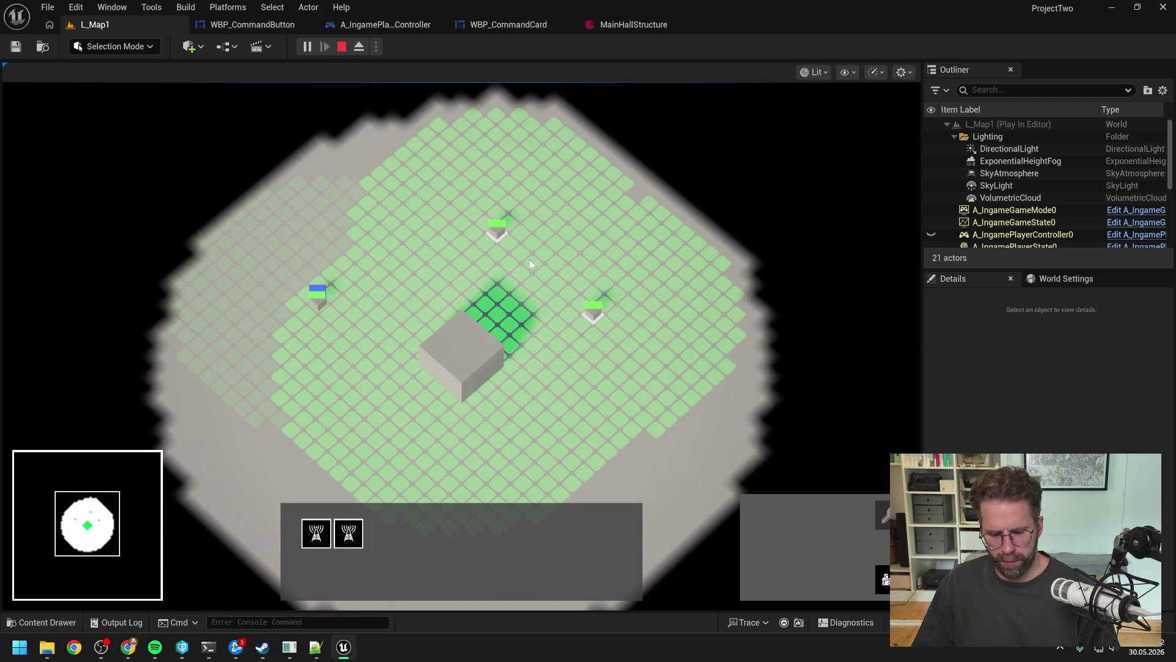
key(h)
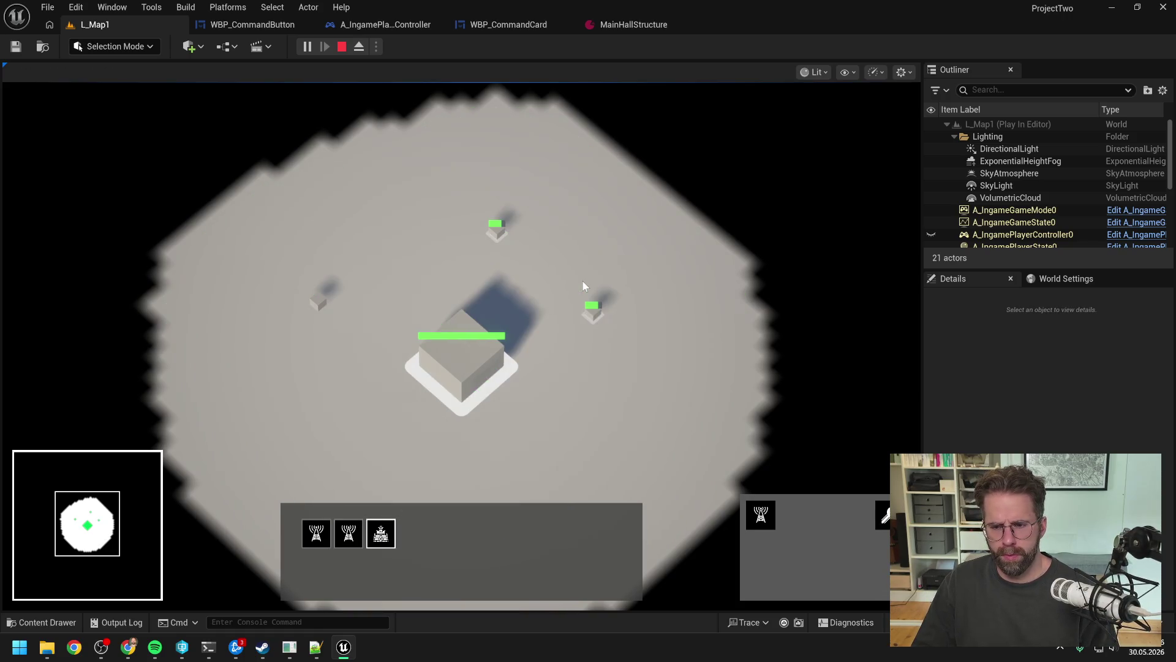
key(q)
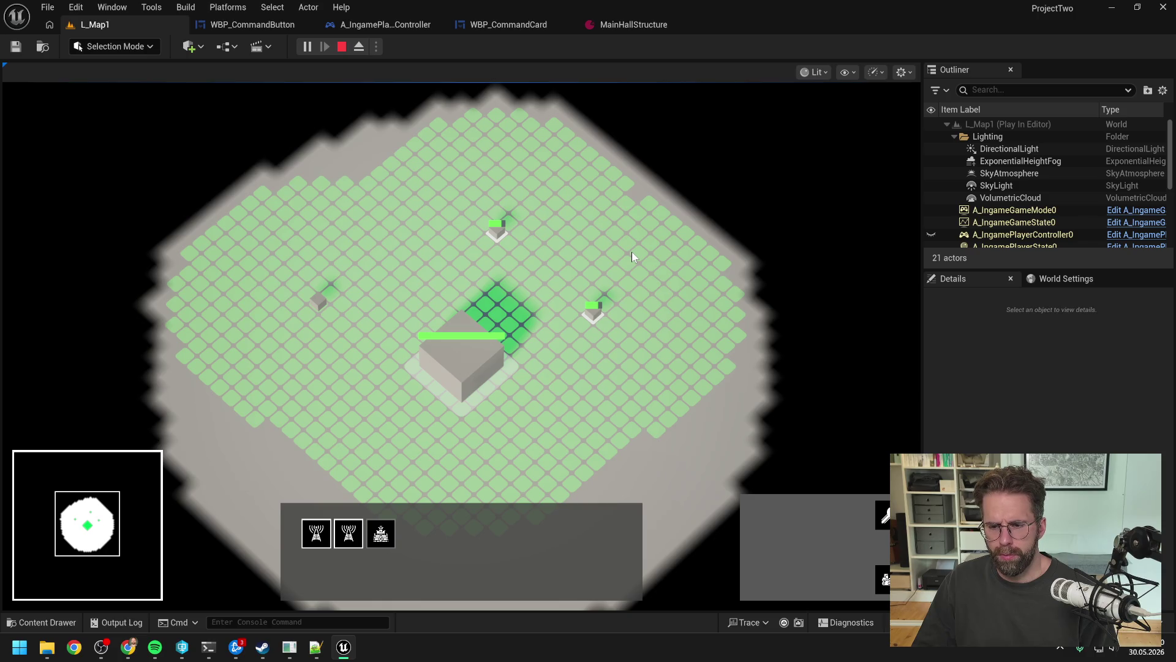
key(Escape)
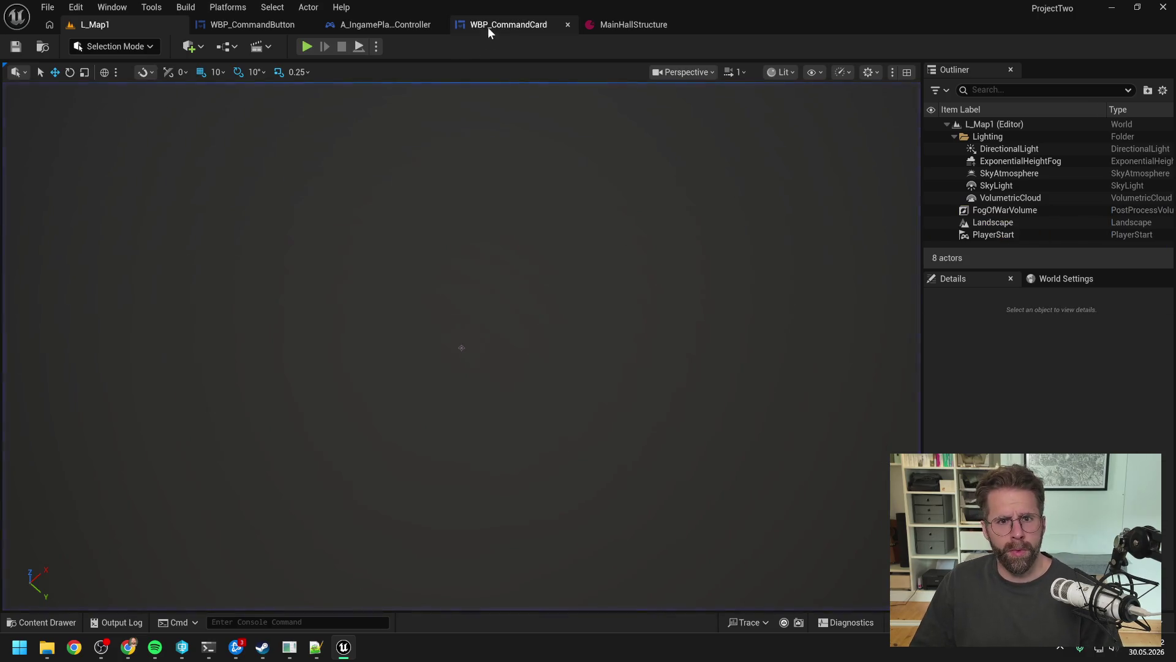
click(254, 25)
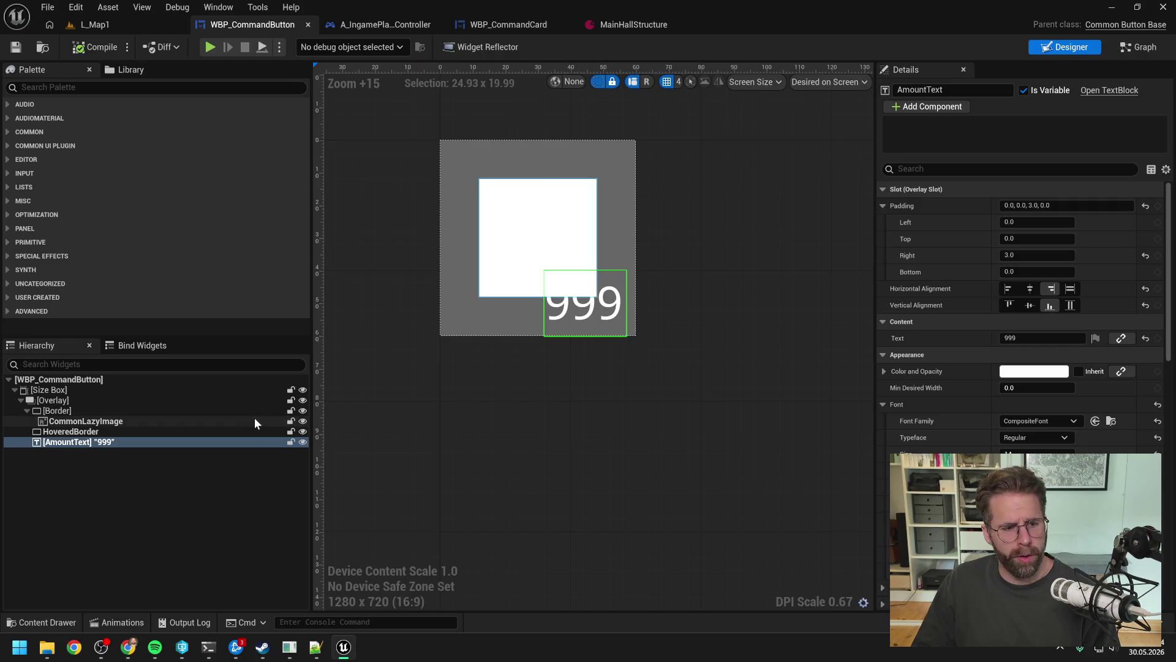
- Set the button's icon image padding back to 10
click(102, 440)
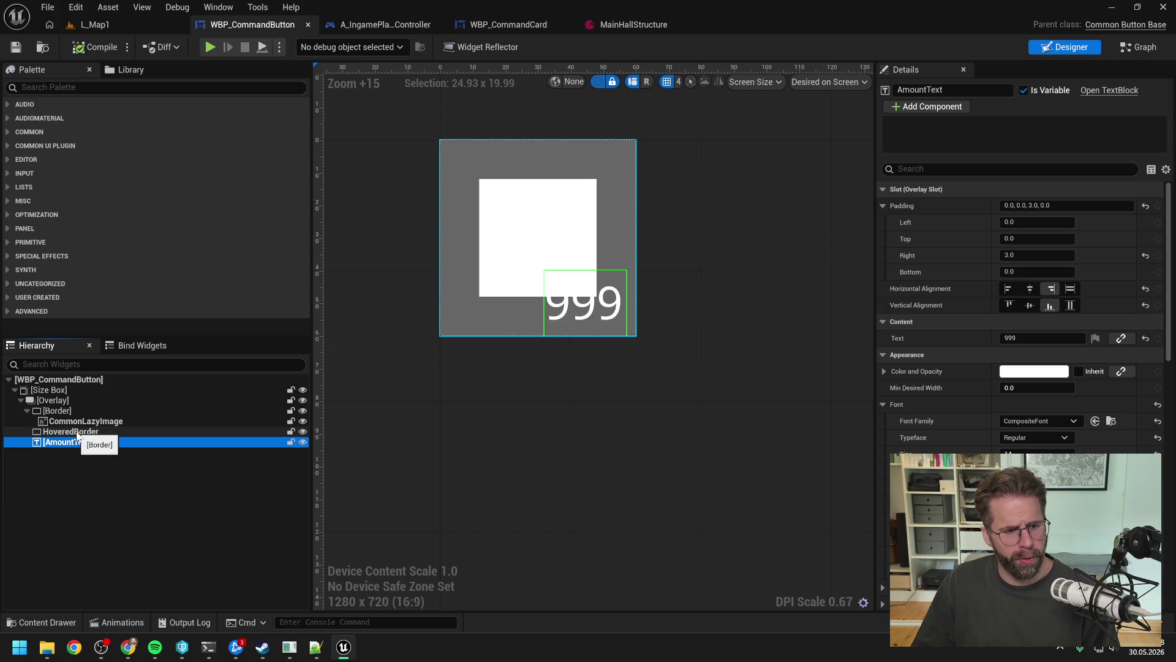
click(77, 432)
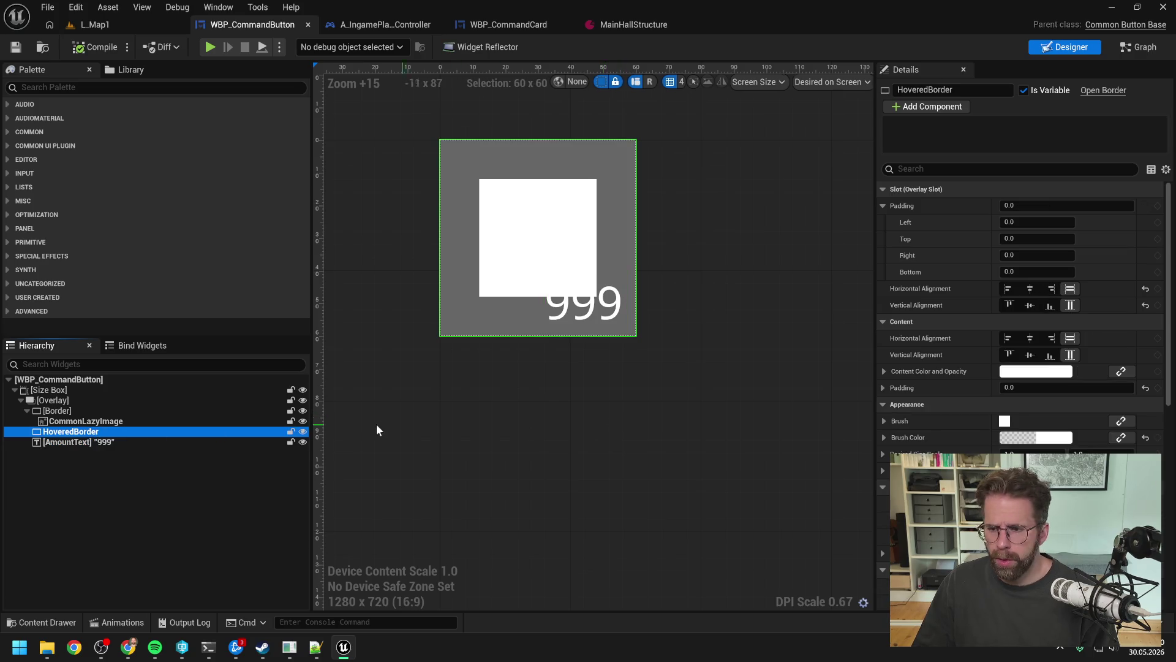
click(127, 421)
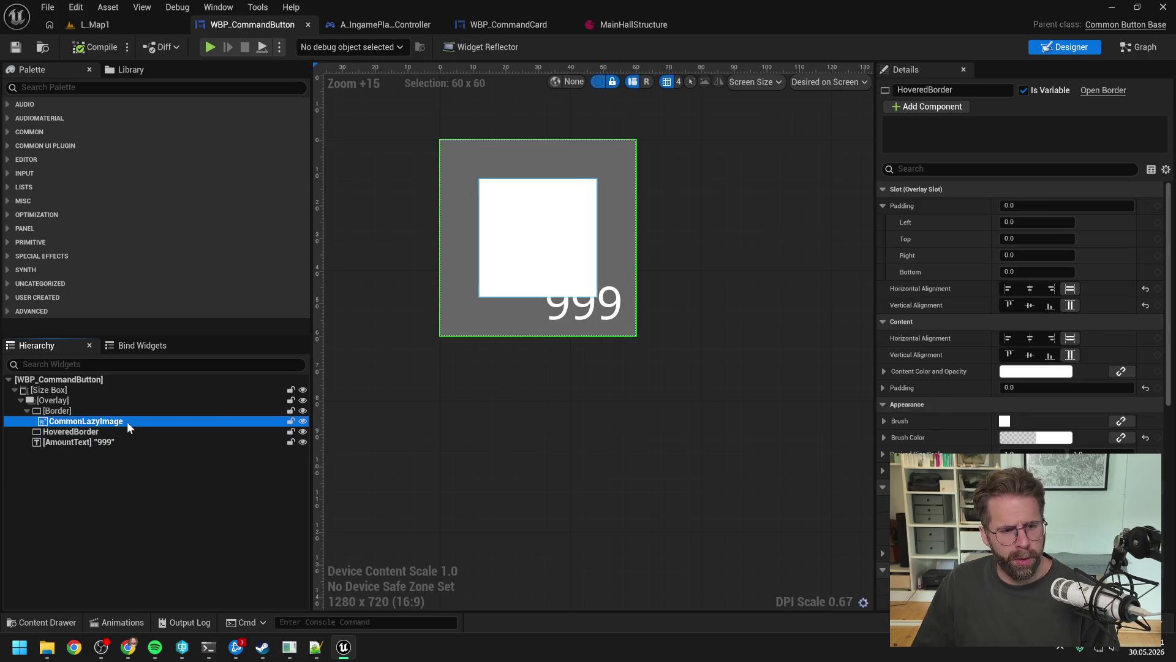
click(1022, 207)
text(10)
key(Return)
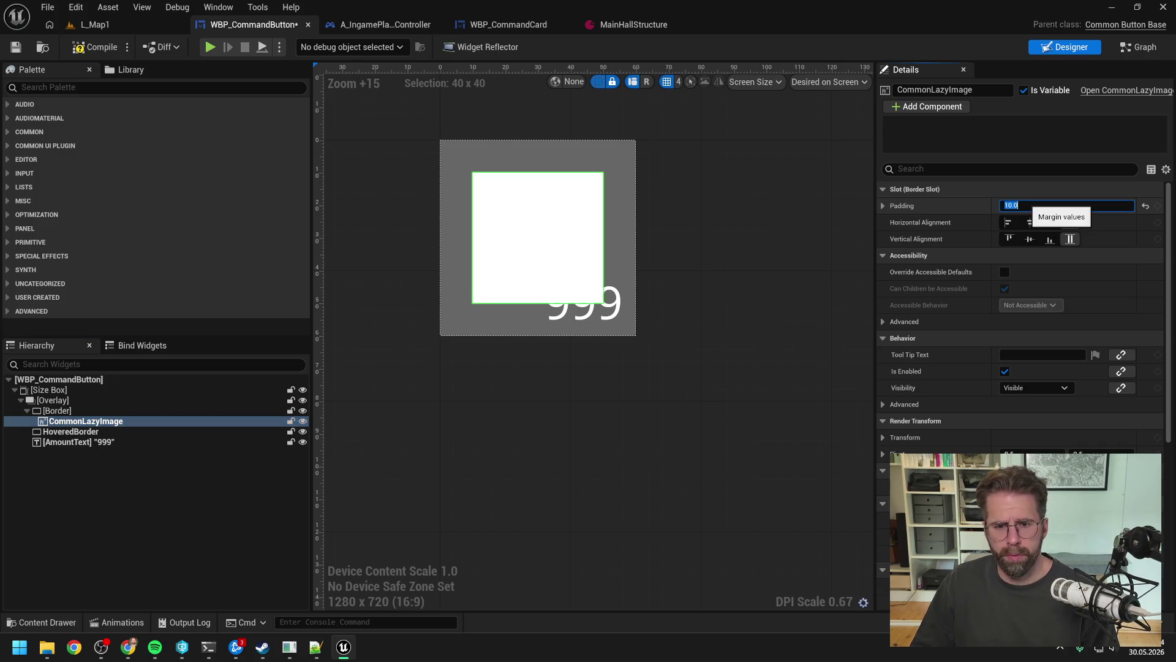
- Wrap the 999 amount text in a Border with 0 content padding
click(117, 442)
right_click(118, 443)
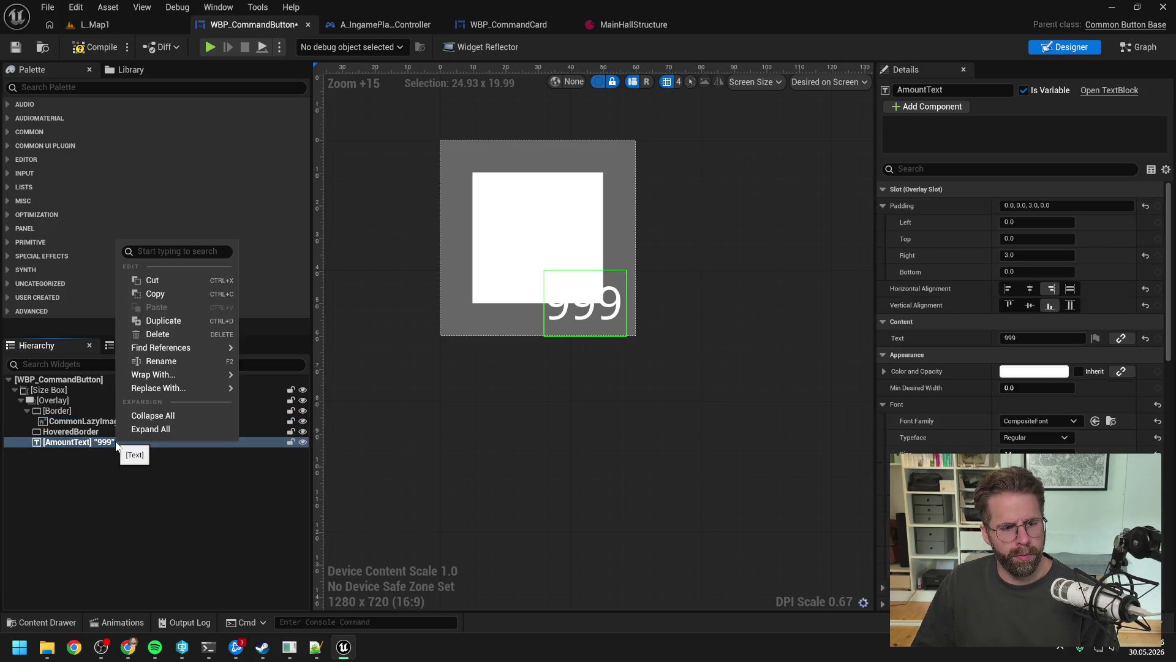
mouse_move(156, 374)
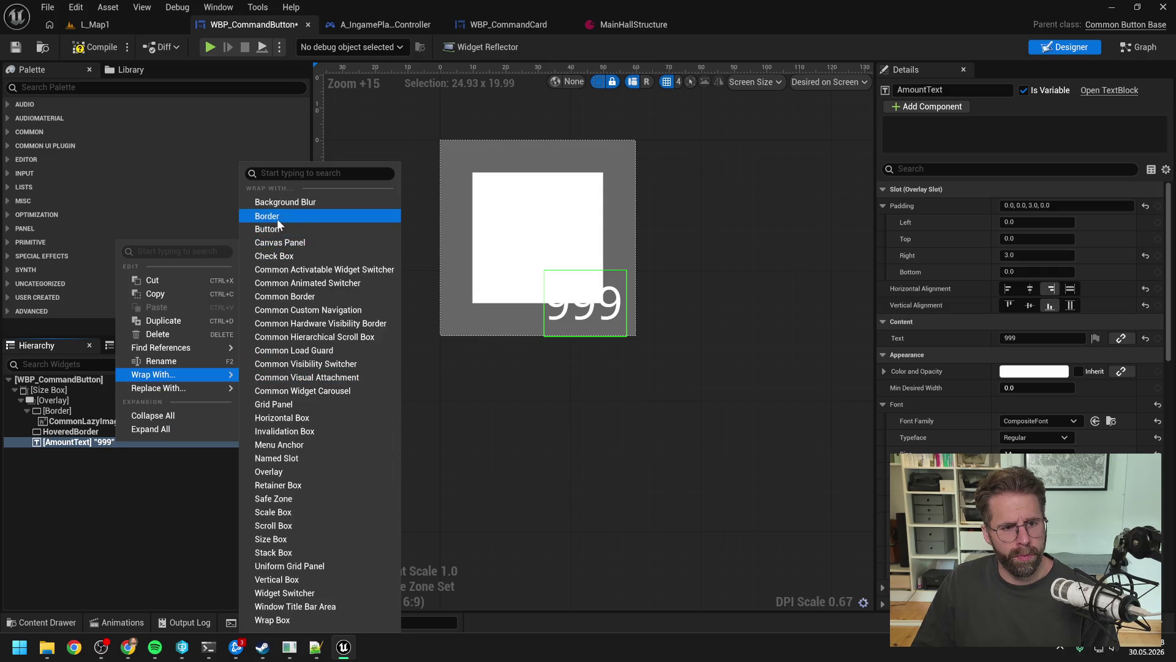
click(267, 215)
click(65, 442)
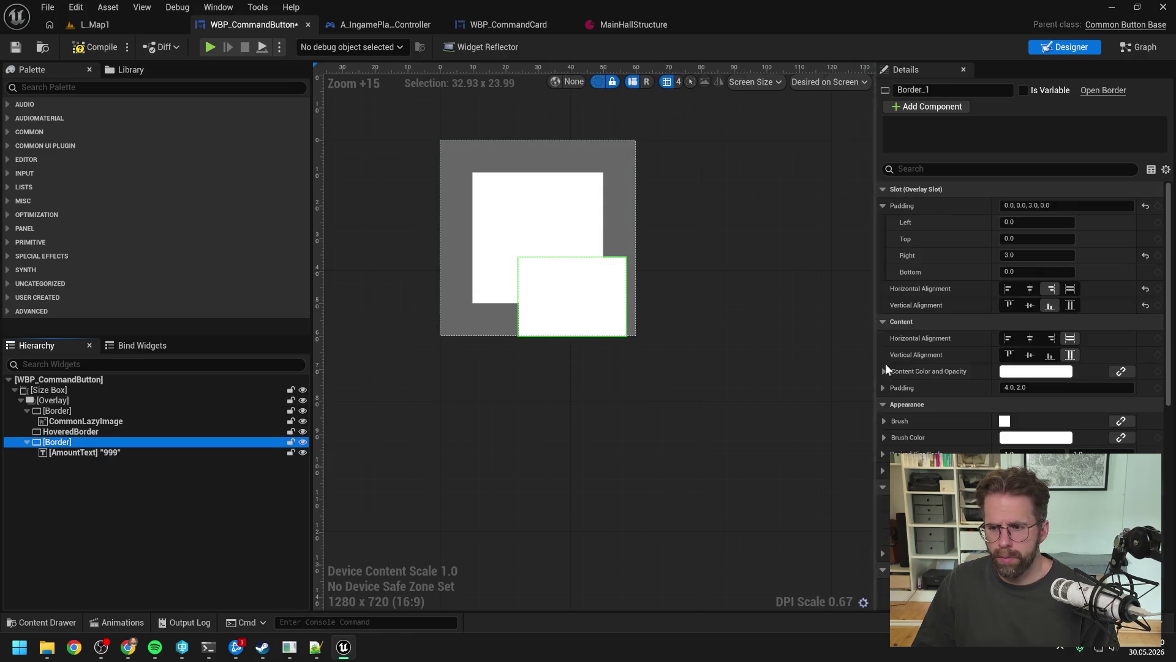
click(1017, 388)
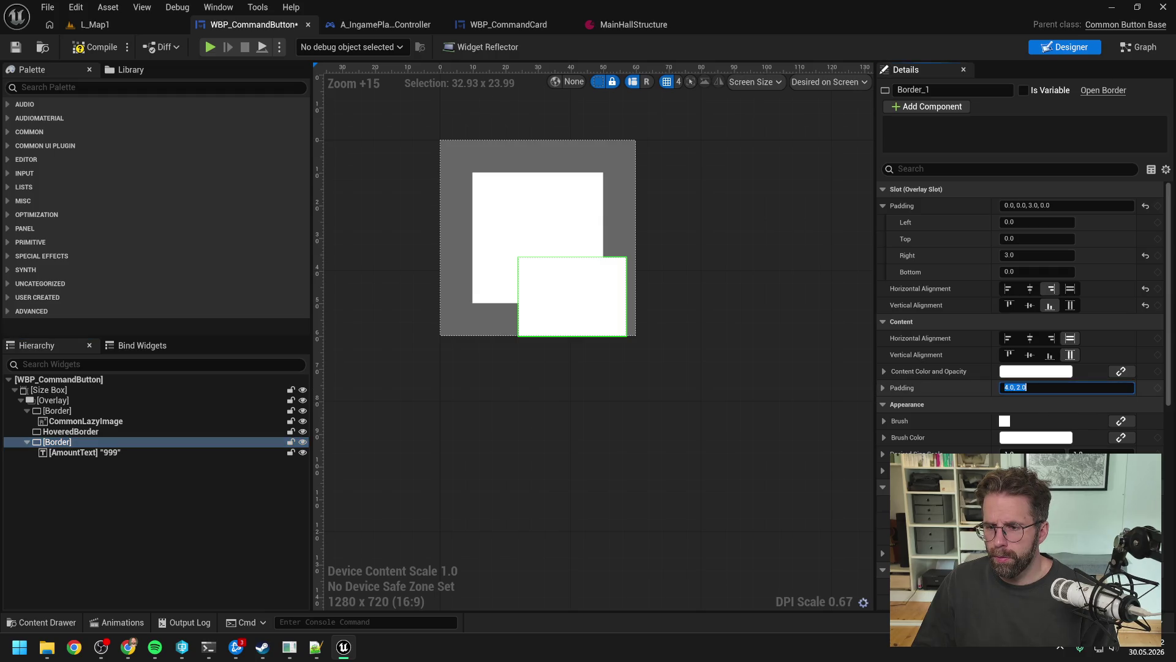
text(0)
key(Return)
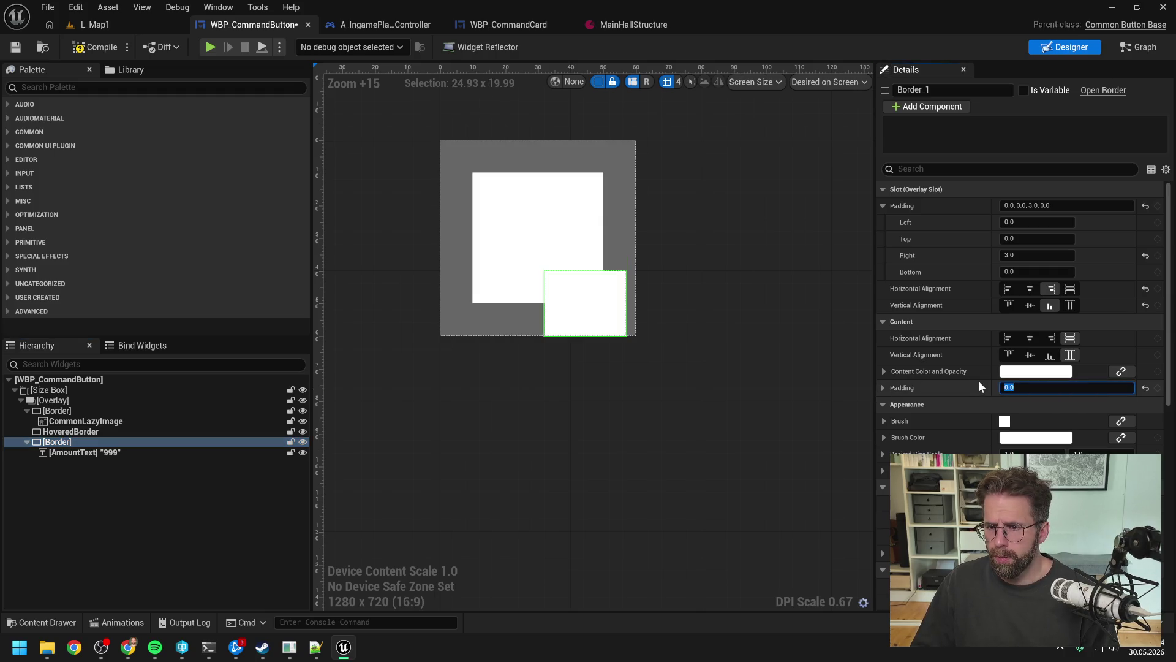
click(1037, 372)
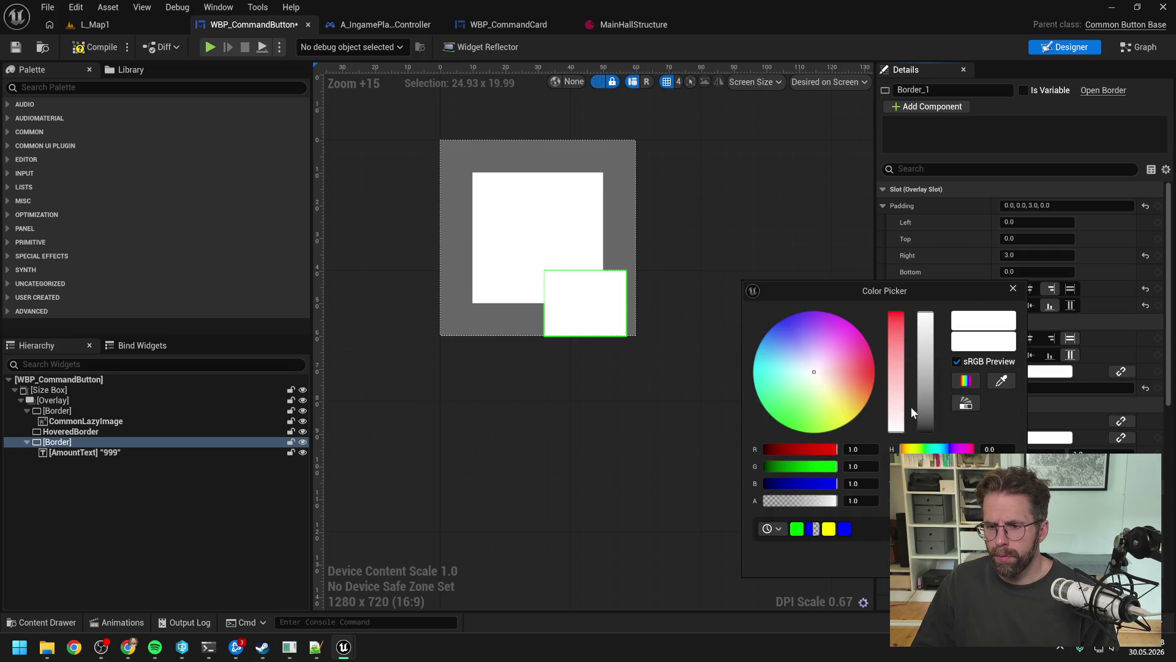
- Give the amount border a dark grey fill of 0.15 RGB at 0.8 opacity
drag(927, 423, 928, 344)
drag(928, 340, 928, 417)
click(861, 449)
text(0.1)
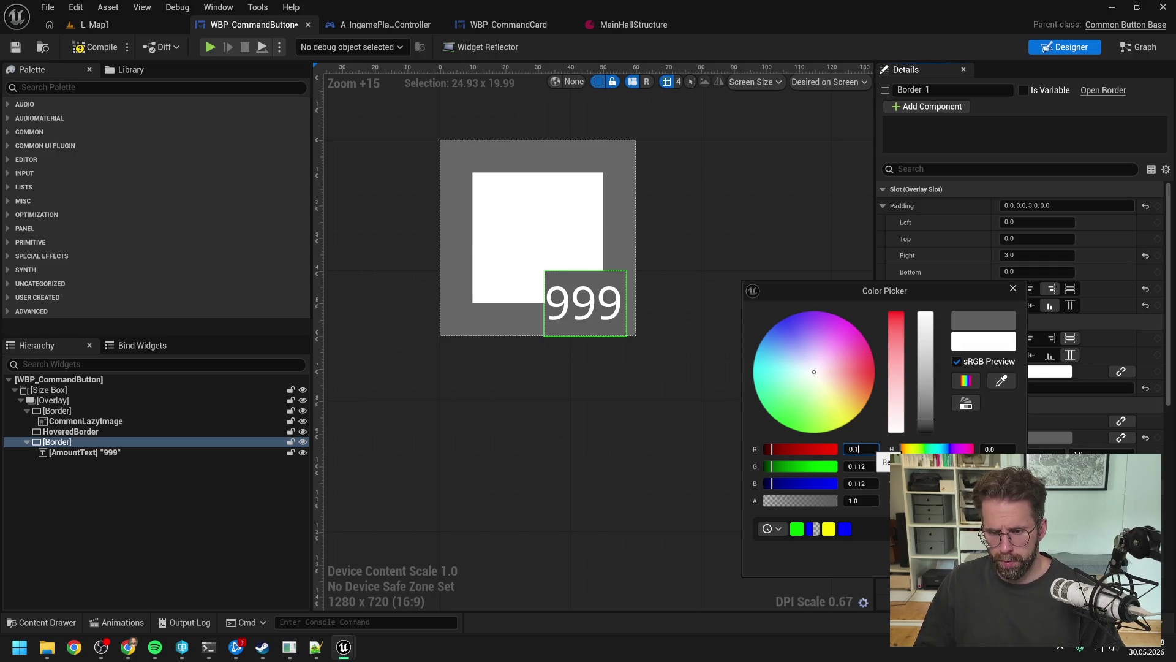
key(Tab)
text(0.15)
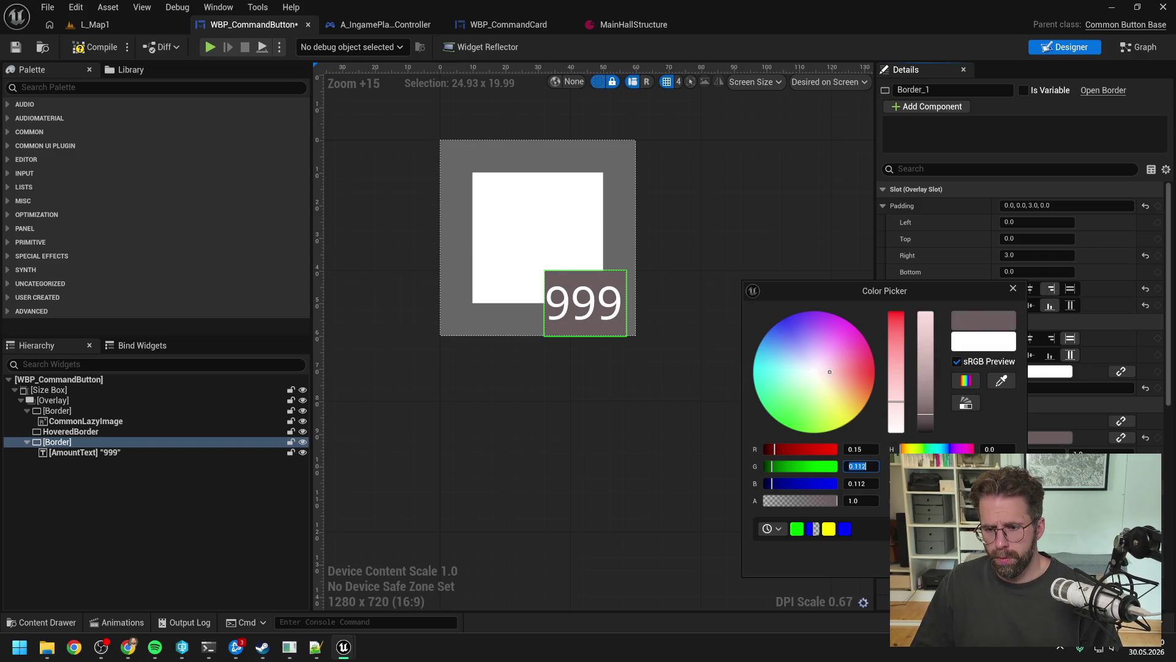
key(Tab)
text(0.15)
key(Tab)
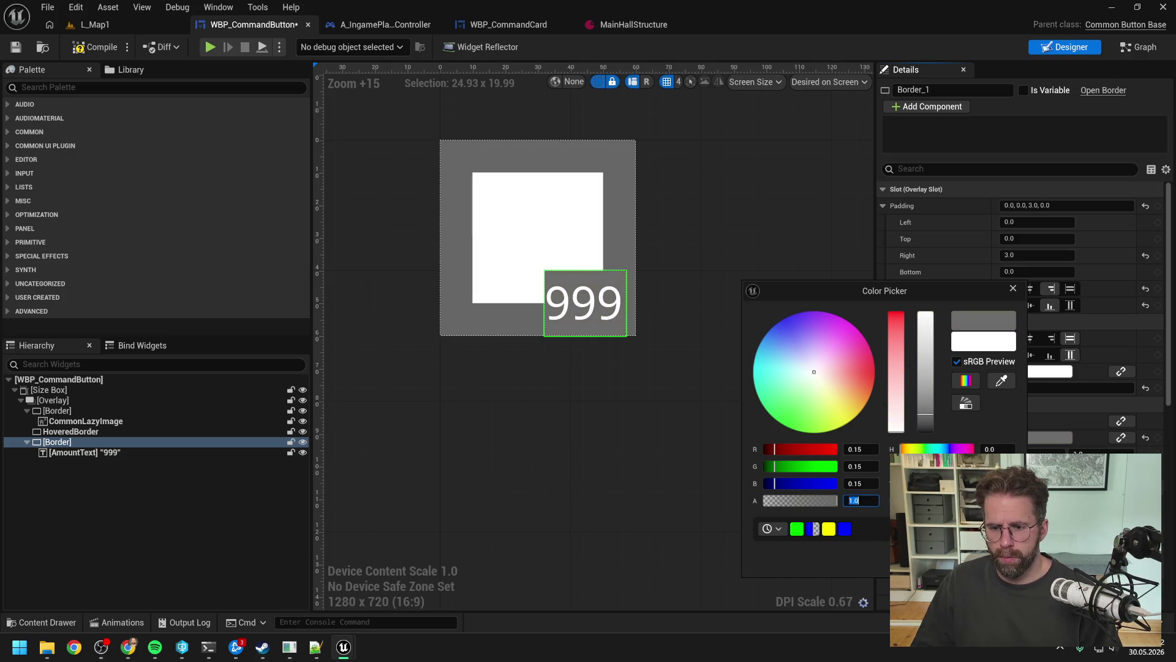
text(0.8)
key(Return)
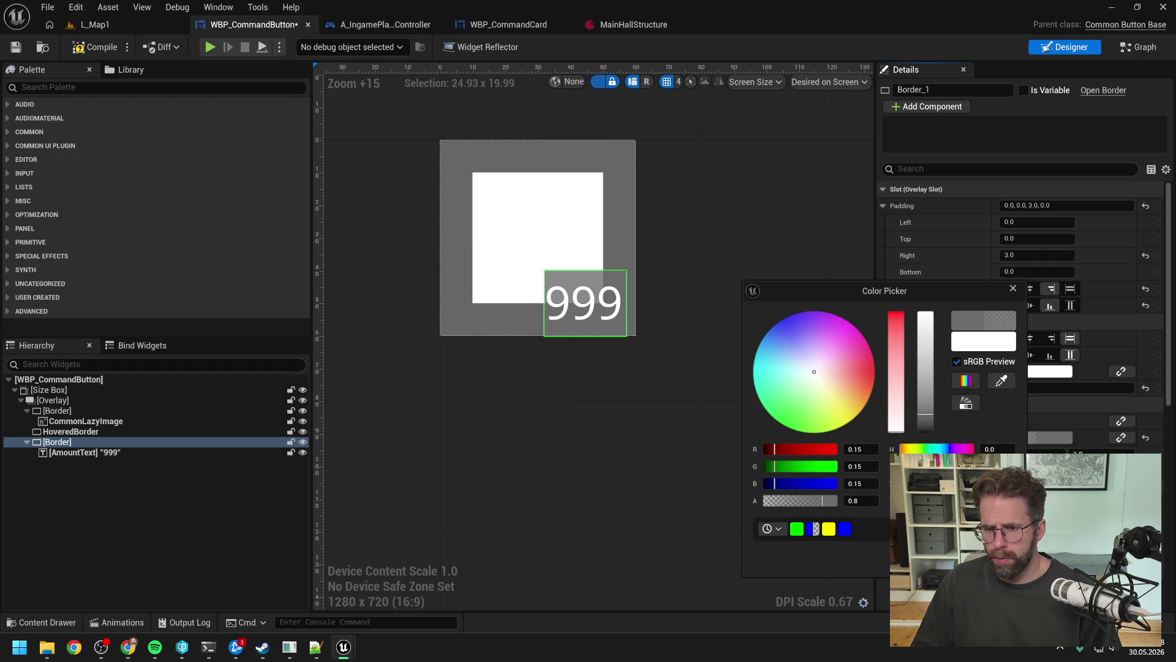
click(466, 473)
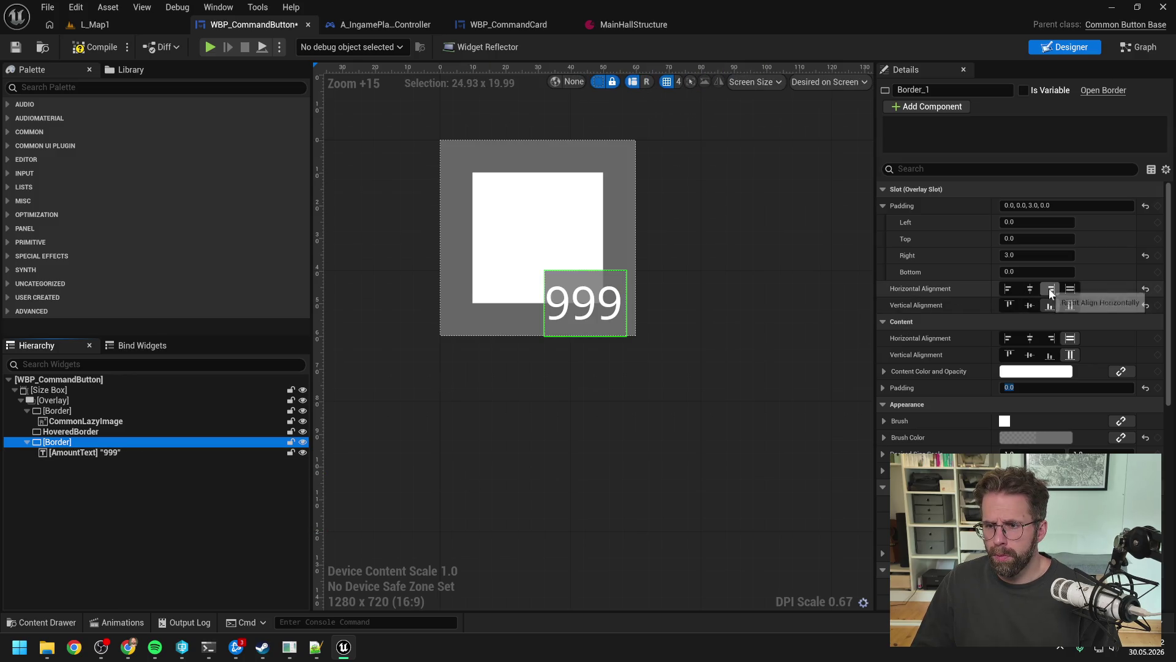
- Set the amount border's right and bottom padding to 1.0
click(1045, 255)
double_click(1045, 255)
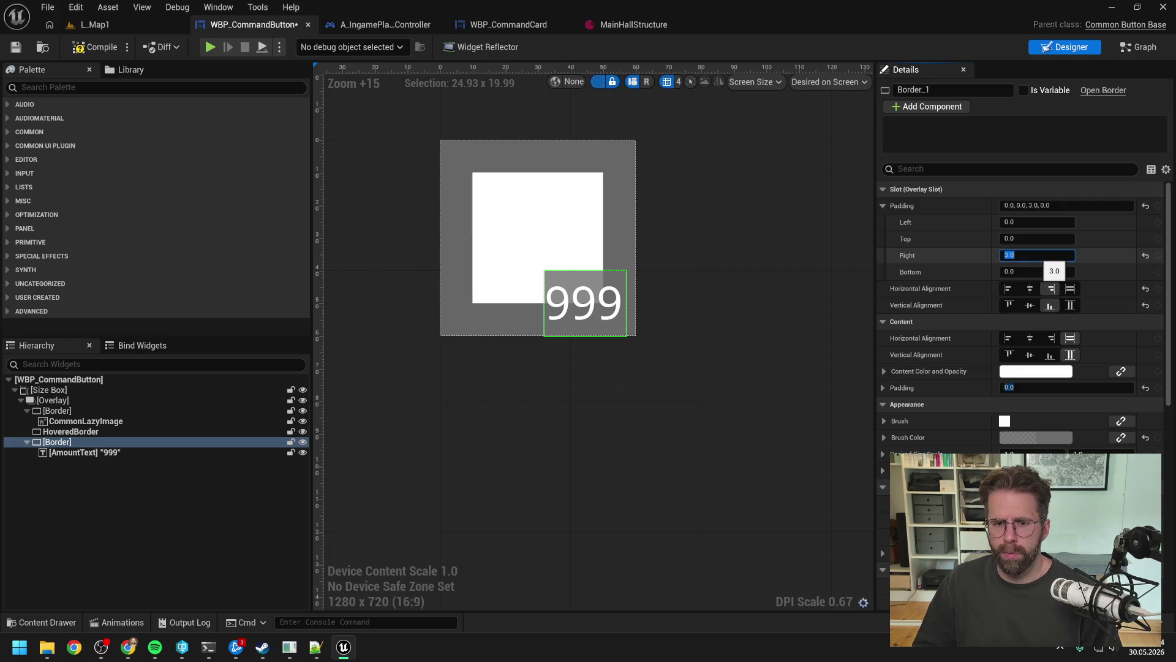
text(0)
key(Return)
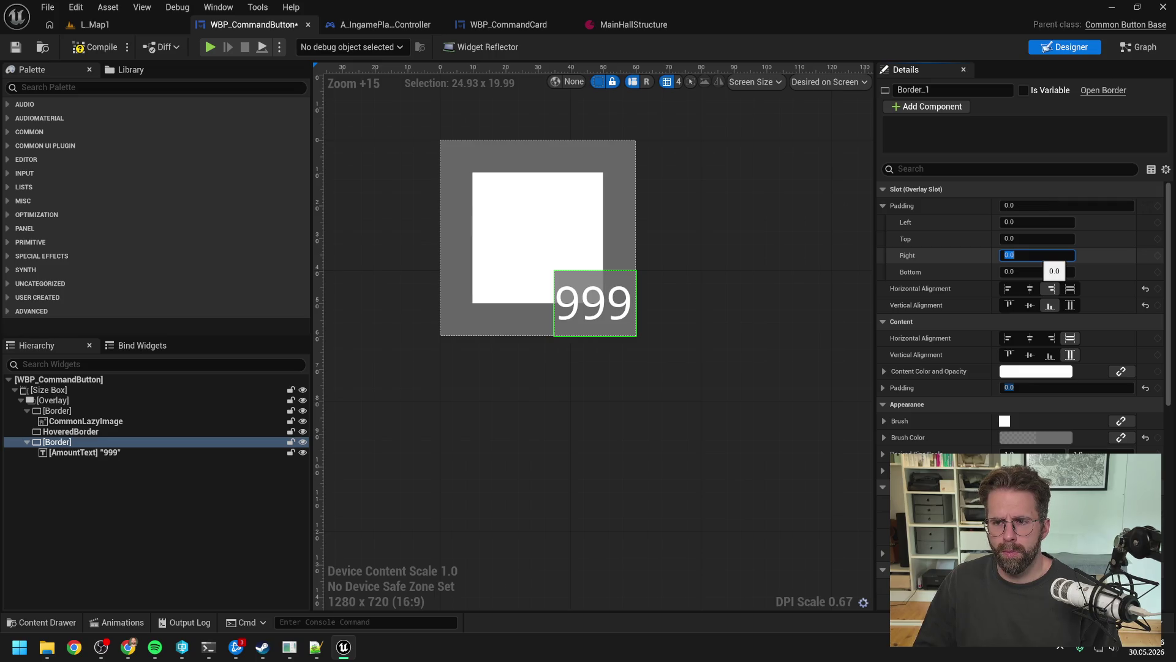
text(1)
click(1040, 271)
text(1)
key(Return)
- Compile and save the button widget, then play L_Map1 in the editor
click(95, 48)
click(102, 25)
click(307, 46)
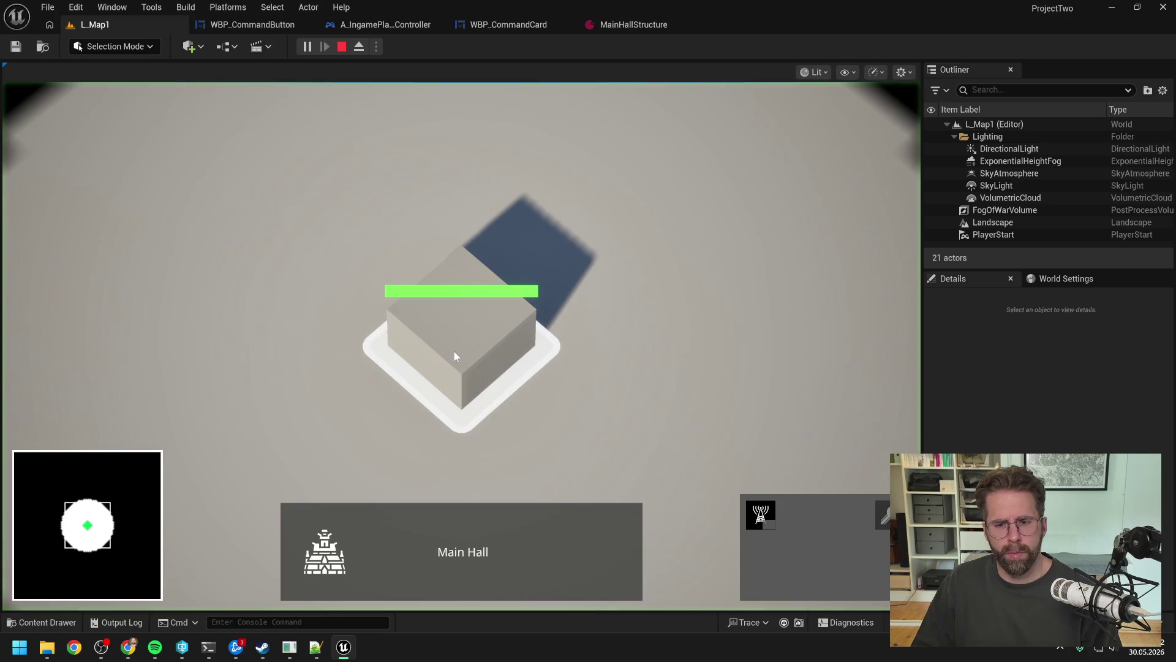
- Place two Power Grid Generators, box-select both, and stop the playtest
scroll(729, 378, down, 2)
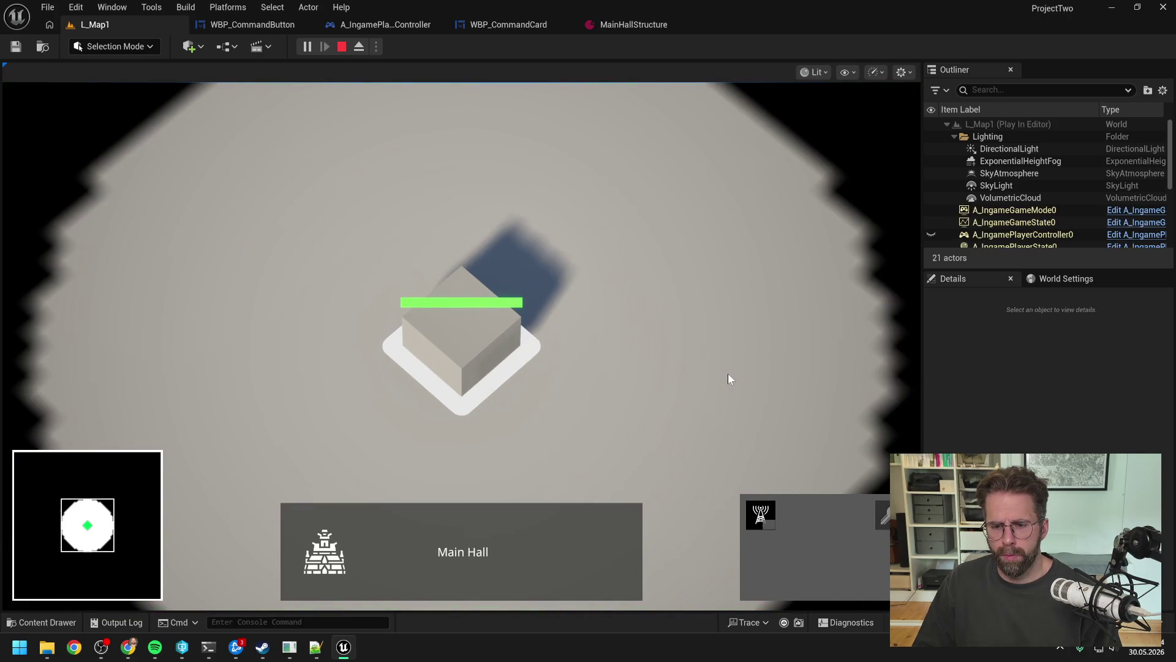
click(760, 515)
click(662, 297)
click(580, 213)
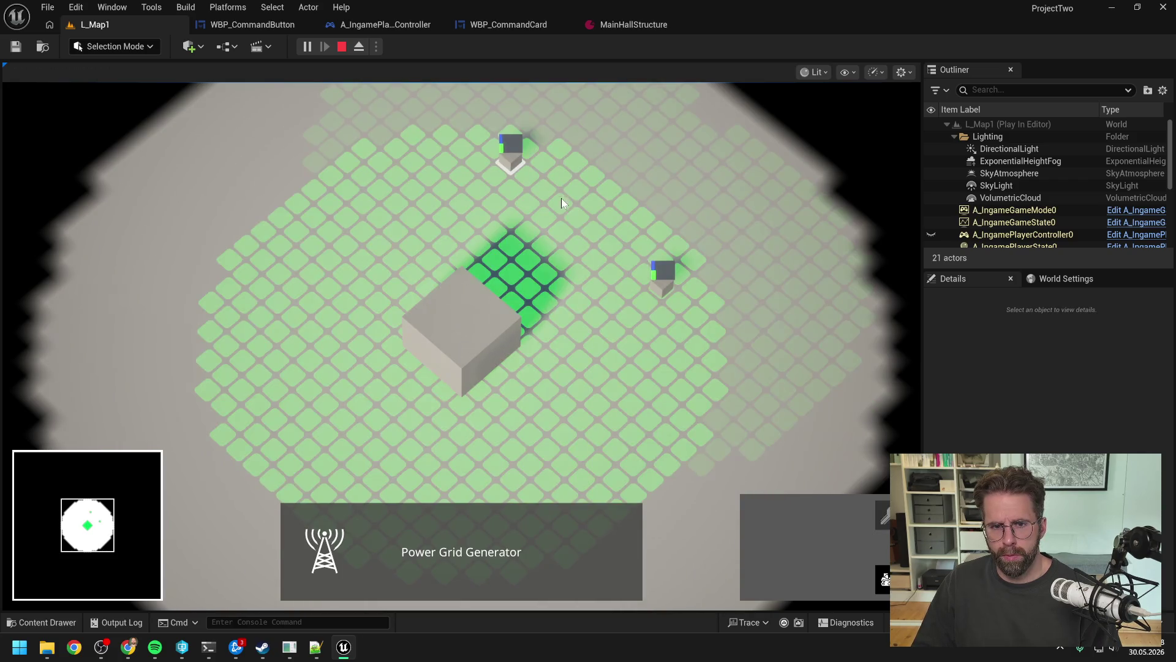
drag(632, 254, 726, 348)
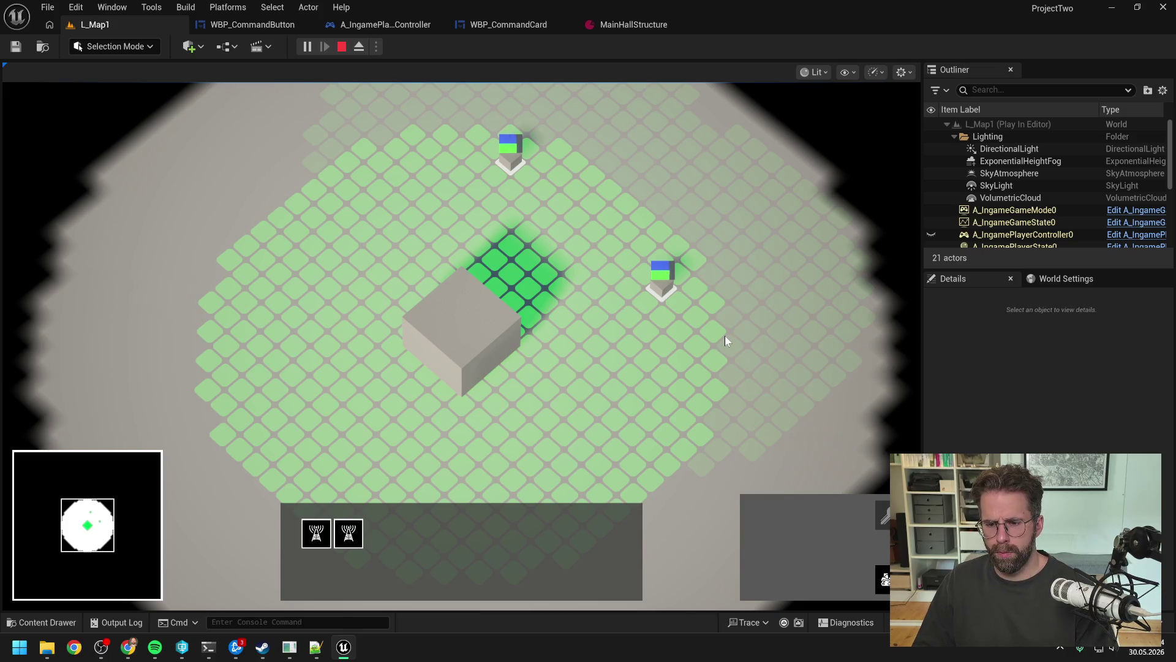
key(Escape)
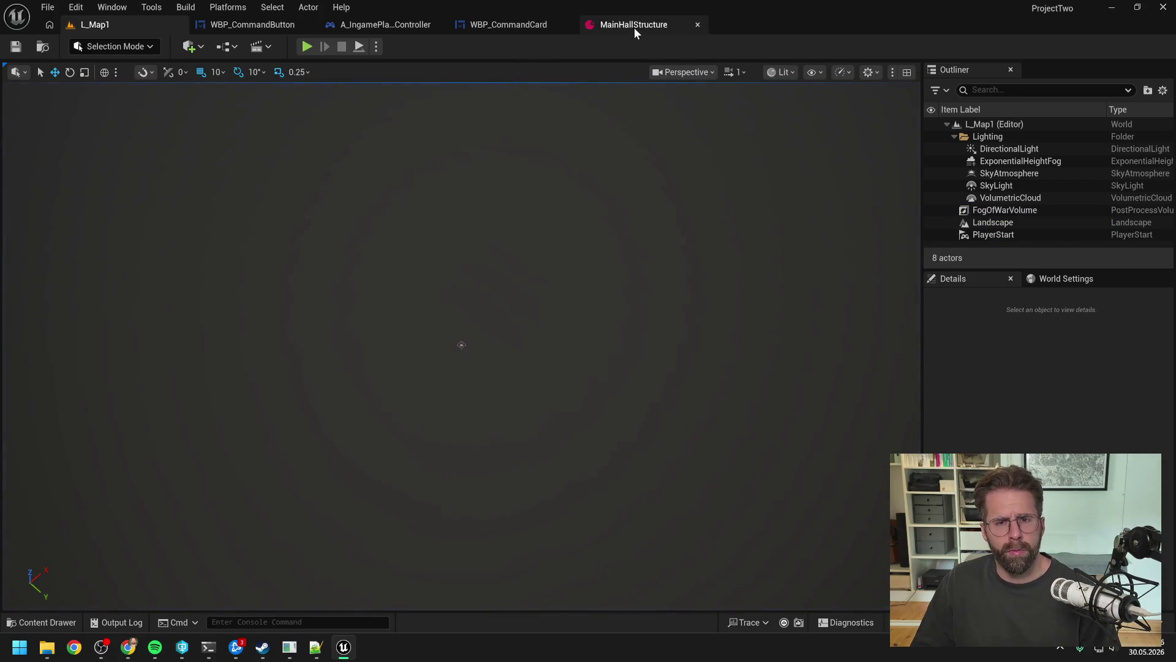
- Give AmountText a padding of 2 in WBP_CommandButton and save
click(249, 25)
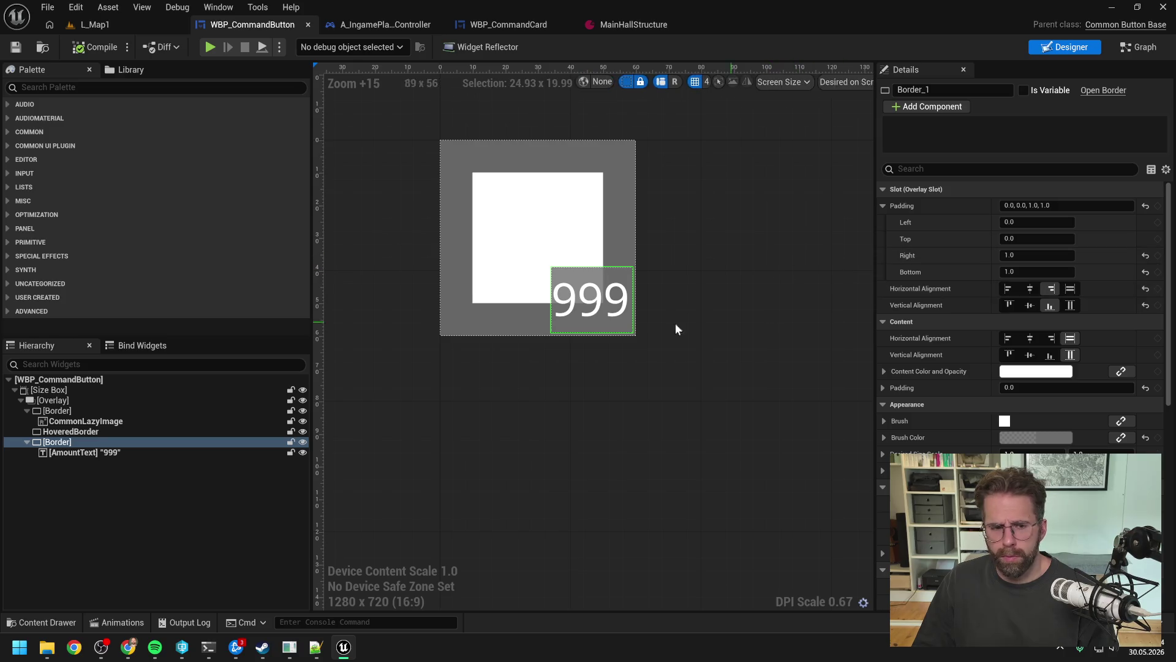
click(143, 449)
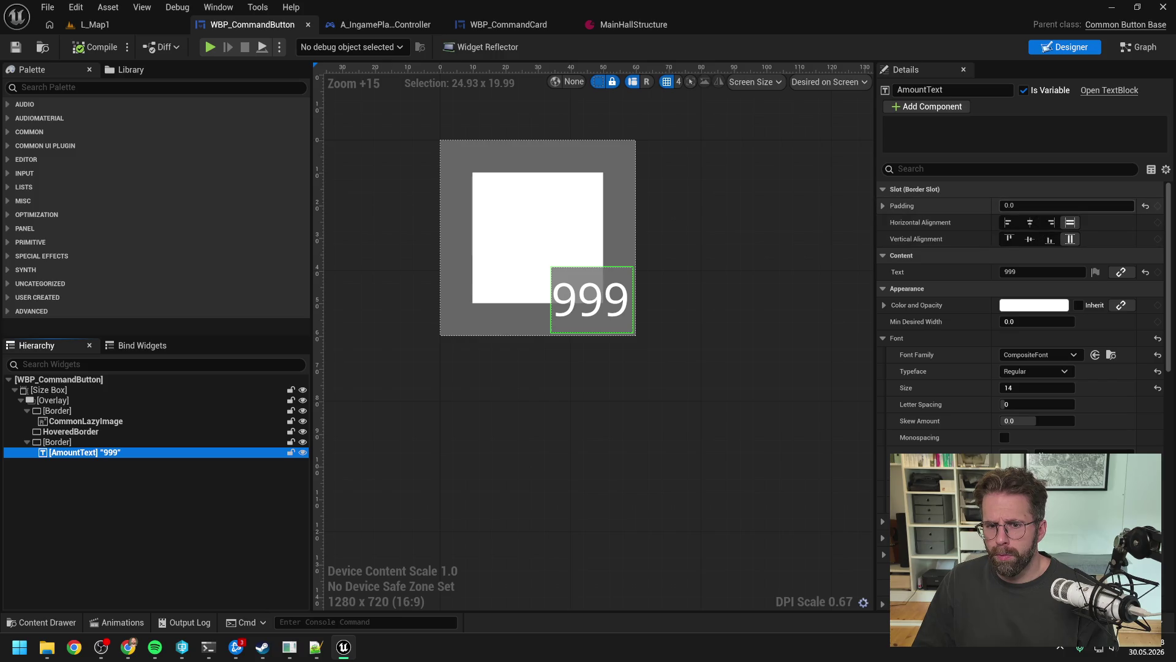
click(1042, 206)
text(2)
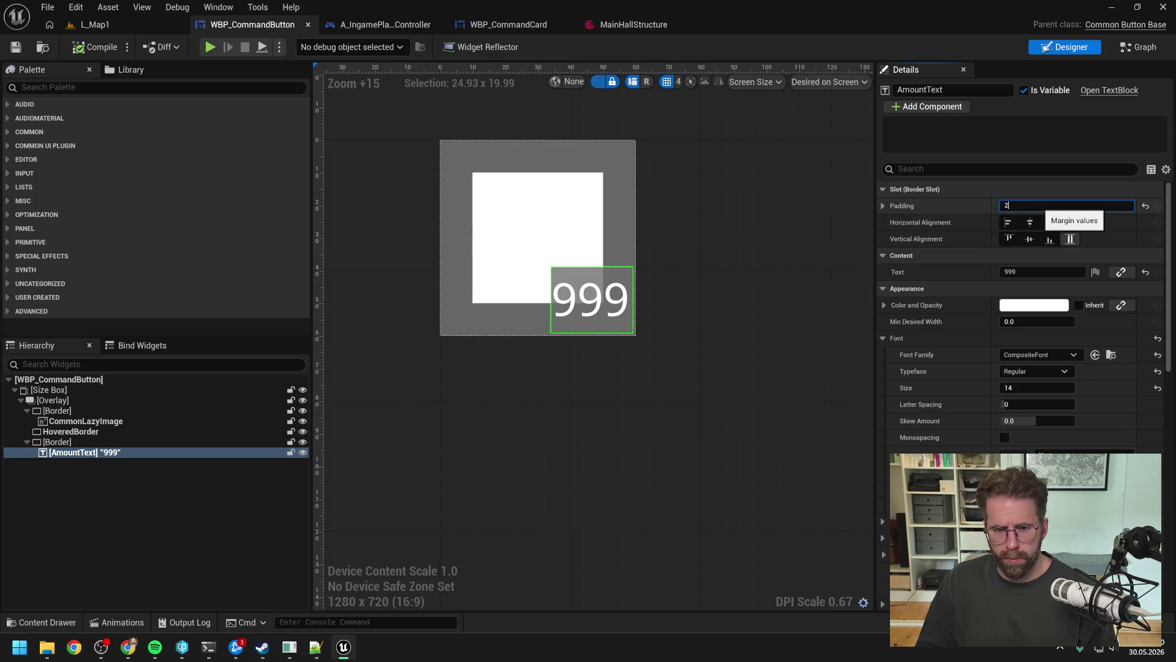
key(Return)
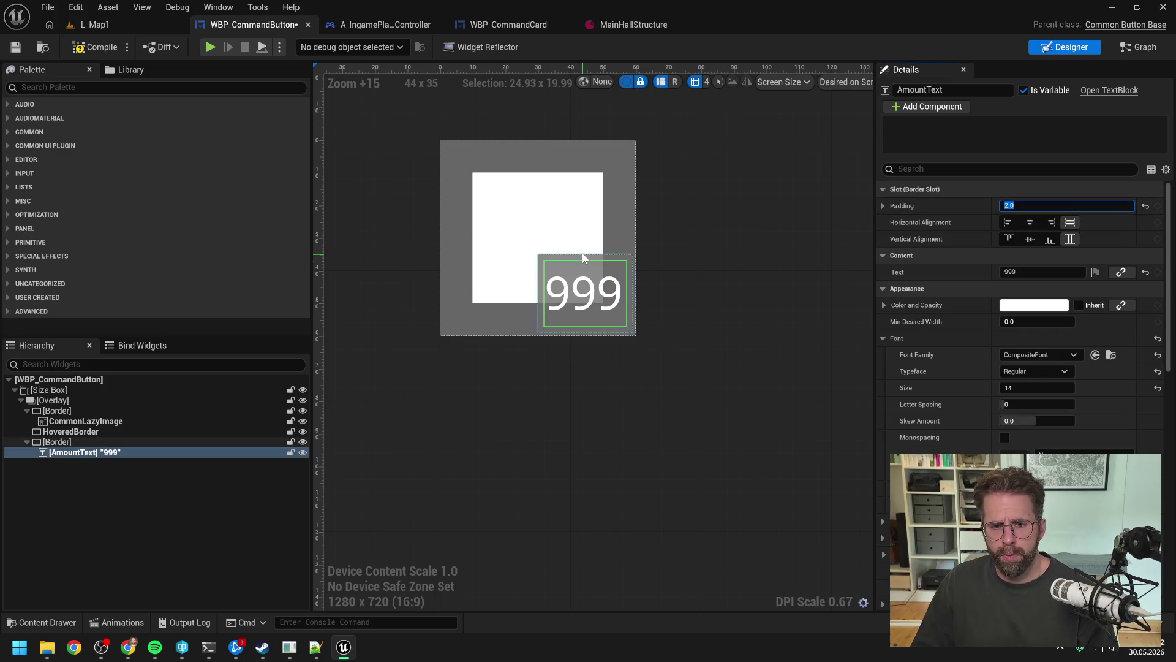
scroll(582, 256, up, 2)
key(ctrl+s)
- Rename the amount text's border to AmountBorder, mark it Is Variable, and save
click(102, 442)
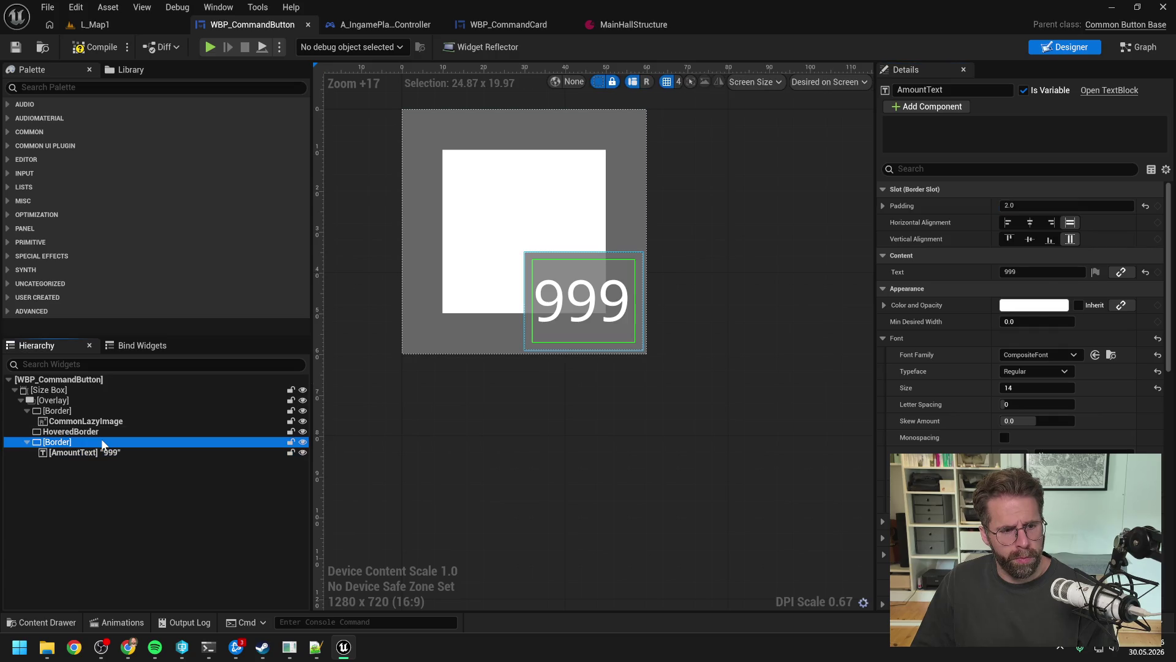
click(925, 89)
text(AmountBorder)
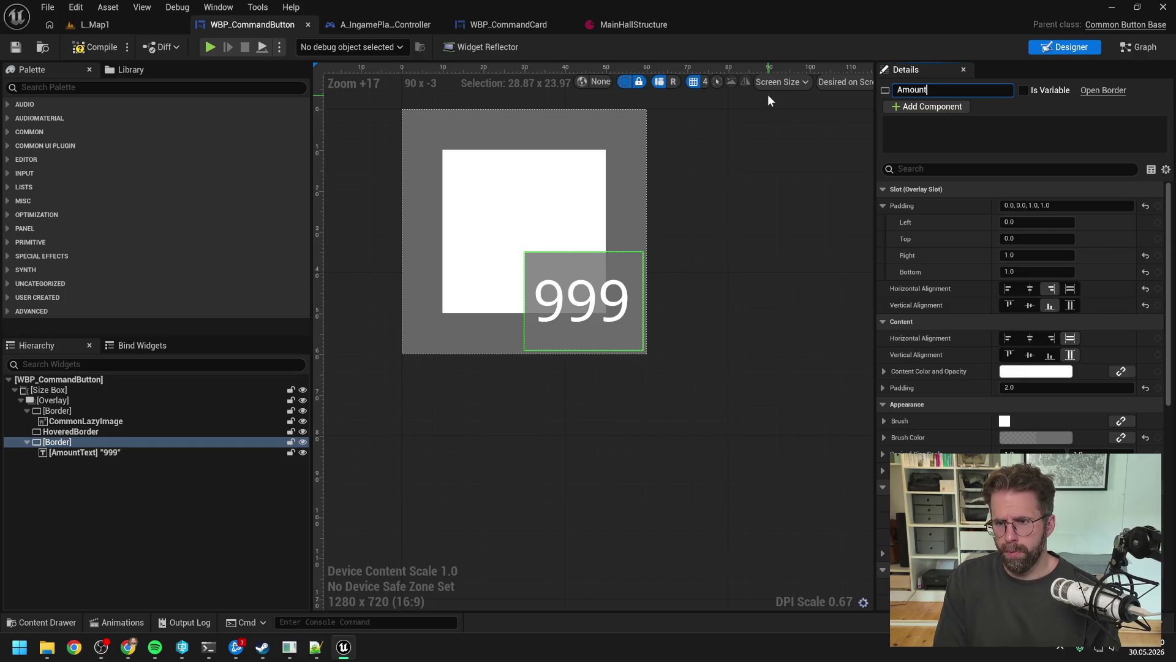
key(Return)
click(1023, 91)
key(ctrl+s)
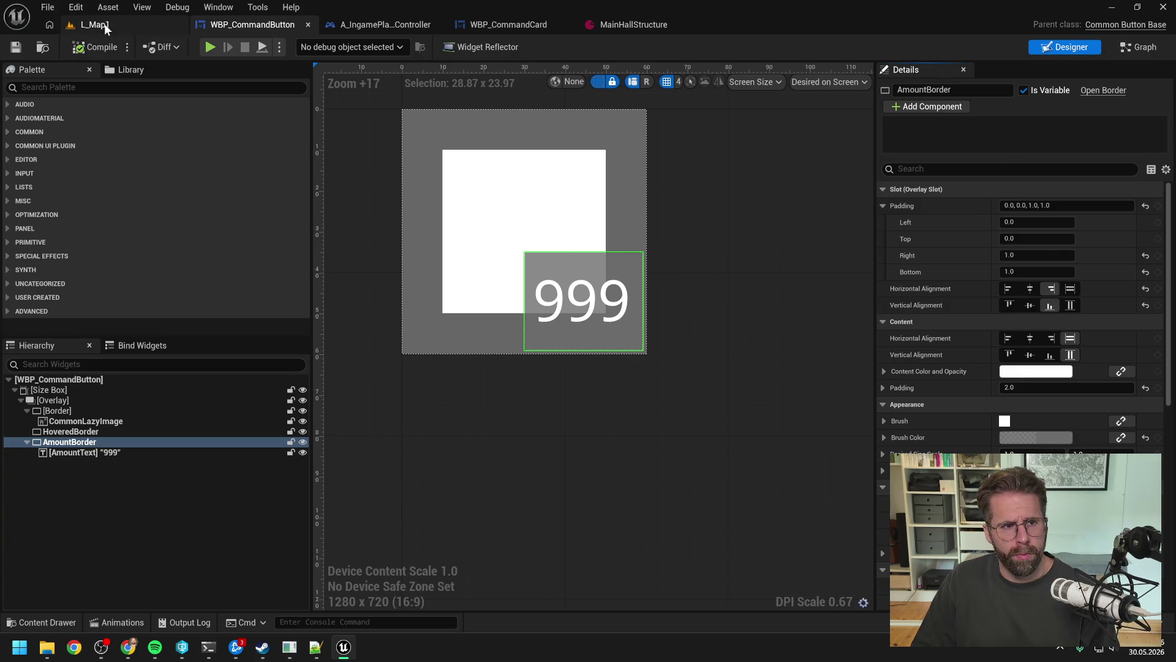
click(104, 23)
click(307, 47)
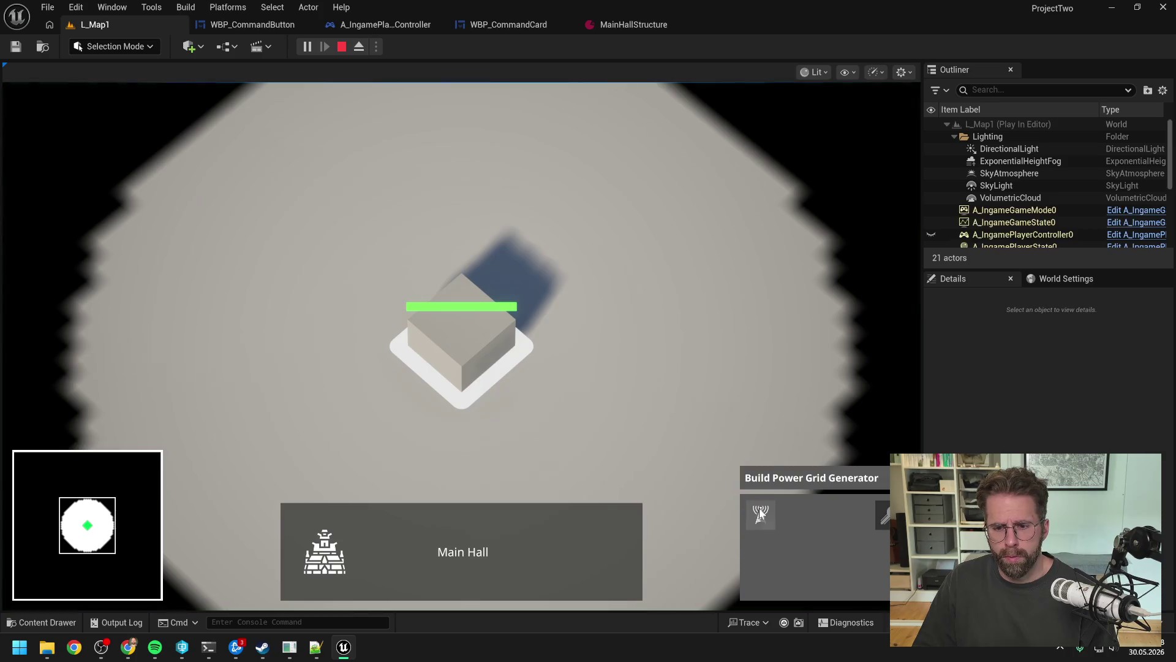
- Start and cancel a generator build, box-select both Power Grid Generators, then stop playing
click(760, 514)
right_click(519, 192)
drag(507, 184, 713, 339)
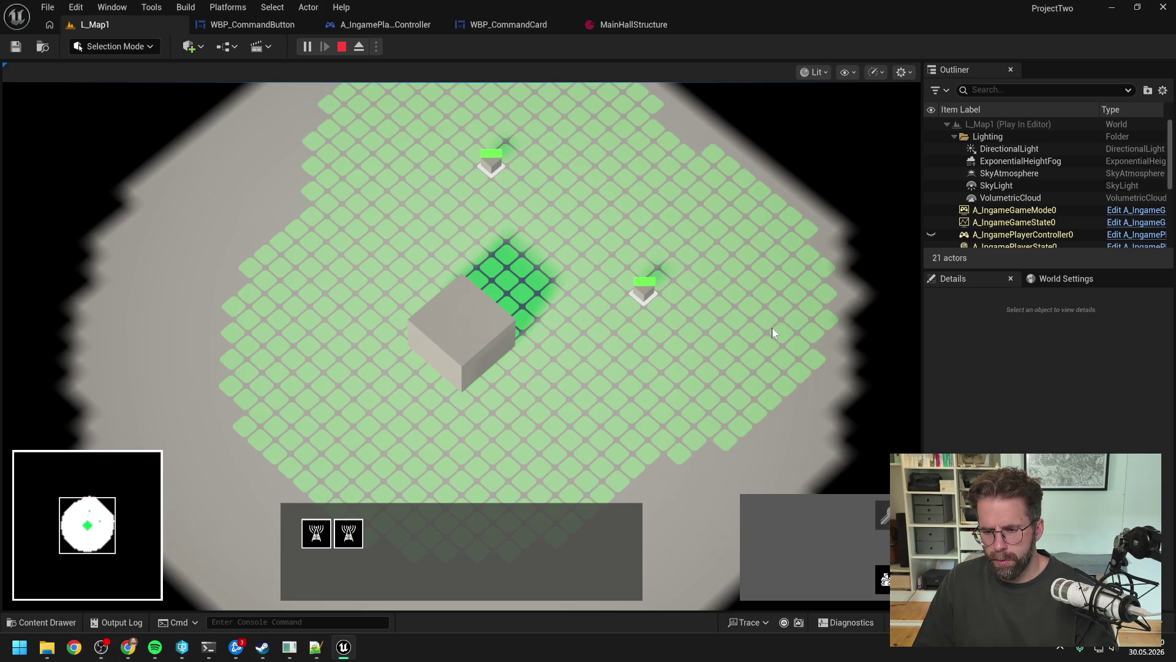
key(Escape)
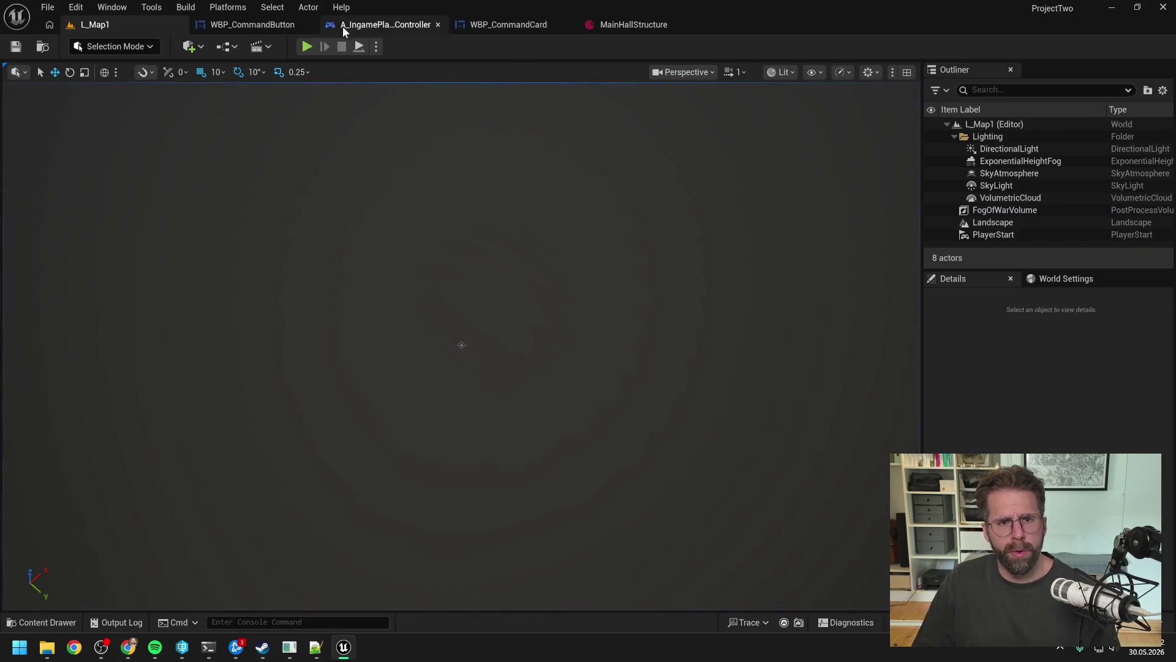
- Replace AmountBorder with its AmountText child in WBP_CommandButton and save
click(252, 24)
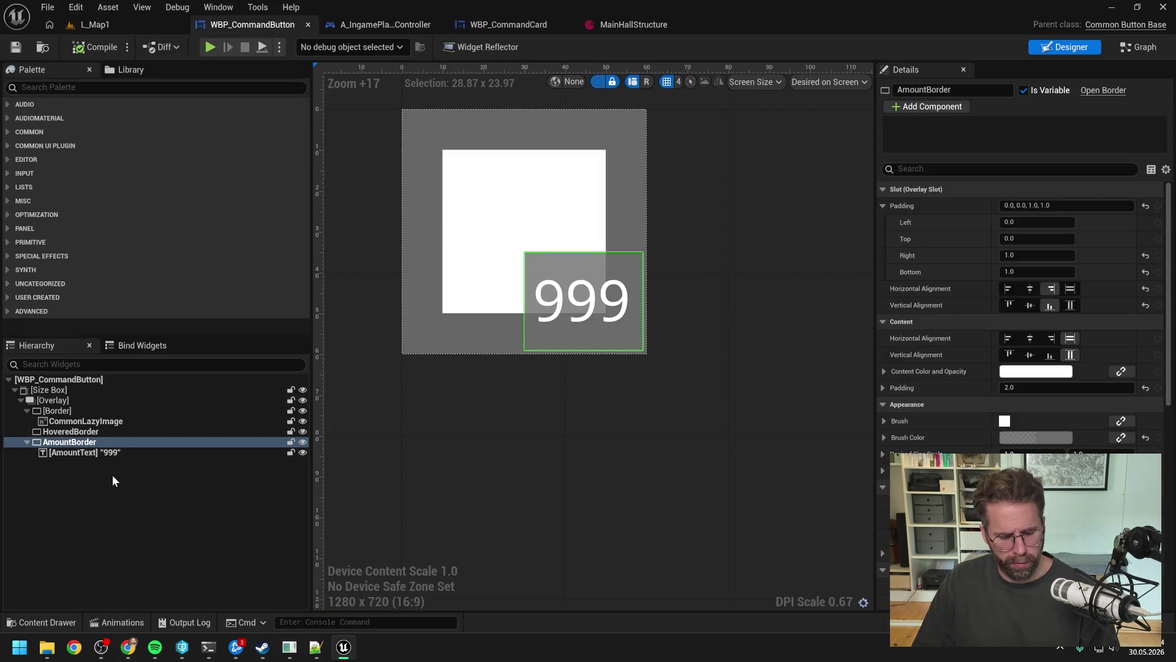
right_click(74, 446)
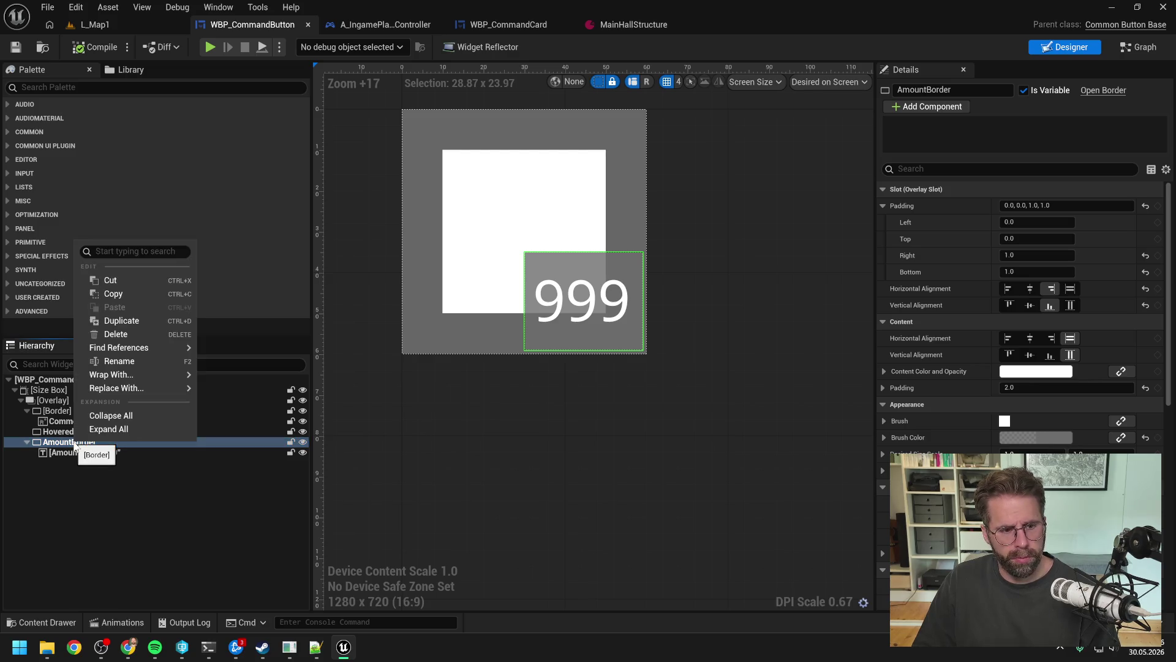
mouse_move(123, 376)
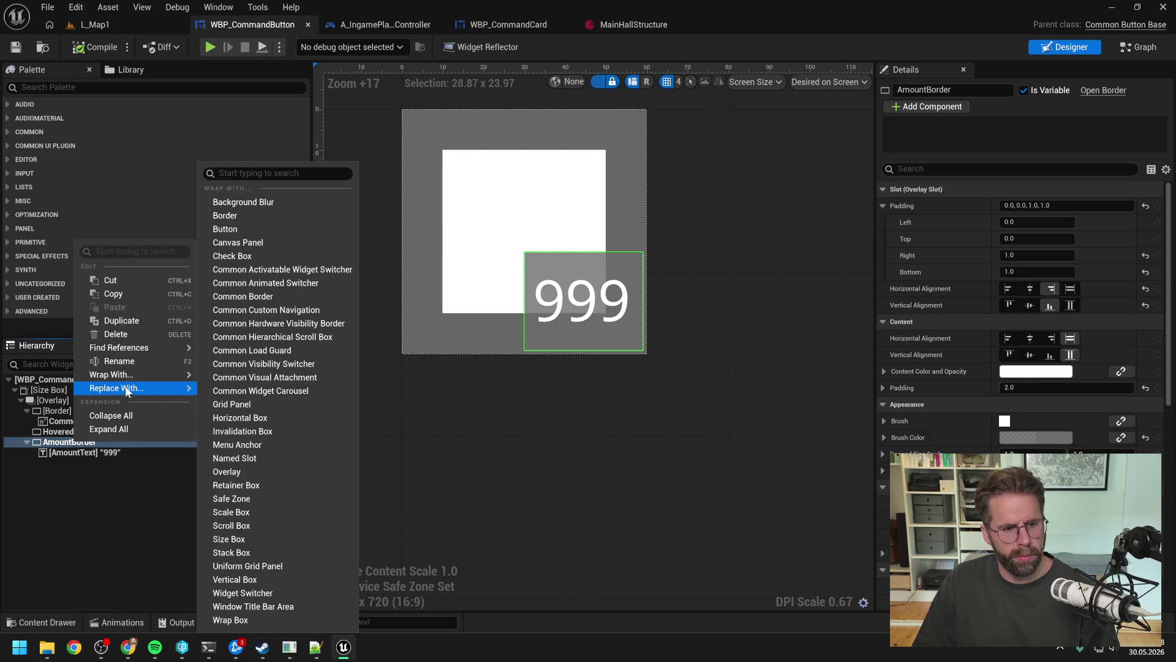
click(269, 410)
click(92, 441)
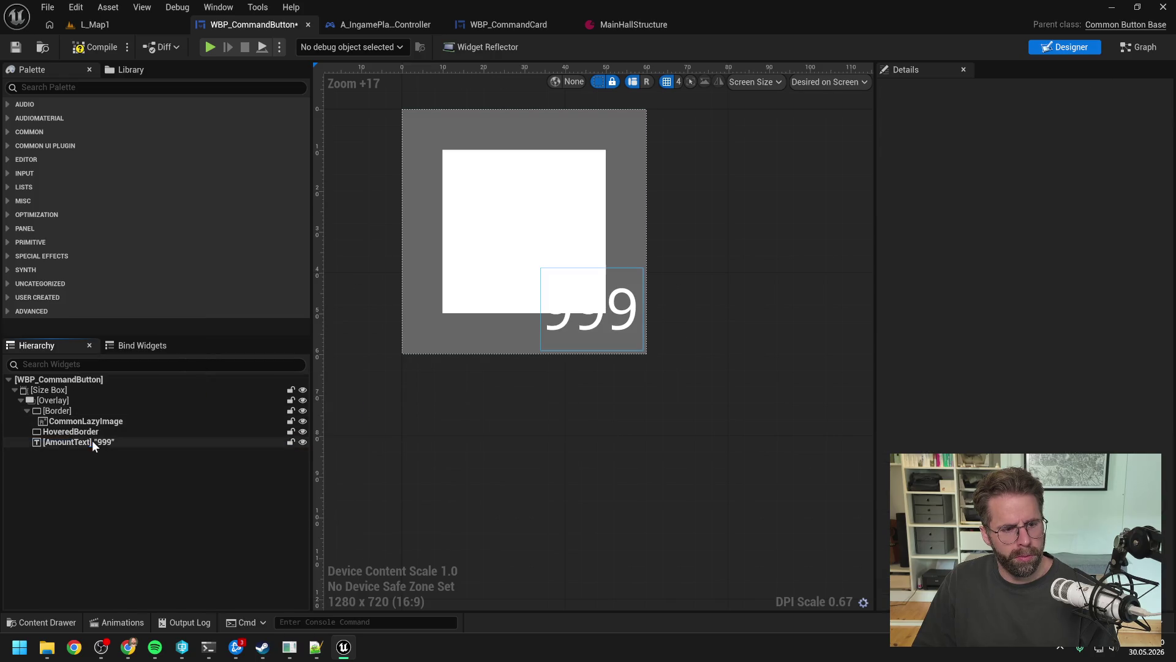
key(ctrl+s)
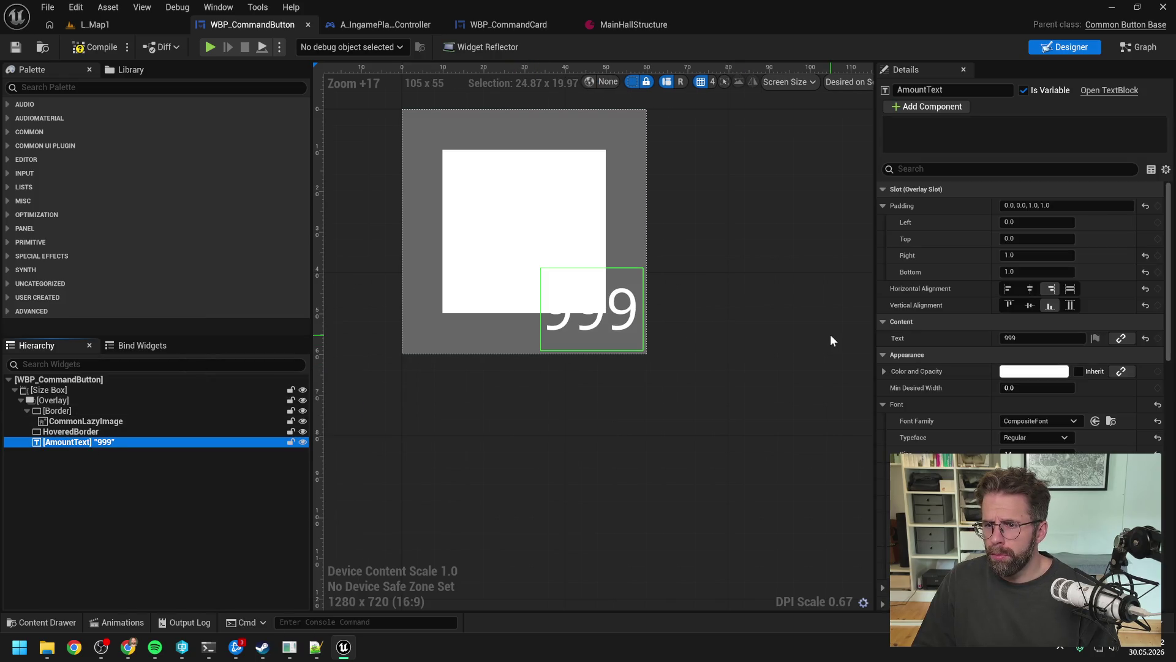
- Play L_Map1 and select the two power towers to check their command card
click(98, 26)
key(alt+p)
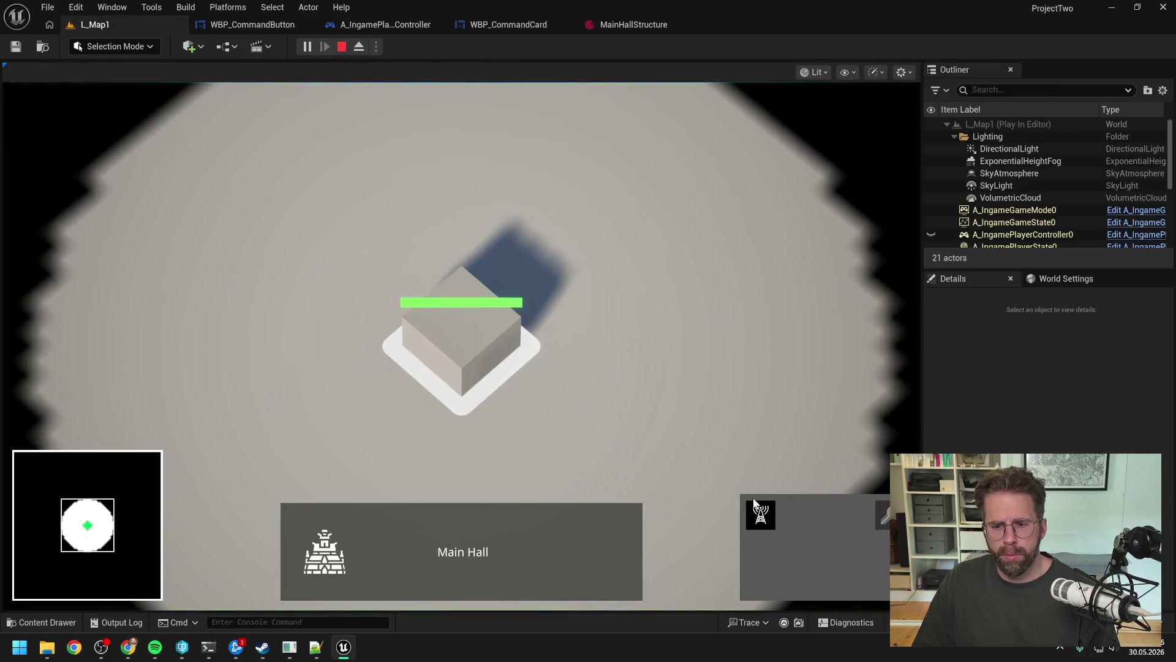
mouse_move(521, 183)
mouse_down()
mouse_move(582, 222)
mouse_move(583, 212)
mouse_move(744, 352)
mouse_up()
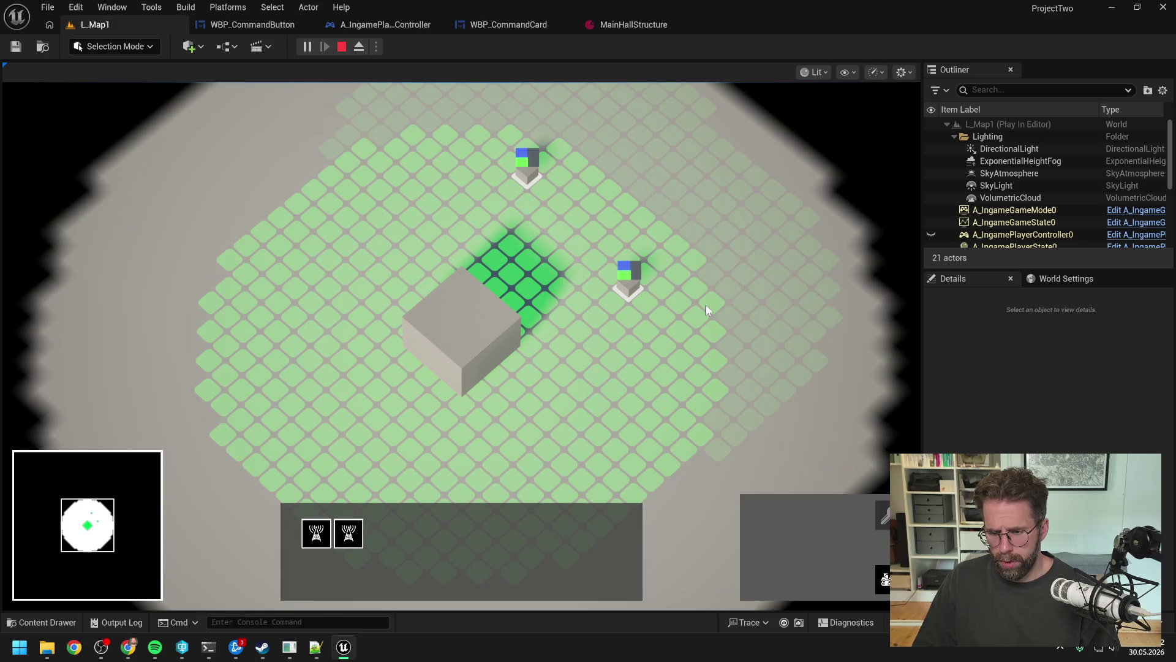
scroll(706, 305, down, 2)
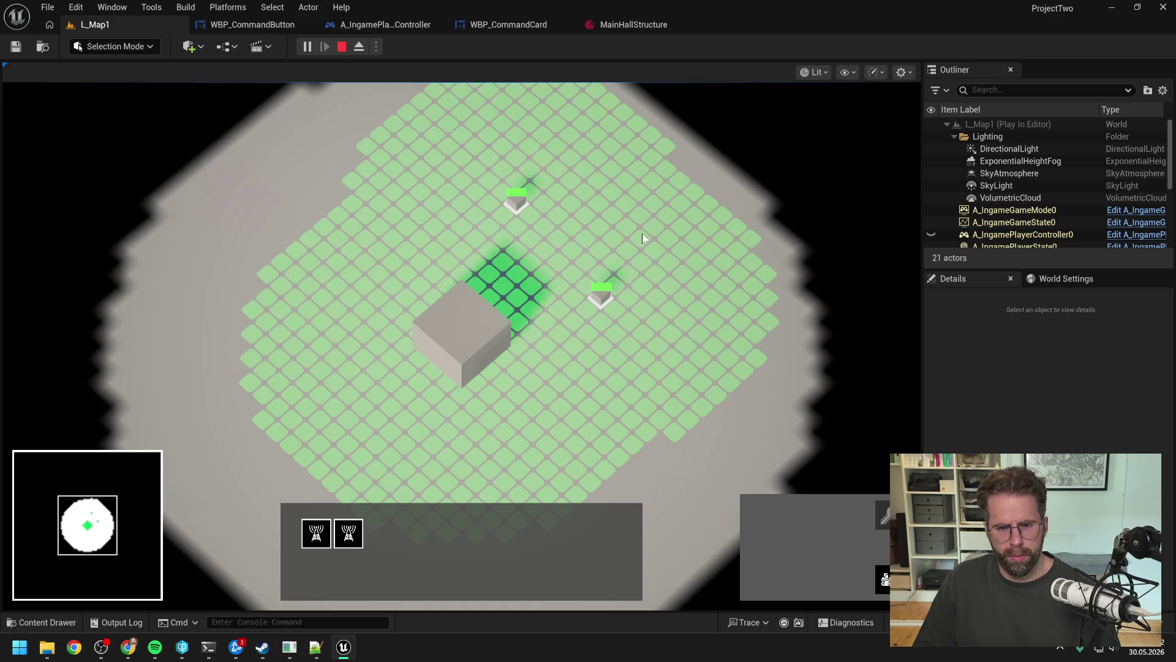
click(642, 233)
click(632, 312)
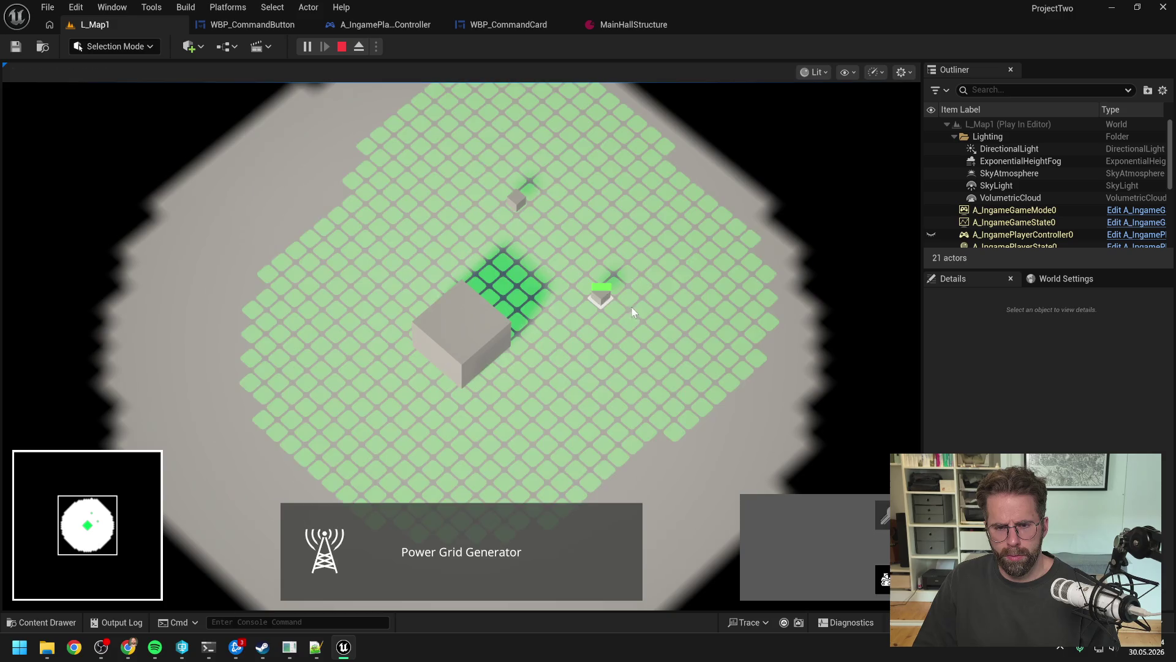
drag(464, 157, 542, 212)
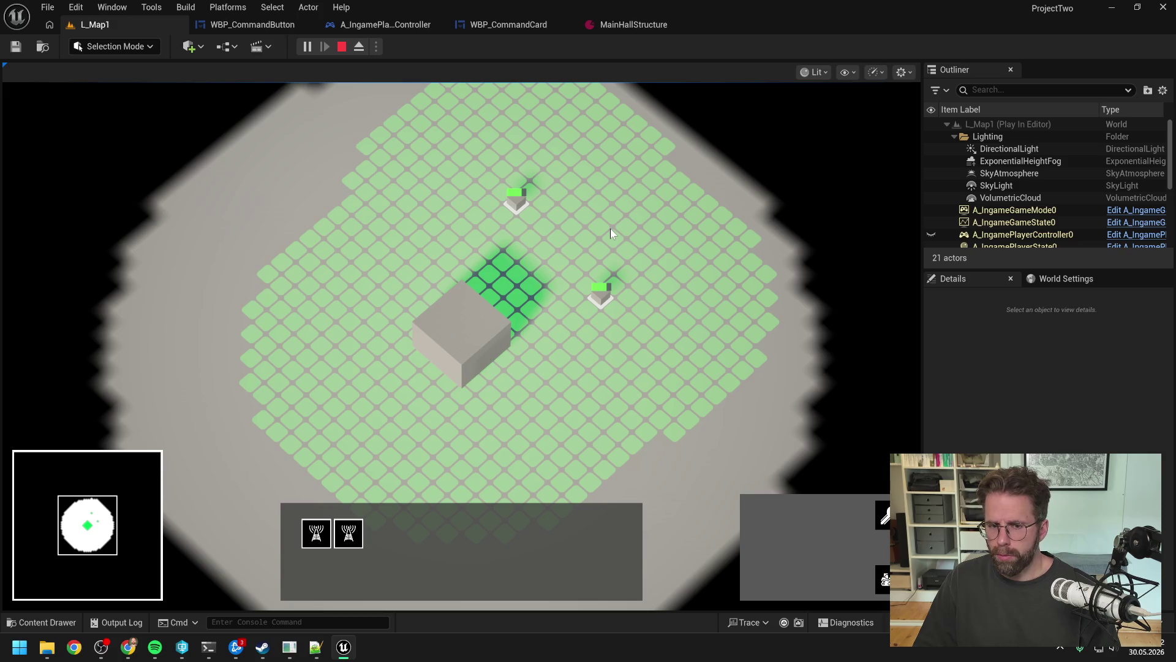
- Check the Main Hall's command card alone and with the pylons, then open WBP_CommandCard
click(490, 320)
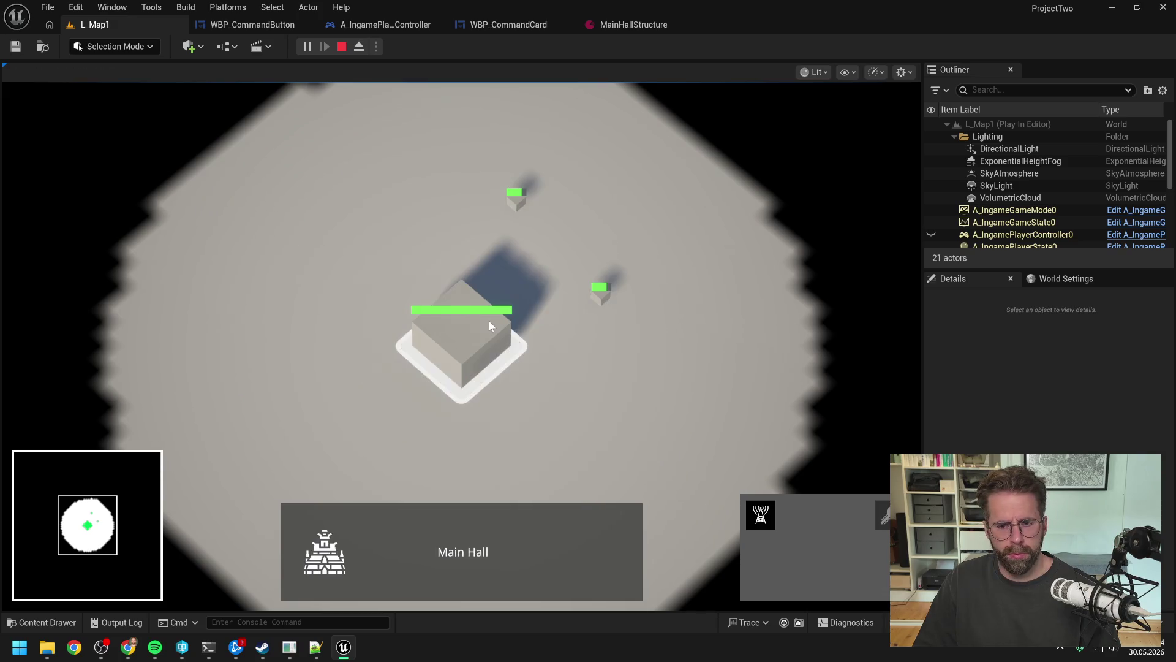
click(462, 332)
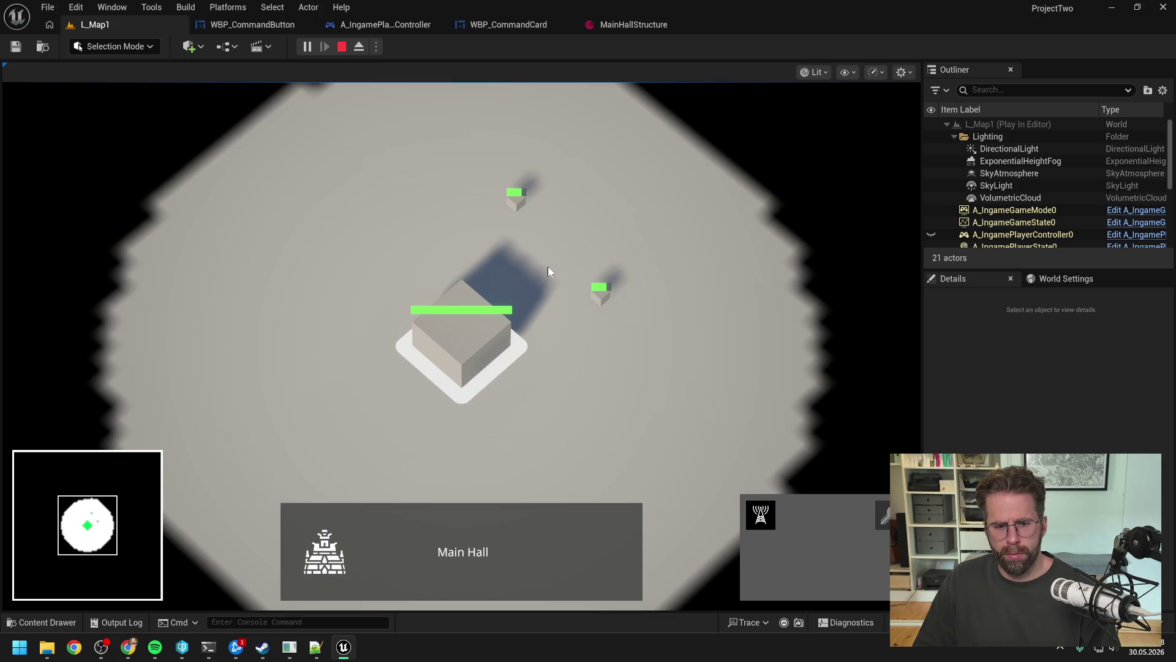
mouse_move(636, 386)
mouse_down()
mouse_move(638, 331)
mouse_move(582, 270)
mouse_up()
shift+click(516, 197)
shift+click(513, 388)
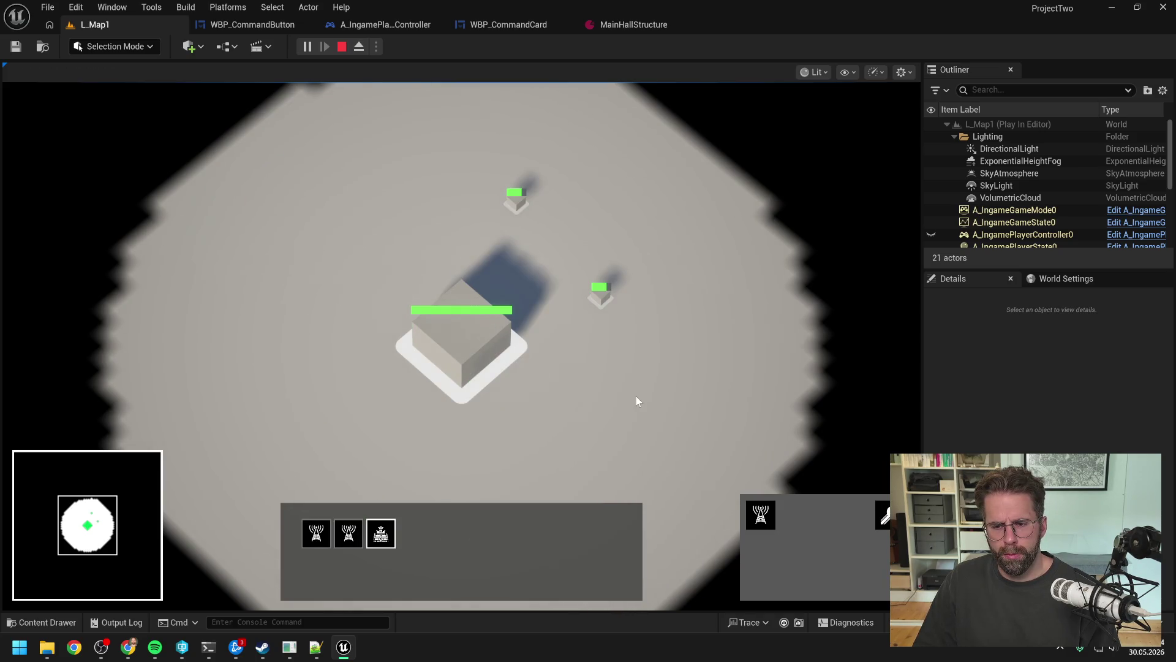
click(636, 396)
click(506, 348)
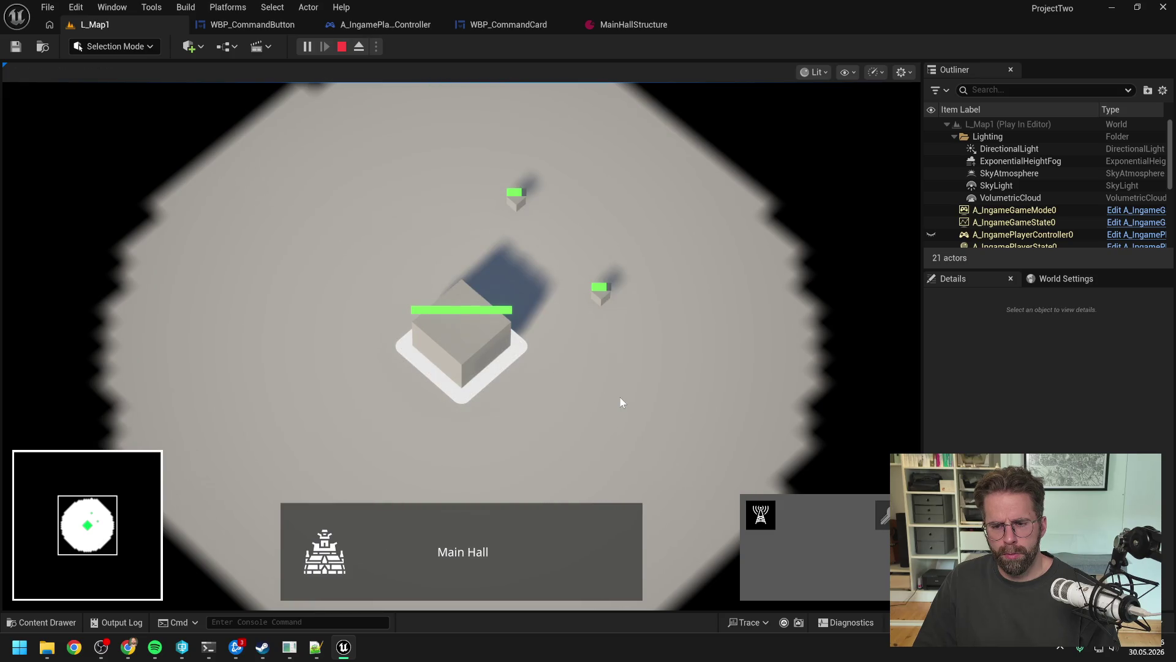
key(Escape)
click(515, 24)
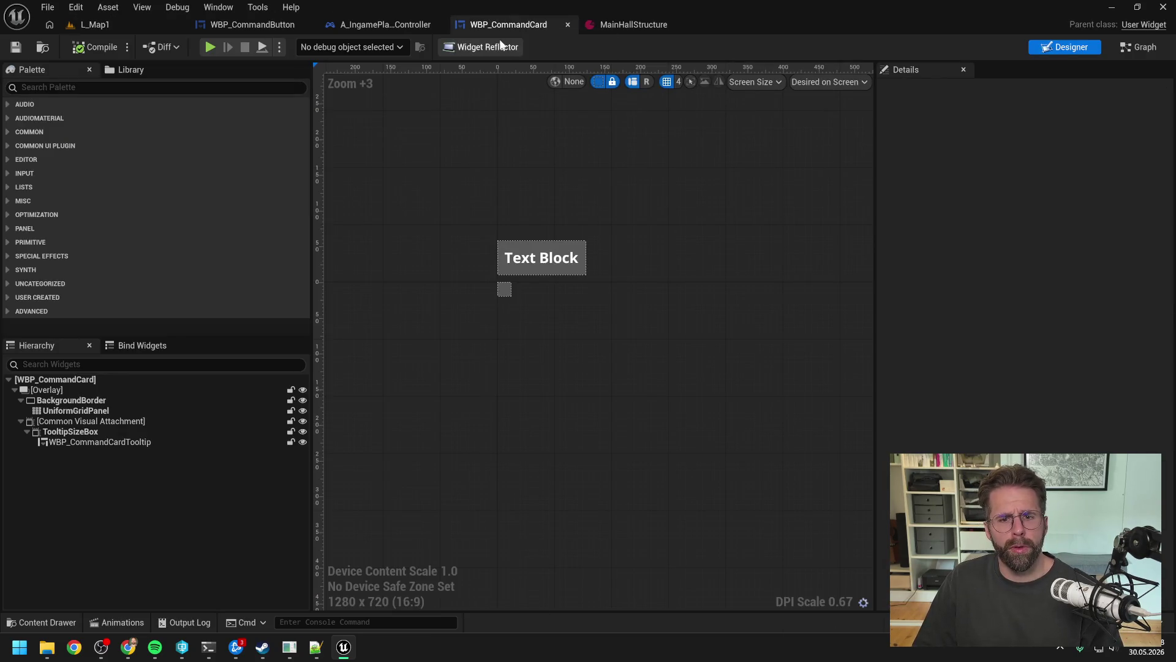
- Duplicate the Amount Text Set Visibility nodes in the SetComandData graph
click(270, 27)
click(1141, 47)
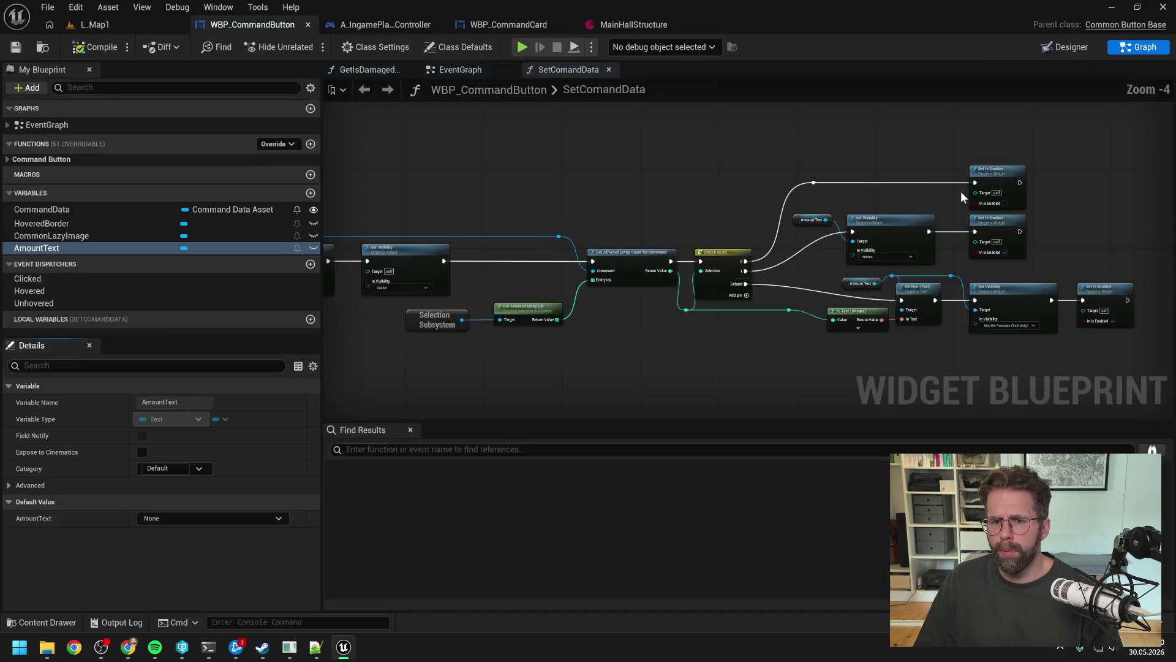
drag(957, 190, 938, 214)
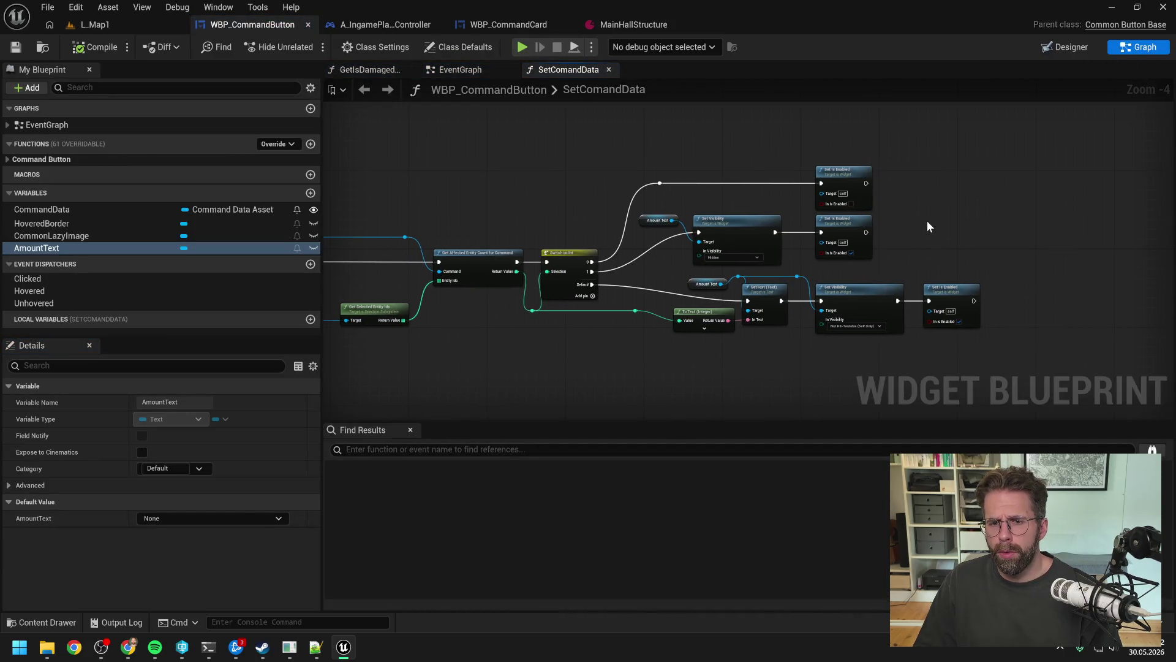
scroll(913, 211, up, 1)
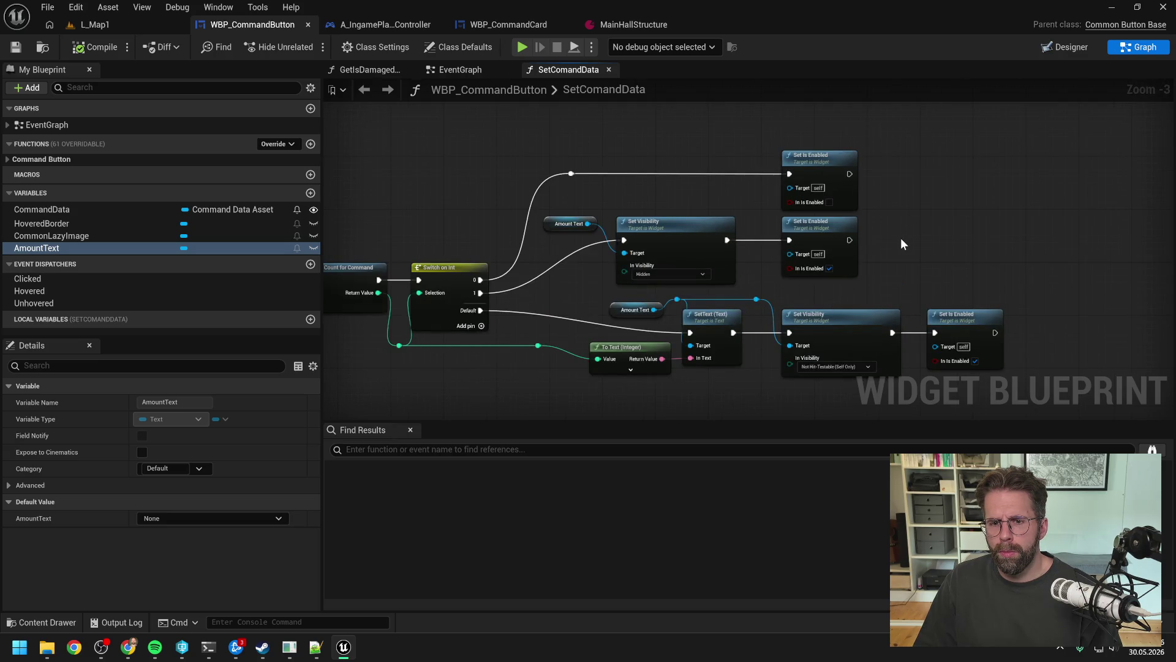
click(685, 230)
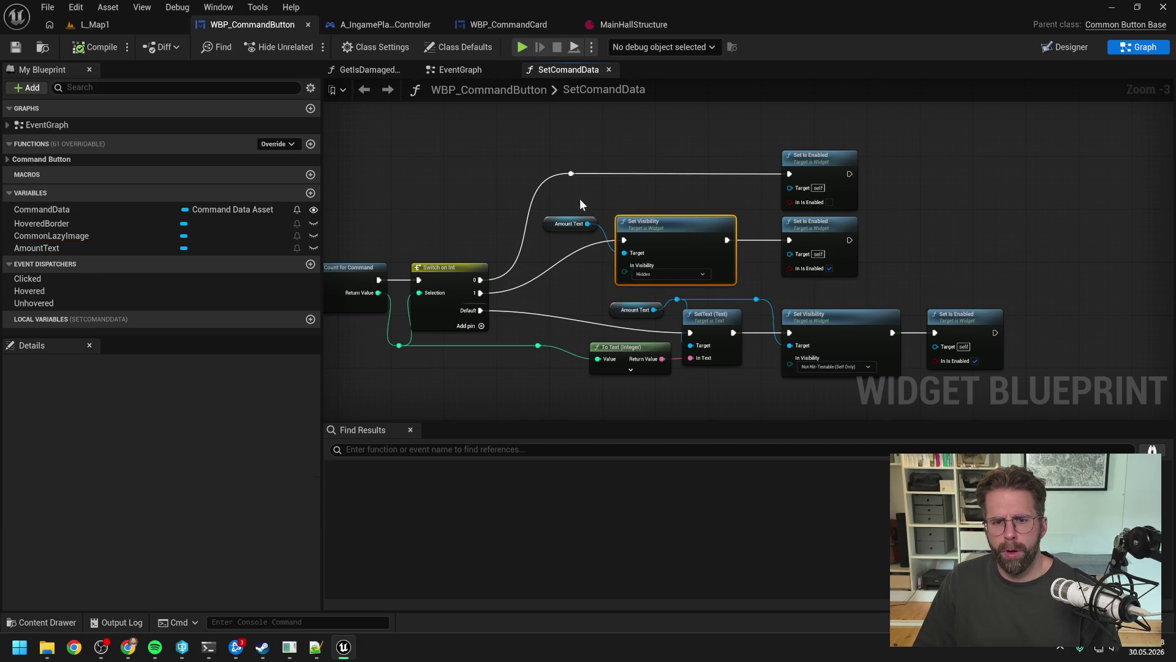
key(ctrl+c)
key(ctrl+v)
drag(711, 207, 651, 192)
click(582, 218)
- Wire the copied Set Visibility before Set Is Enabled on branch 0 and compile
drag(569, 210, 621, 205)
mouse_move(725, 204)
mouse_down()
mouse_move(788, 211)
mouse_move(799, 195)
mouse_up()
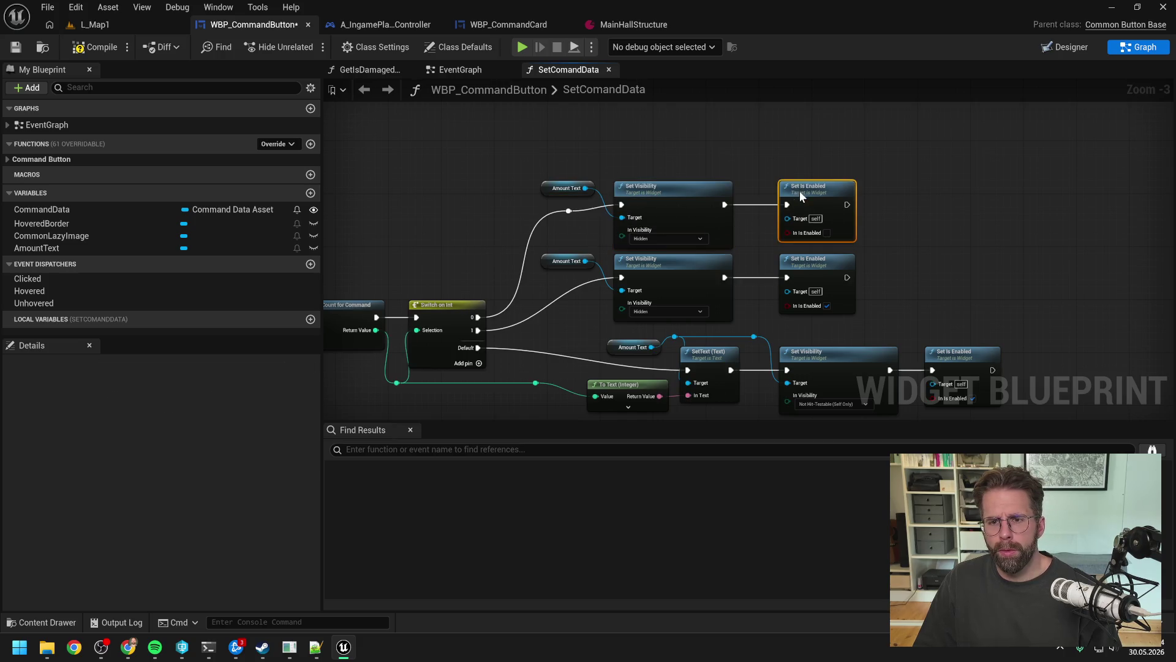
drag(568, 211, 569, 204)
click(95, 47)
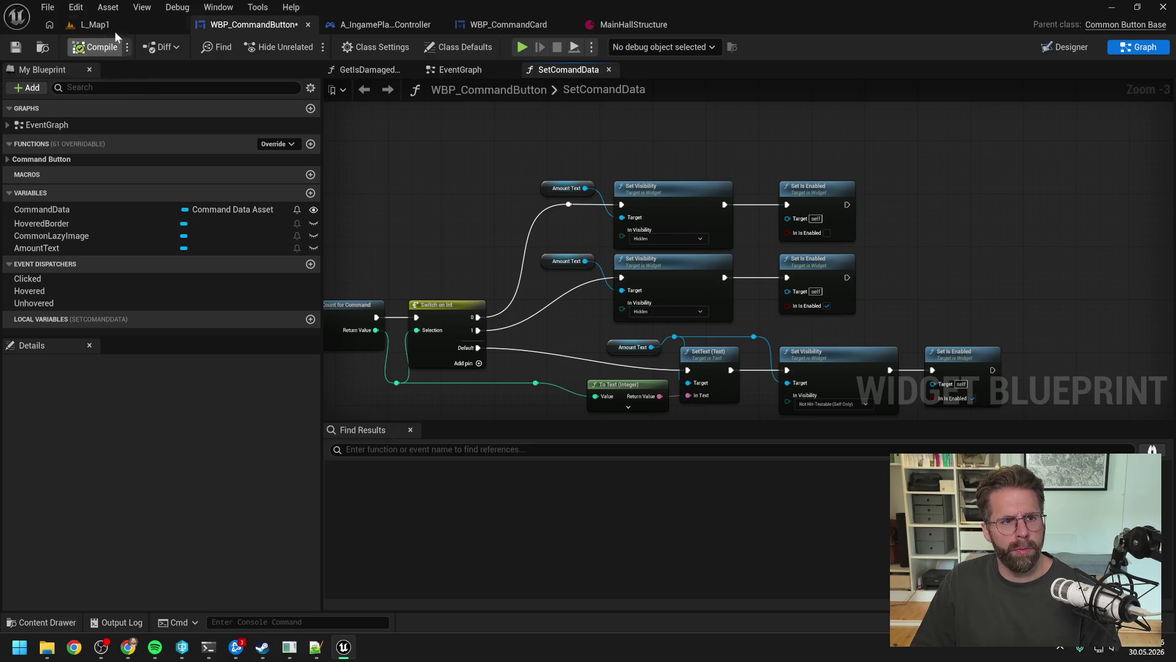
click(115, 32)
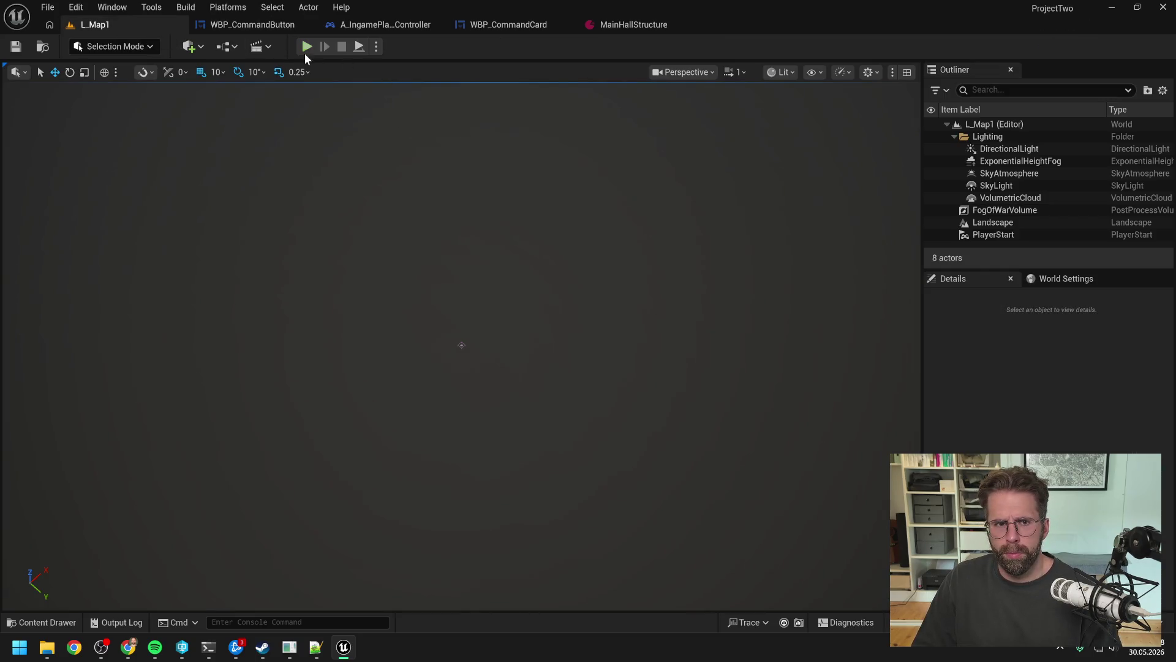
- Play L_Map1, place a generator, and select both generators plus the Main Hall
click(305, 47)
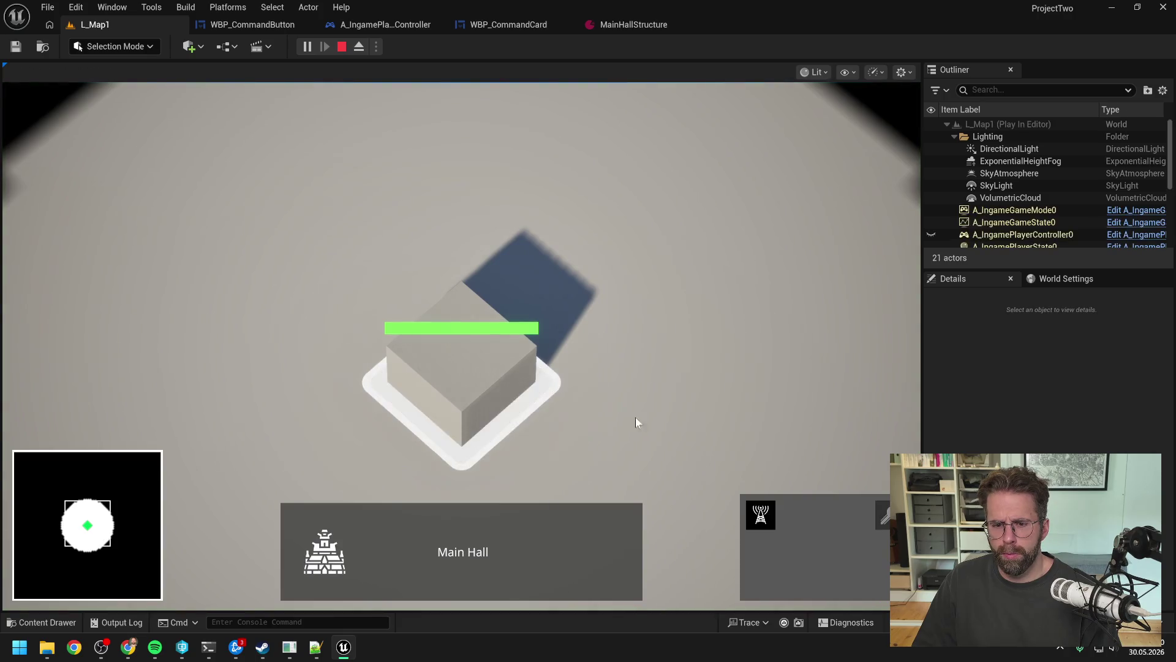
click(763, 506)
click(710, 279)
drag(524, 173, 728, 375)
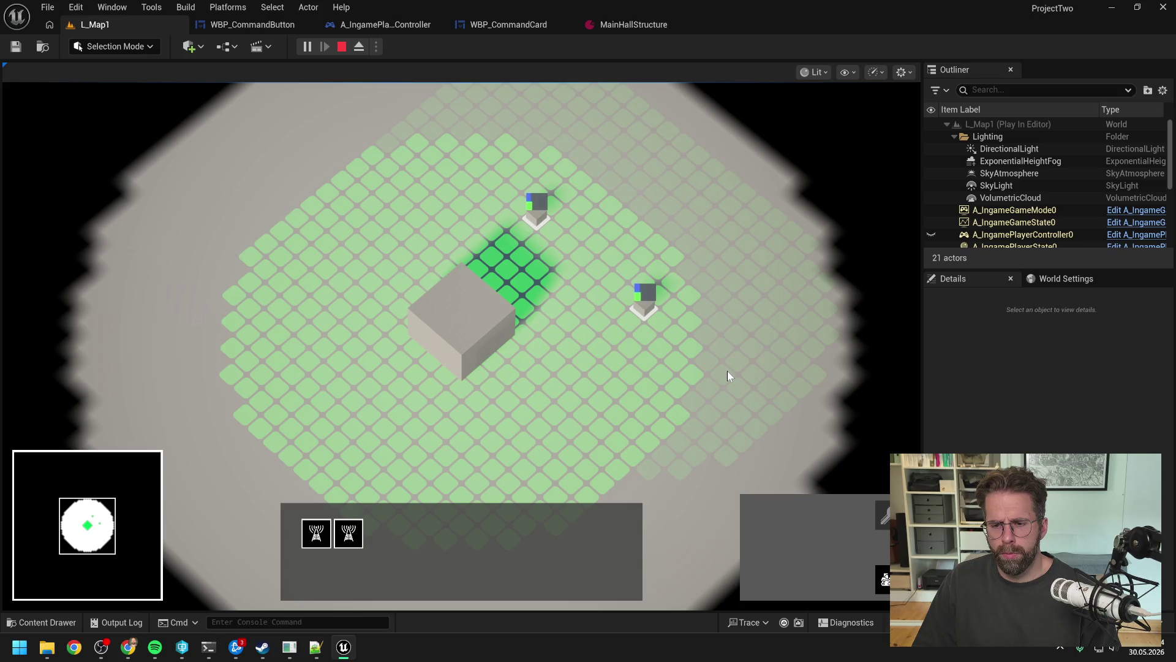
shift+click(483, 329)
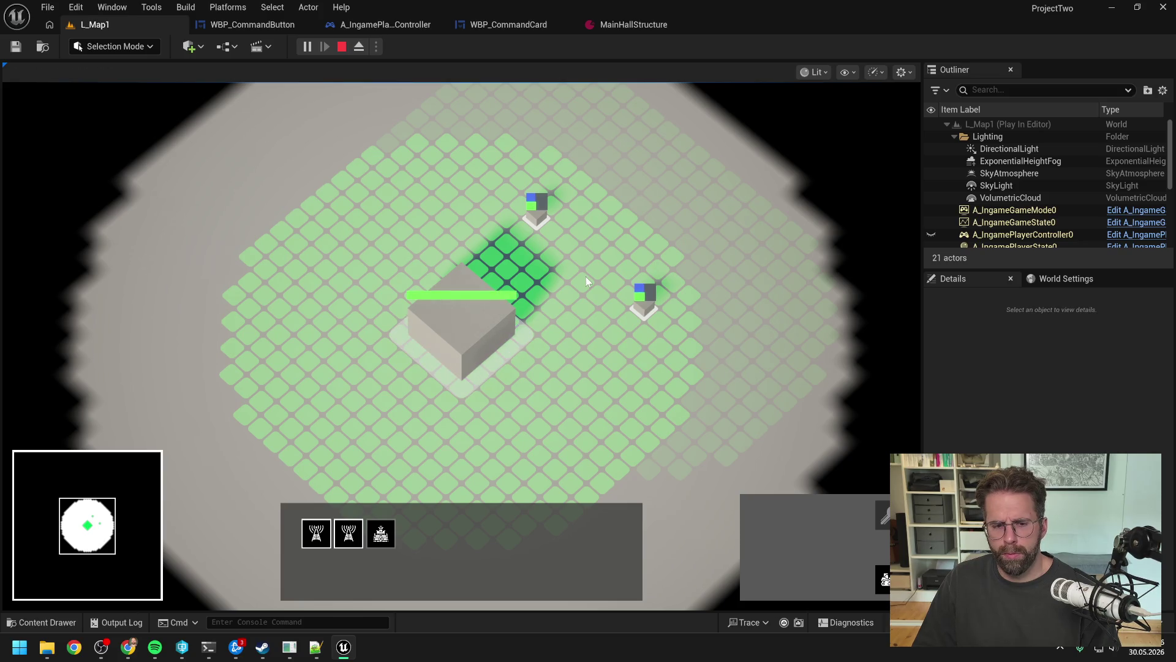
key(Tab)
key(Tab)
click(479, 319)
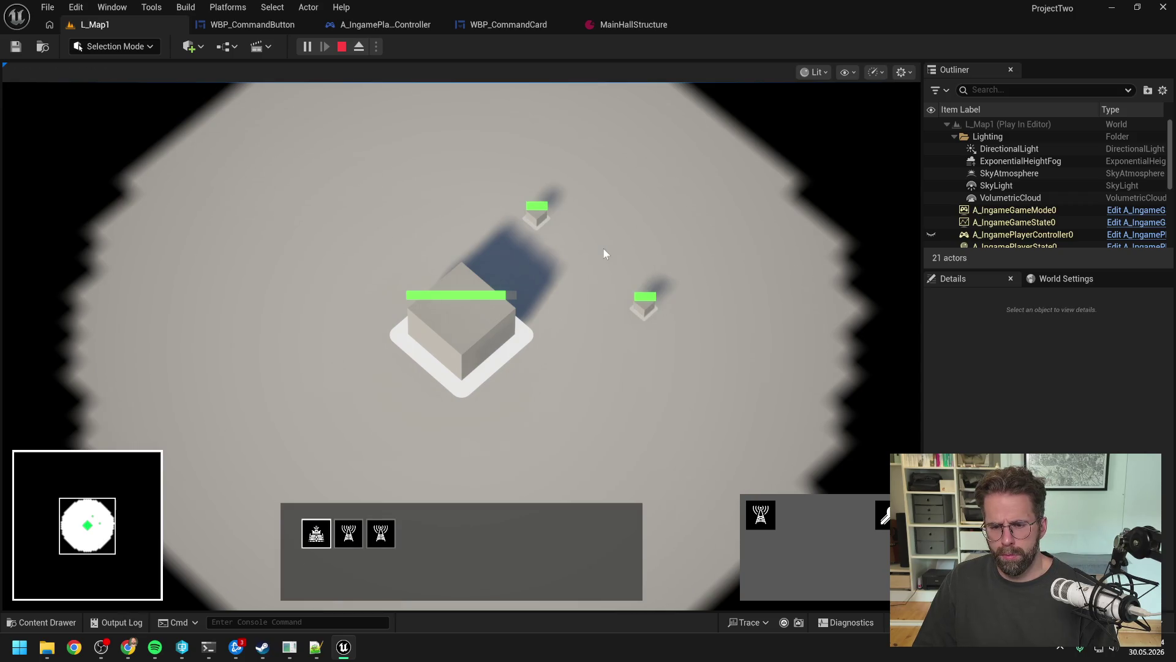
- Cycle selection groups between the Main Hall and generators, then stop the playtest
key(Tab)
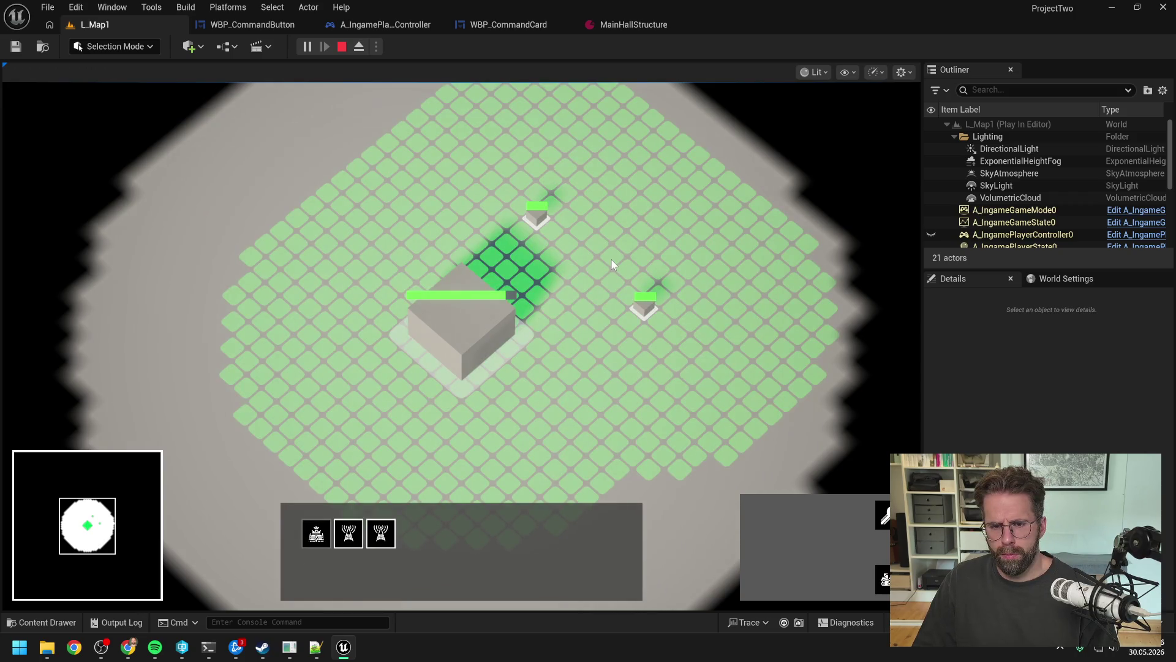
key(Tab)
key(Tab)
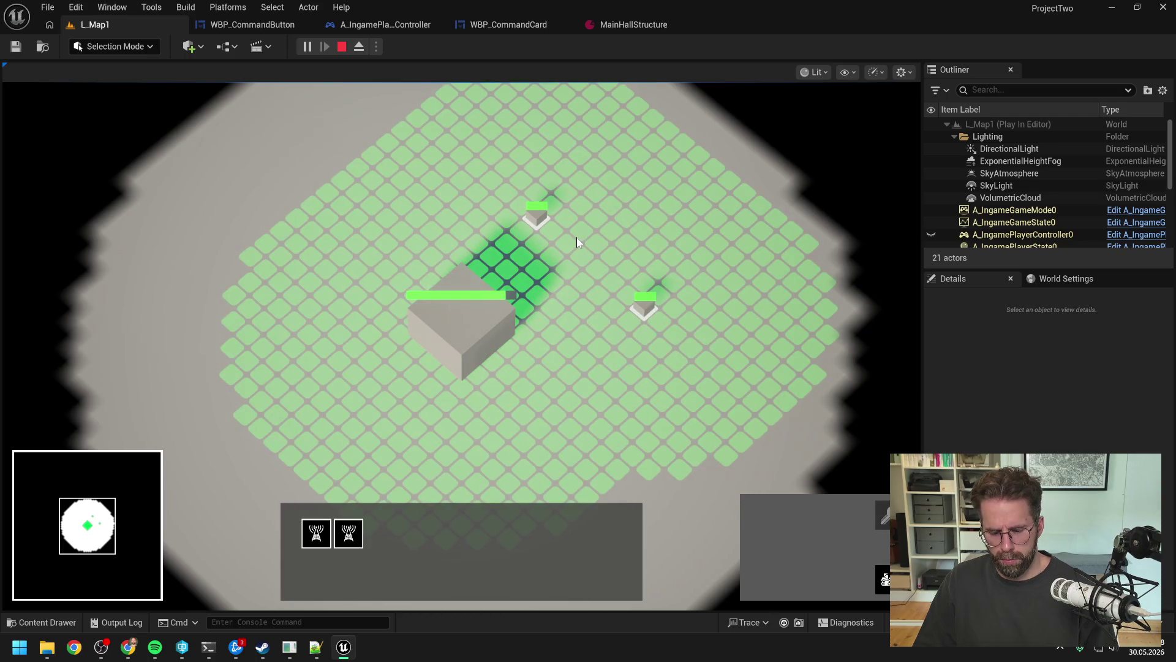
click(436, 288)
click(541, 374)
key(Tab)
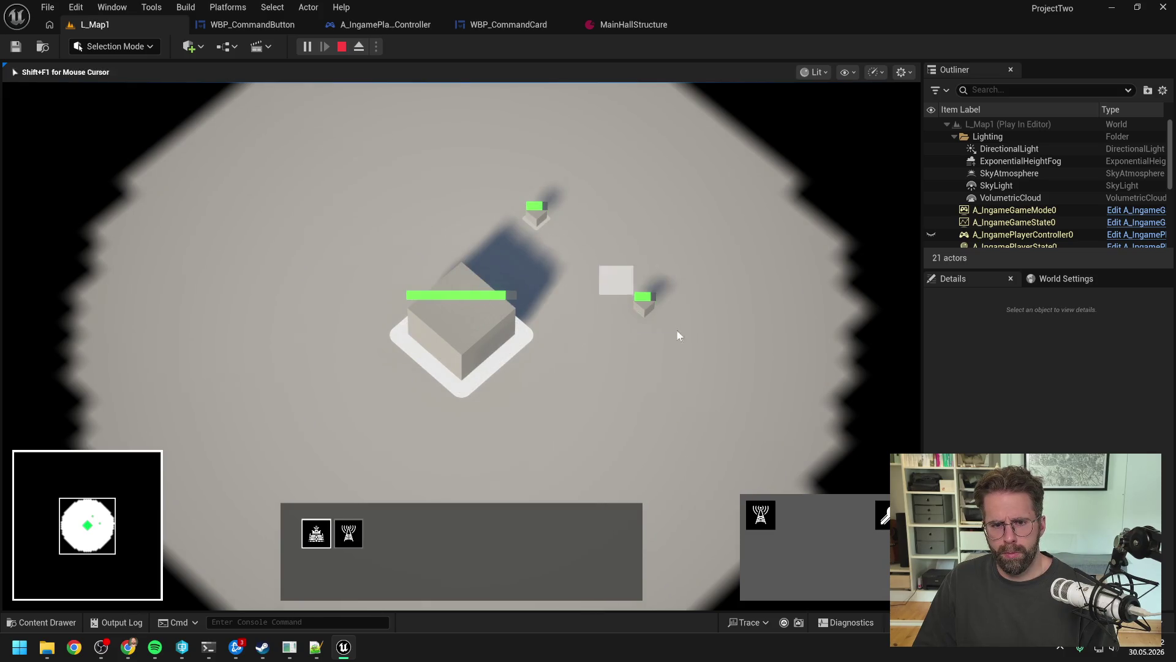
click(678, 335)
key(w)
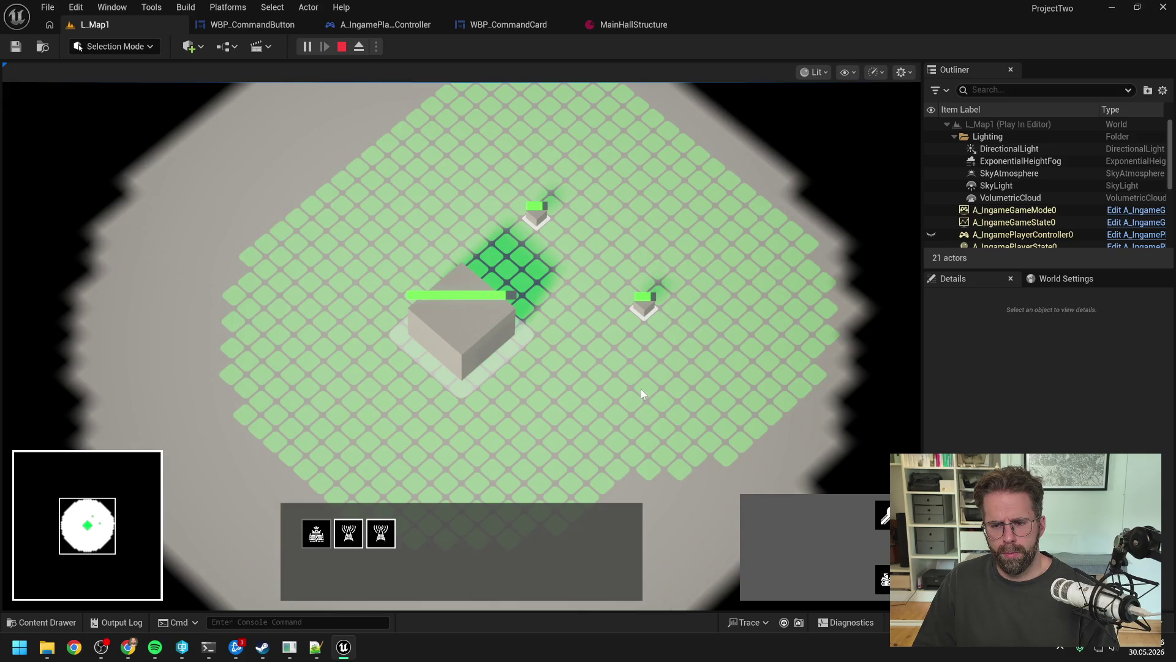
key(Escape)
key(Escape)
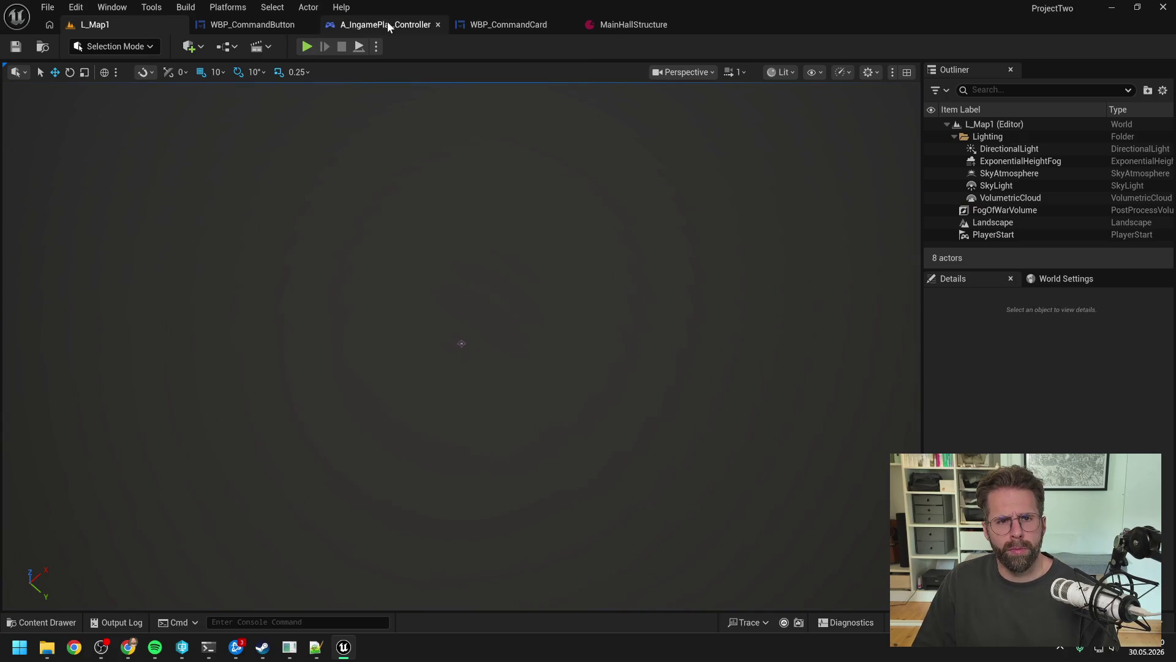
- Show WBP_CommandButton's SetComandData graph, panned to the start of the function
click(272, 24)
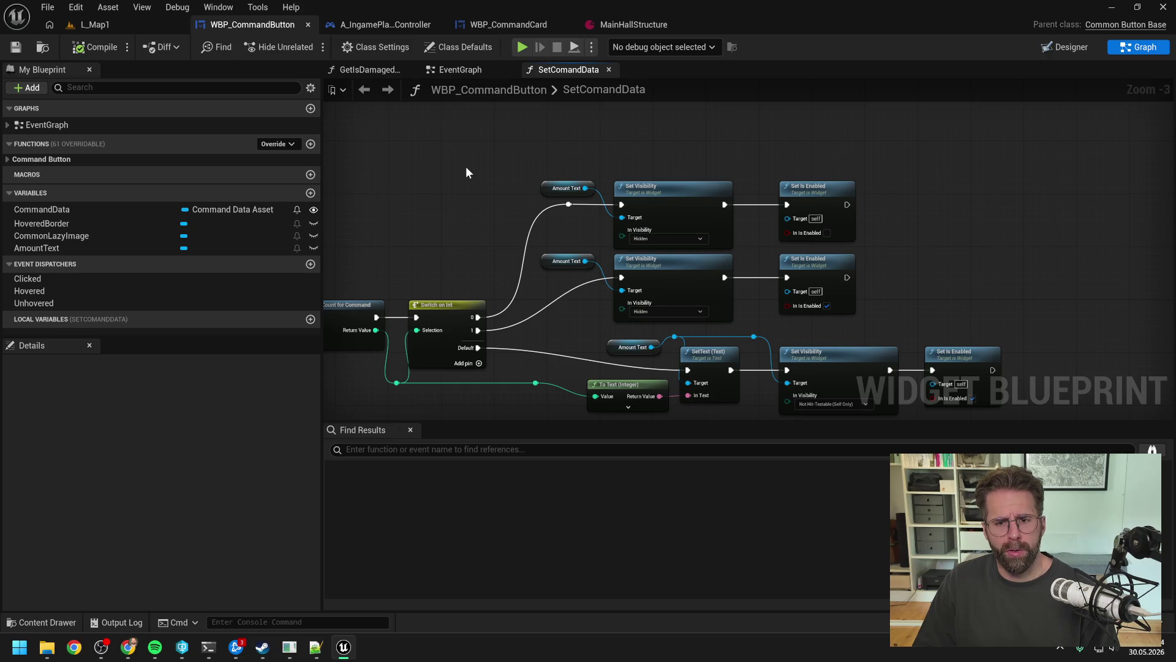
drag(467, 174, 549, 178)
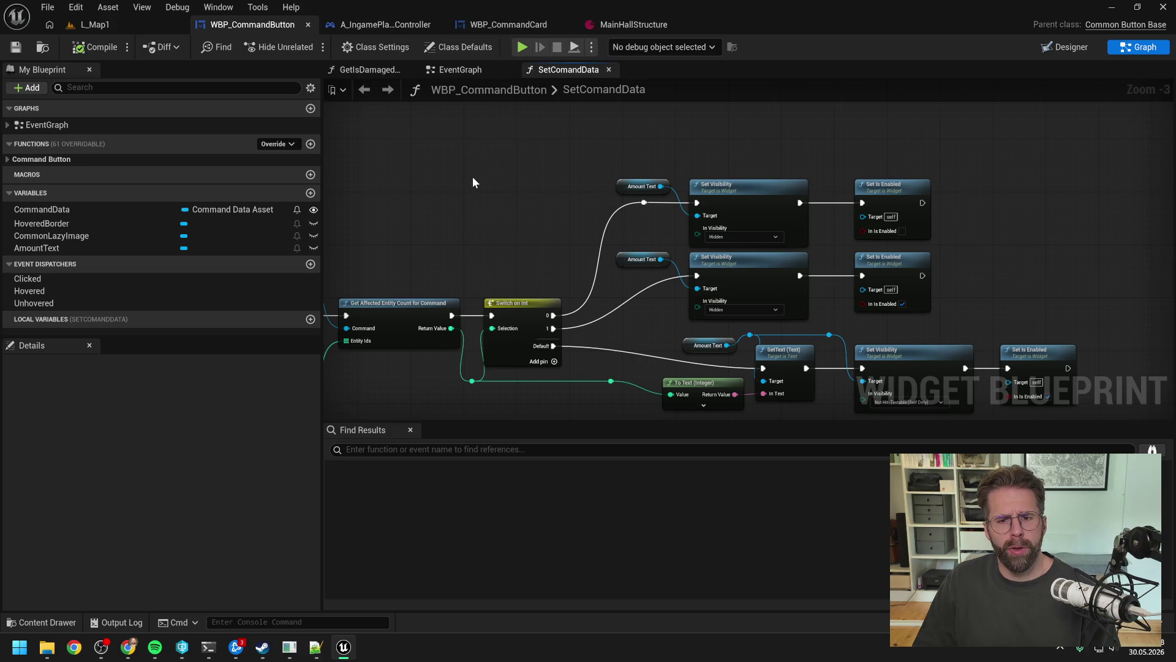
- In Claude Code, write the opener: the visualisation fits, and the actual repair command should work as follows
click(208, 646)
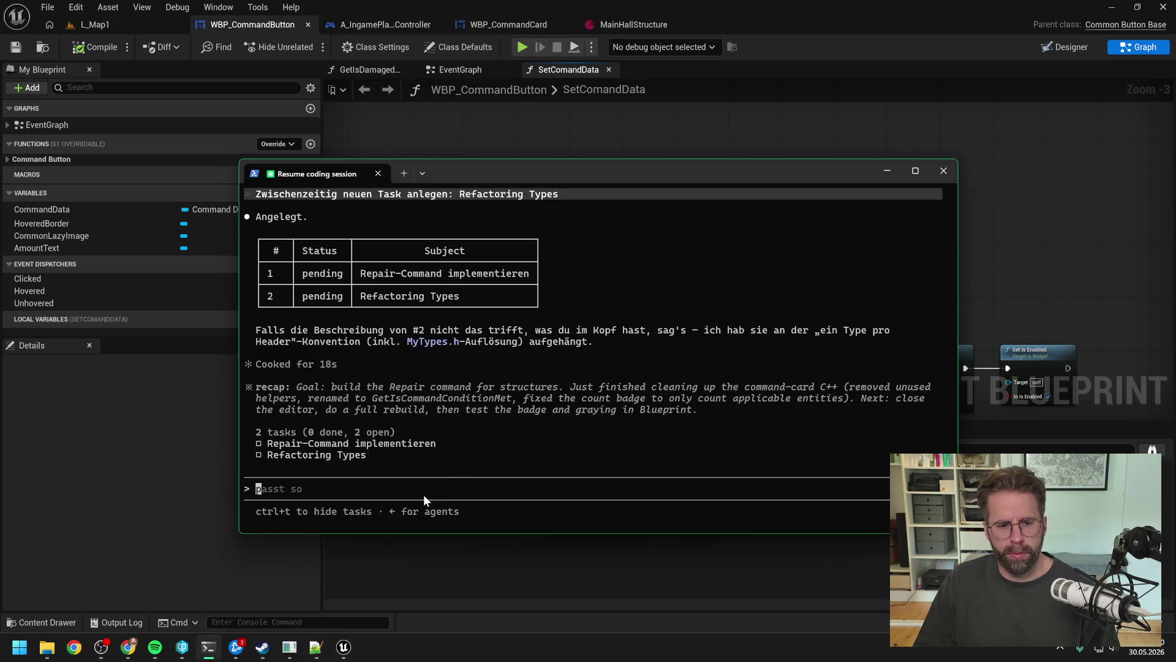
text(visualisierung passt. )
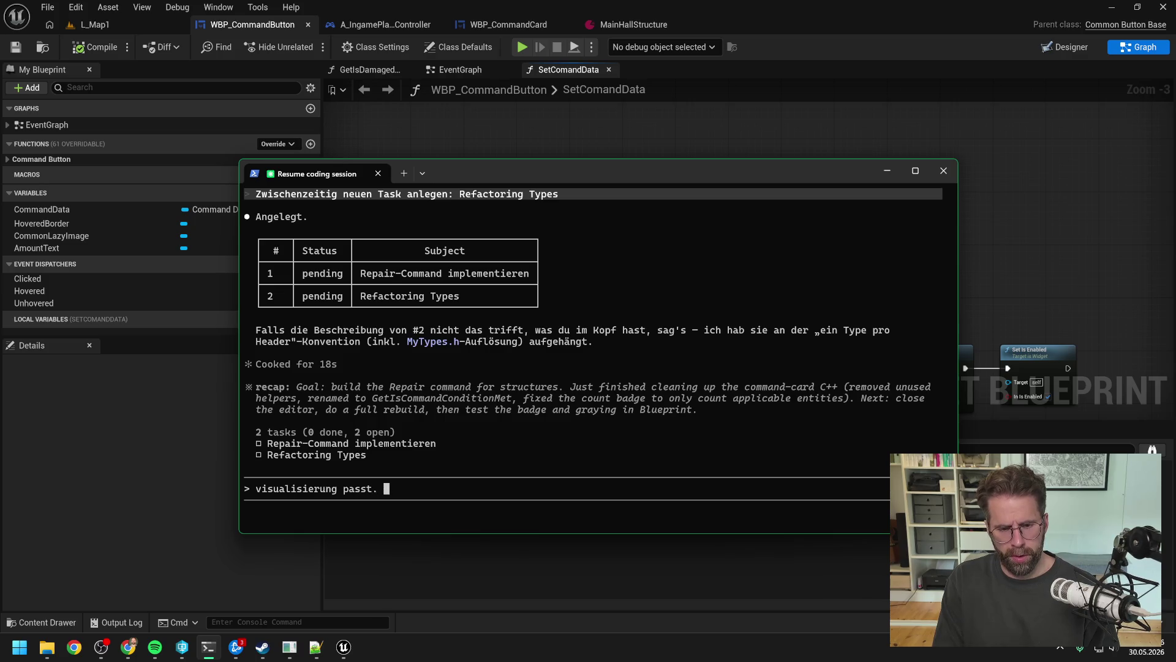
text(Jetzt kommt )
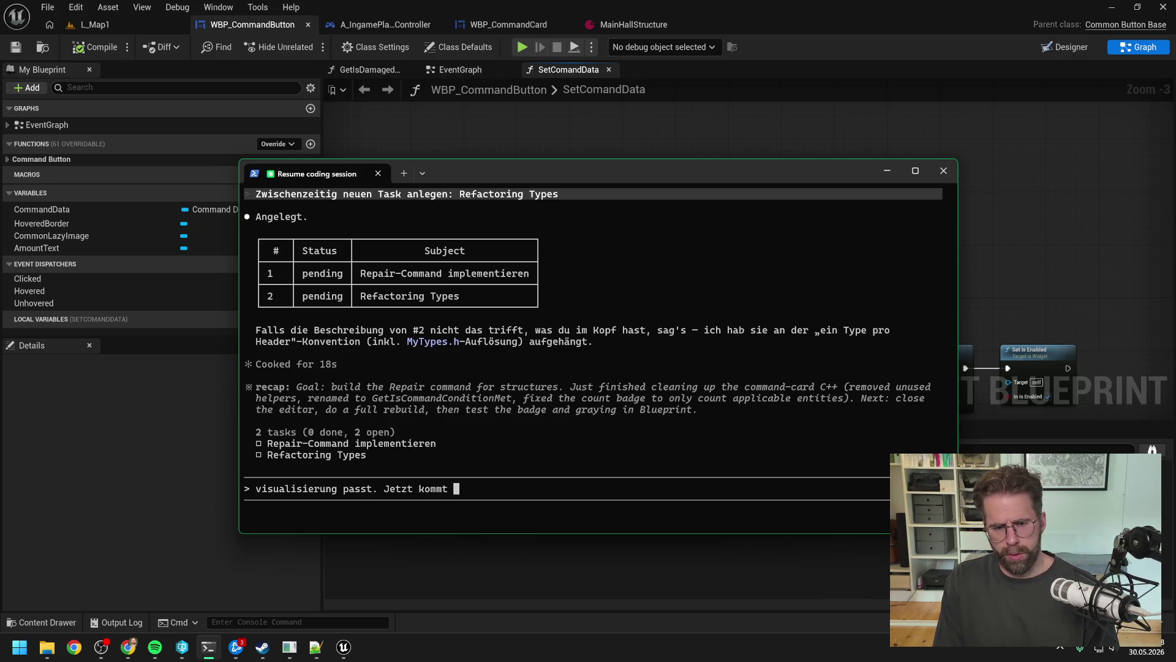
text(der eigentlich repa)
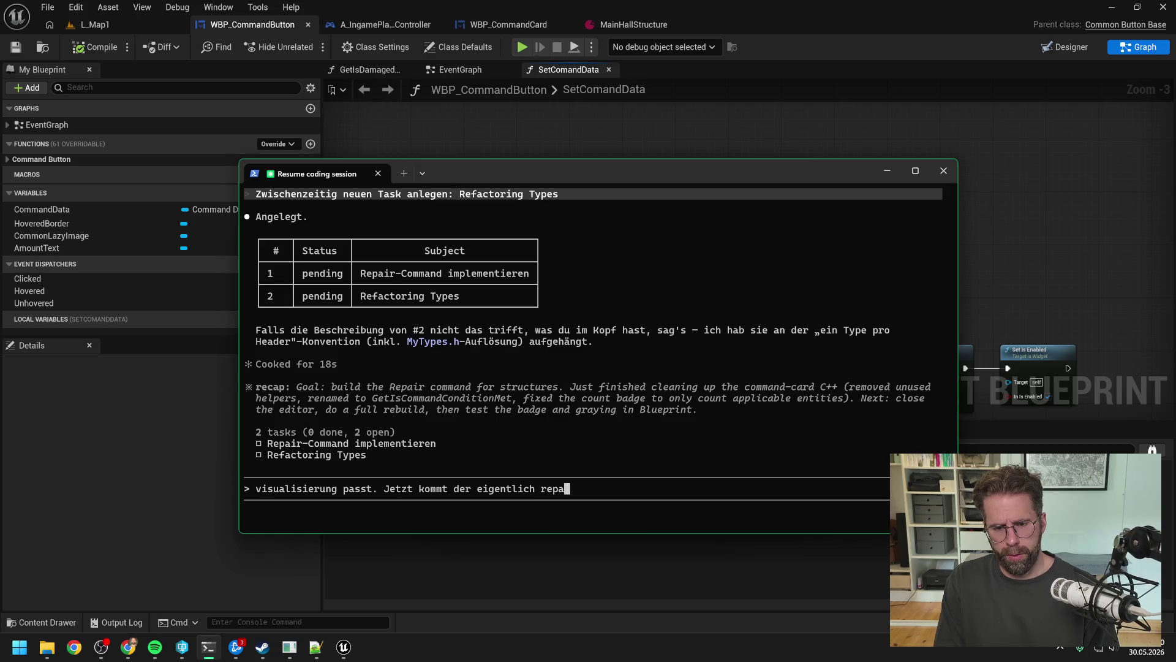
text(ir command.)
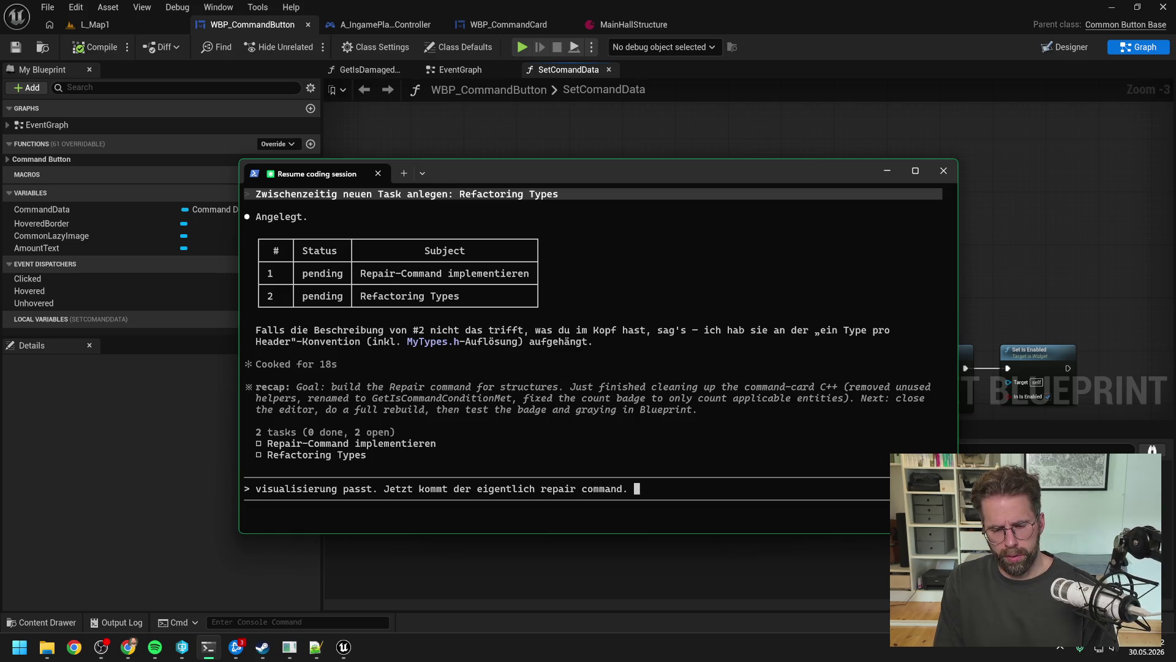
key(BackSpace)
key(BackSpace)
key(BackSpace)
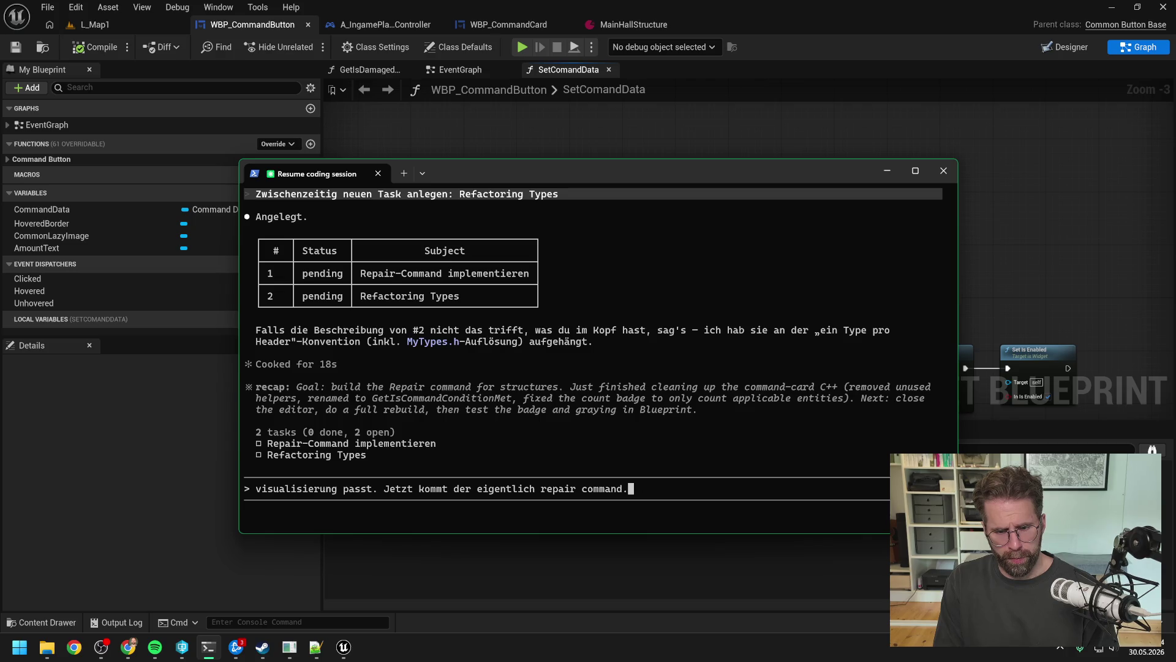
text(e repair command. D)
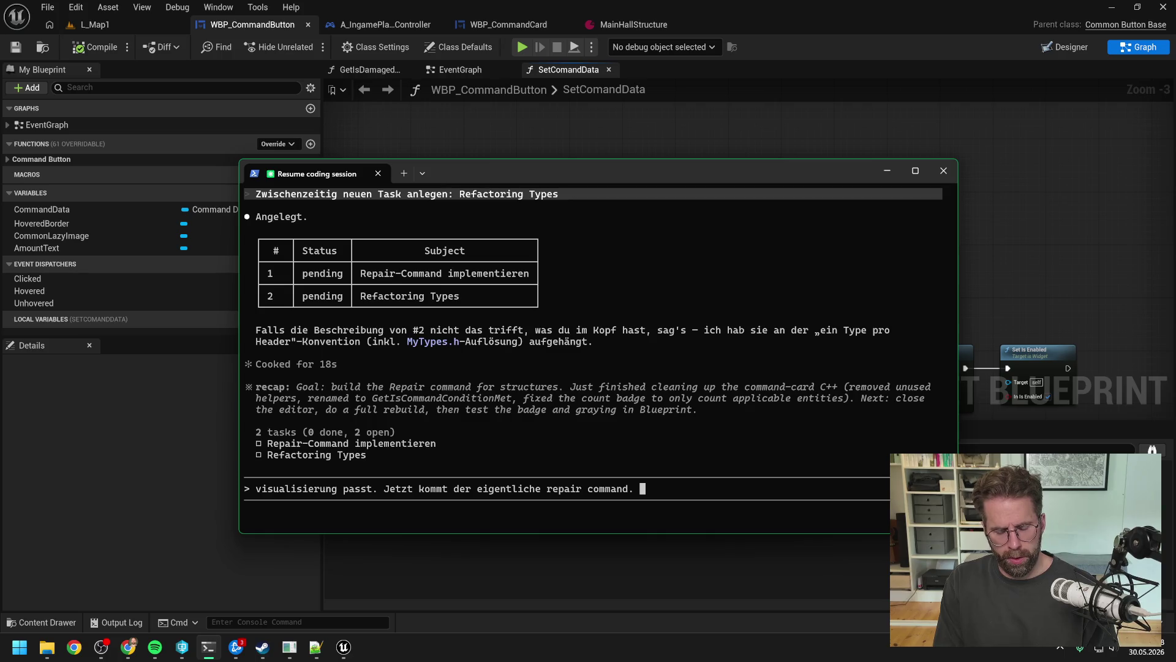
text(er)
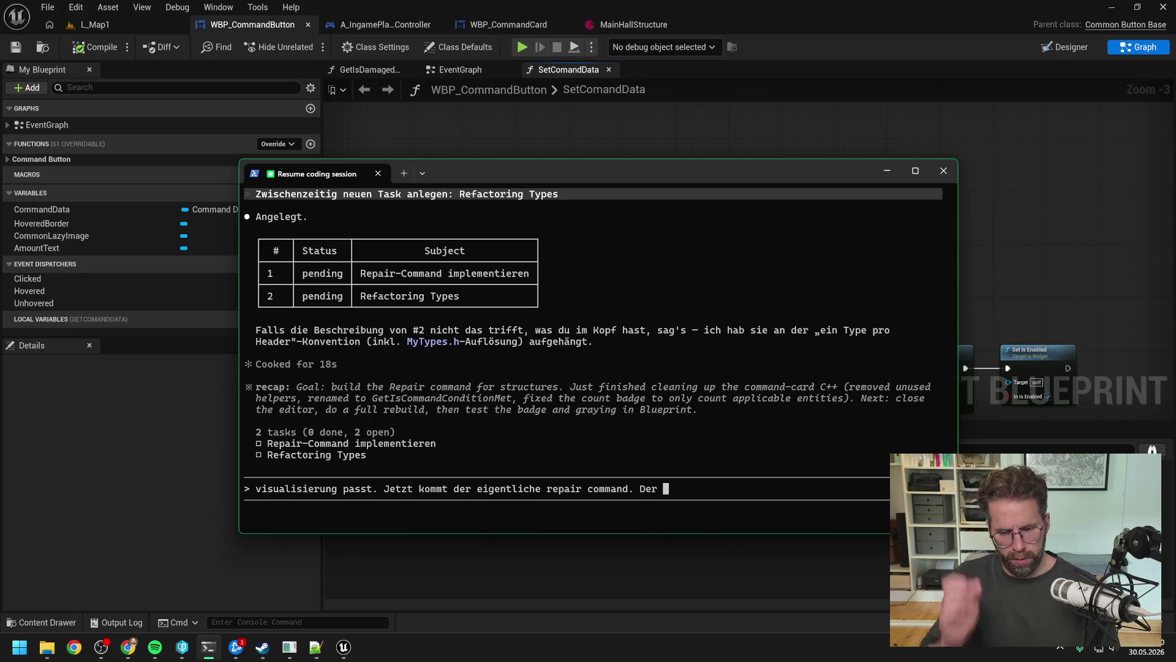
key(BackSpace)
key(BackSpace)
key(BackSpace)
text(er s)
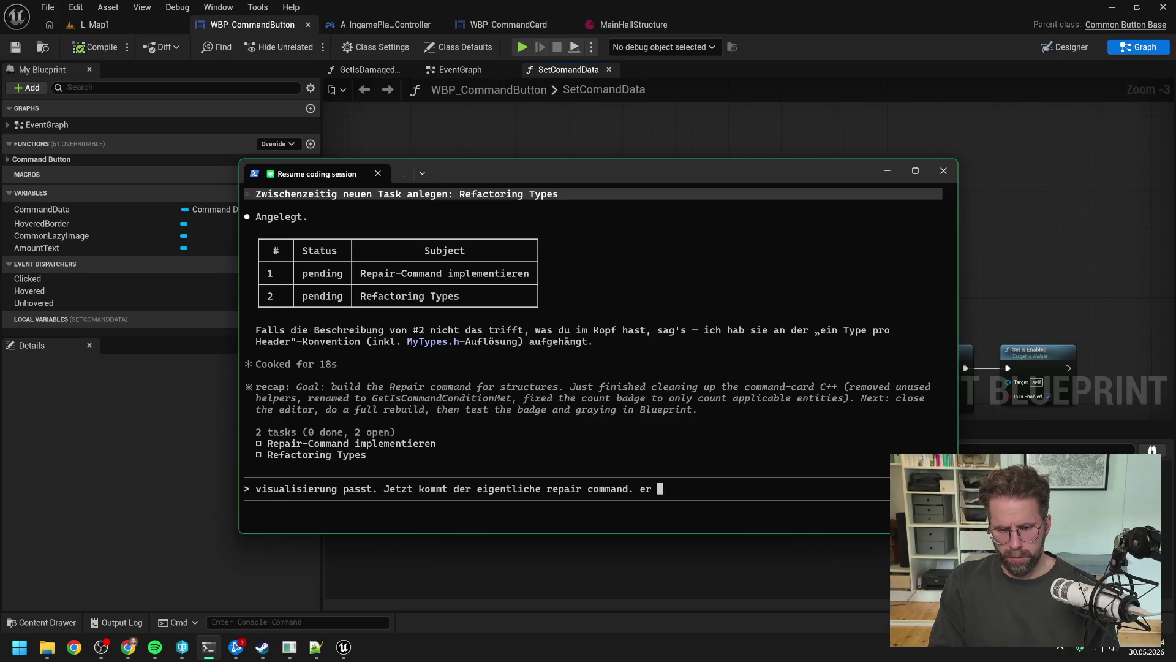
text(oll)
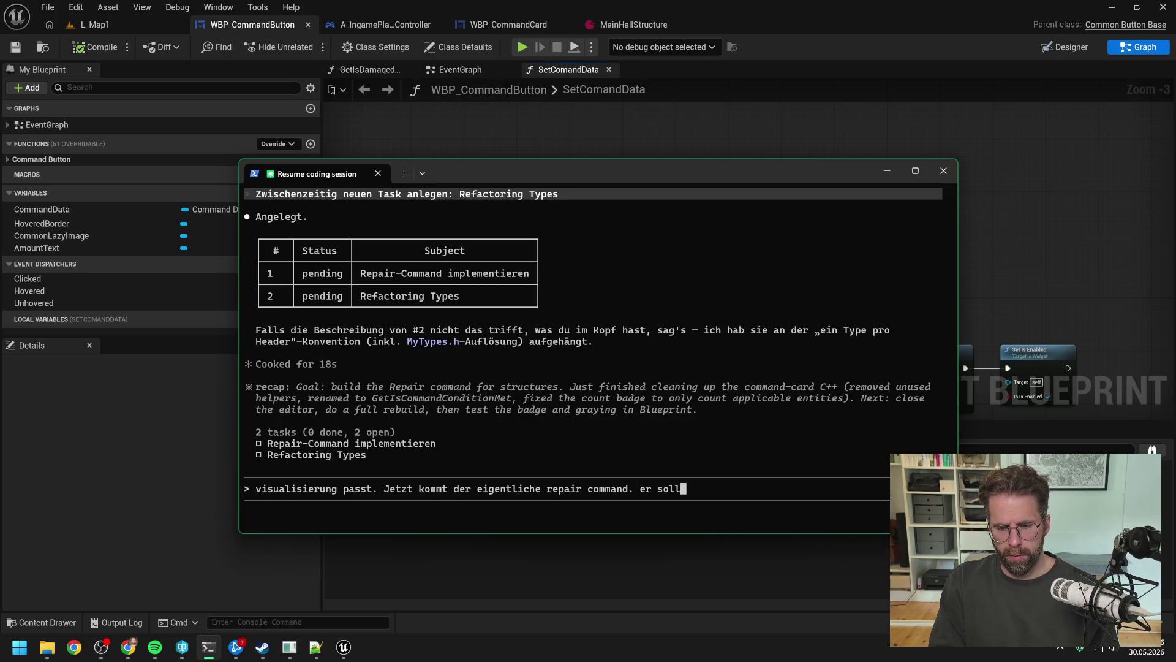
text(te folgendermaßen)
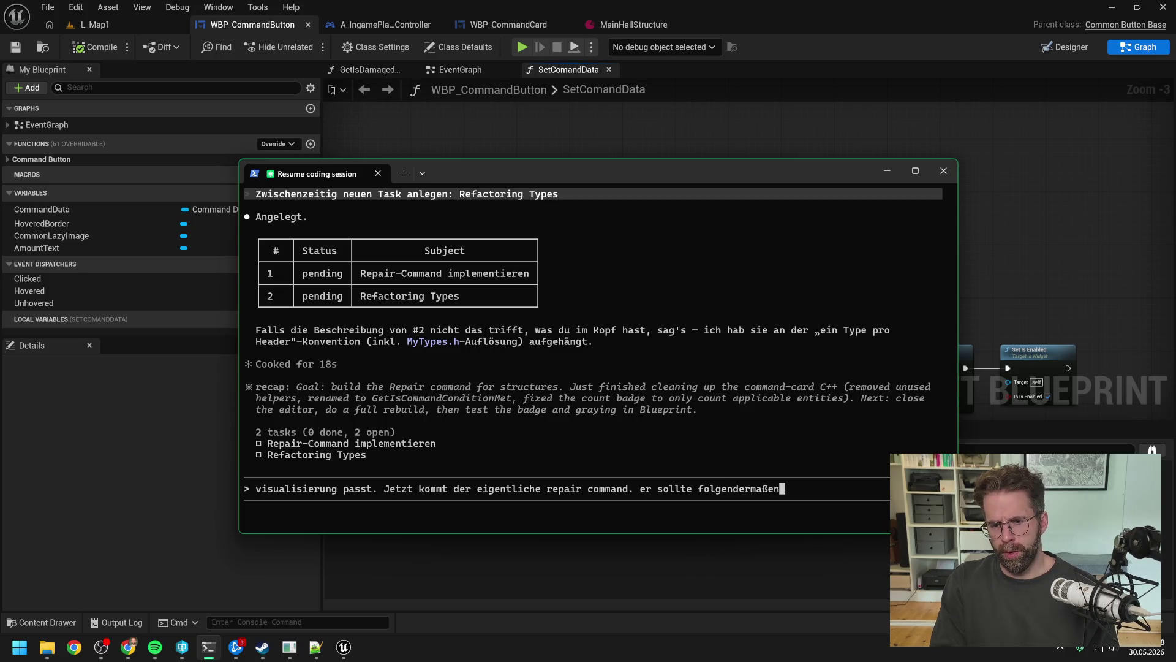
text( funktionieren.)
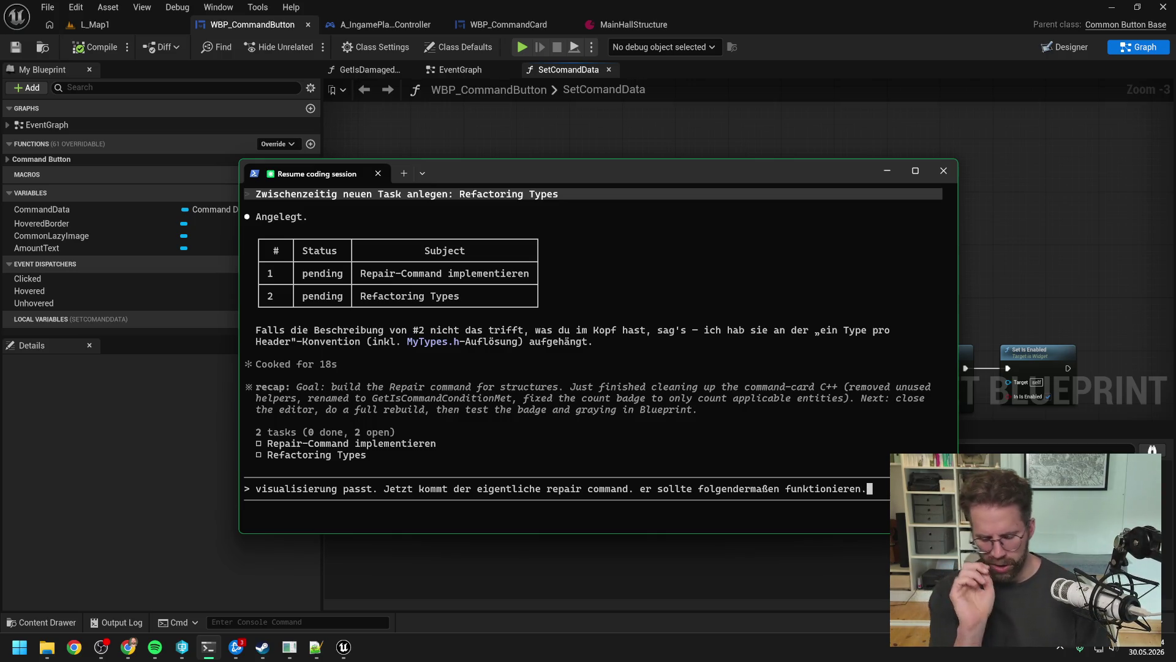
key(BackSpace)
text(:)
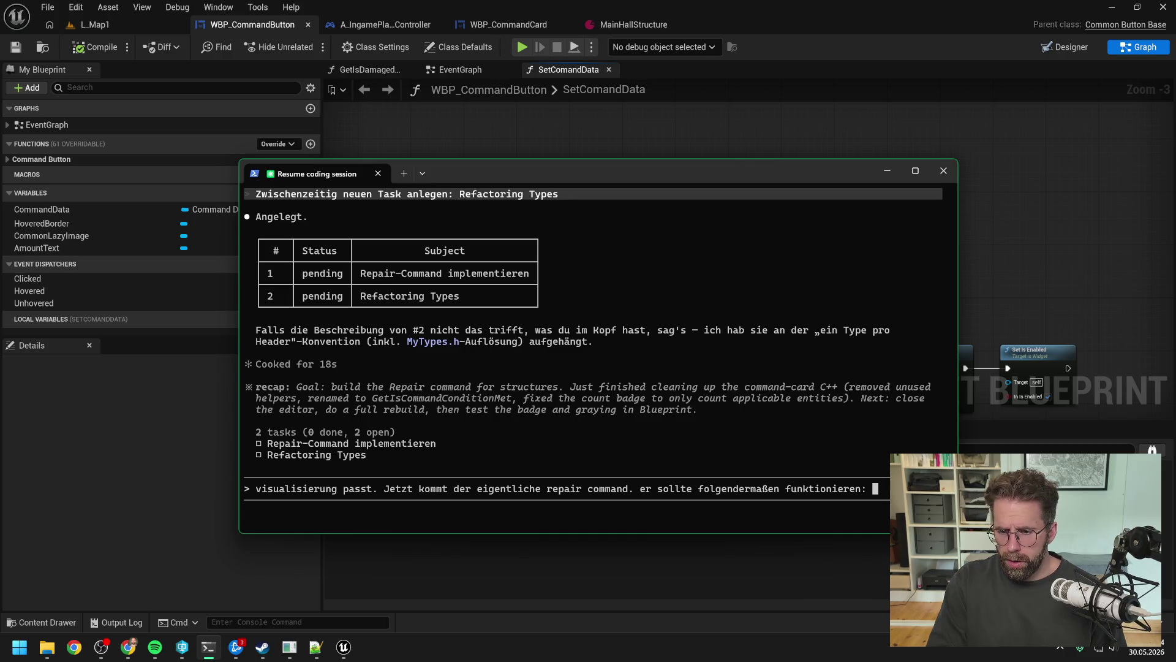
- Add that repair restores the currently missing HP, ask how long it takes, and start Option 1: always the same duration
text(wir)
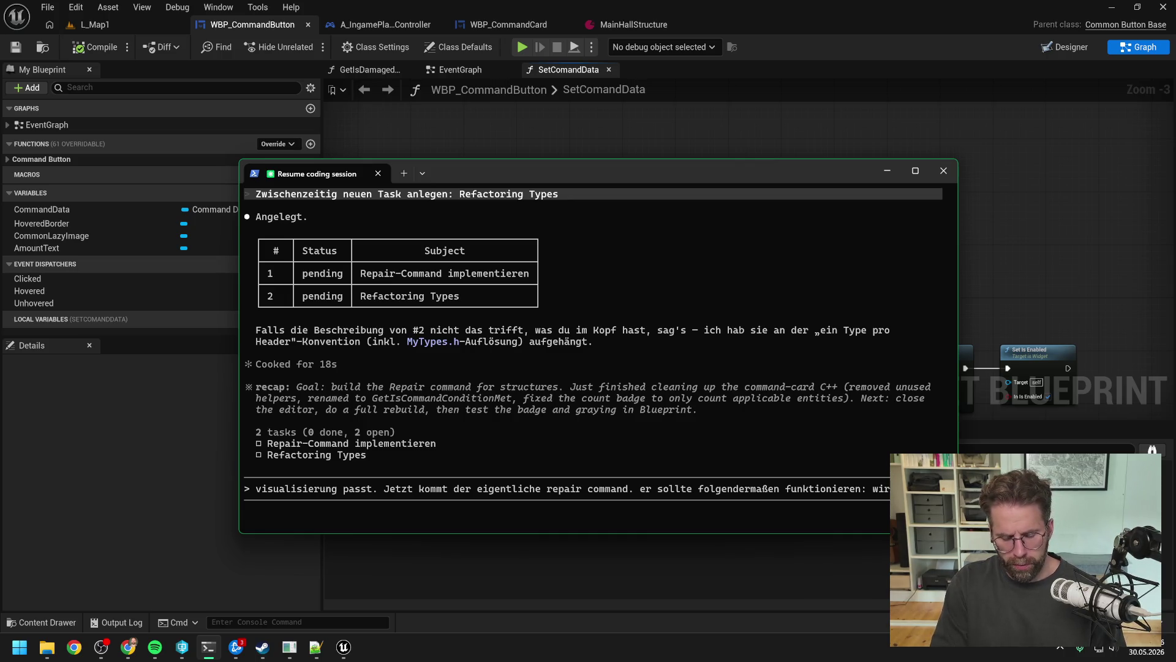
text( bekommen einen repa)
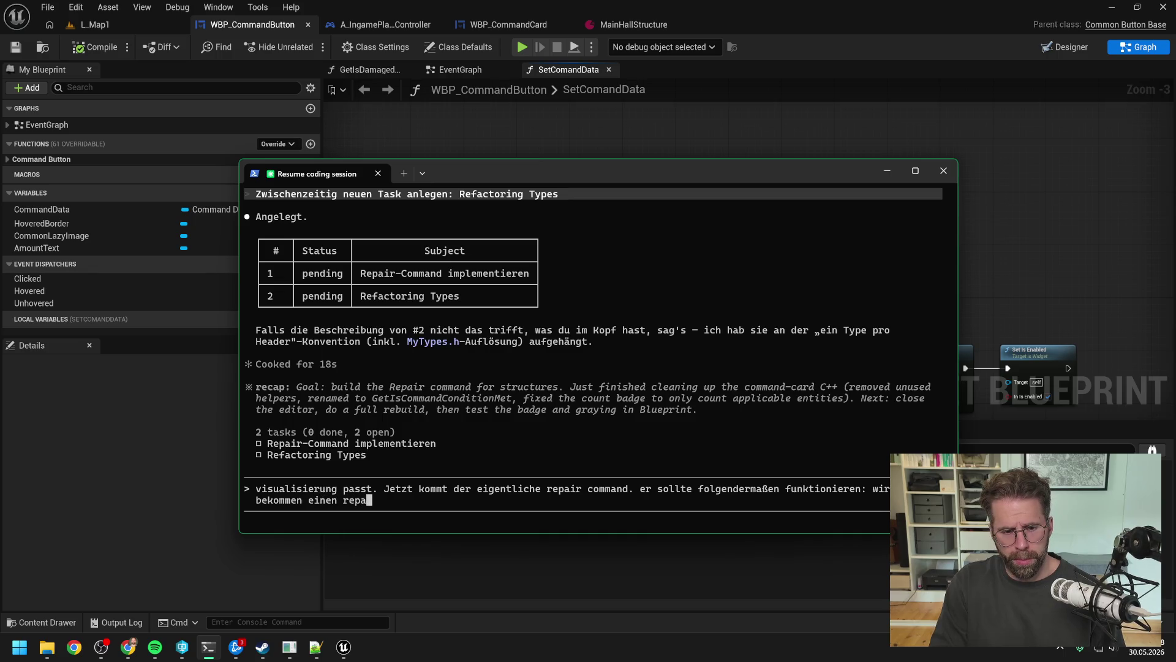
text(ir mit )
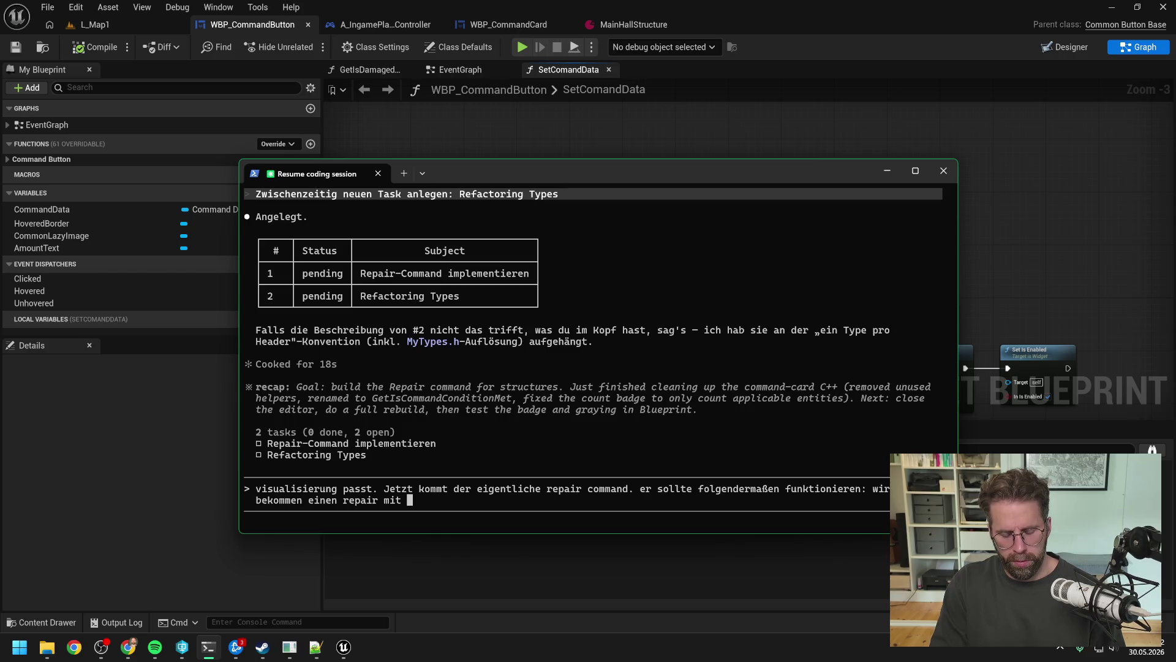
text(der aktuell fe)
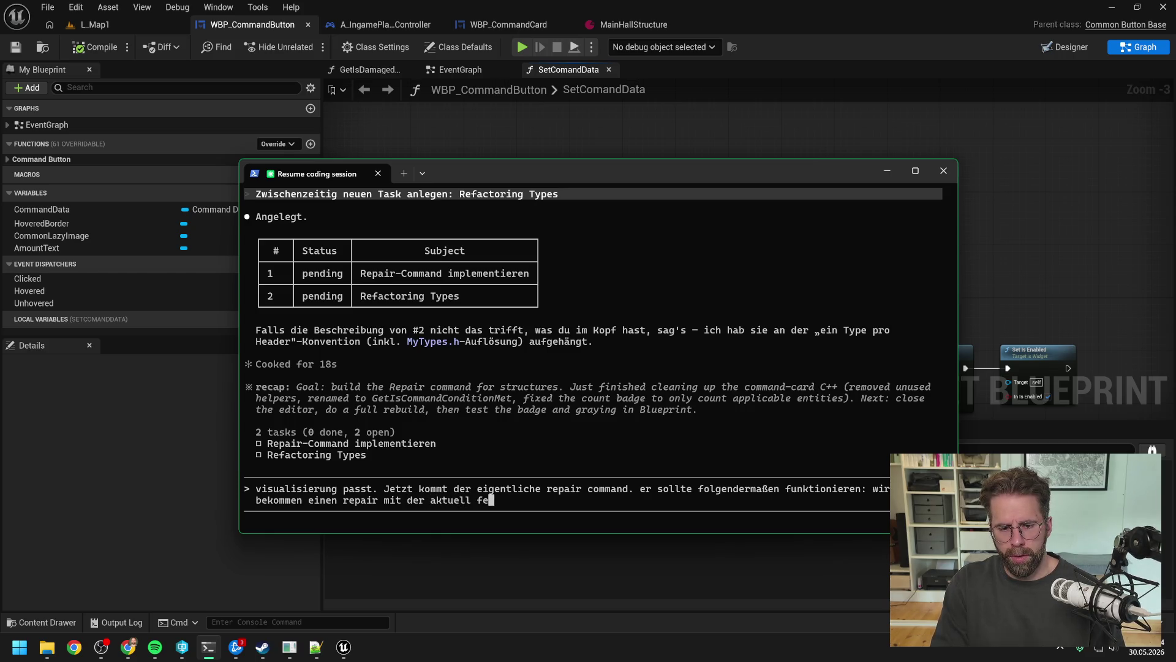
text(hlenden hp)
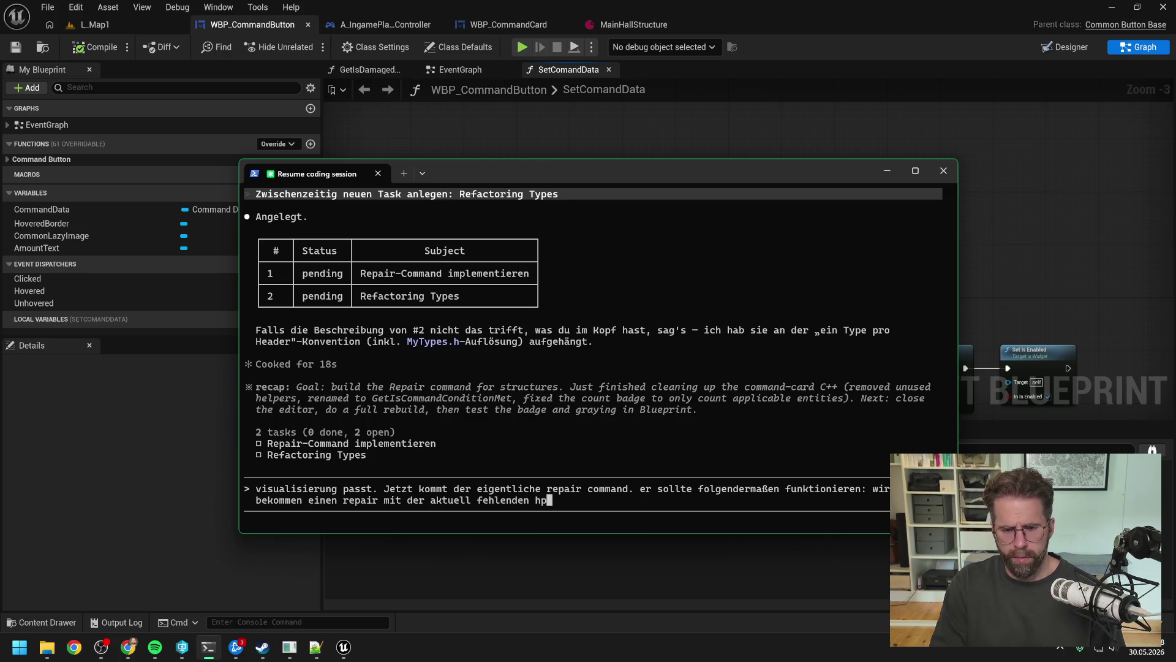
text(. )
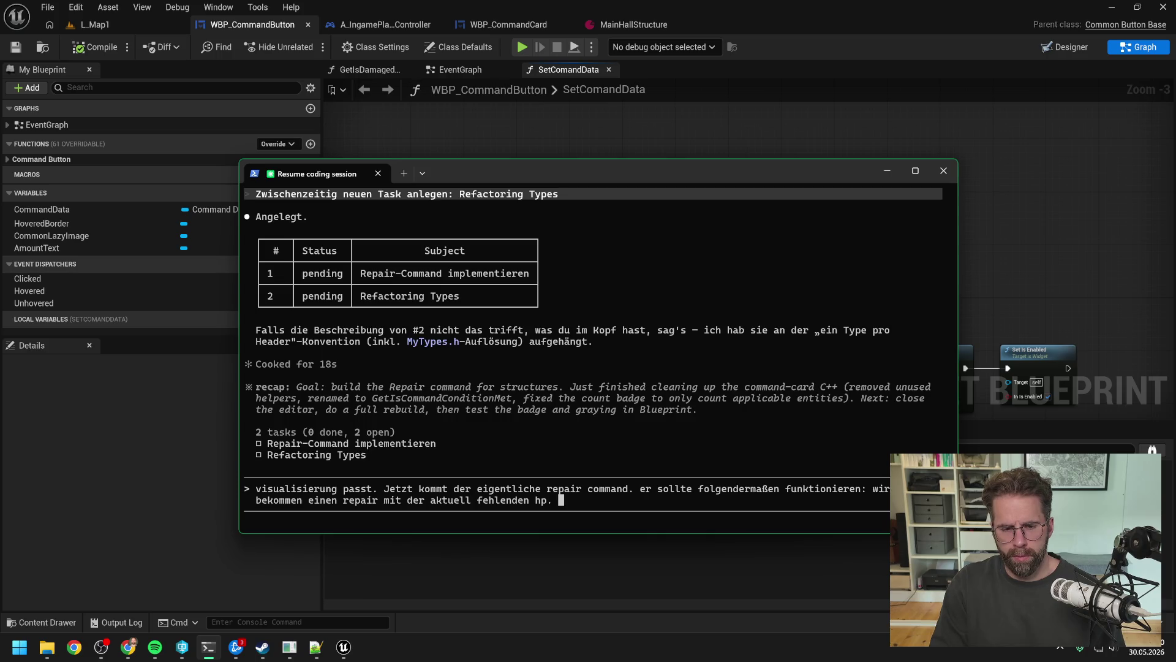
text(Wie la)
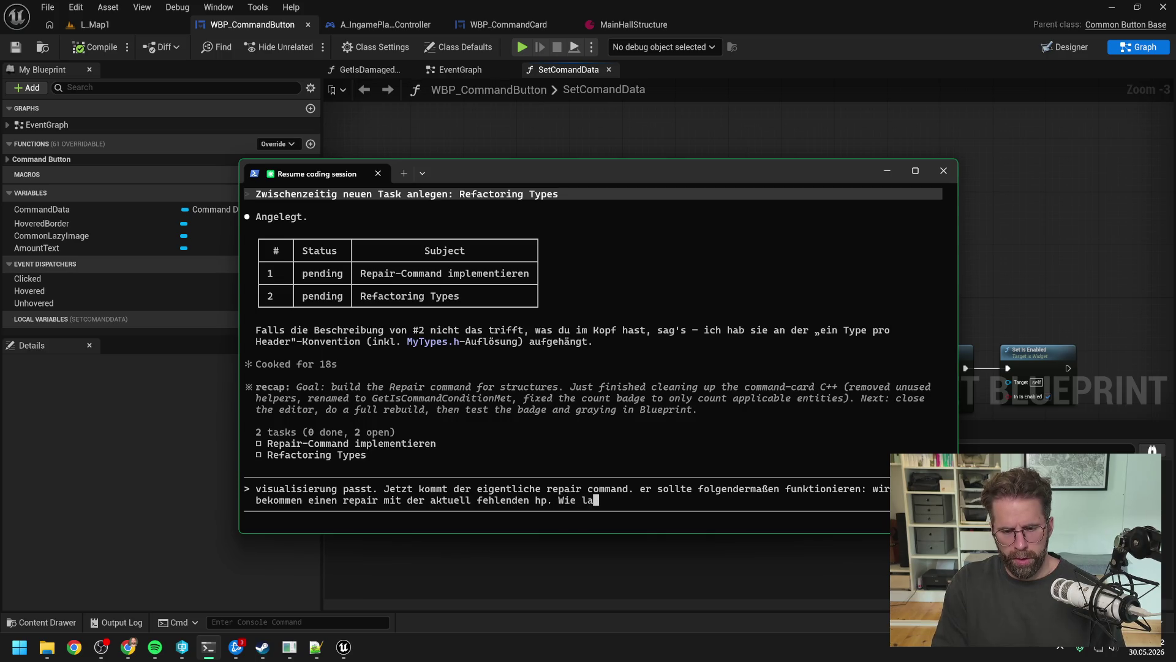
text(nge dauert der repait?)
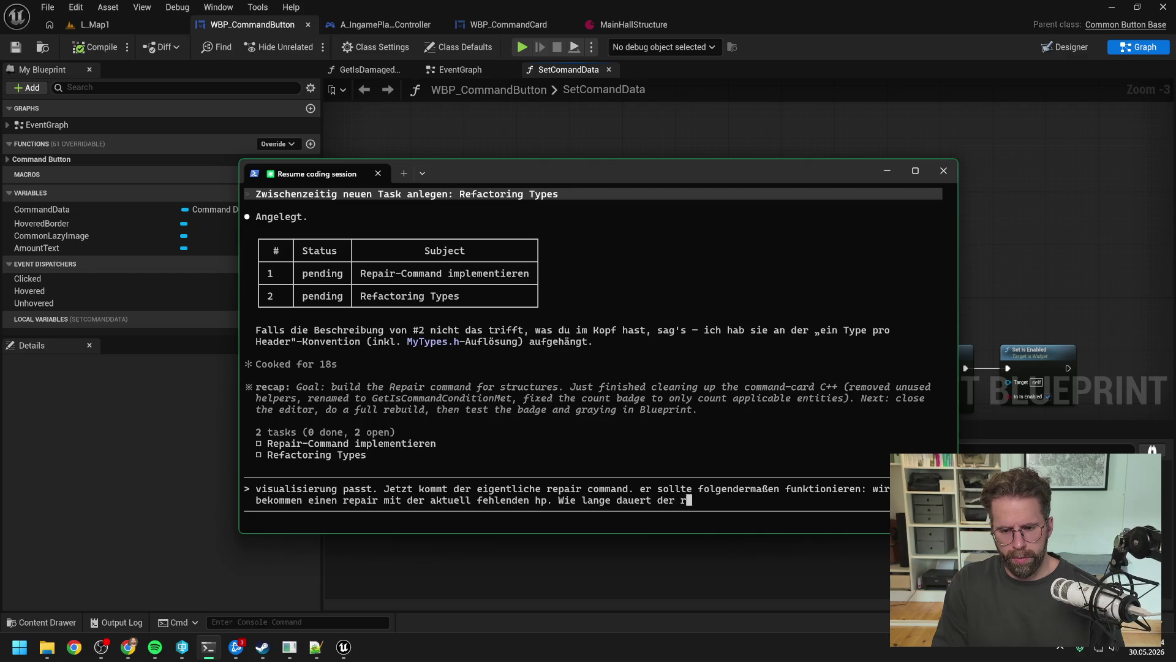
key(BackSpace)
key(BackSpace)
text(r? )
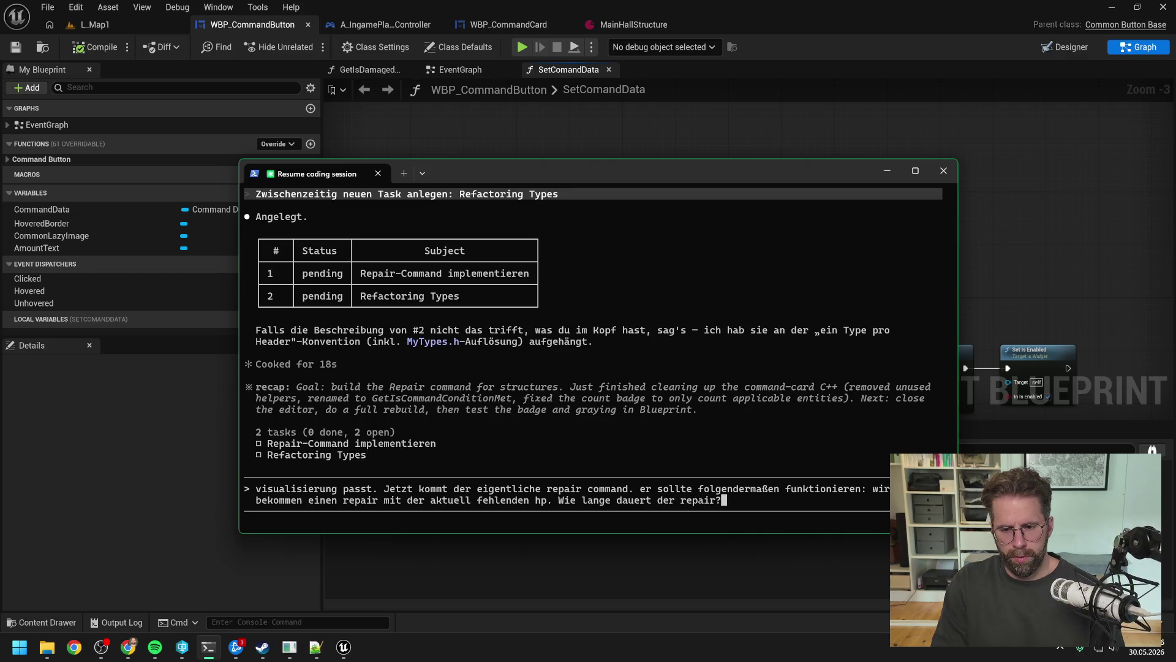
text(Option 1: )
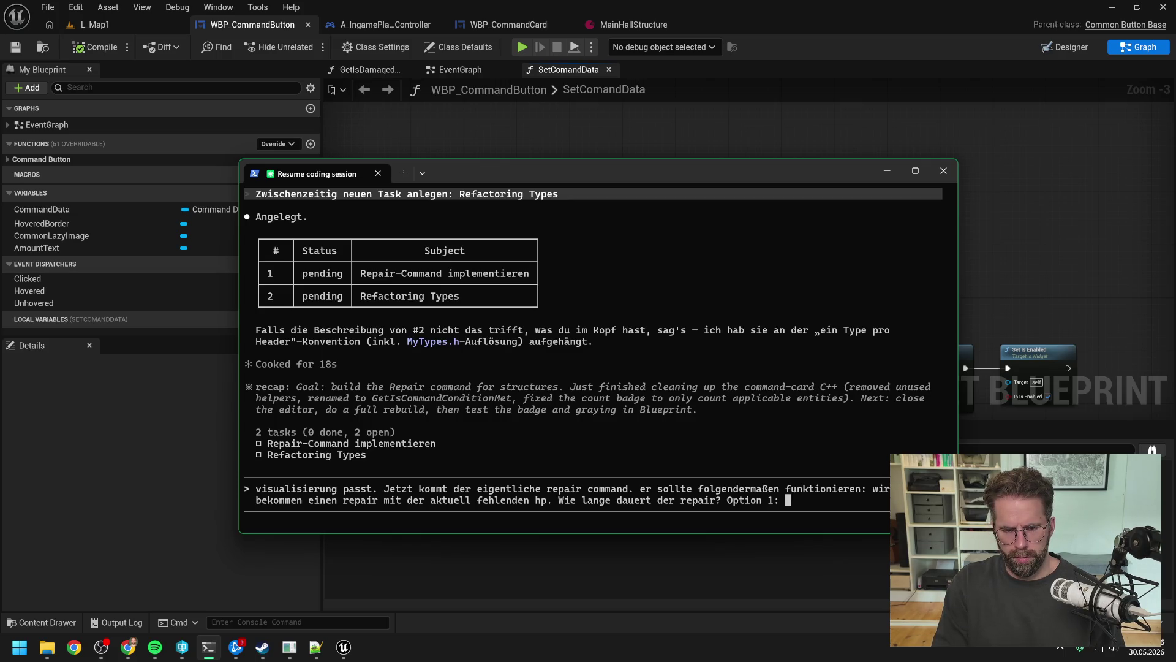
text(immer gleich lang.)
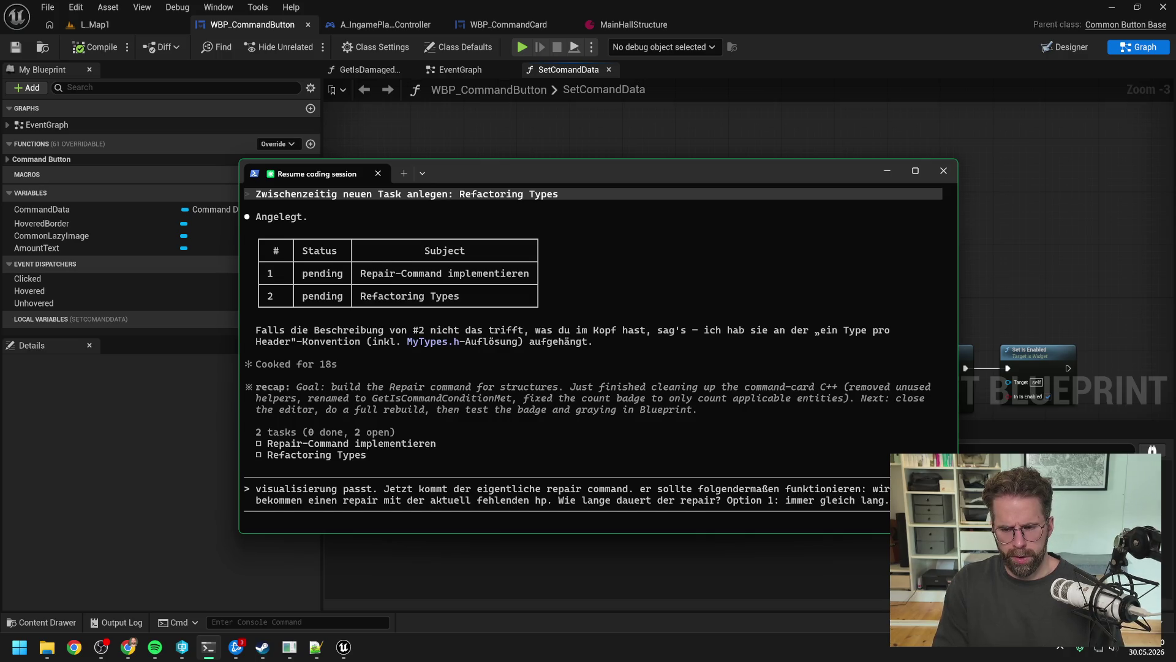
text( Quatsch, weil )
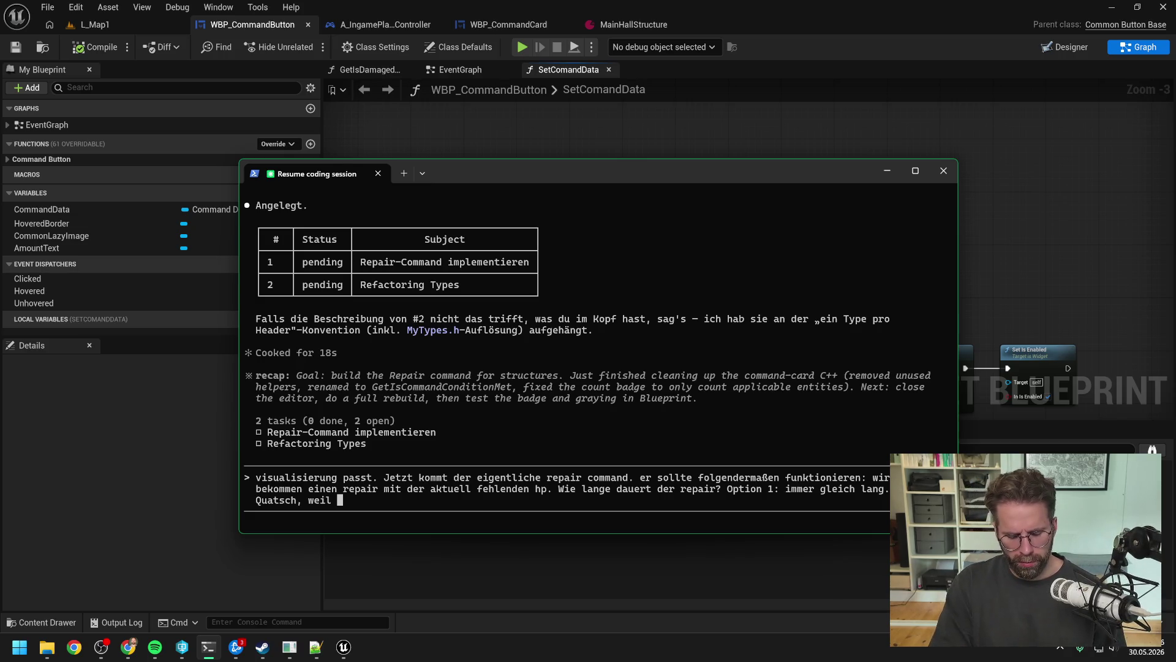
text(kleiner)
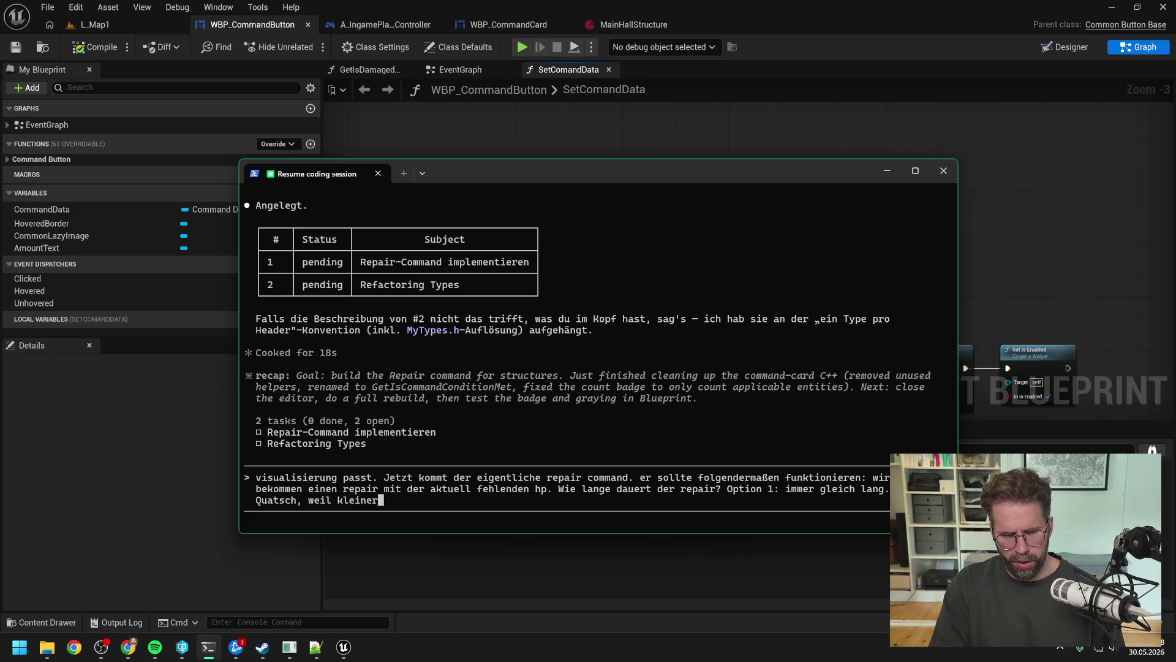
text(e ge)
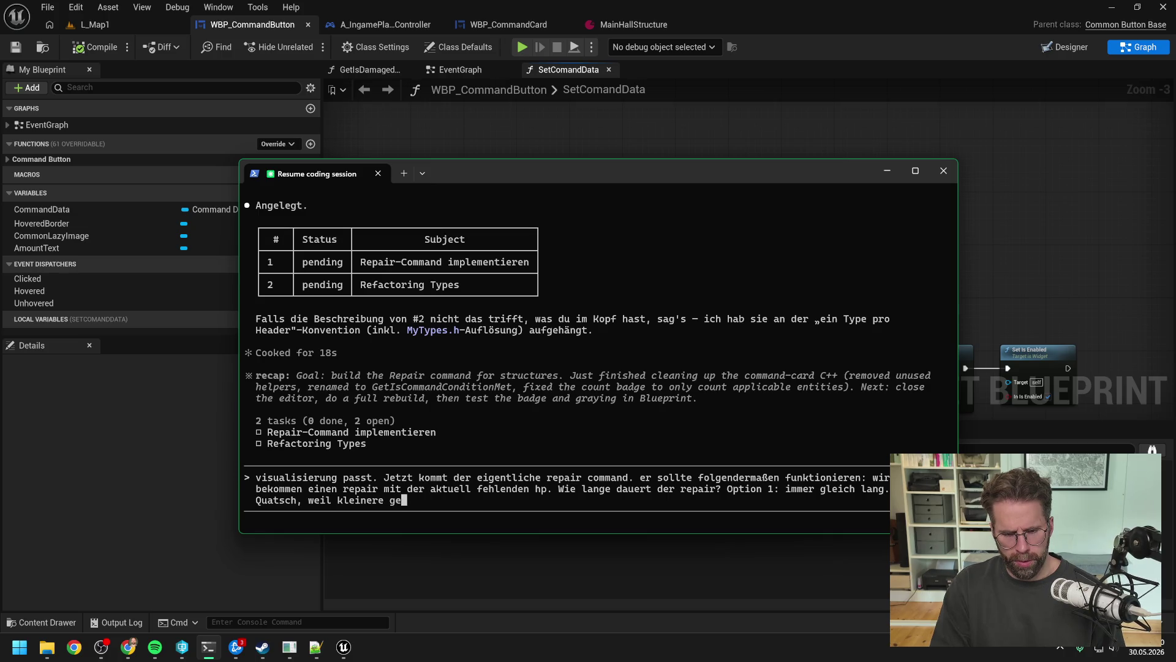
key(BackSpace)
key(BackSpace)
text(structures mit )
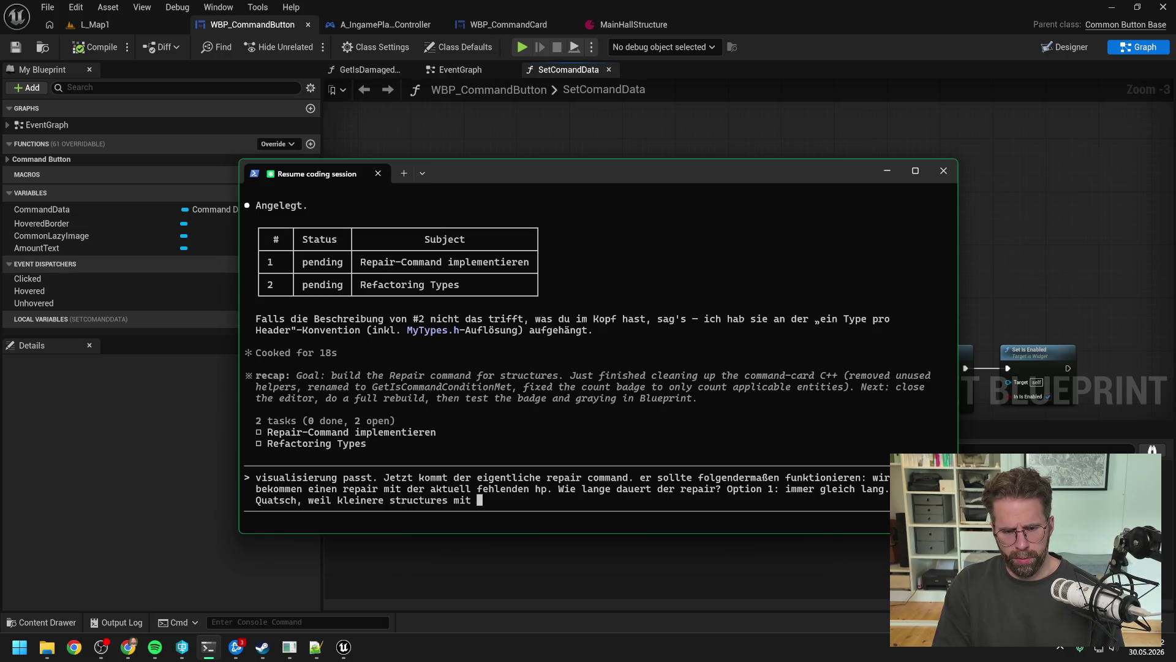
text(weniger hp au)
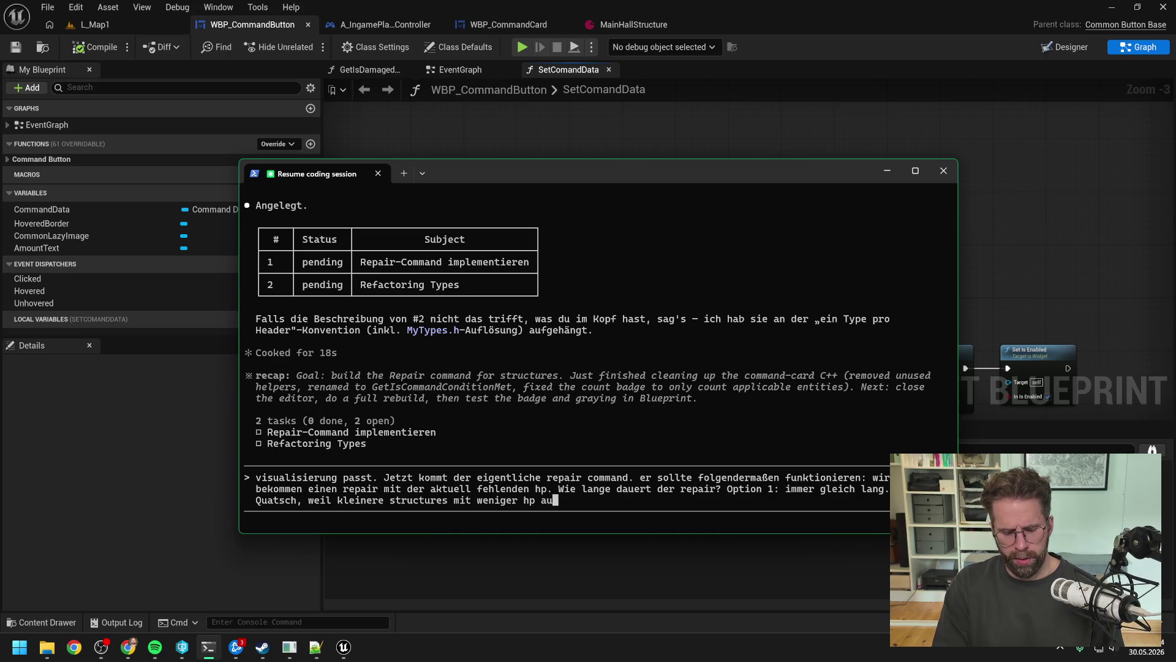
text(ch schneller rep)
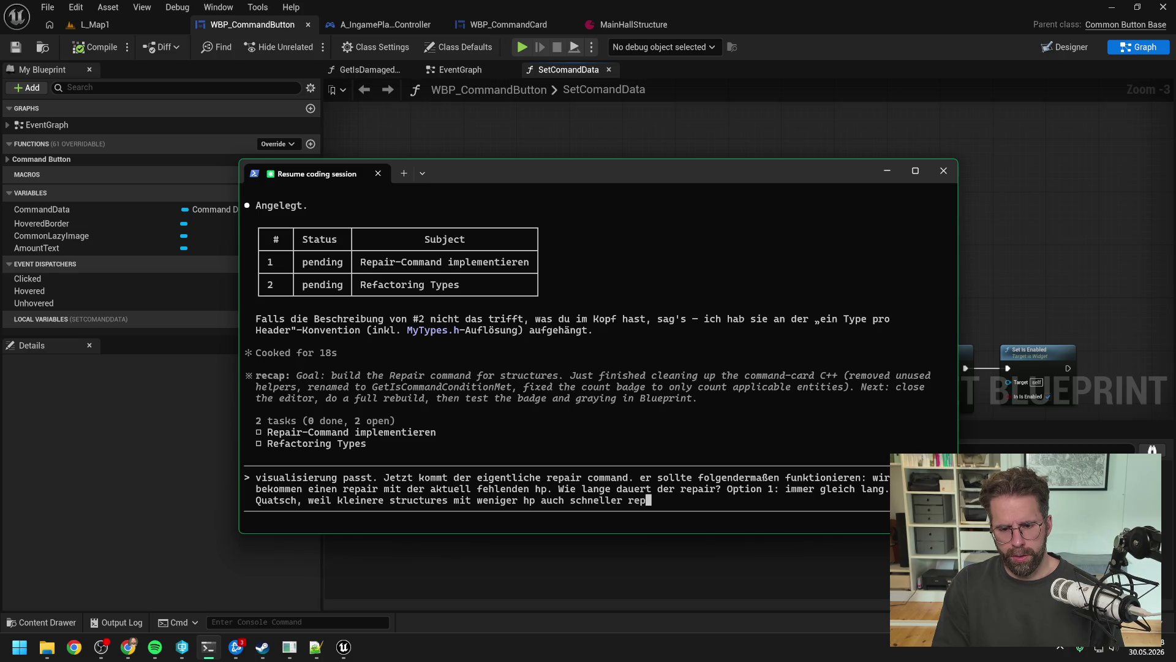
text(ariert werden)
text( kö)
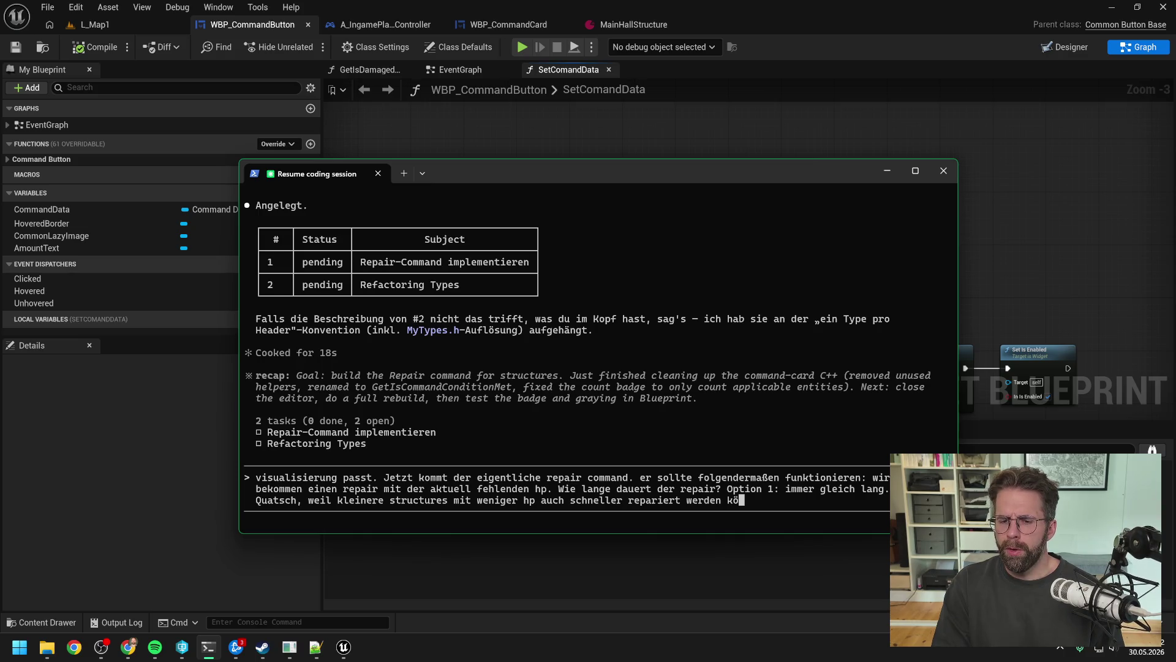
text(nnen. O)
text(ption 2:)
text( A)
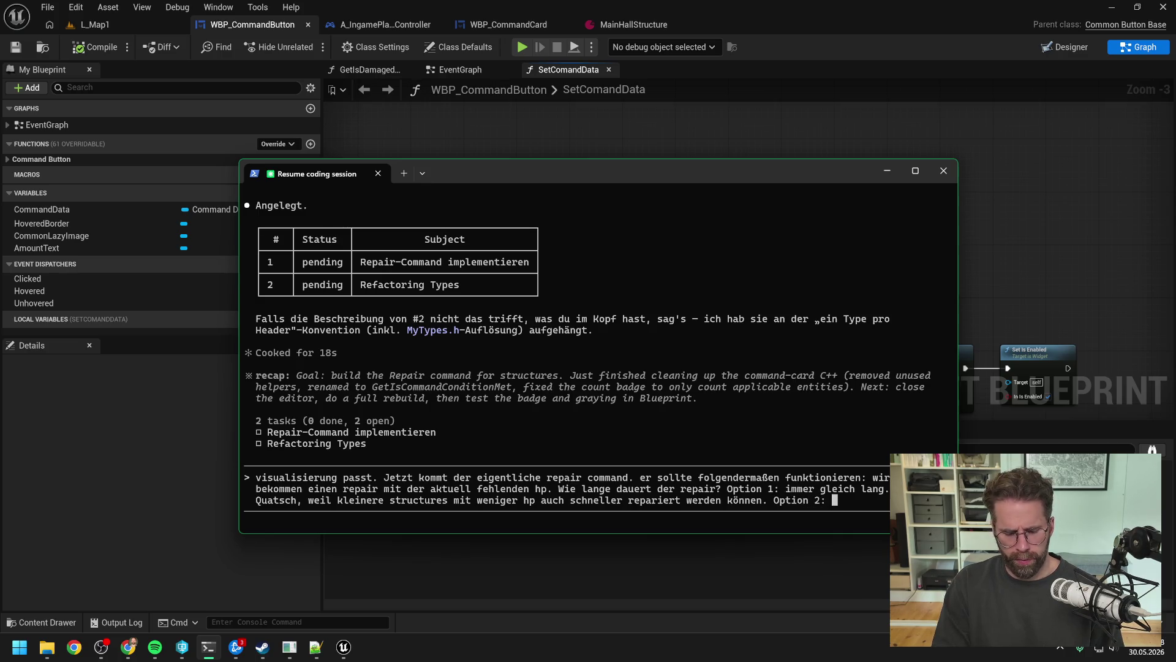
text(uf jed)
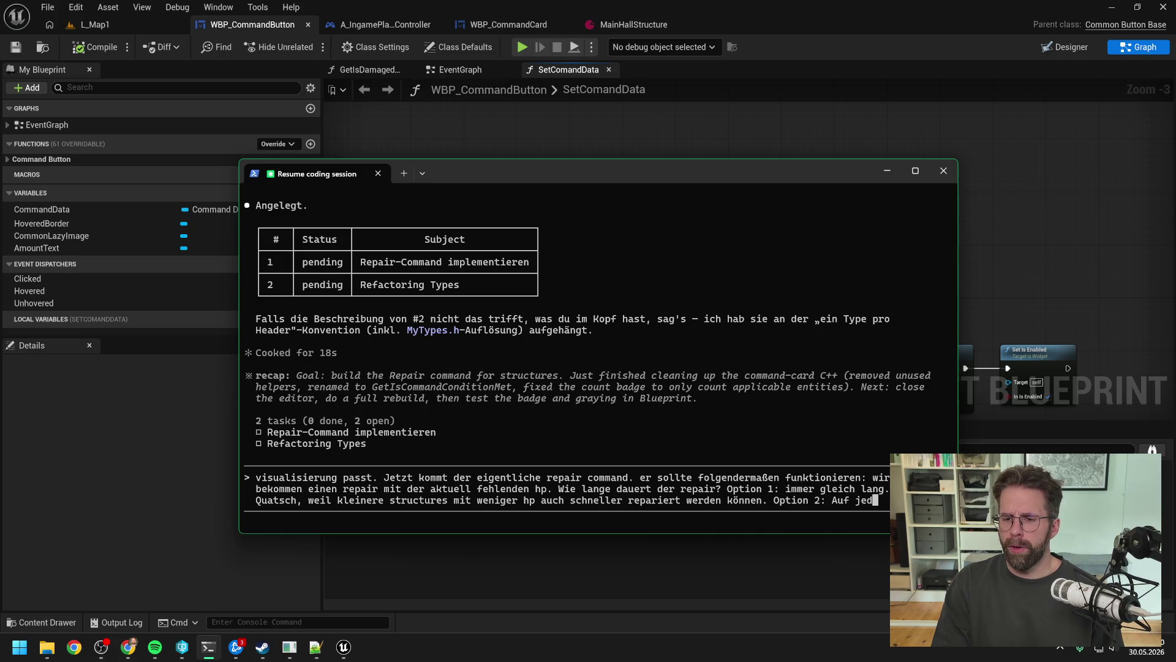
text(er Structur)
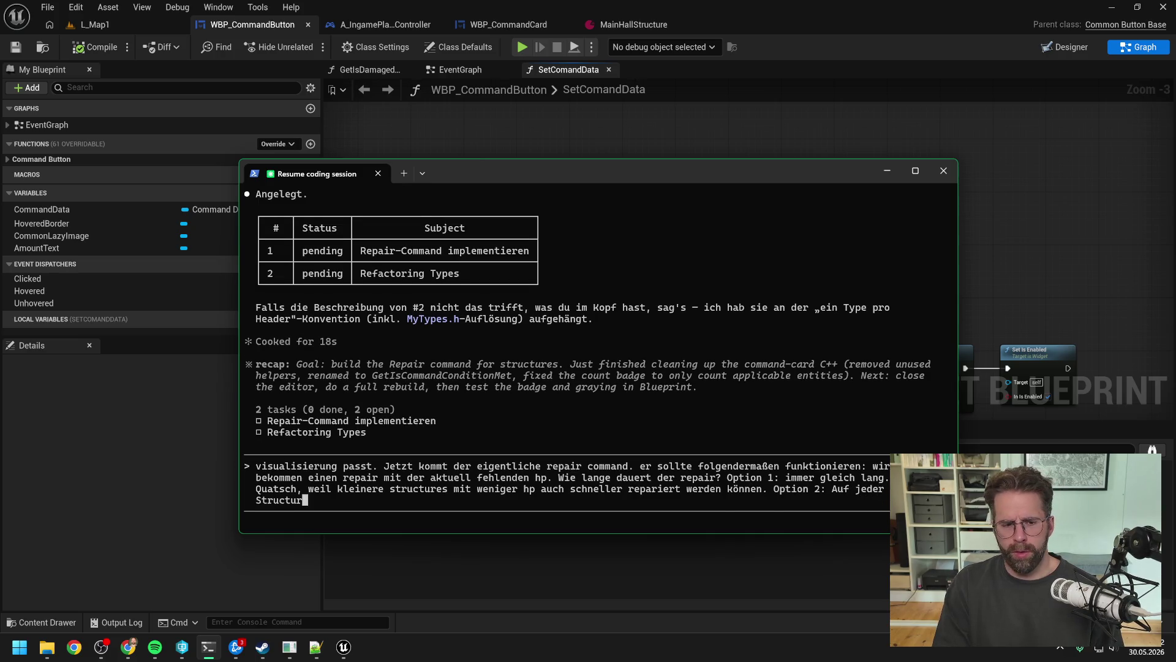
text(e unter)
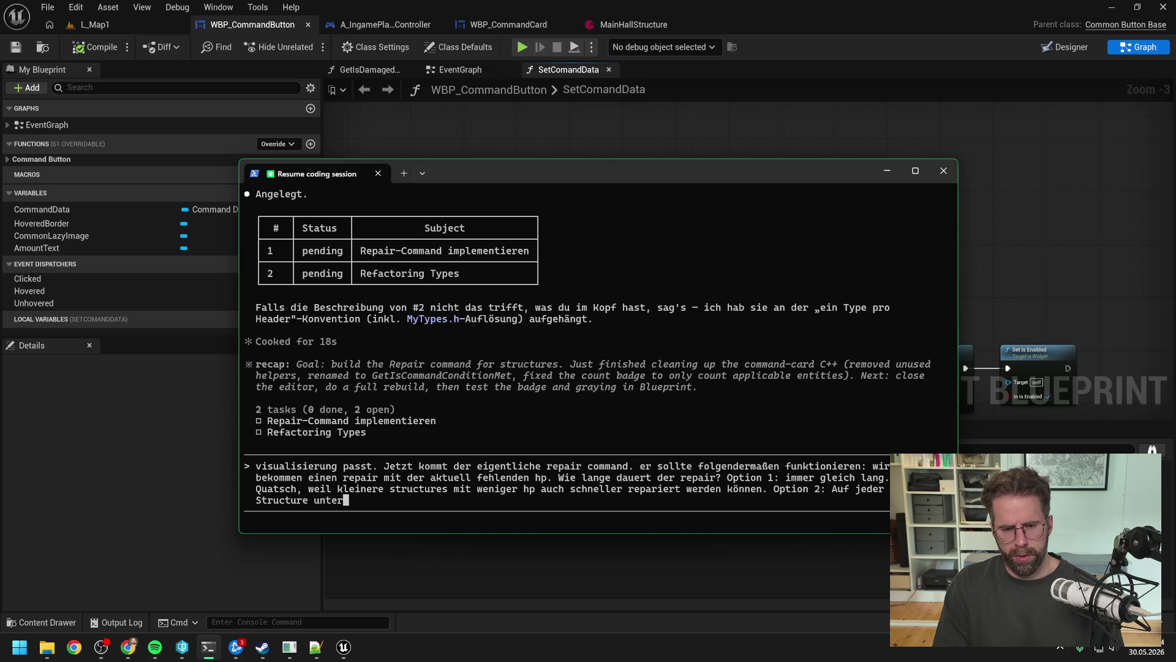
text(schiedlich)
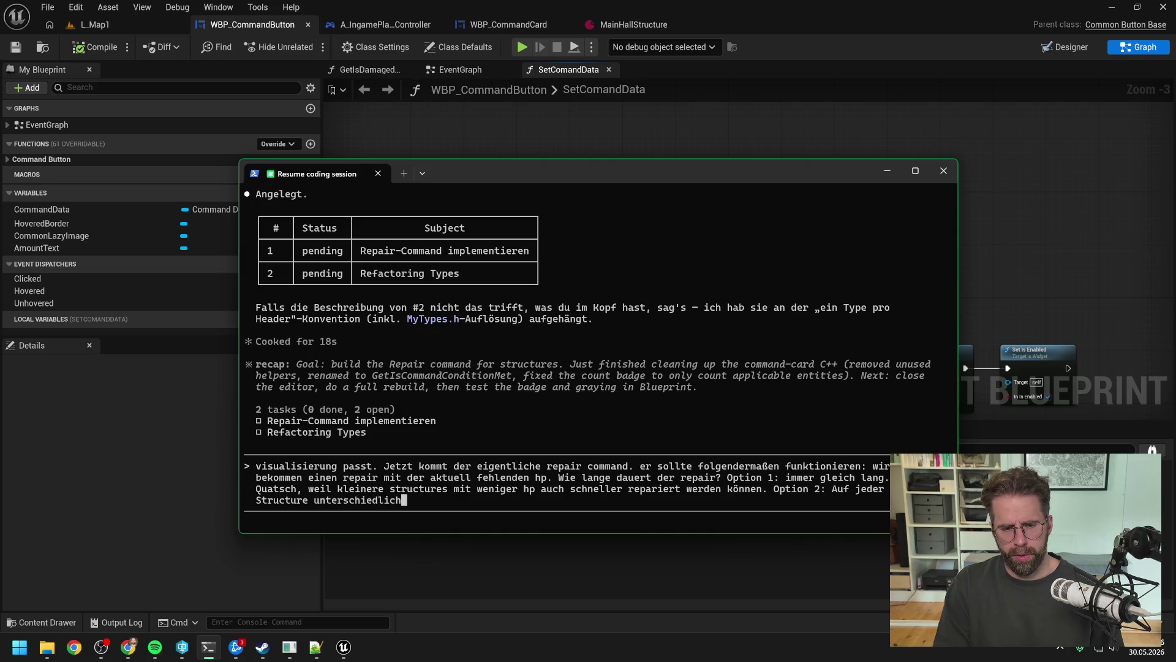
text(, abhängig )
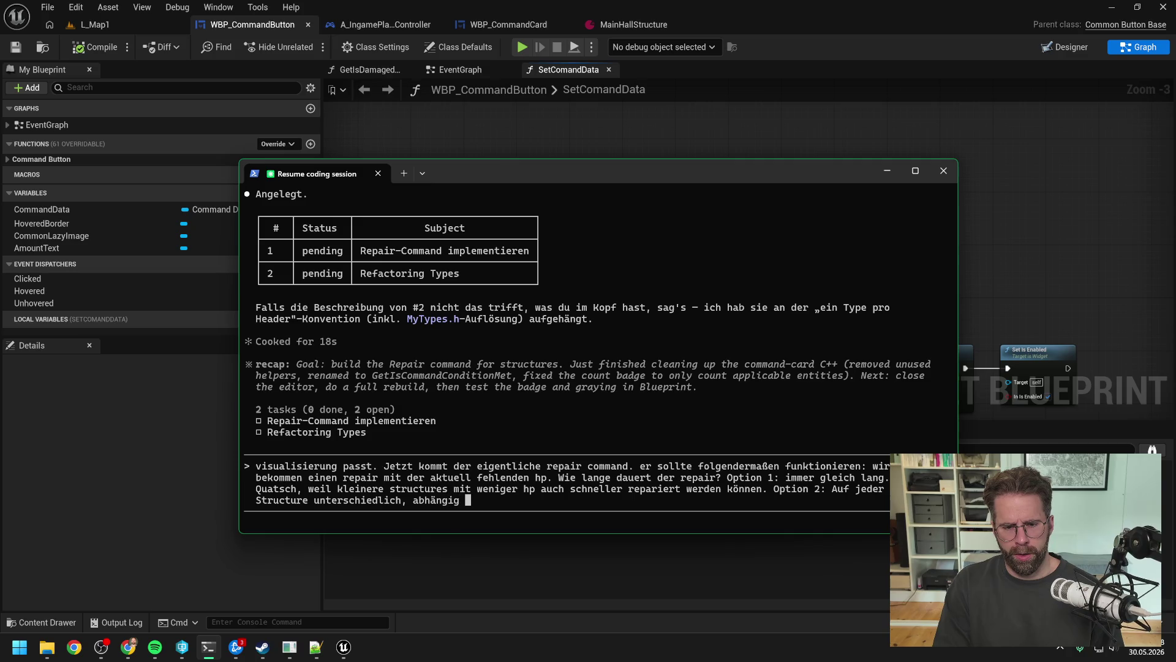
text(von der )
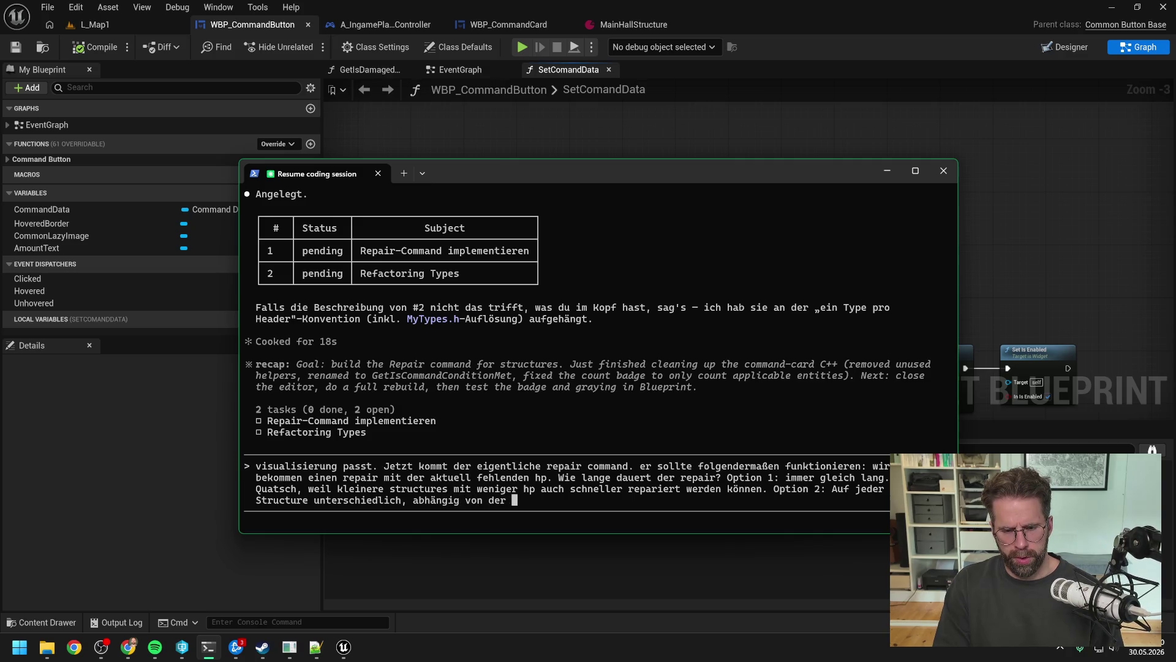
text(MaxHP.)
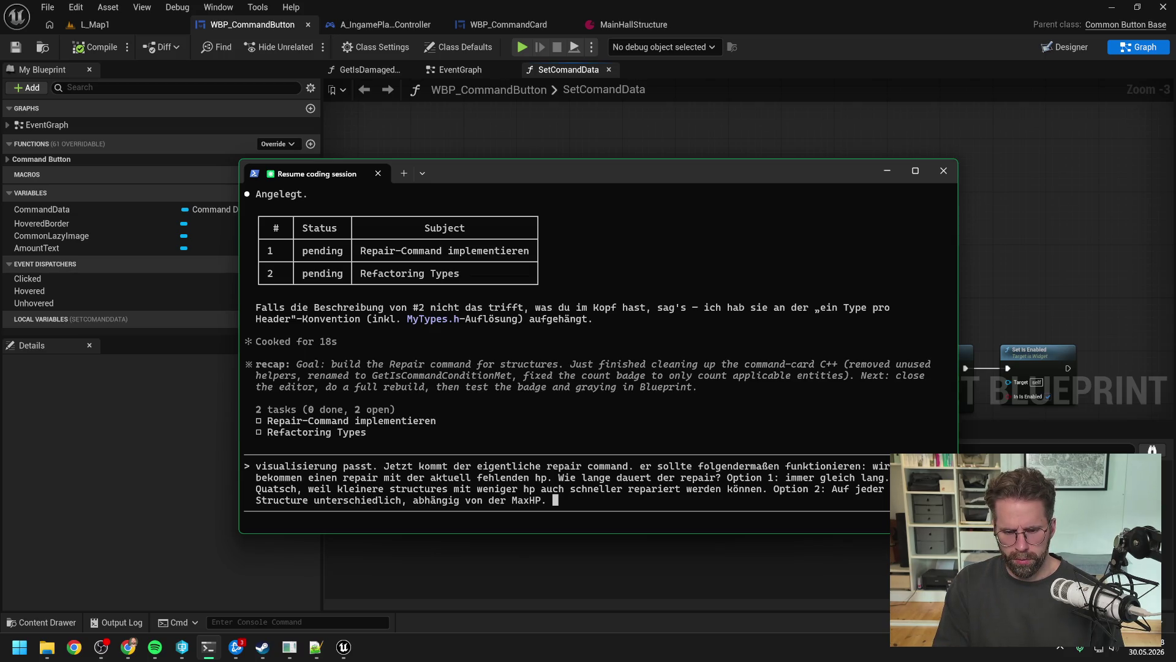
- Replace the old Option 1/Option 2 text with 'Option 1: Repair tickt auf jeder Structure mit gleich viel hp pro tick'
key(BackSpace)
key(BackSpace)
key(BackSpace)
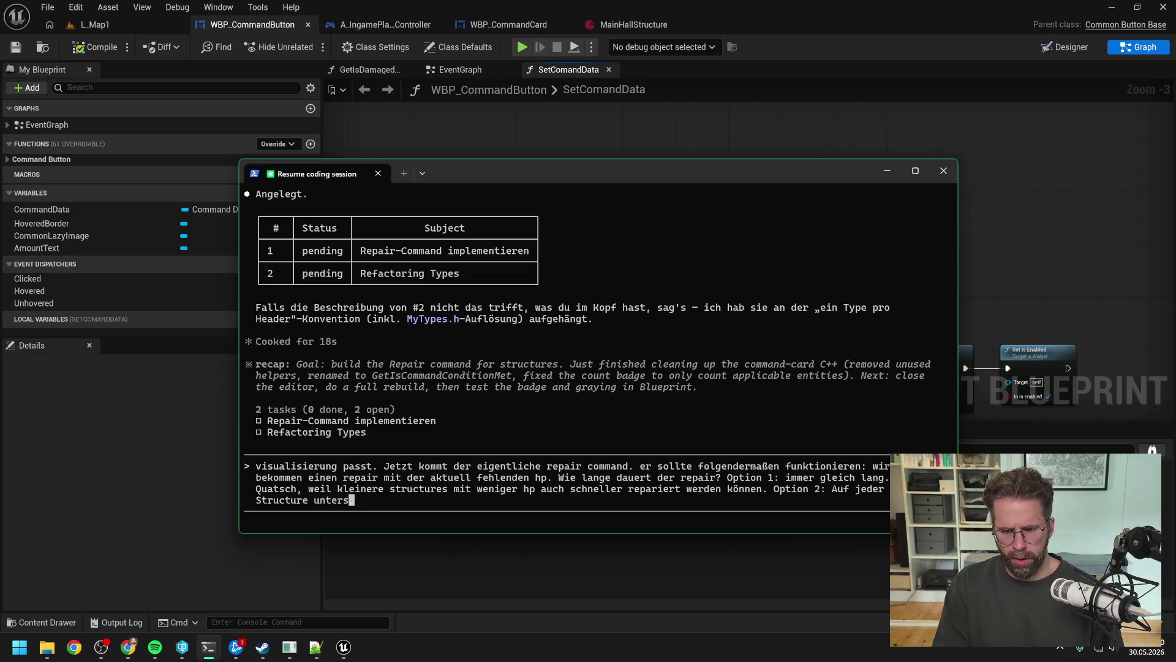
key(BackSpace)
key(BackSpace)
key(BackSpace)
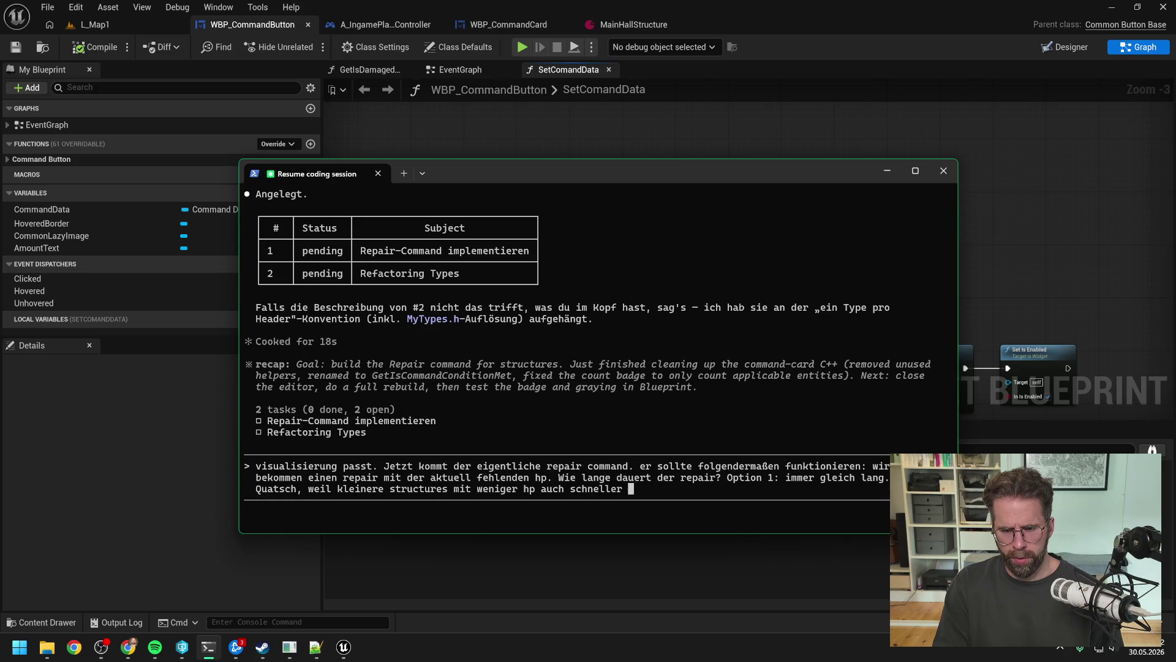
key(BackSpace)
key(BackSpace)
key(BackSpace)
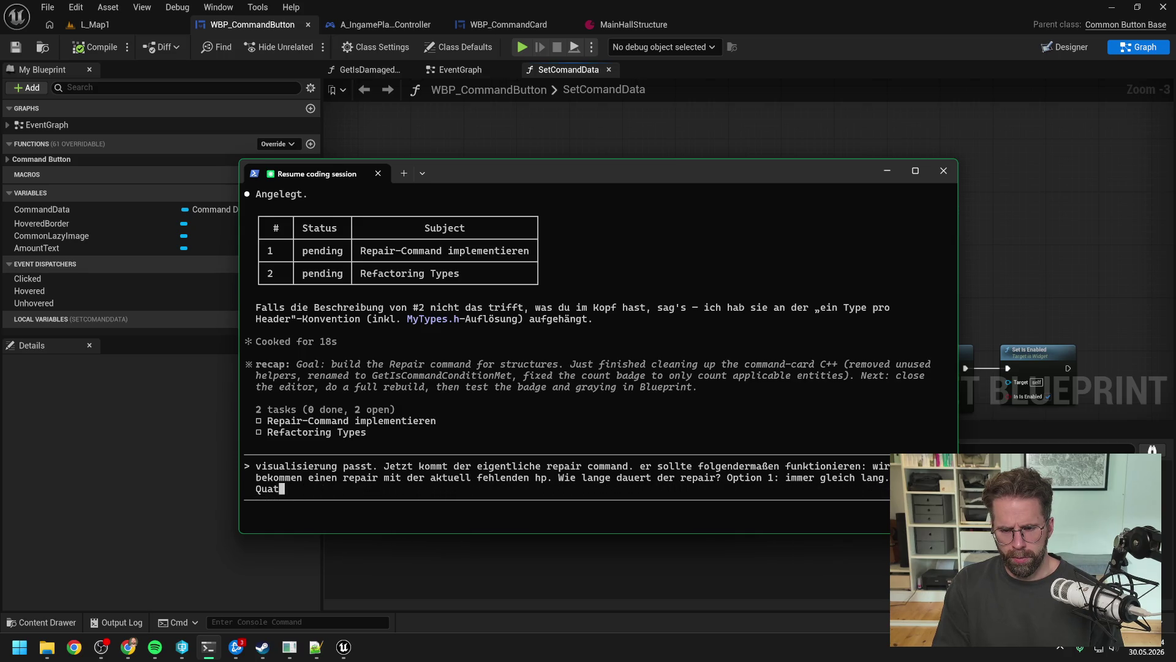
key(BackSpace)
key(BackSpace)
key(BackSpace)
text(Option 1: )
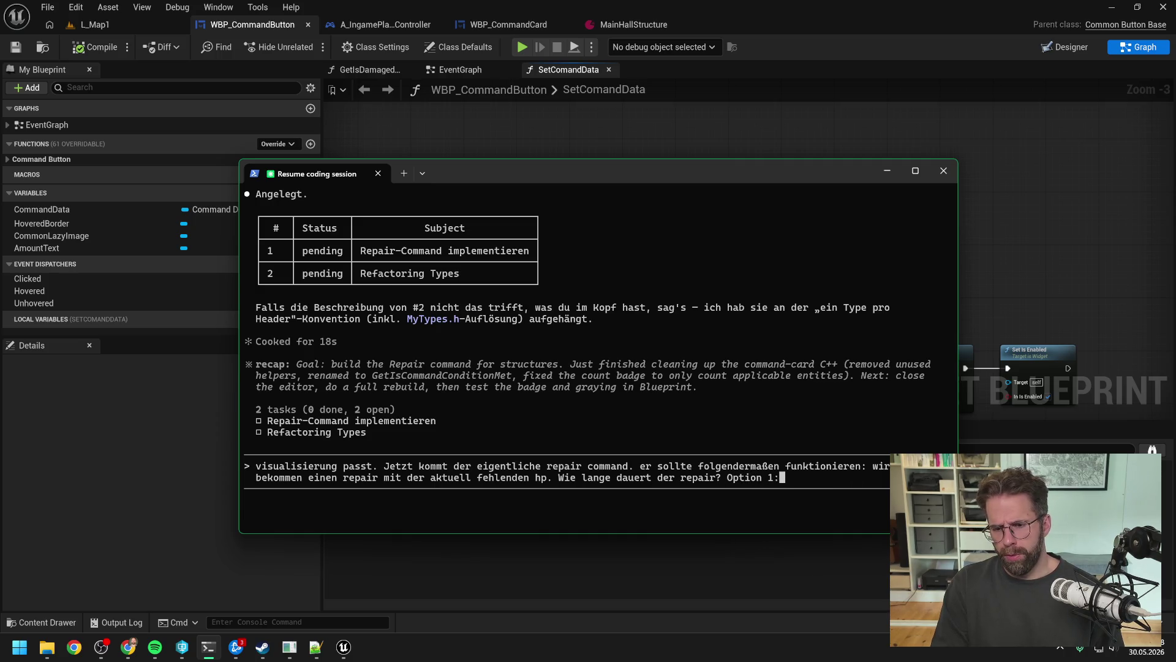
text(Repair)
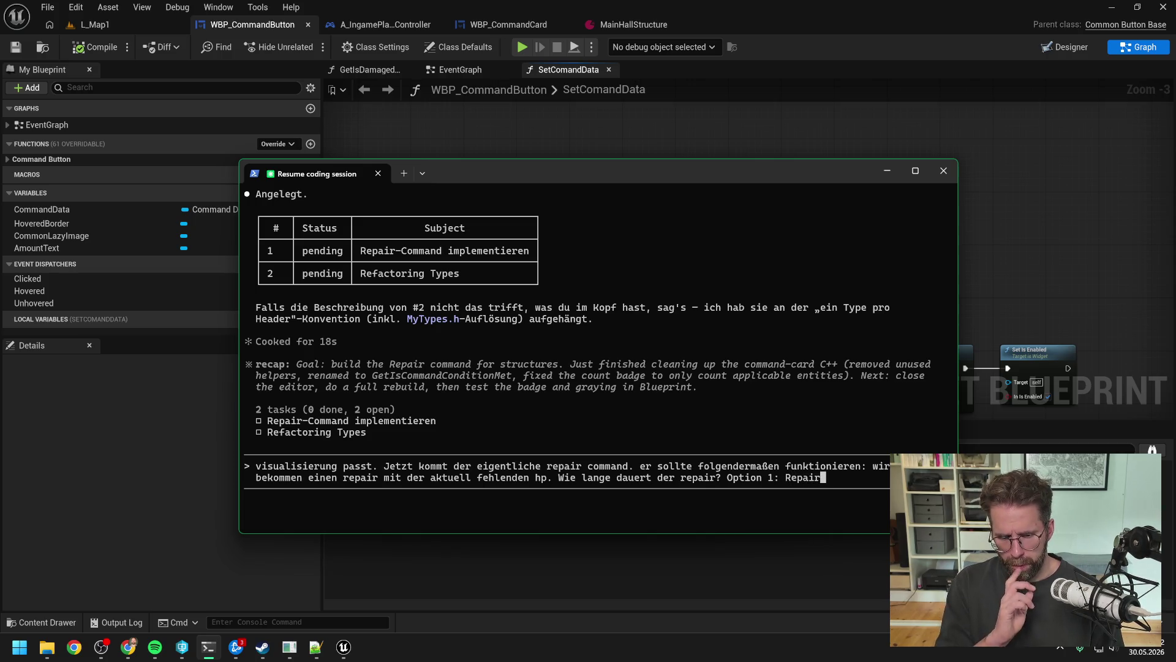
text( tickt )
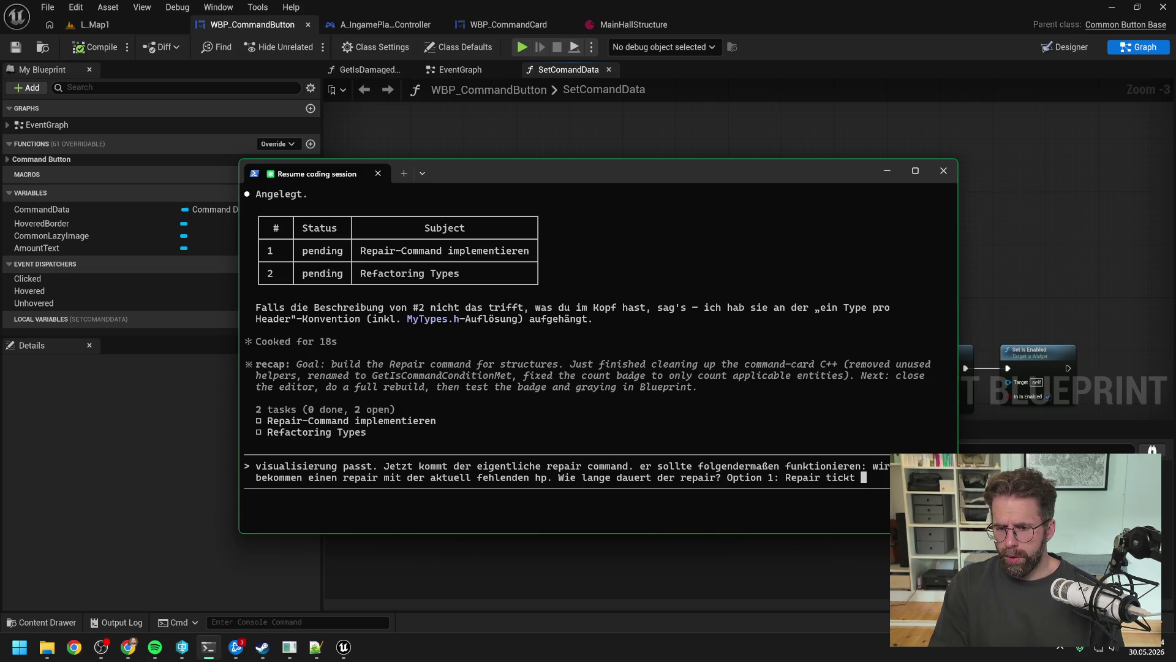
text(auf )
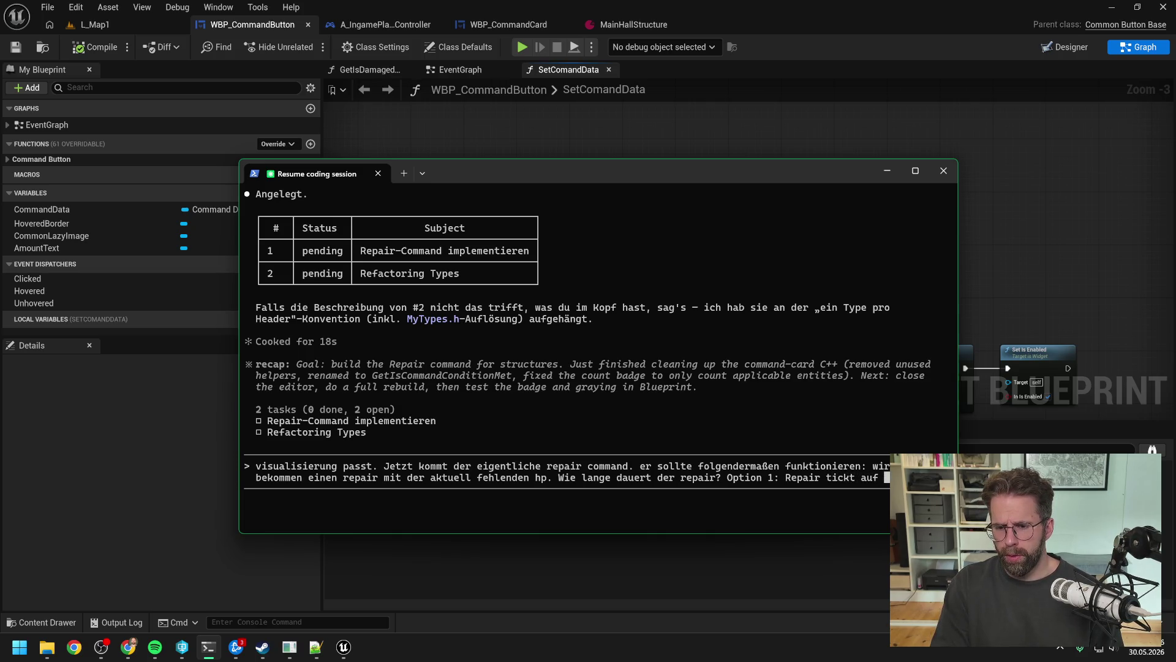
text(j Structure mit gleich viel )
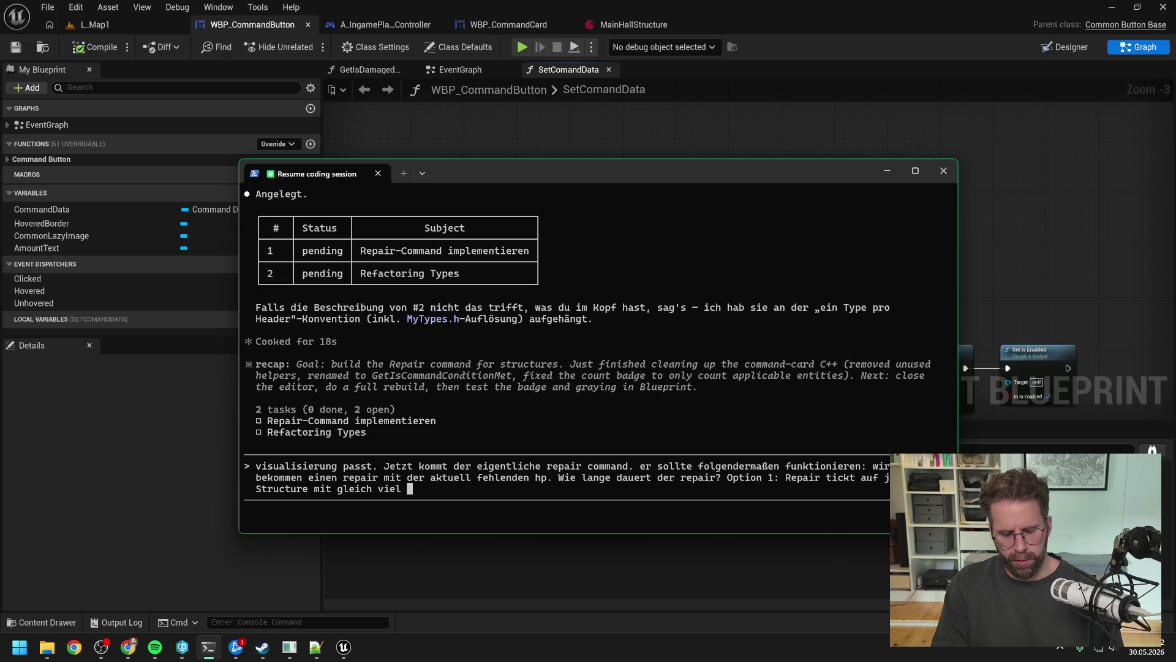
text(hp pro tick. )
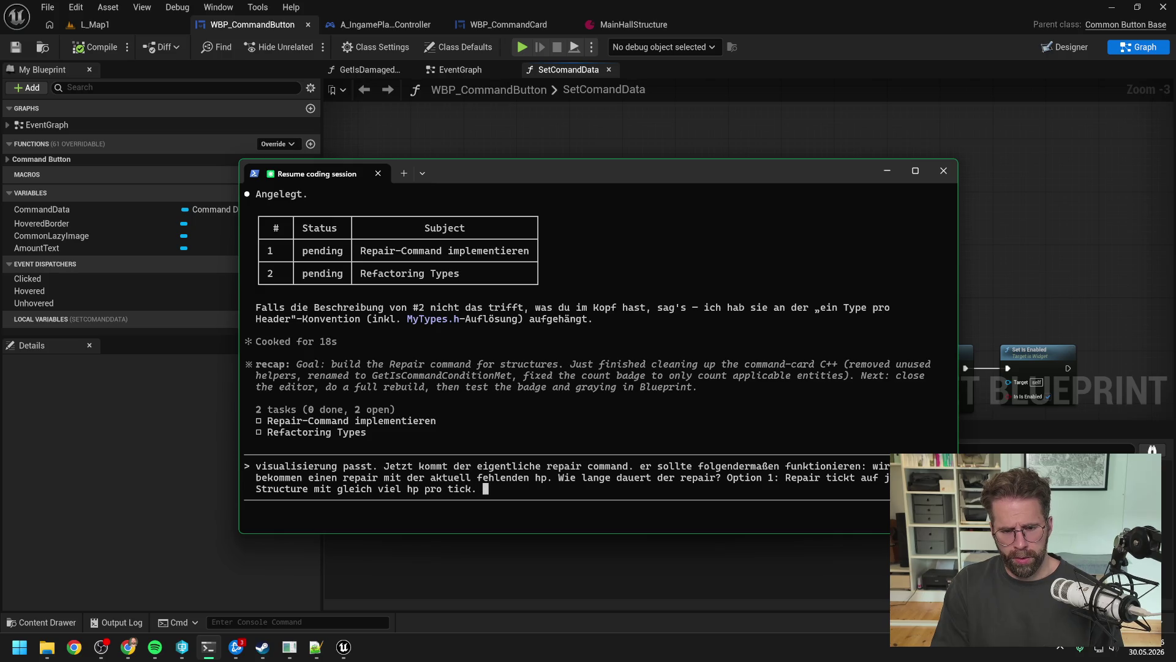
text(Heißt die länge des repairs hängt)
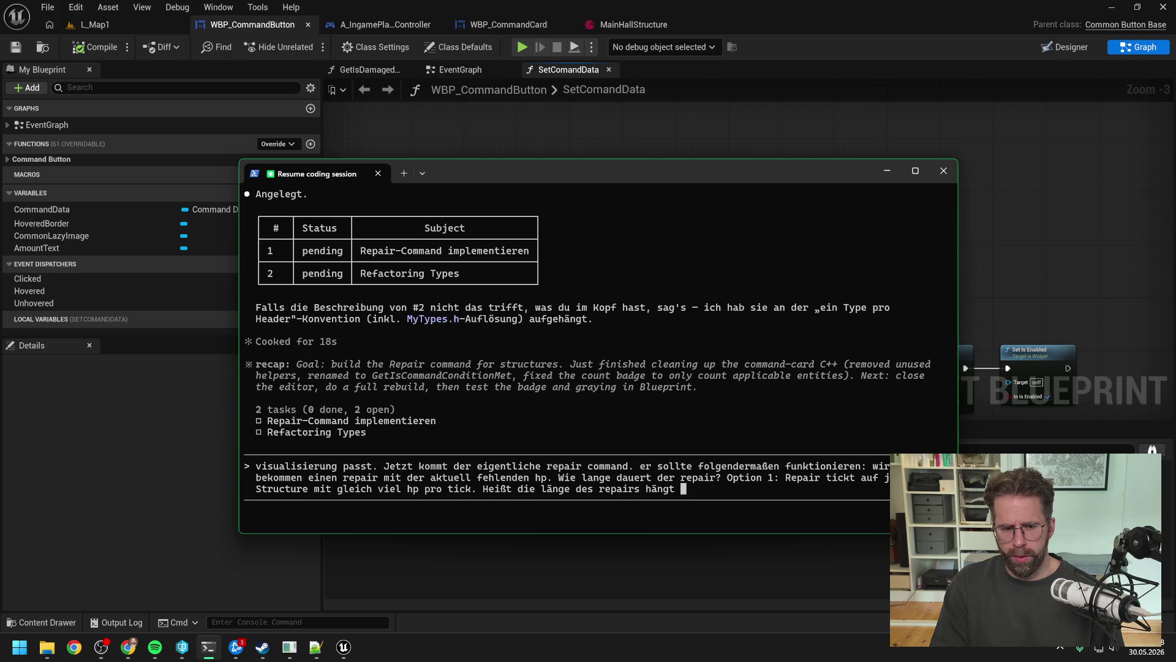
key(BackSpace)
key(BackSpace)
key(BackSpace)
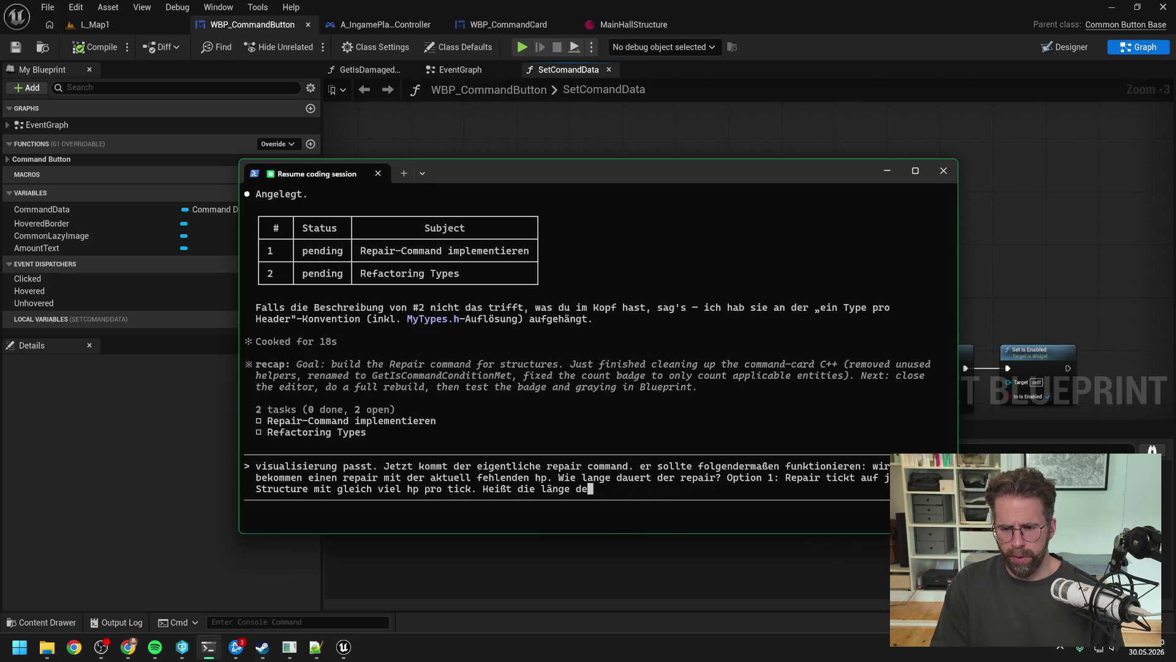
key(BackSpace)
key(BackSpace)
key(BackSpace)
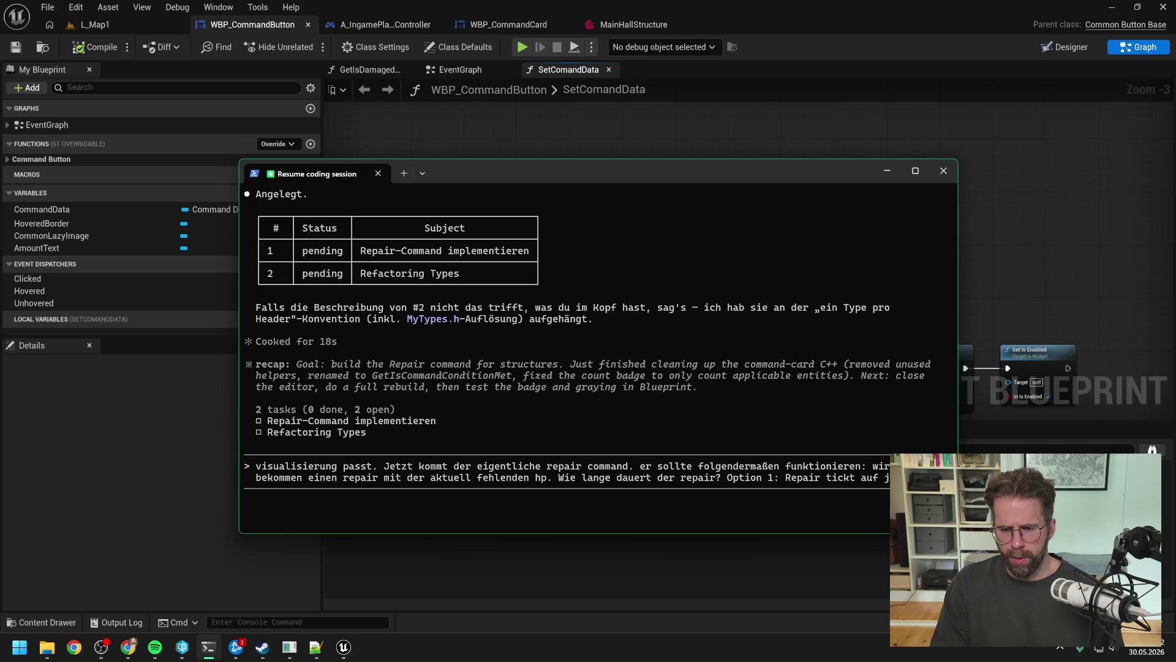
- Submit the repair spec: equal +HP per tick, length depends on missing HP, incoming damage ignored
text(Repair)
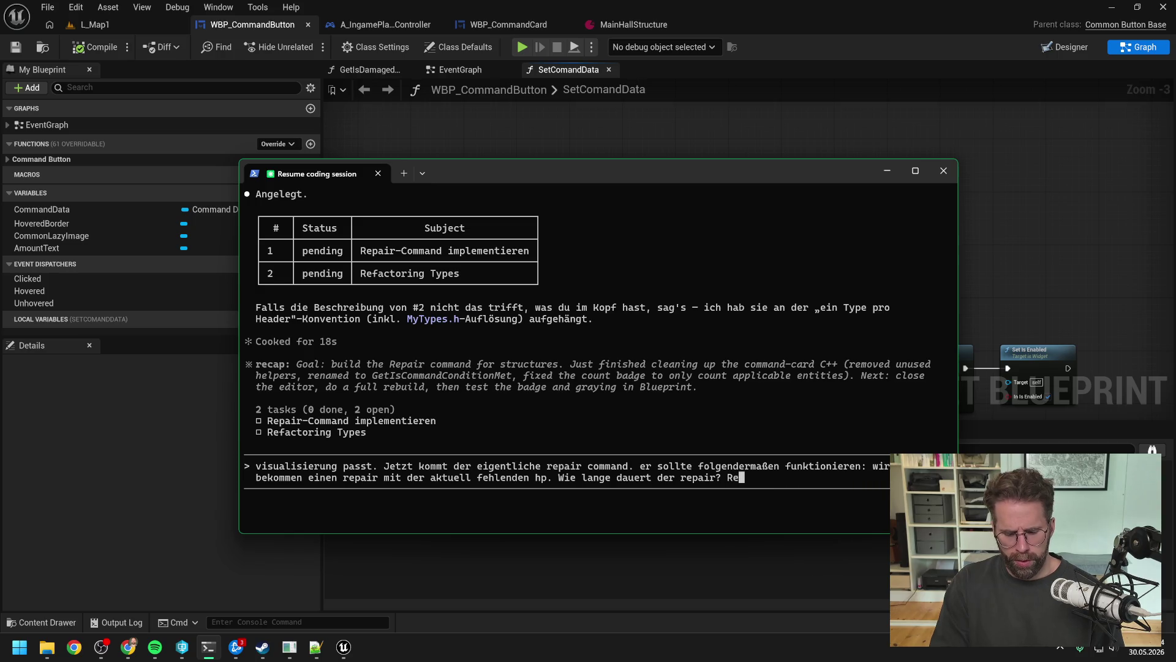
text( t)
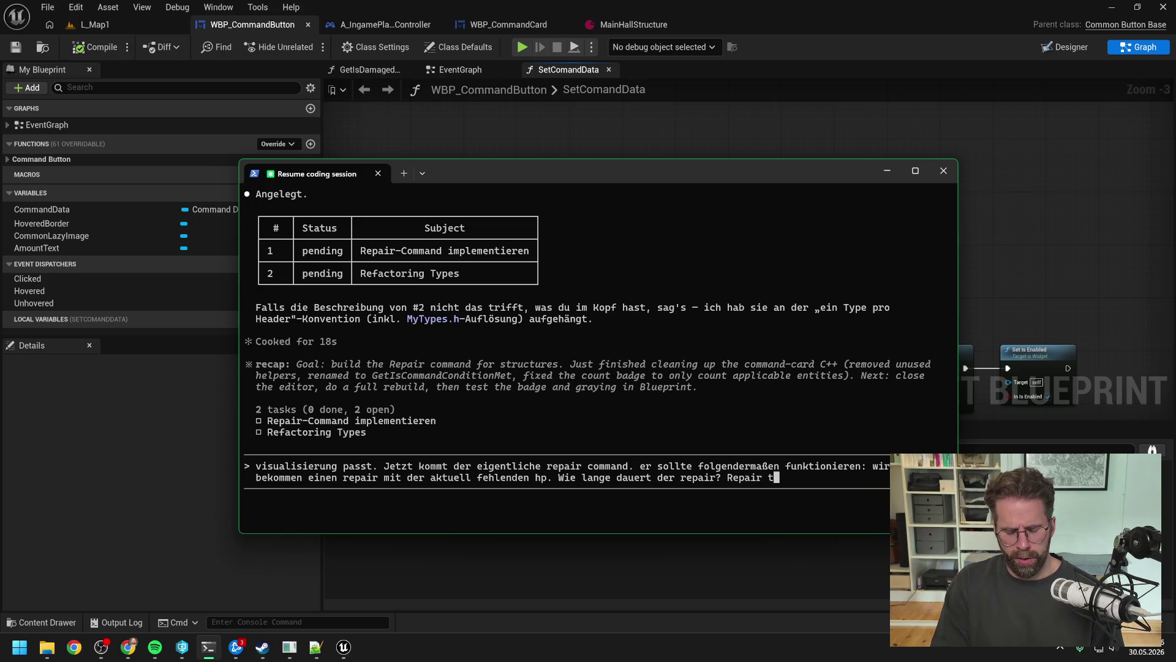
text(ickt auf jeder )
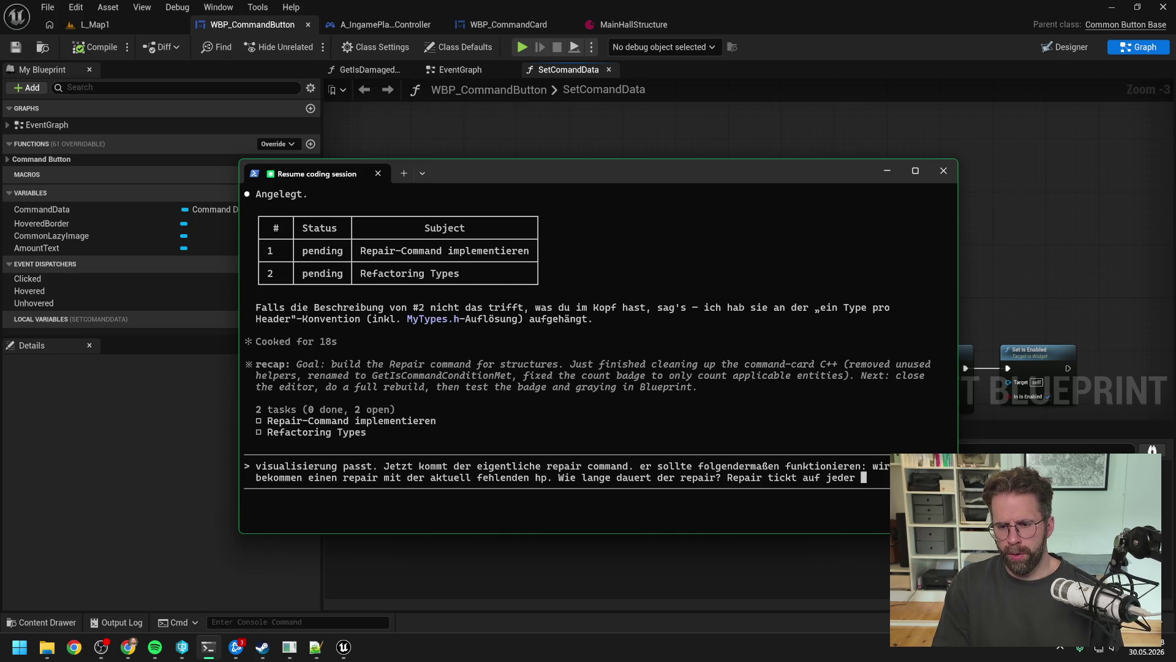
text(struc mit gleich viel +hp pro tick)
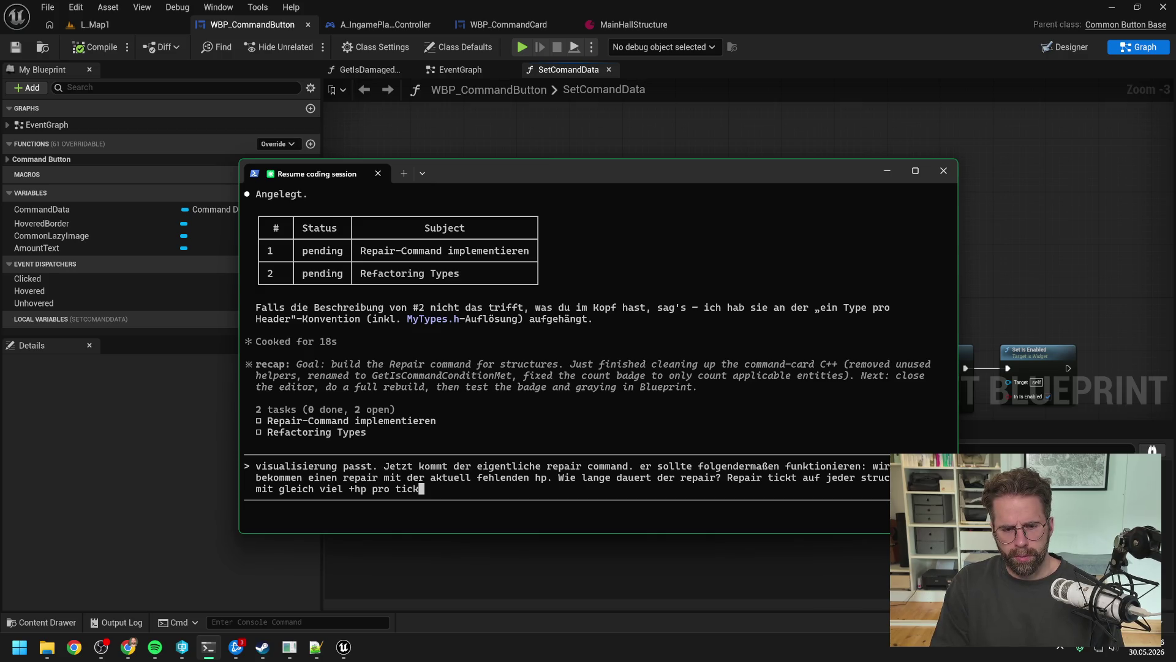
text(. Die)
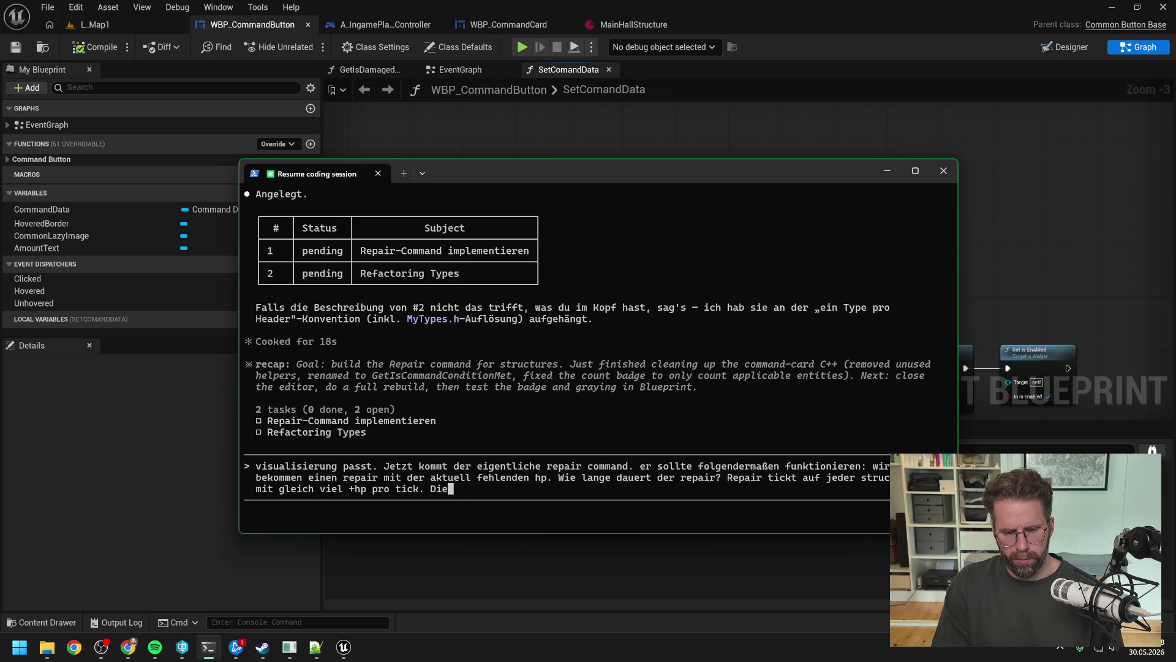
text( Länge ist also v)
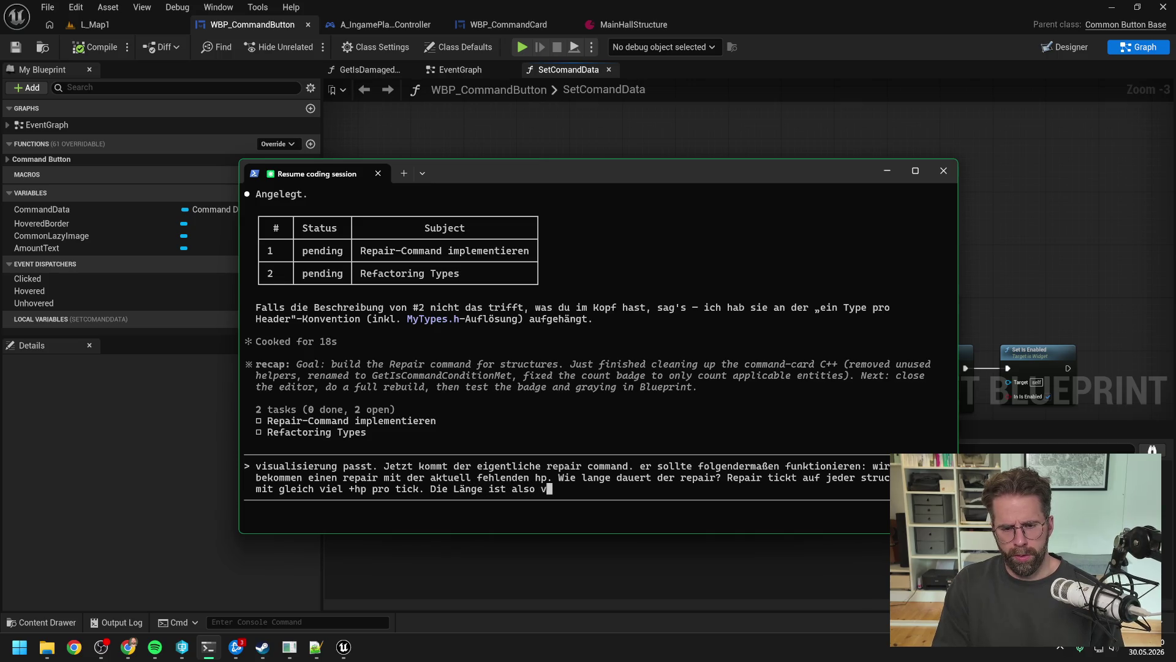
text(on der fehlenden hp a)
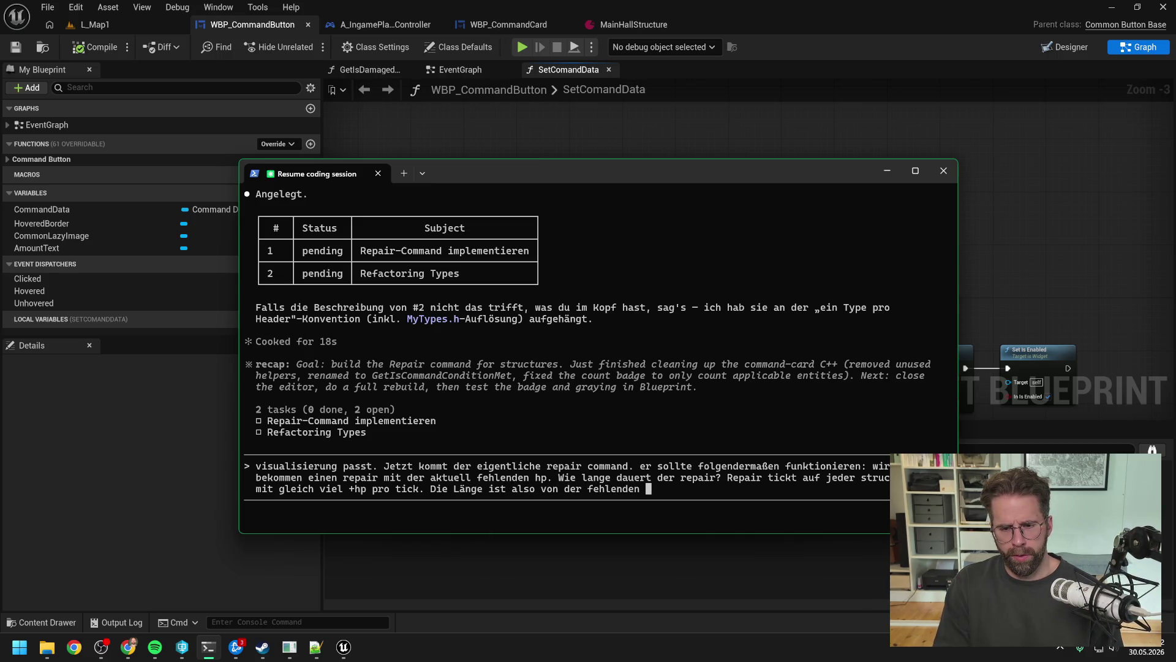
text(bhängig. )
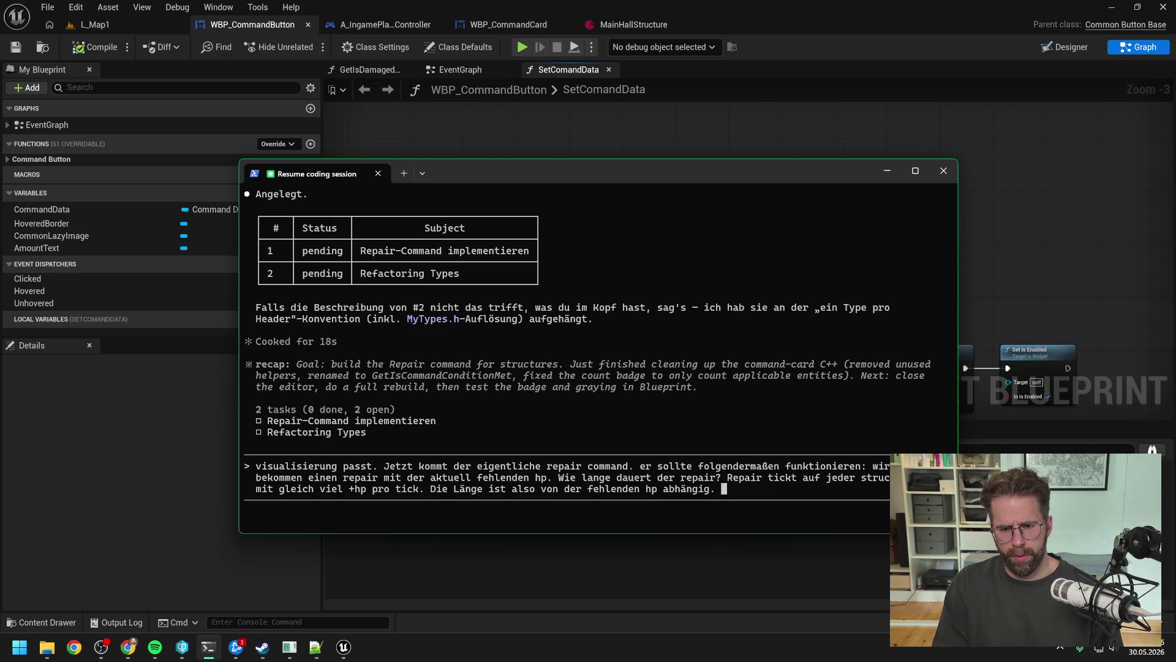
text(Wichtig ist, dass der repair )
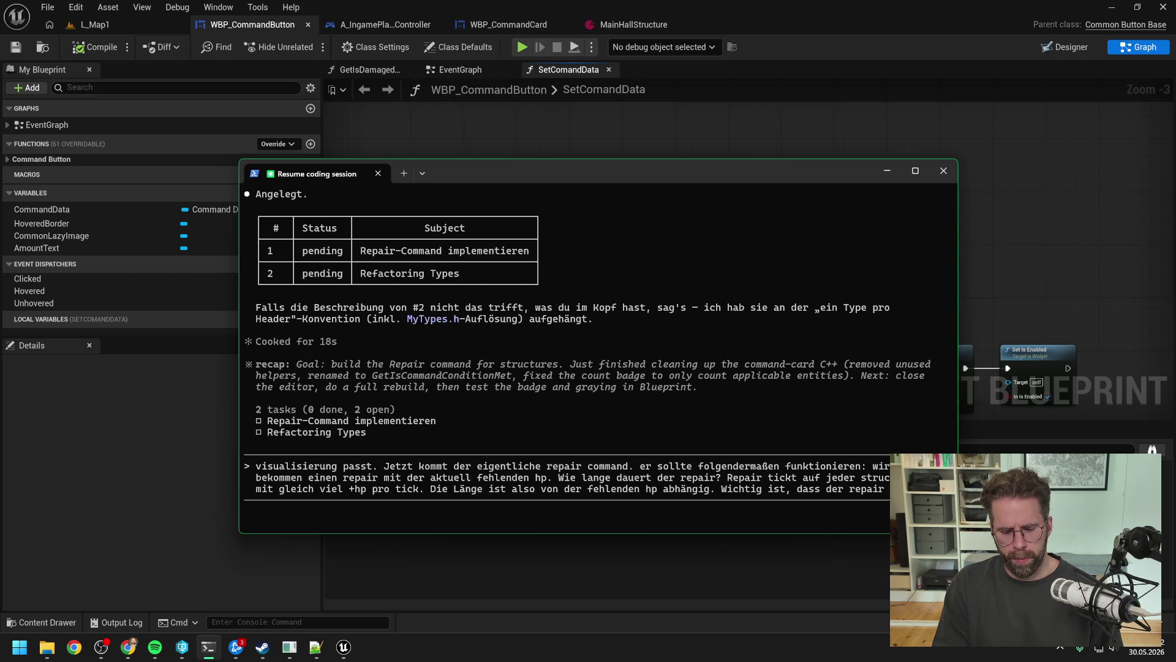
text(in progress ist bis er seinen initialen )
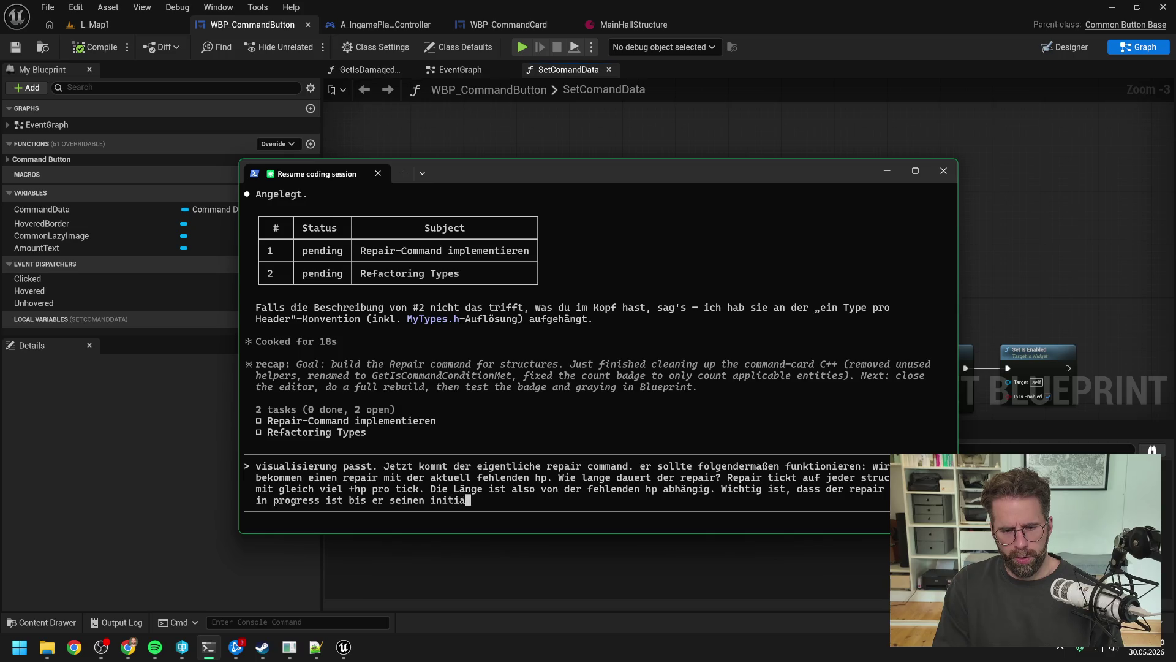
text(hot wer)
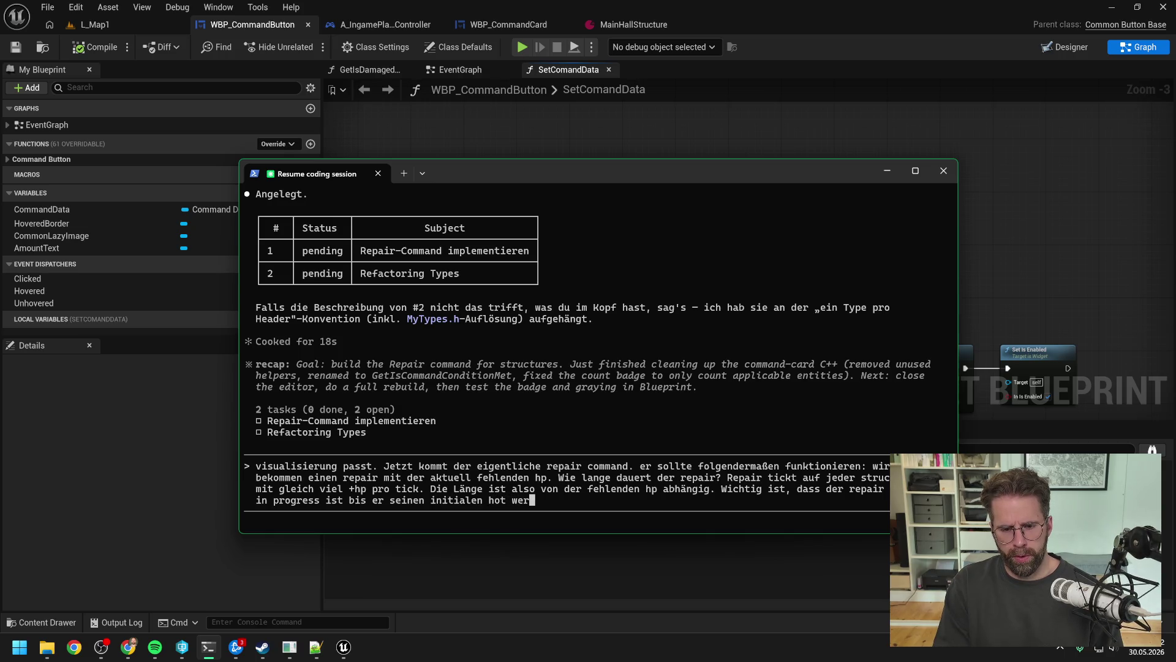
text(t abgea)
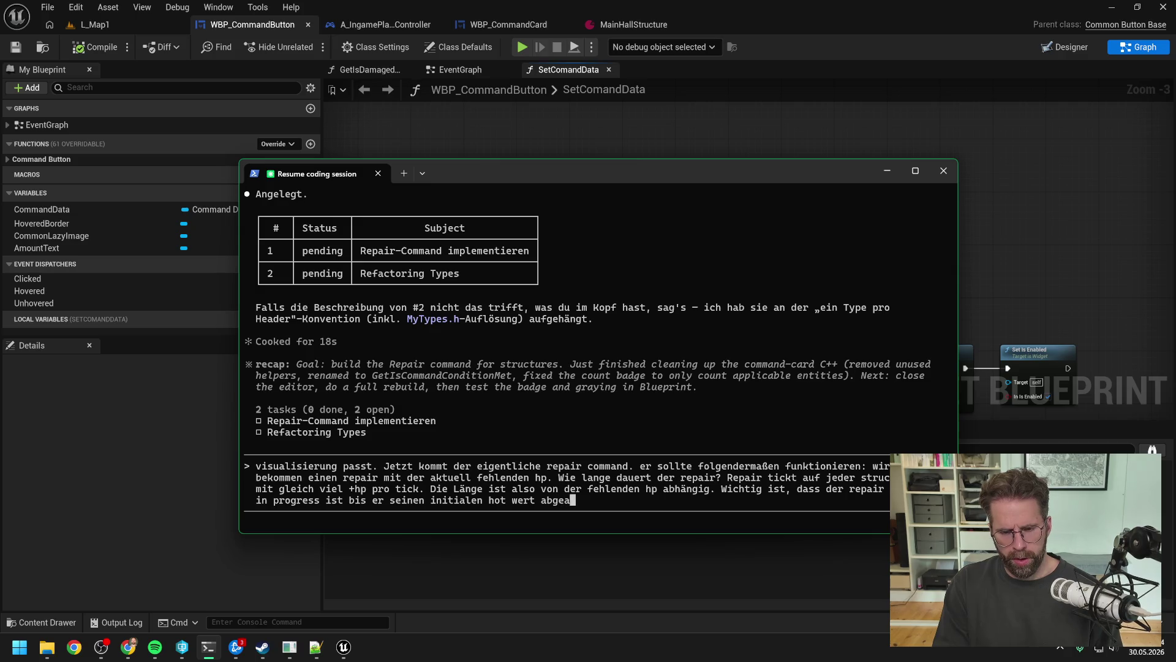
text(rbeitet hat)
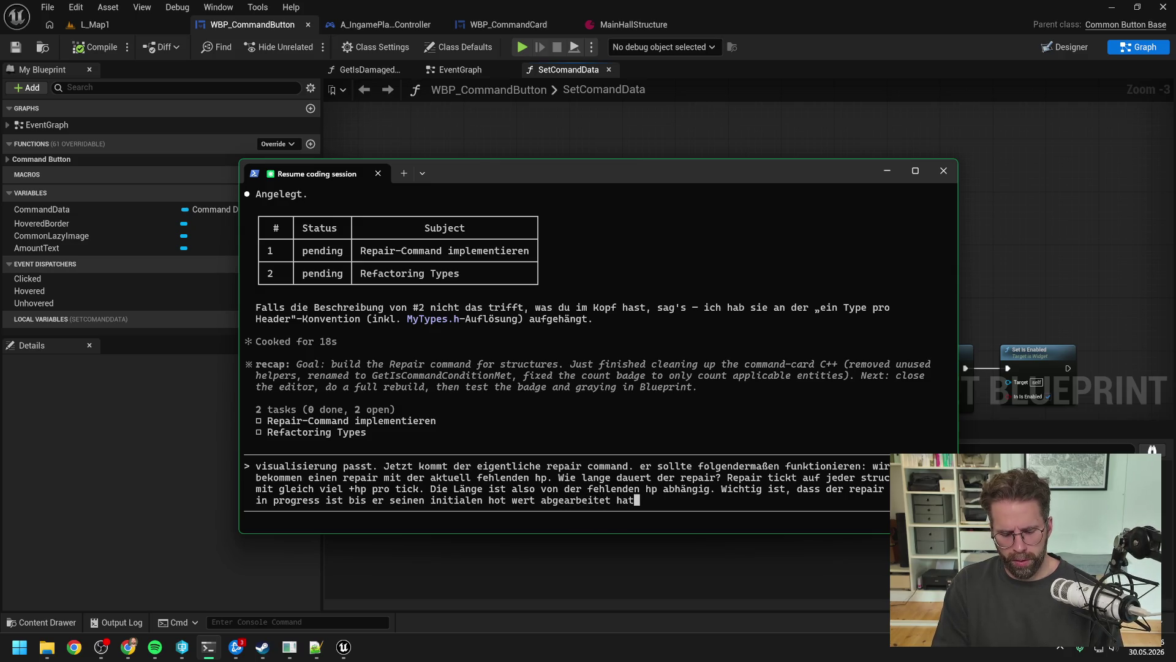
text(. Damage de)
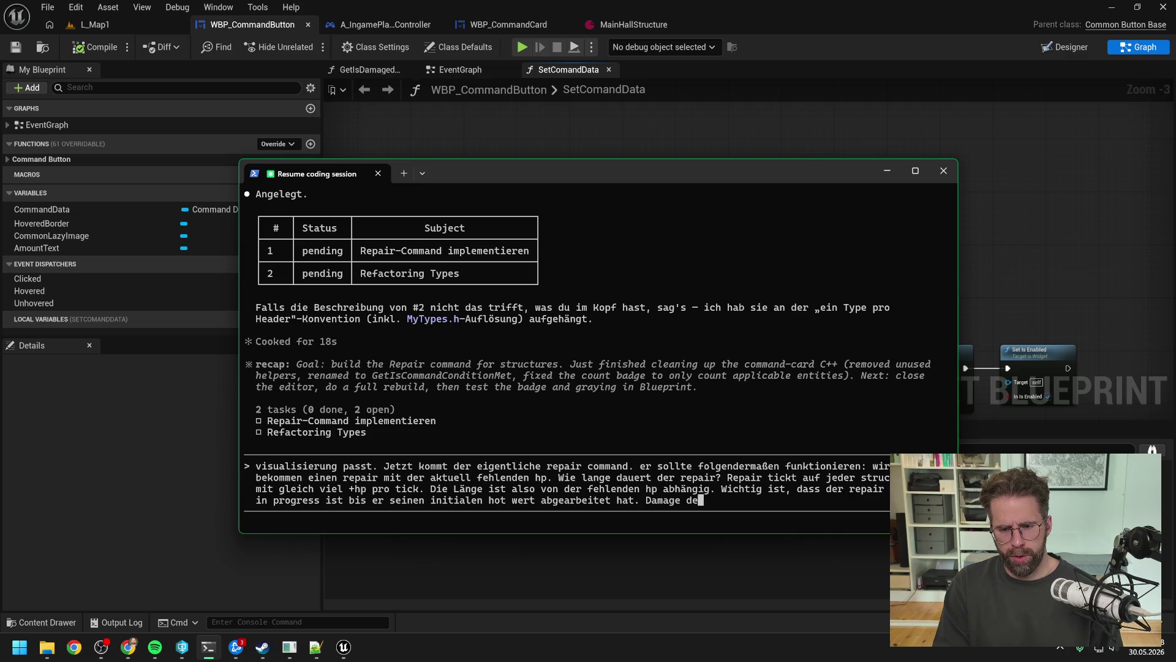
text(r währenddessen reinkommt, hat ke)
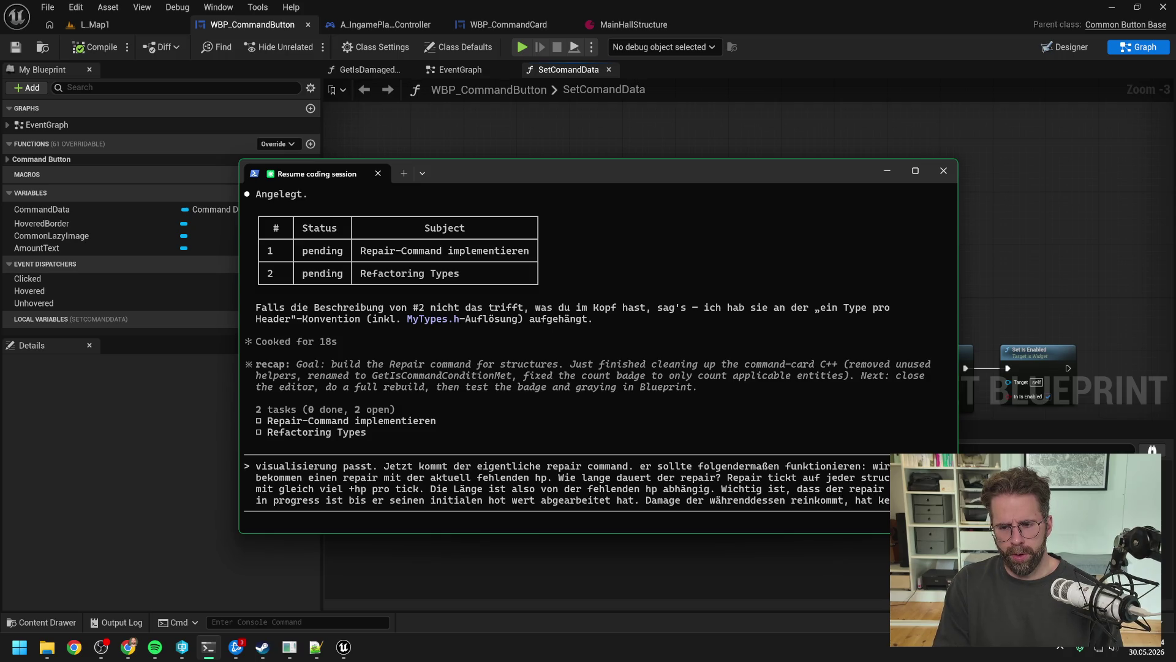
text(inen Einfluss auf den )
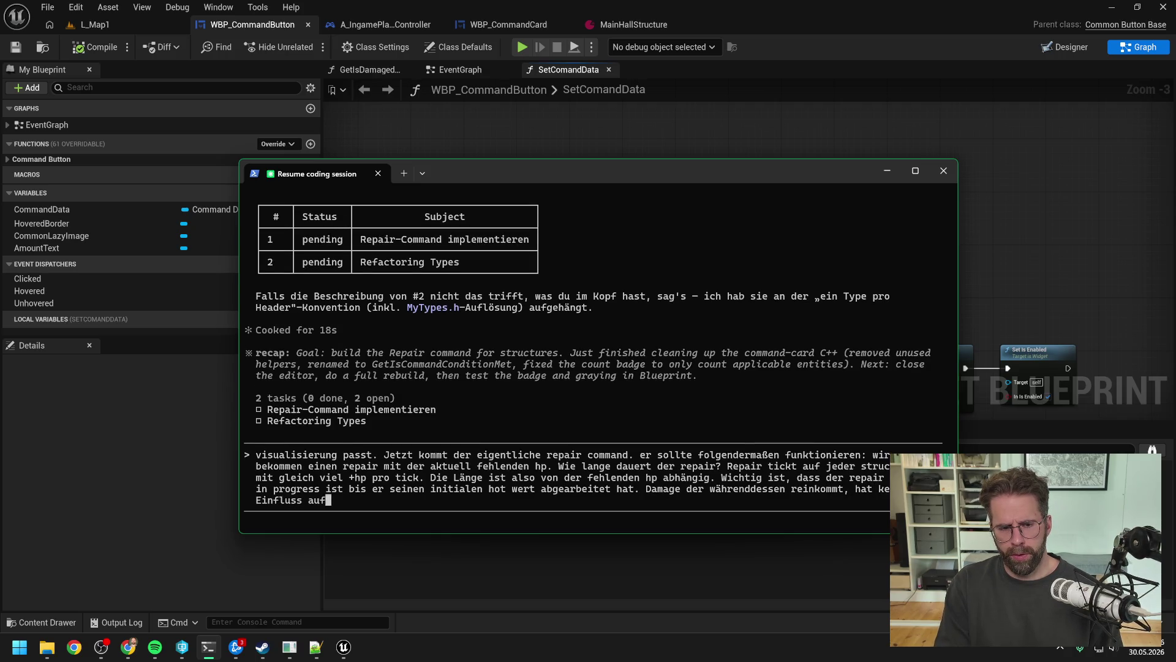
text(Repair.)
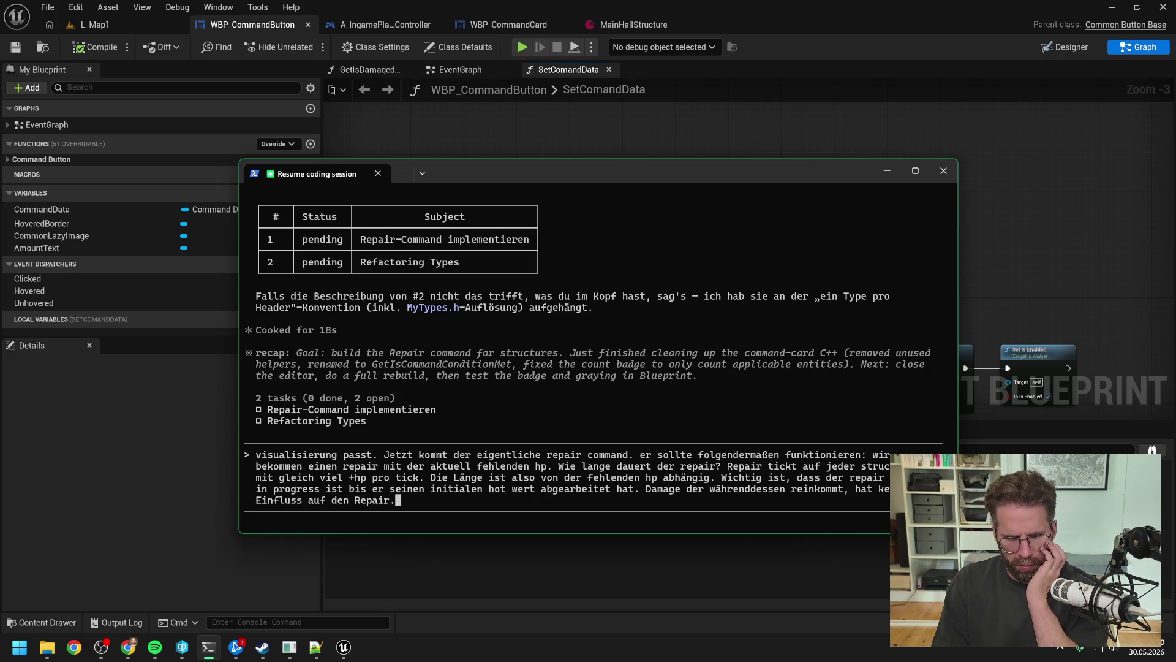
key(Return)
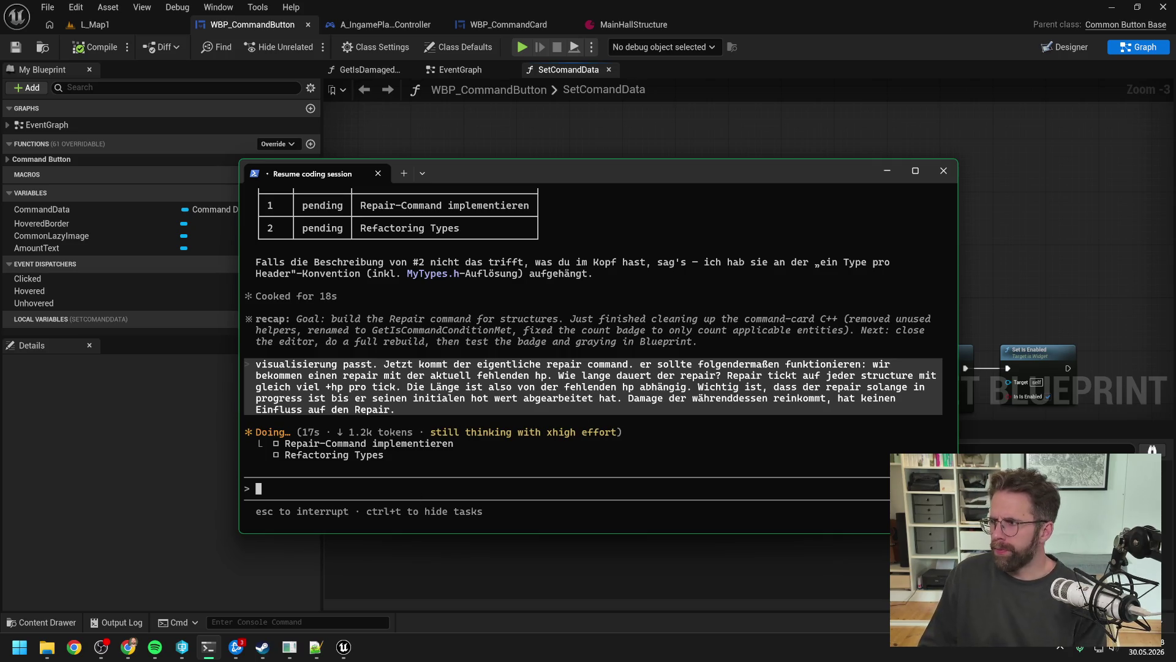
- Switch away from the terminal while the agent reviews StructureSubsystem.cpp
key(alt+Tab)
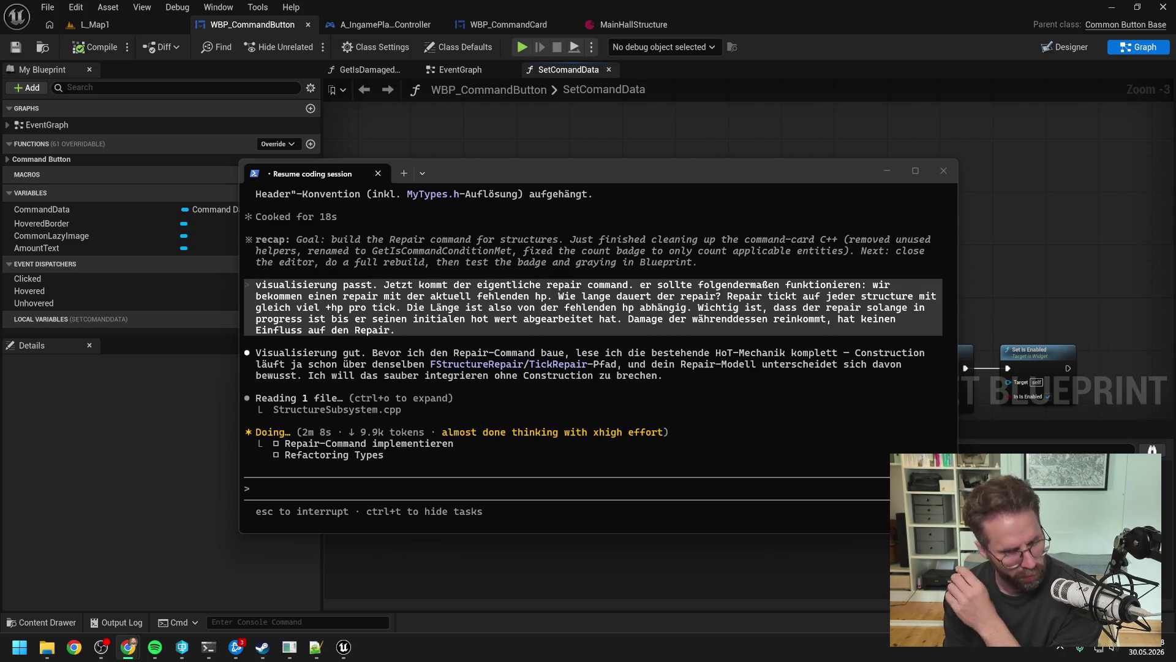
- In File Explorer, create a folder named 'Types' under Development > Source > ProjectTwo
click(48, 649)
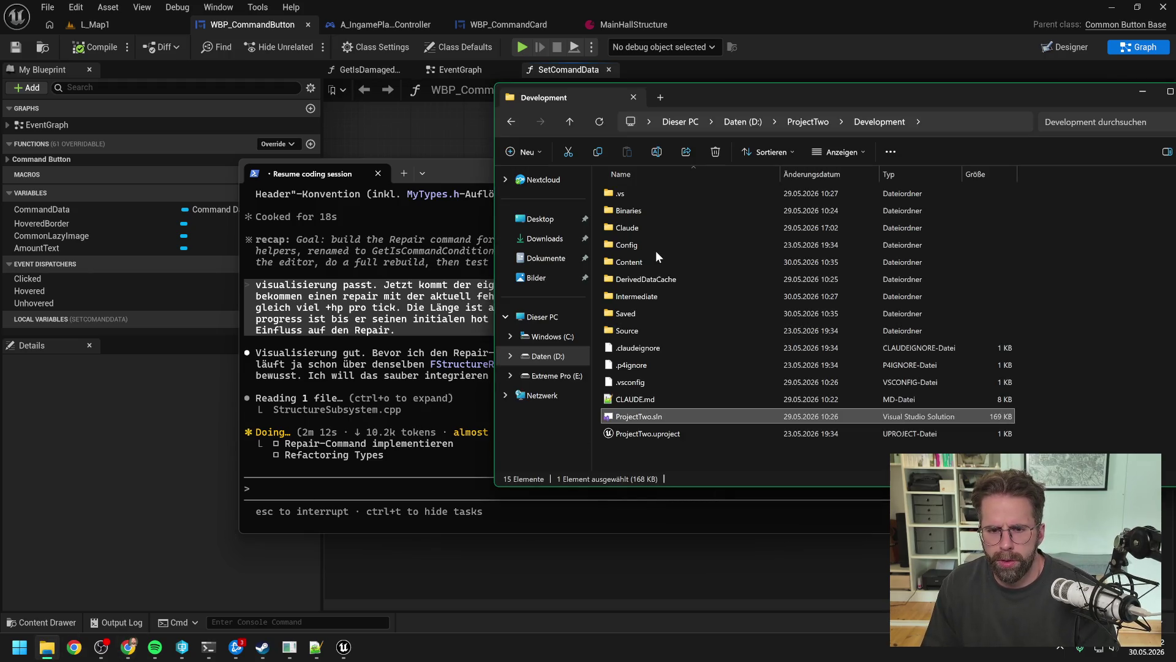
double_click(648, 331)
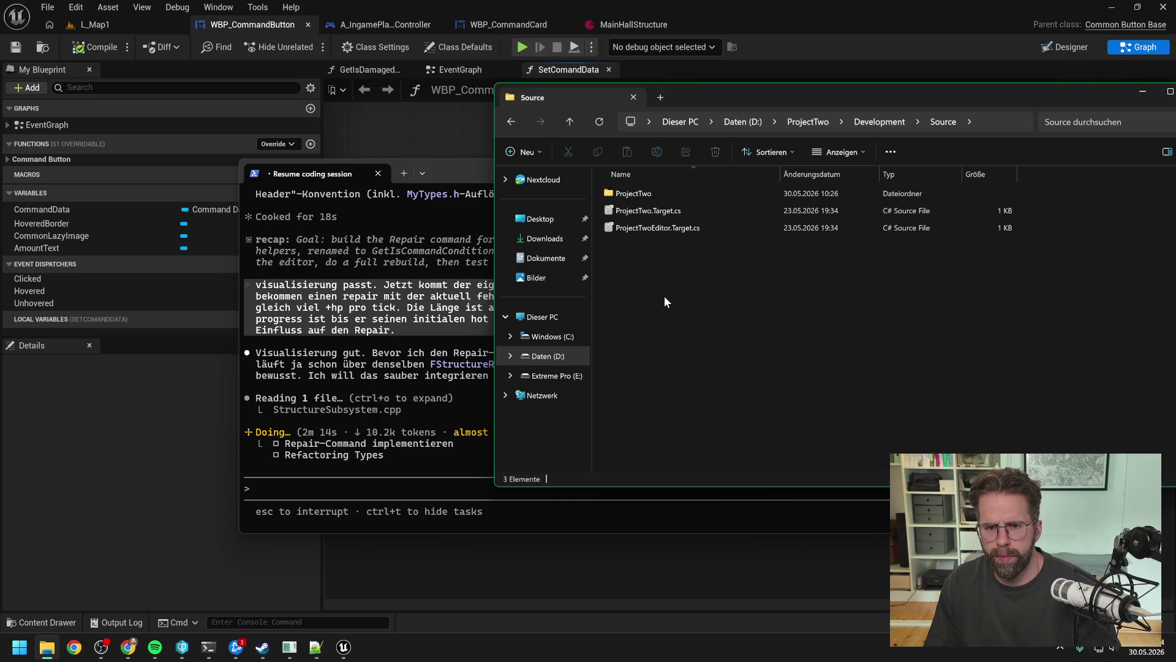
double_click(634, 194)
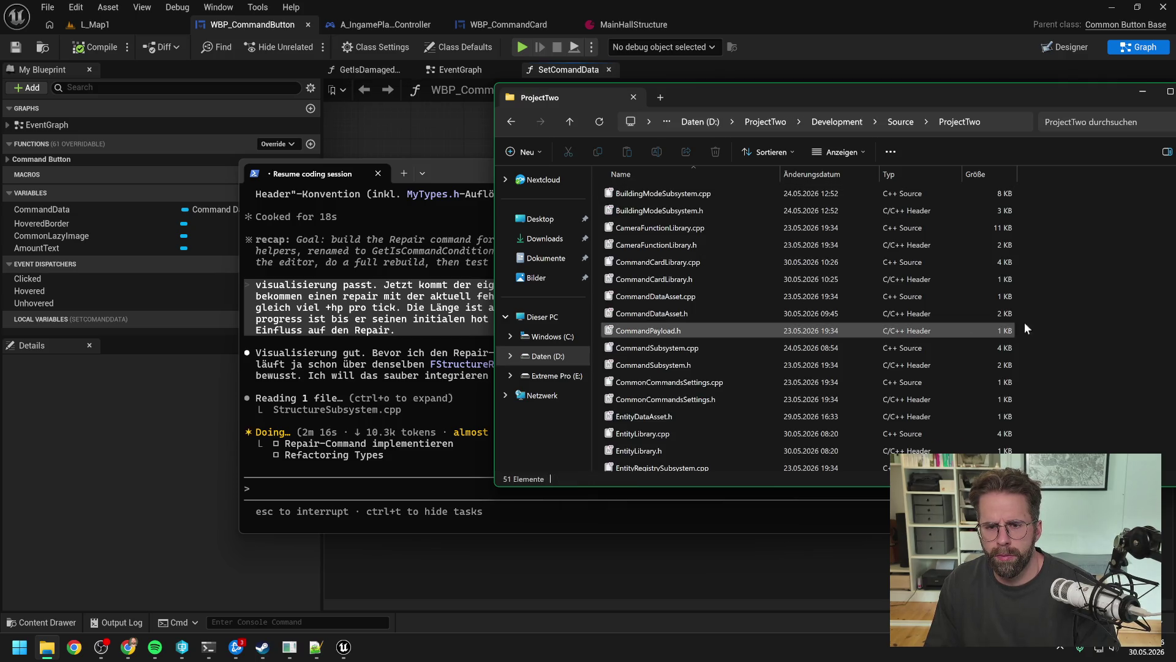
right_click(1081, 307)
mouse_move(950, 385)
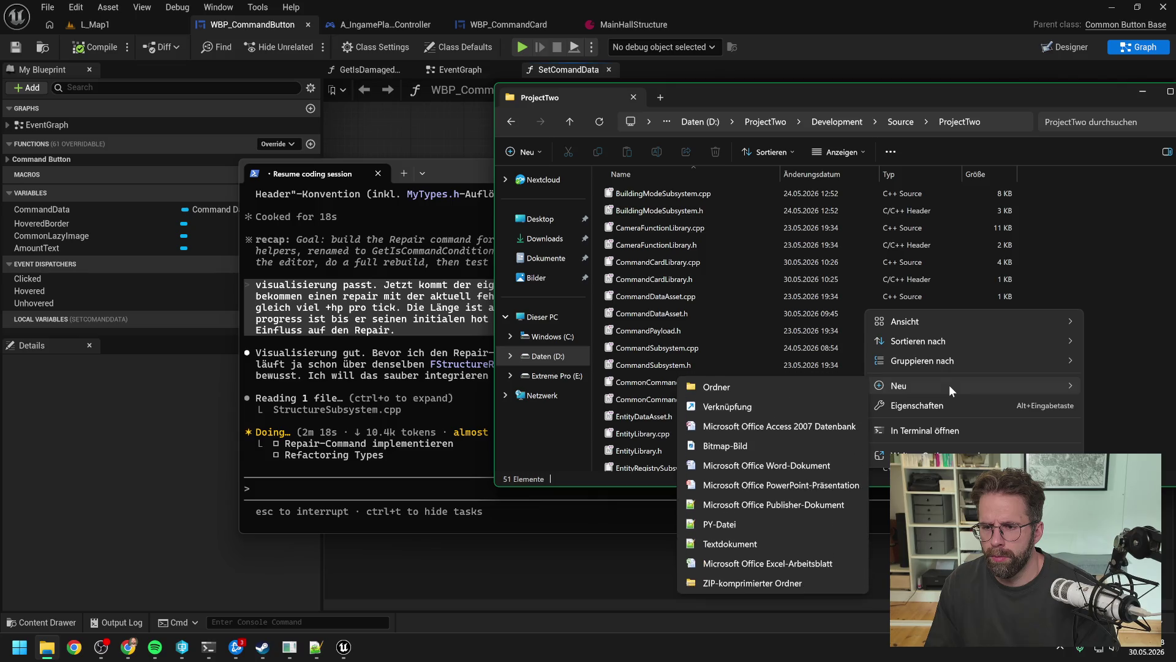
click(752, 388)
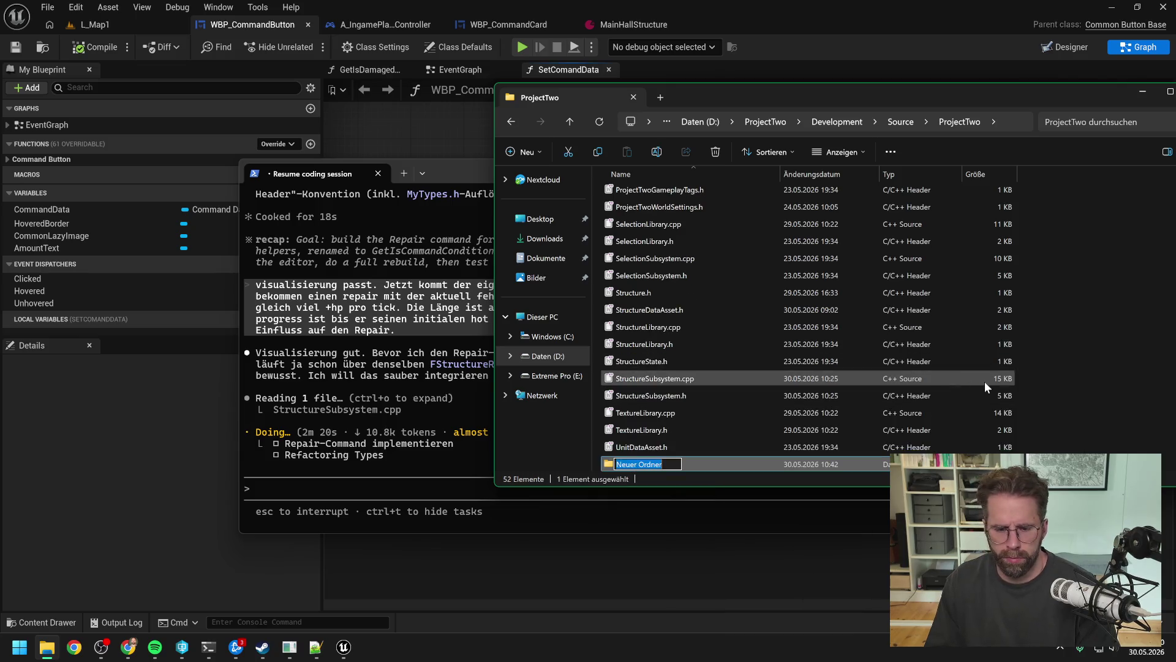
text(Types)
key(Return)
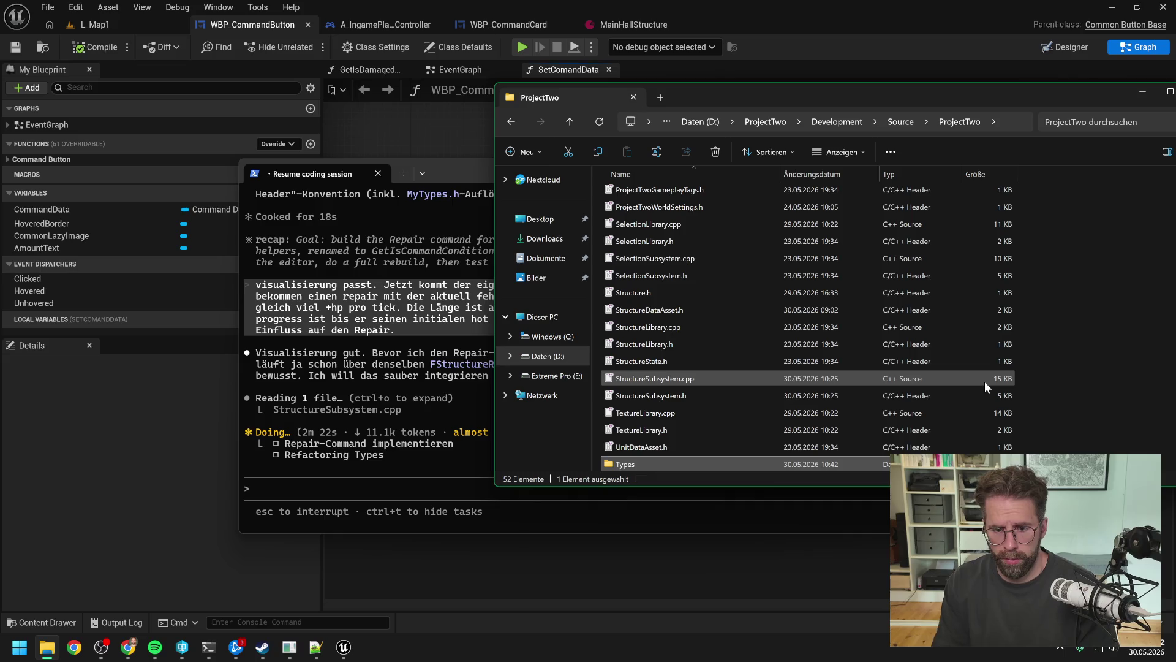